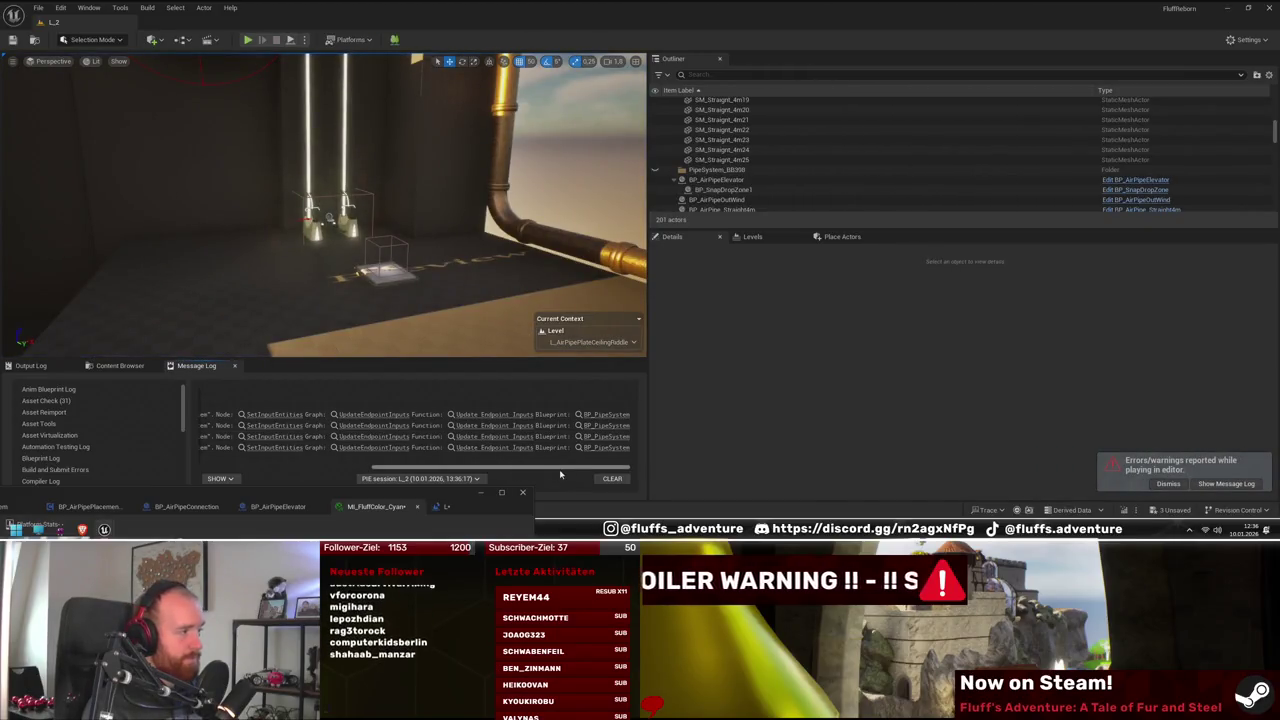
# Bring the BP_PipeSystem Blueprint editor forward and maximize it on the UpdateEndpointInputs graph
pyautogui.moveTo(566, 468)
pyautogui.mouseDown()
pyautogui.moveTo(390, 457)
pyautogui.moveTo(468, 458)
pyautogui.mouseUp()
pyautogui.click(371, 497)
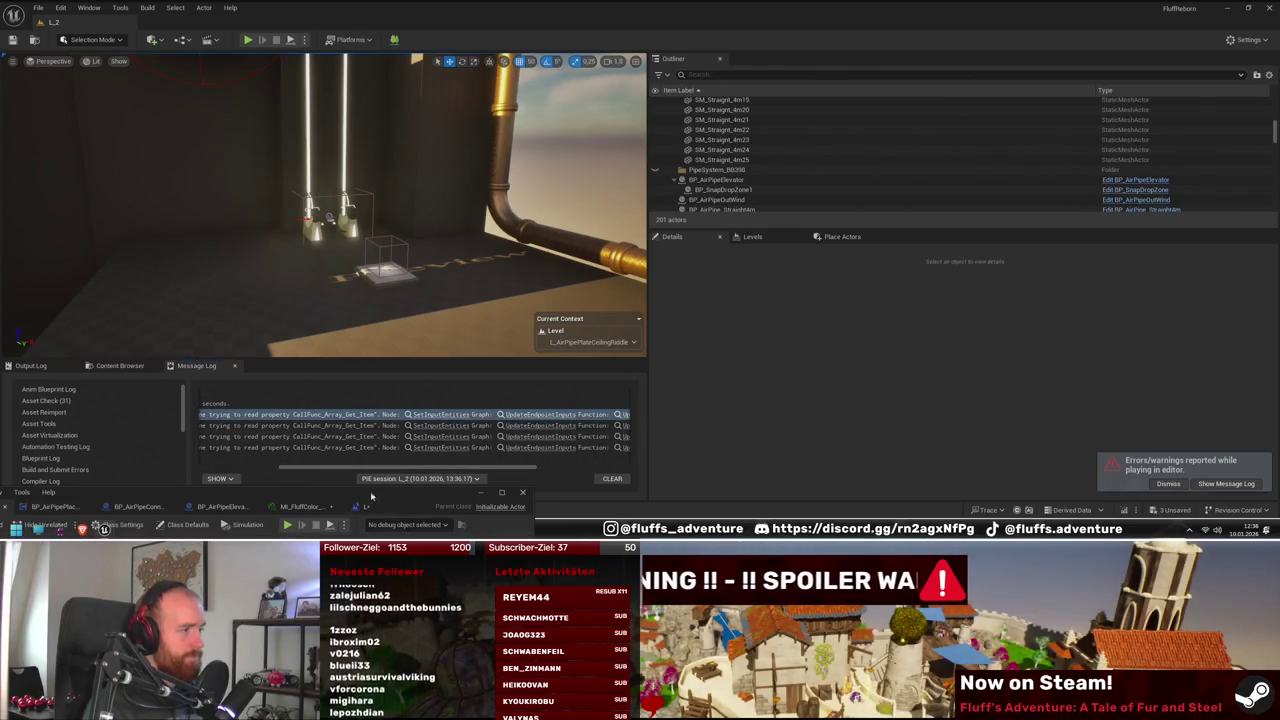
pyautogui.doubleClick(371, 497)
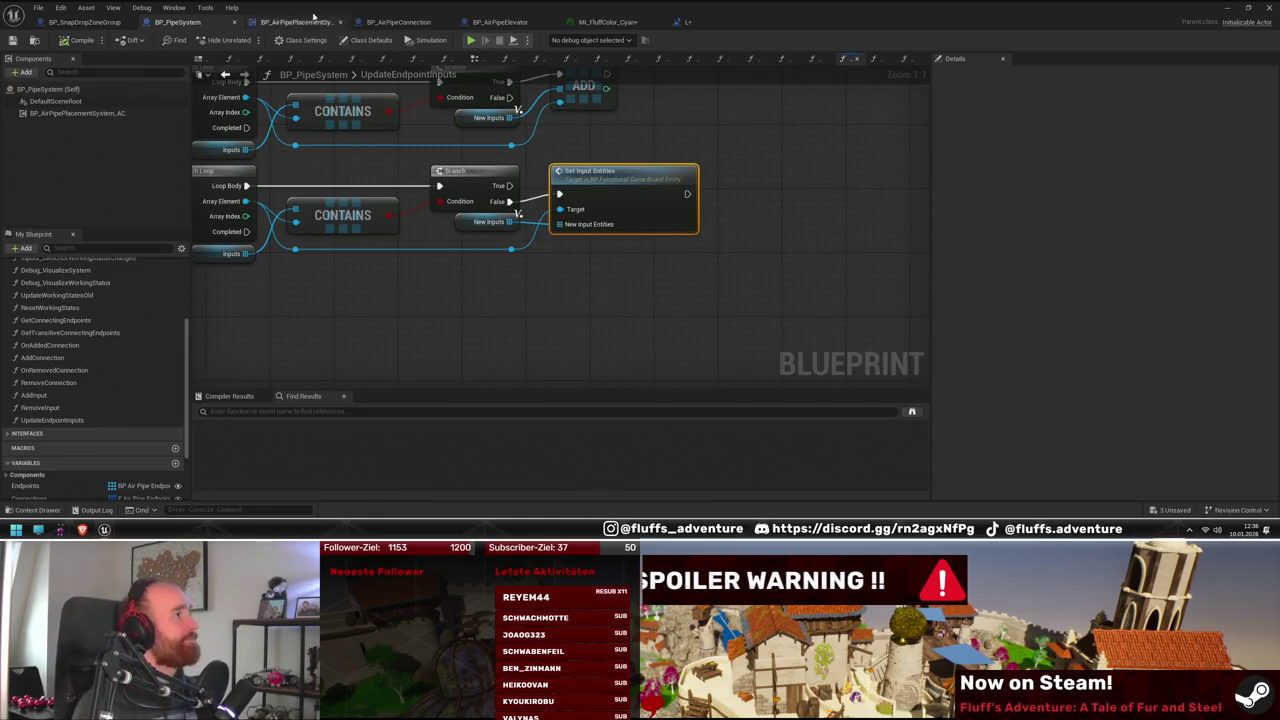
# From BP_AirPipeElevator's OnActivated graph, open RemoveConnection and frame its entry node at the left
pyautogui.click(496, 26)
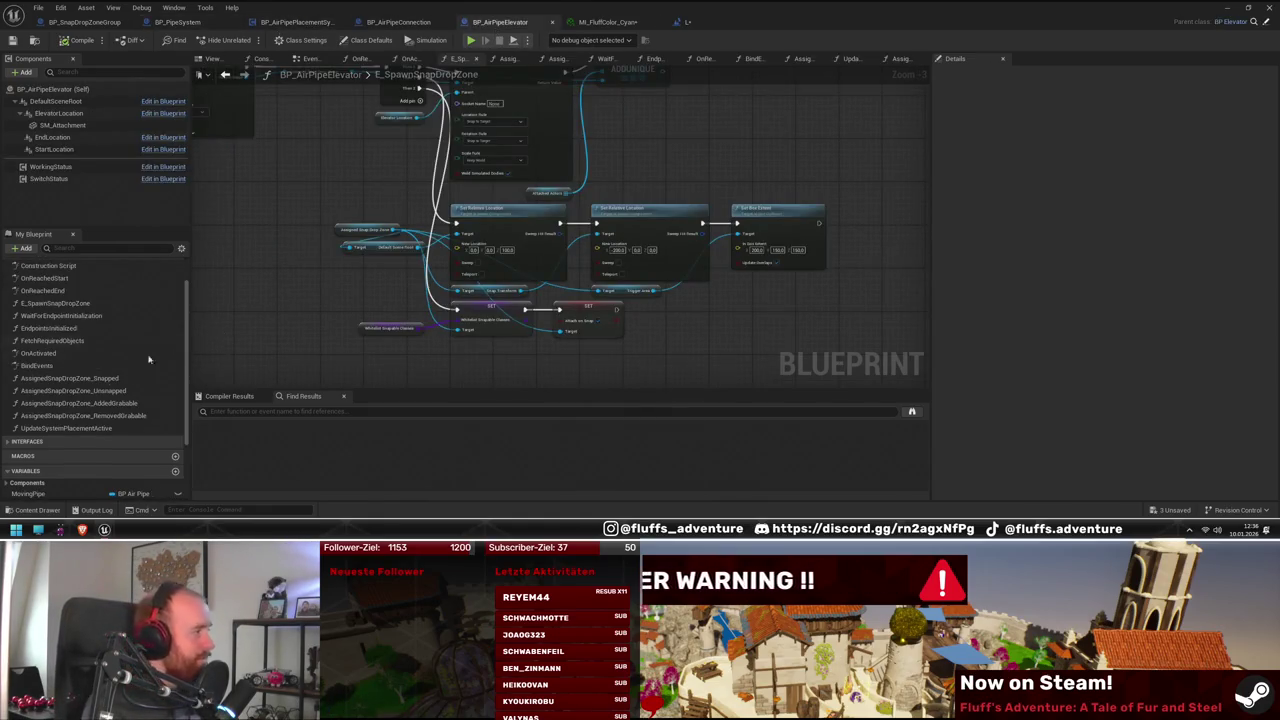
pyautogui.doubleClick(92, 352)
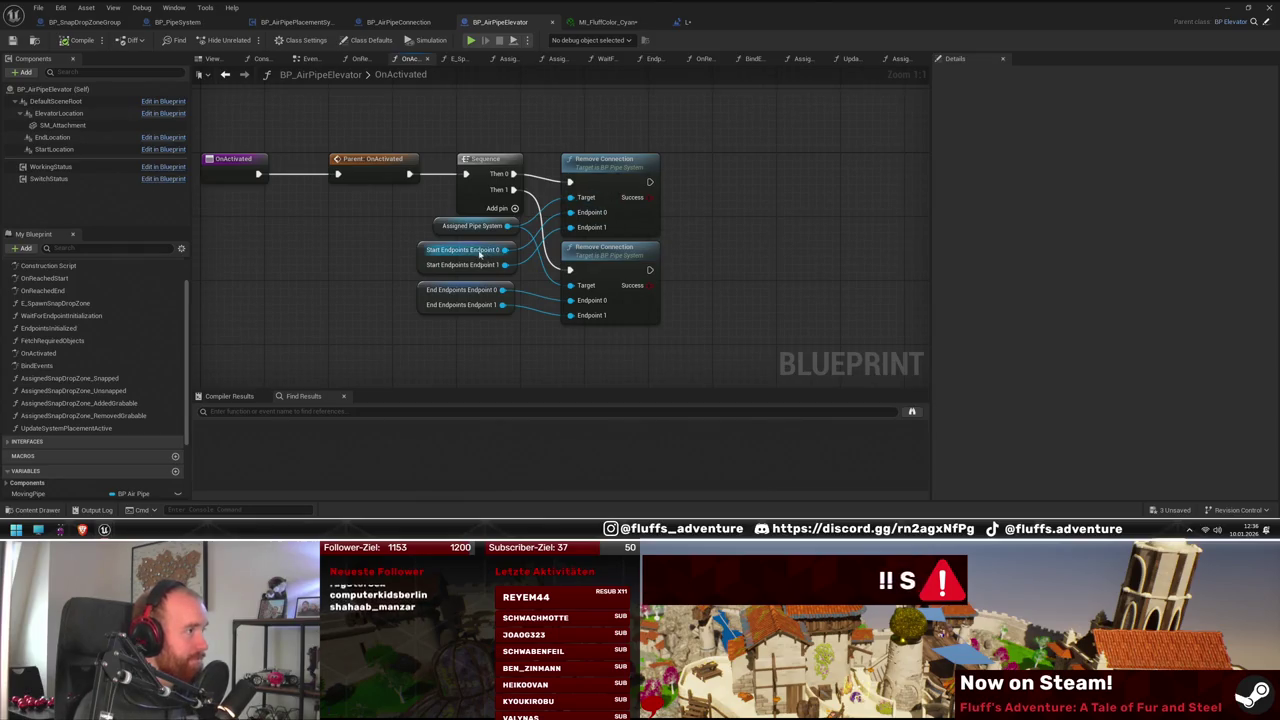
pyautogui.doubleClick(623, 222)
pyautogui.moveTo(436, 228)
pyautogui.mouseDown()
pyautogui.moveTo(377, 259)
pyautogui.moveTo(344, 173)
pyautogui.mouseUp()
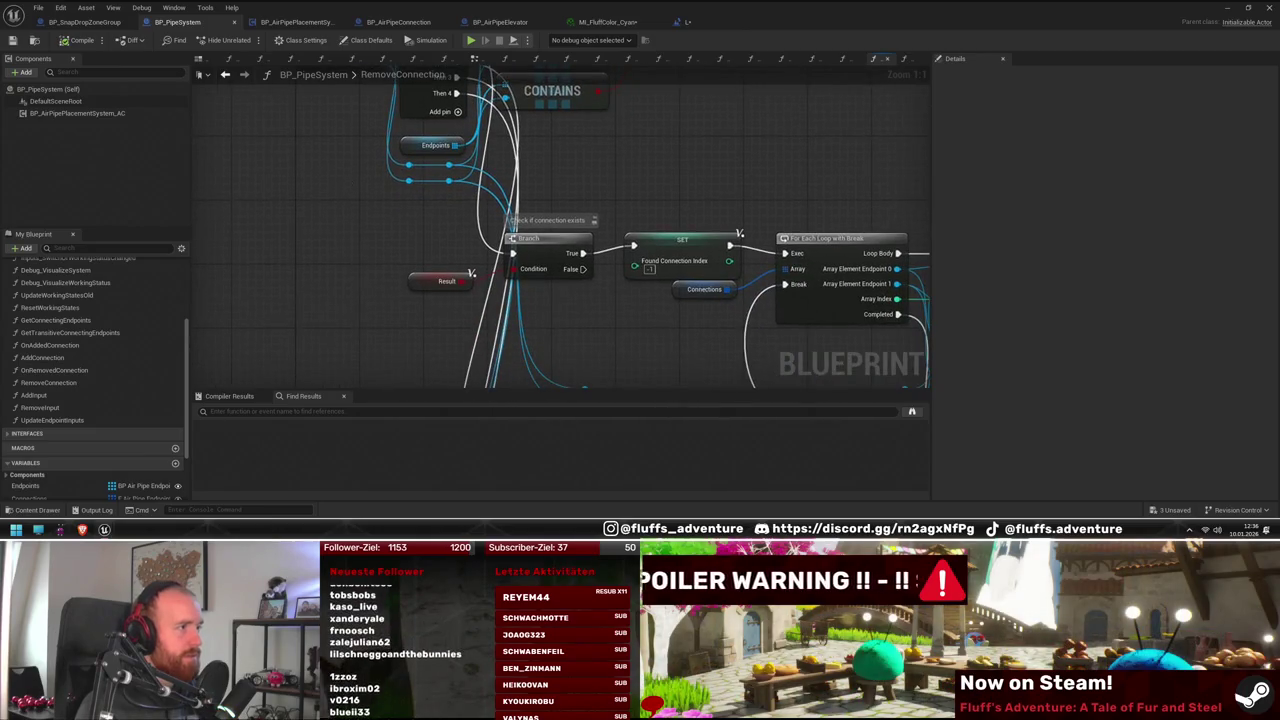
pyautogui.scroll(-4, 560, 225)
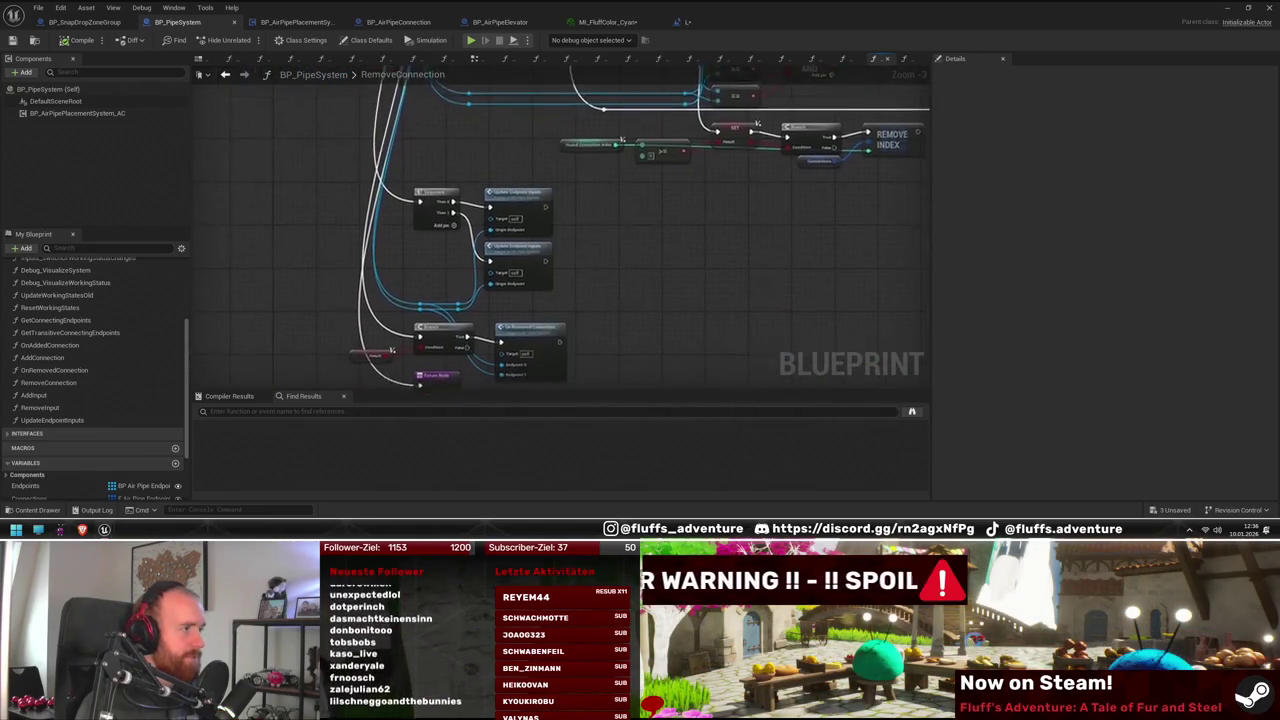
pyautogui.scroll(1, 560, 225)
pyautogui.moveTo(400, 140); pyautogui.dragTo(507, 300)
pyautogui.scroll(3, 507, 300)
pyautogui.moveTo(640, 237); pyautogui.dragTo(259, 237)
# Add stacked Is Valid checks on Endpoint 0 and Endpoint 1 in RemoveConnection
pyautogui.moveTo(352, 214); pyautogui.dragTo(388, 234)
pyautogui.write('isv')
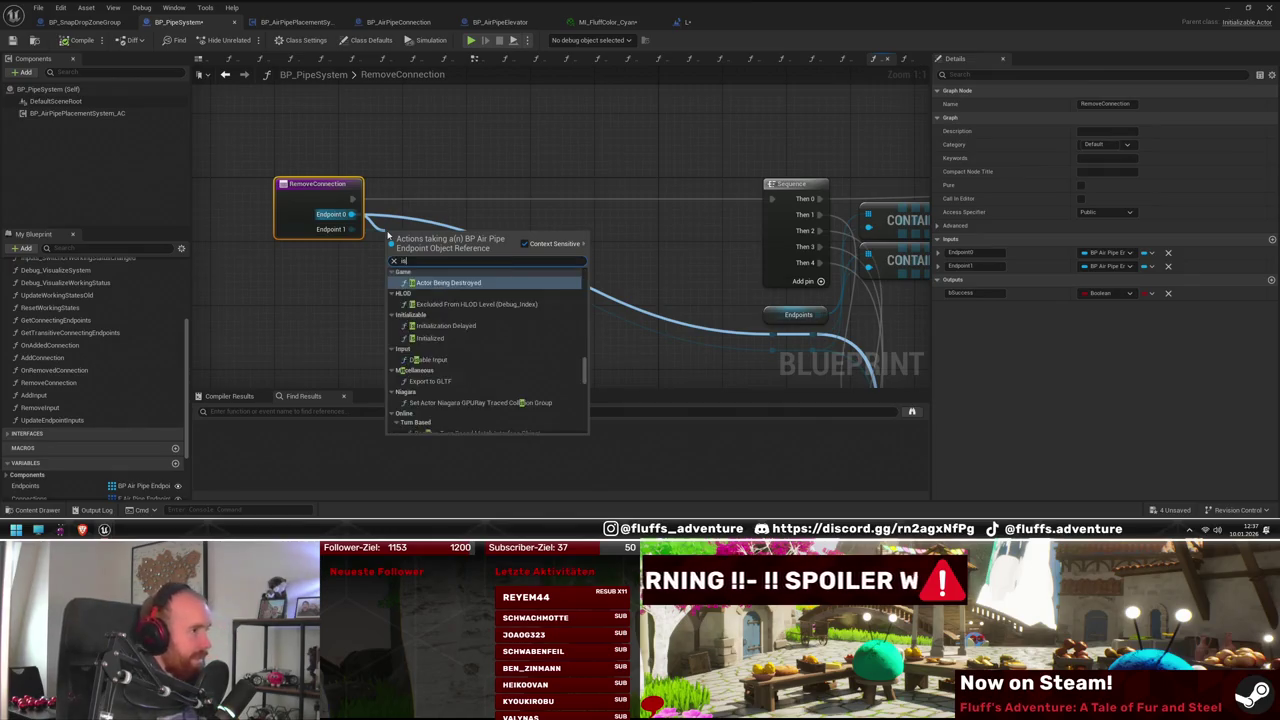
pyautogui.press('Return')
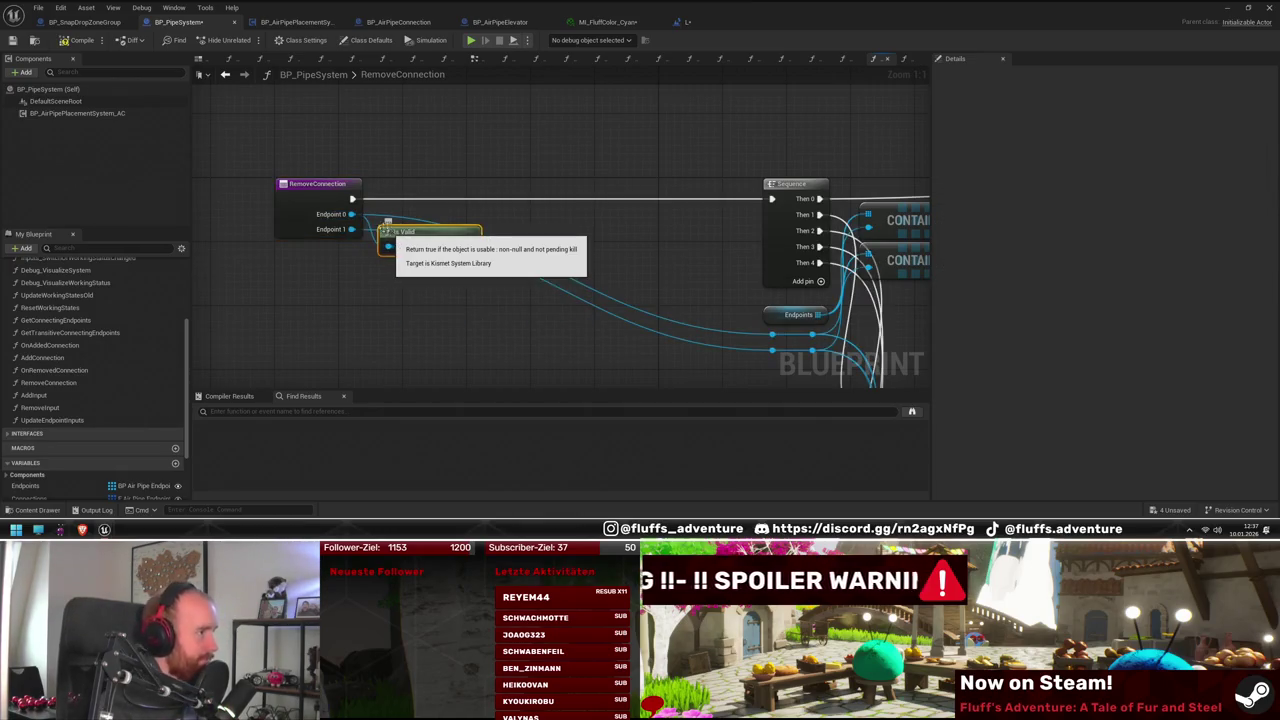
pyautogui.moveTo(351, 229); pyautogui.dragTo(381, 323)
pyautogui.write('isva')
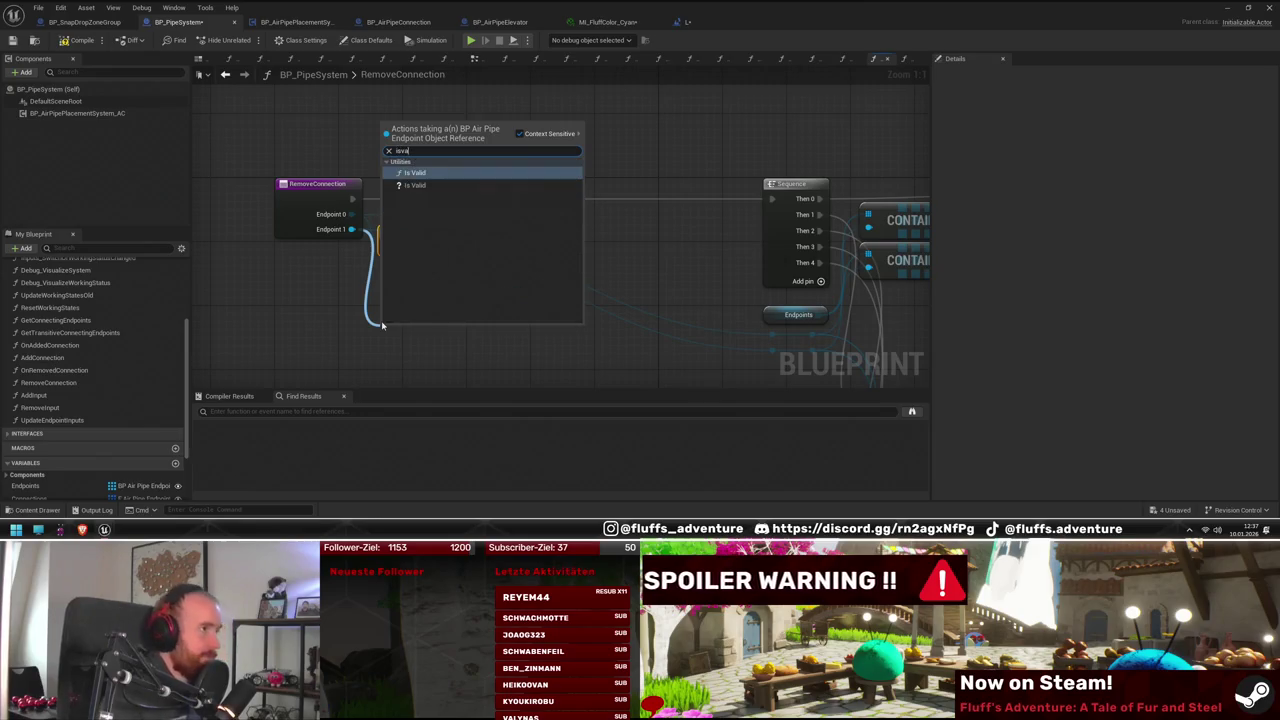
pyautogui.press('Return')
pyautogui.moveTo(395, 323); pyautogui.dragTo(395, 274)
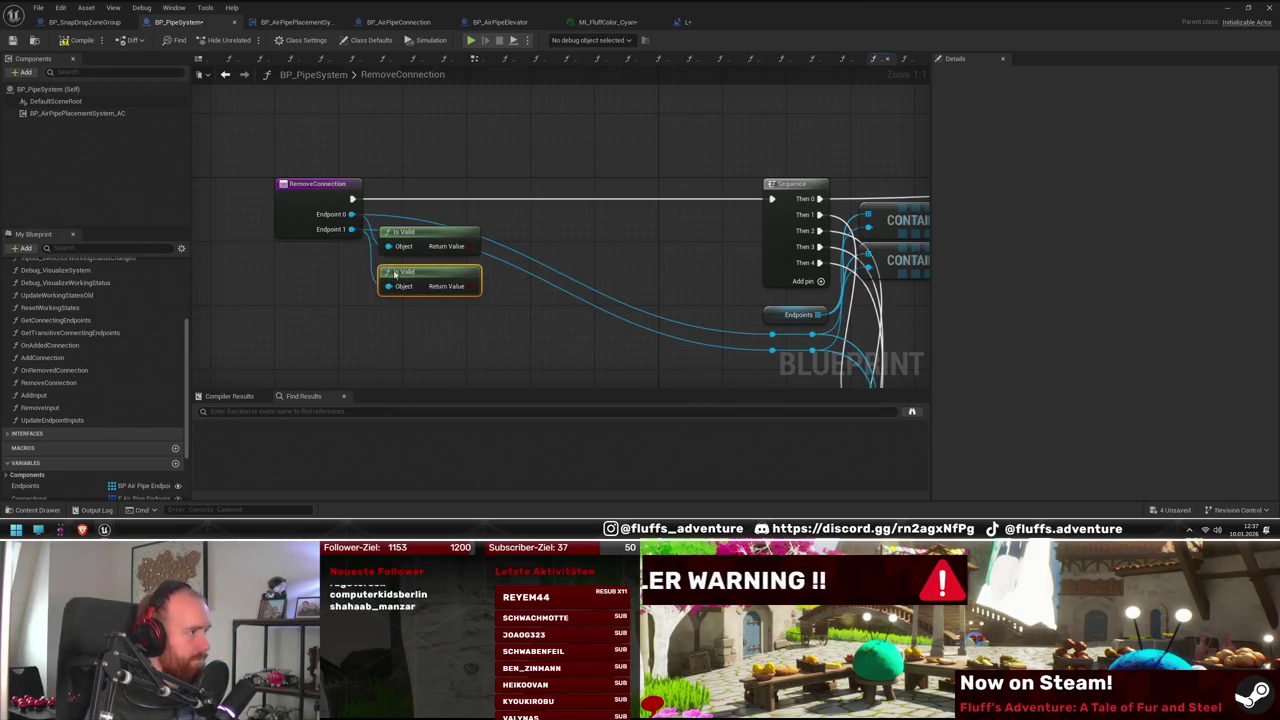
# Combine both Is Valid results with an AND driving a Branch whose True output feeds the Sequence
pyautogui.moveTo(471, 246); pyautogui.dragTo(495, 245)
pyautogui.write('and')
pyautogui.press('Return')
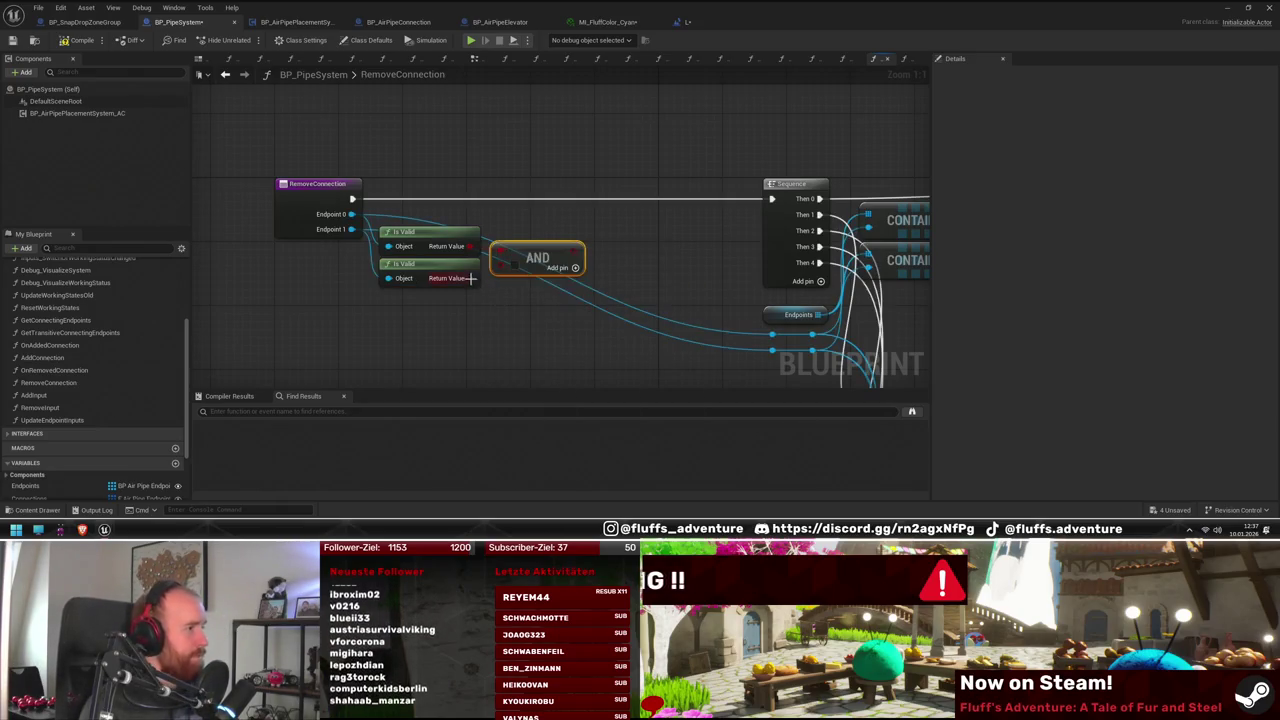
pyautogui.moveTo(525, 254)
pyautogui.mouseDown()
pyautogui.moveTo(655, 218)
pyautogui.moveTo(688, 195)
pyautogui.moveTo(672, 175)
pyautogui.mouseUp()
pyautogui.write('branch')
pyautogui.press('Return')
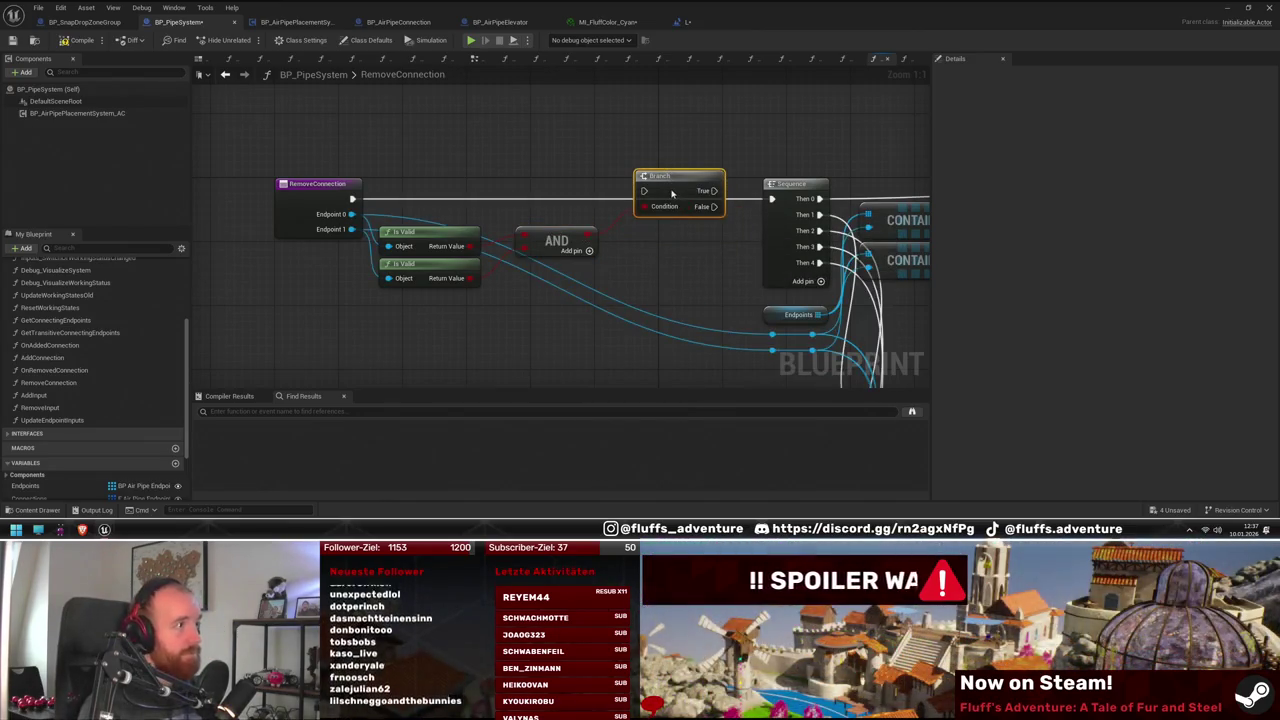
pyautogui.moveTo(611, 214); pyautogui.dragTo(372, 292)
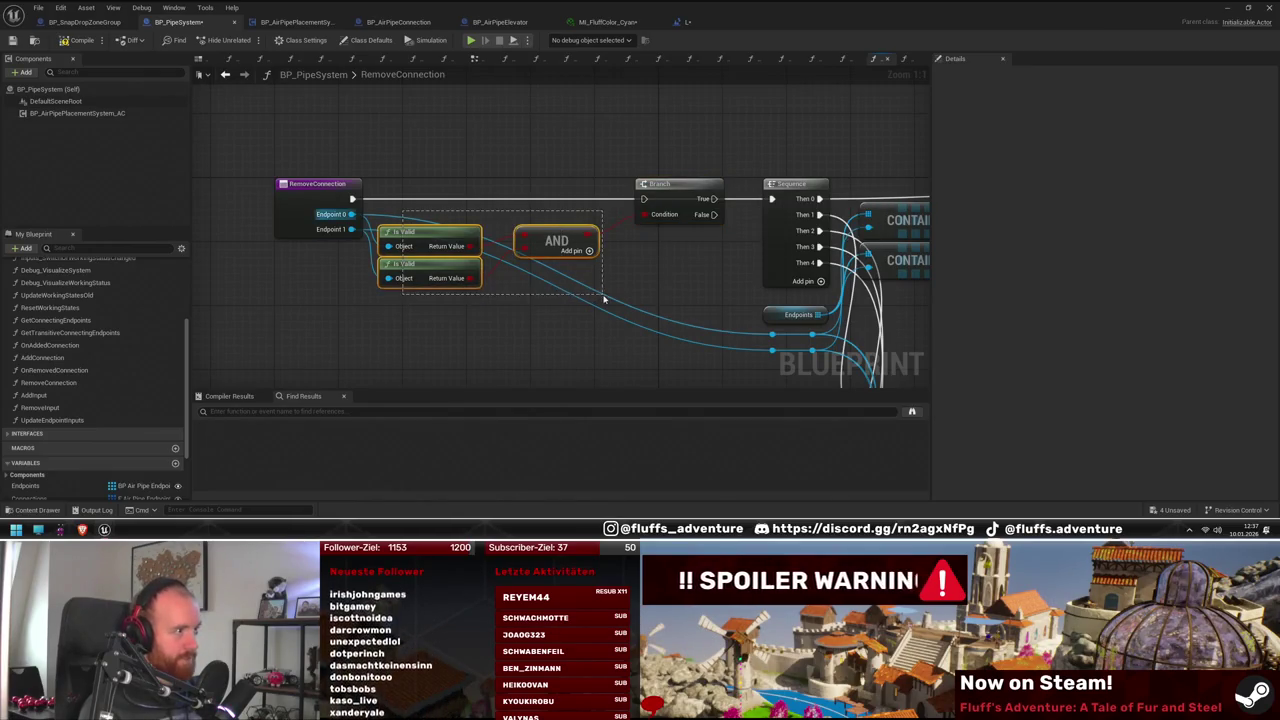
pyautogui.moveTo(713, 198)
pyautogui.mouseDown()
pyautogui.moveTo(771, 198)
pyautogui.moveTo(613, 204)
pyautogui.mouseUp()
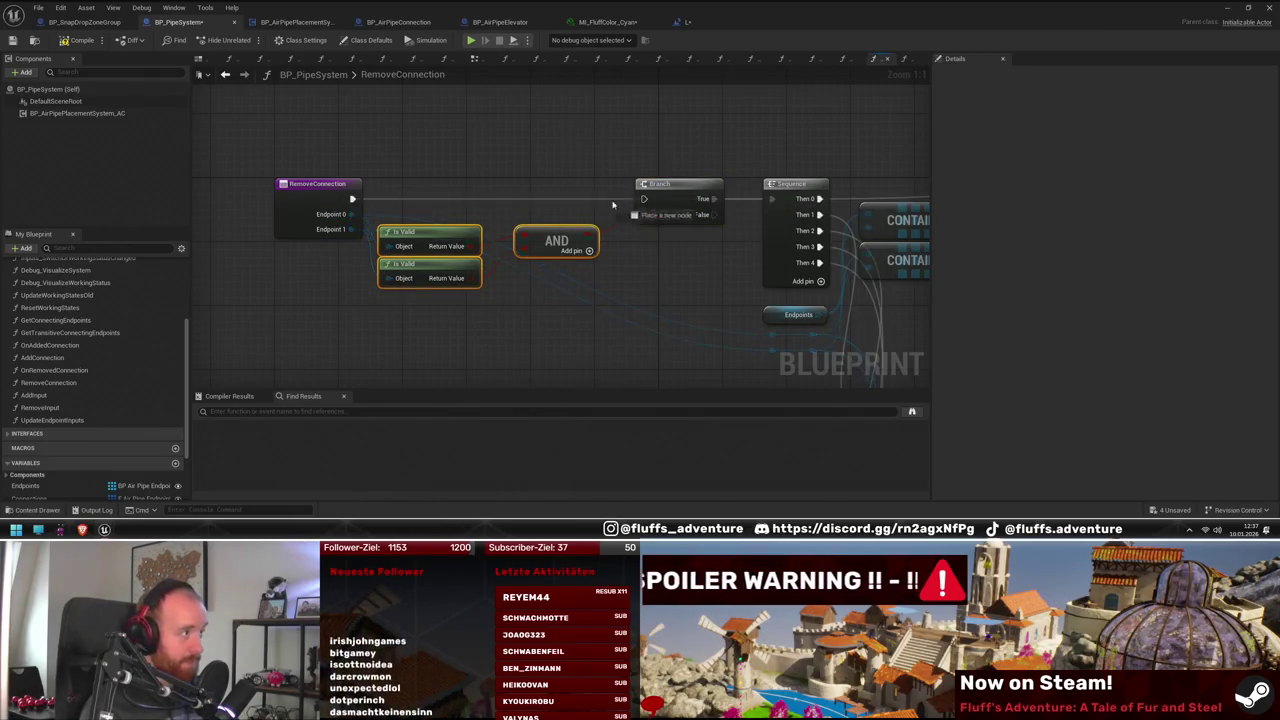
# Place the Return Node beside the Branch's False path, save the Blueprint, and open AddConnection
pyautogui.moveTo(350, 203); pyautogui.dragTo(350, 203)
pyautogui.click(441, 197)
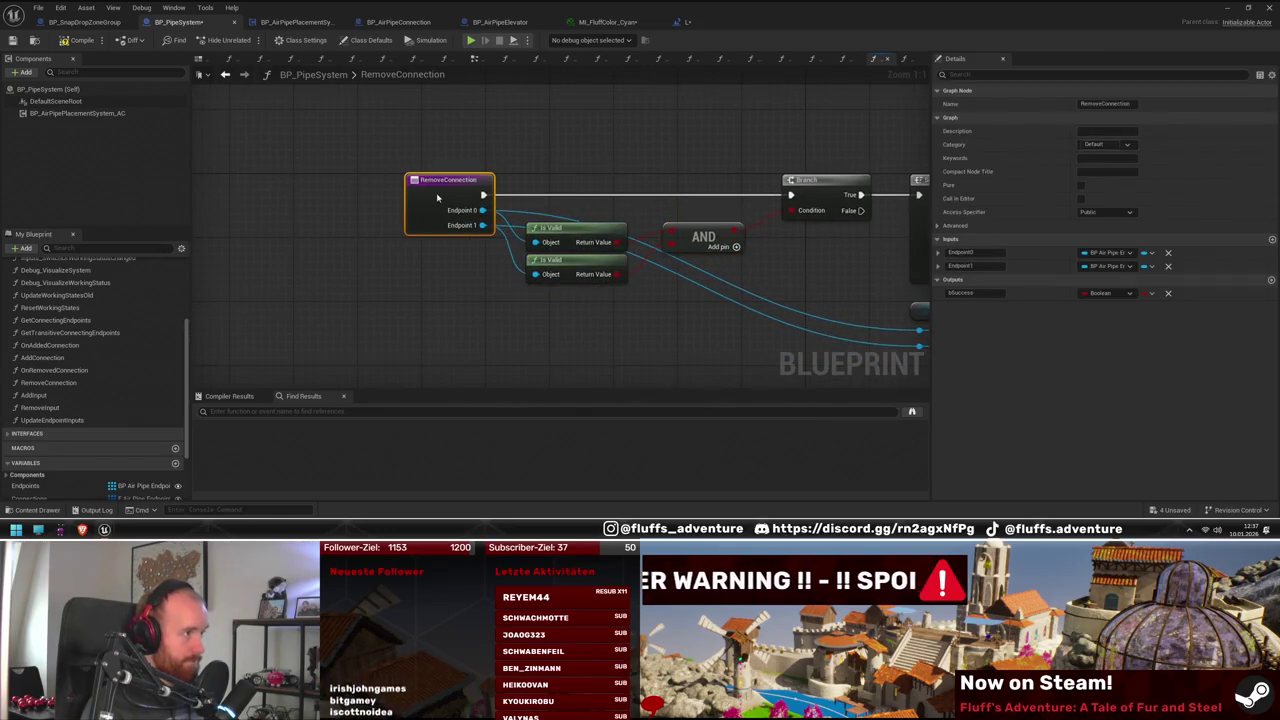
pyautogui.moveTo(600, 279); pyautogui.dragTo(590, 314)
pyautogui.moveTo(692, 263); pyautogui.dragTo(573, 336)
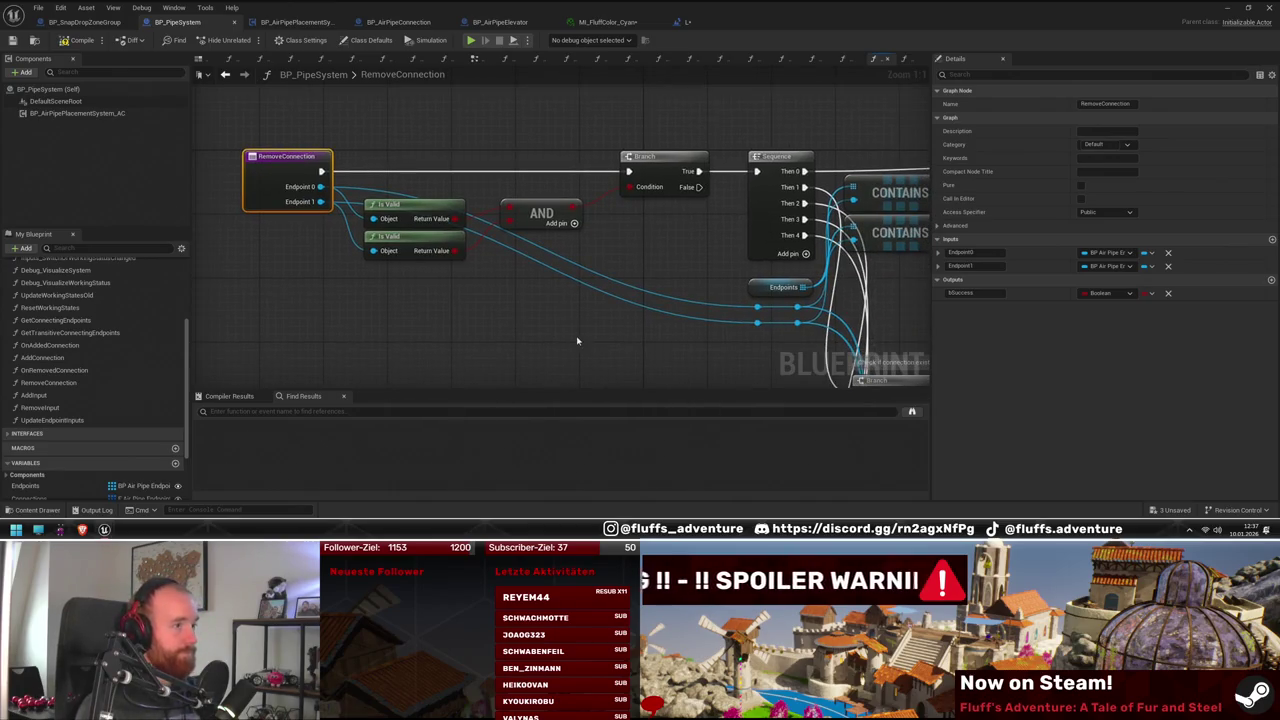
pyautogui.moveTo(774, 345); pyautogui.dragTo(771, 343)
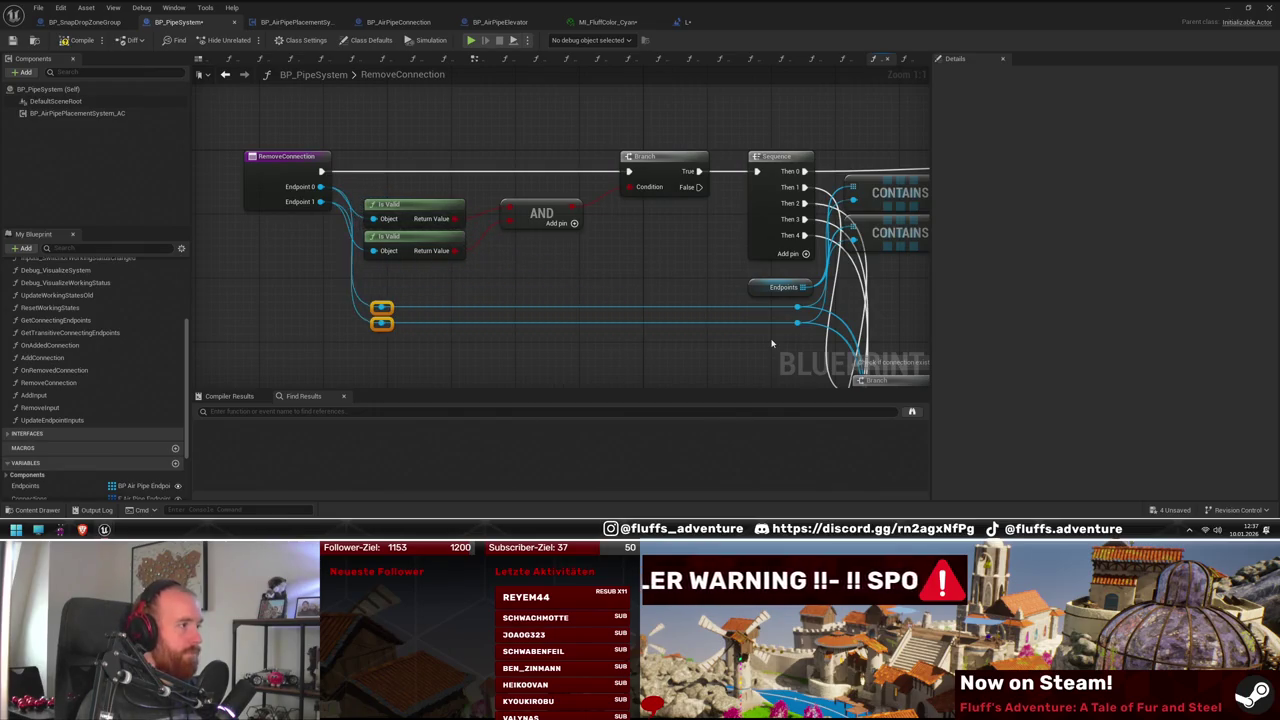
pyautogui.moveTo(622, 273)
pyautogui.mouseDown()
pyautogui.moveTo(560, 214)
pyautogui.moveTo(583, 206)
pyautogui.moveTo(591, 270)
pyautogui.mouseUp()
pyautogui.scroll(-1, 635, 186)
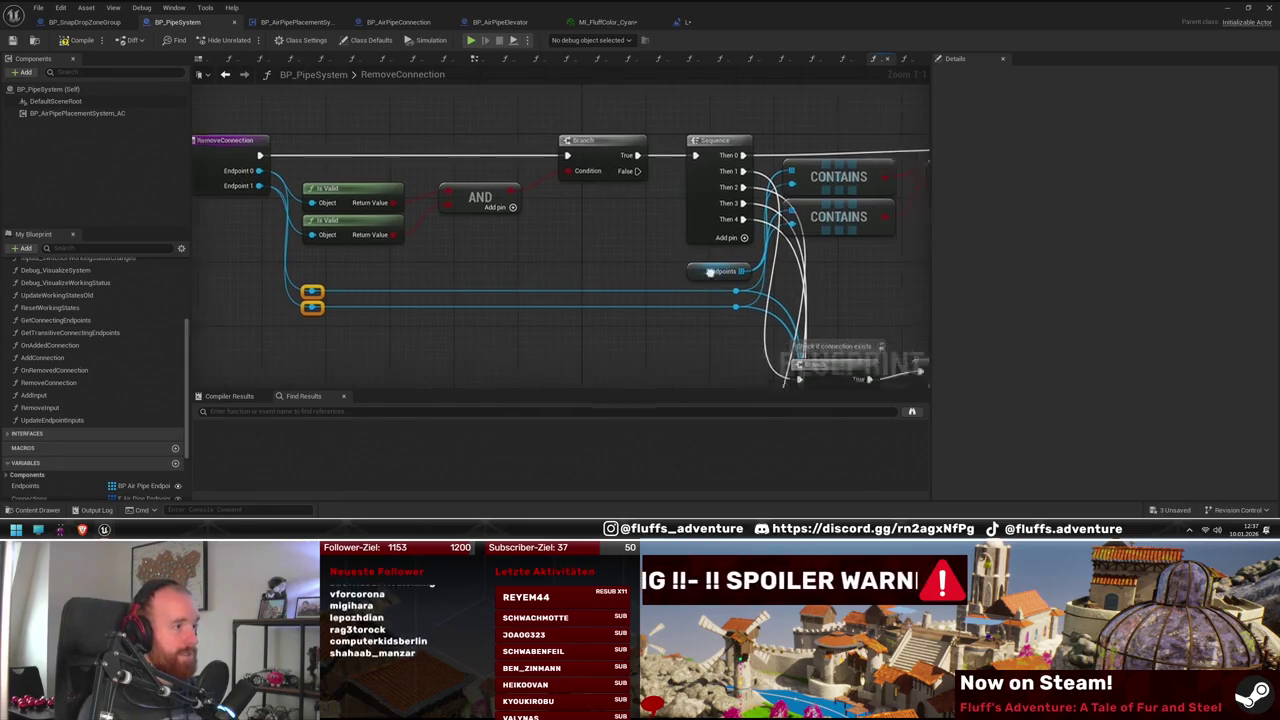
pyautogui.moveTo(635, 186); pyautogui.dragTo(393, 100)
pyautogui.scroll(-3, 711, 293)
pyautogui.click(711, 293)
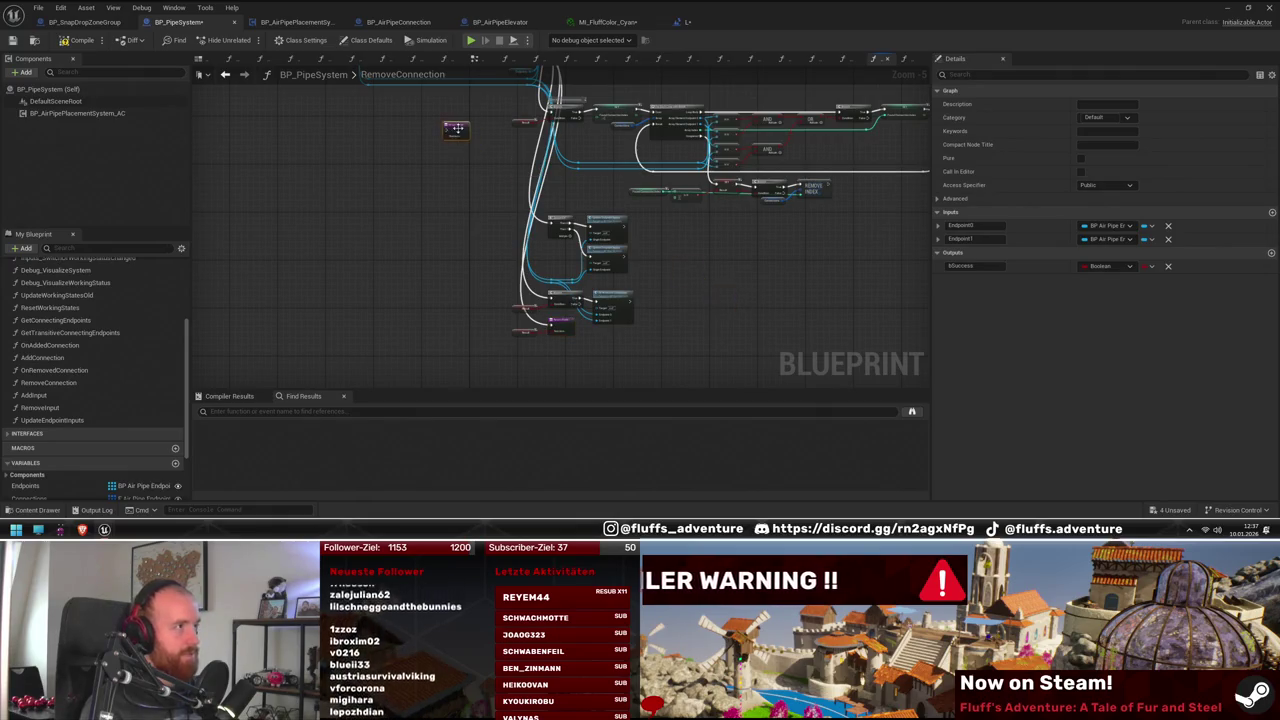
pyautogui.scroll(6, 511, 305)
pyautogui.moveTo(511, 305)
pyautogui.mouseDown()
pyautogui.moveTo(635, 163)
pyautogui.moveTo(581, 184)
pyautogui.moveTo(536, 272)
pyautogui.moveTo(599, 348)
pyautogui.moveTo(516, 178)
pyautogui.mouseUp()
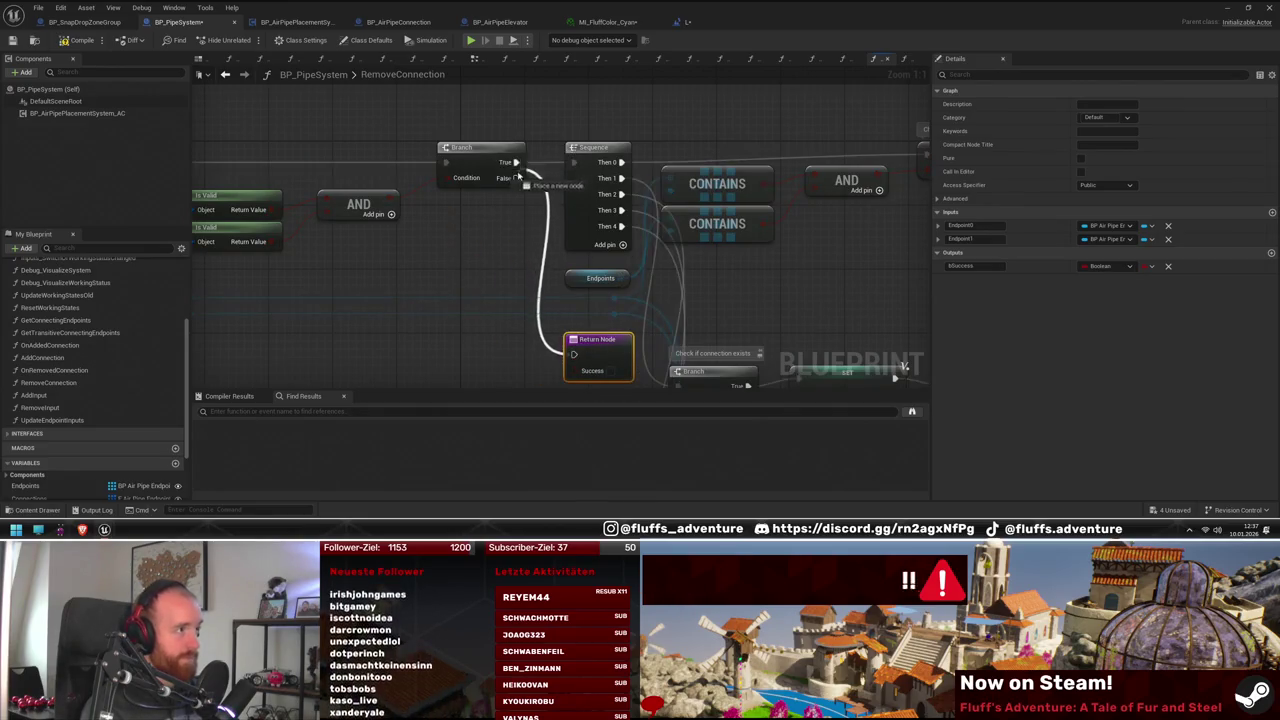
pyautogui.hotkey('ctrl', 's')
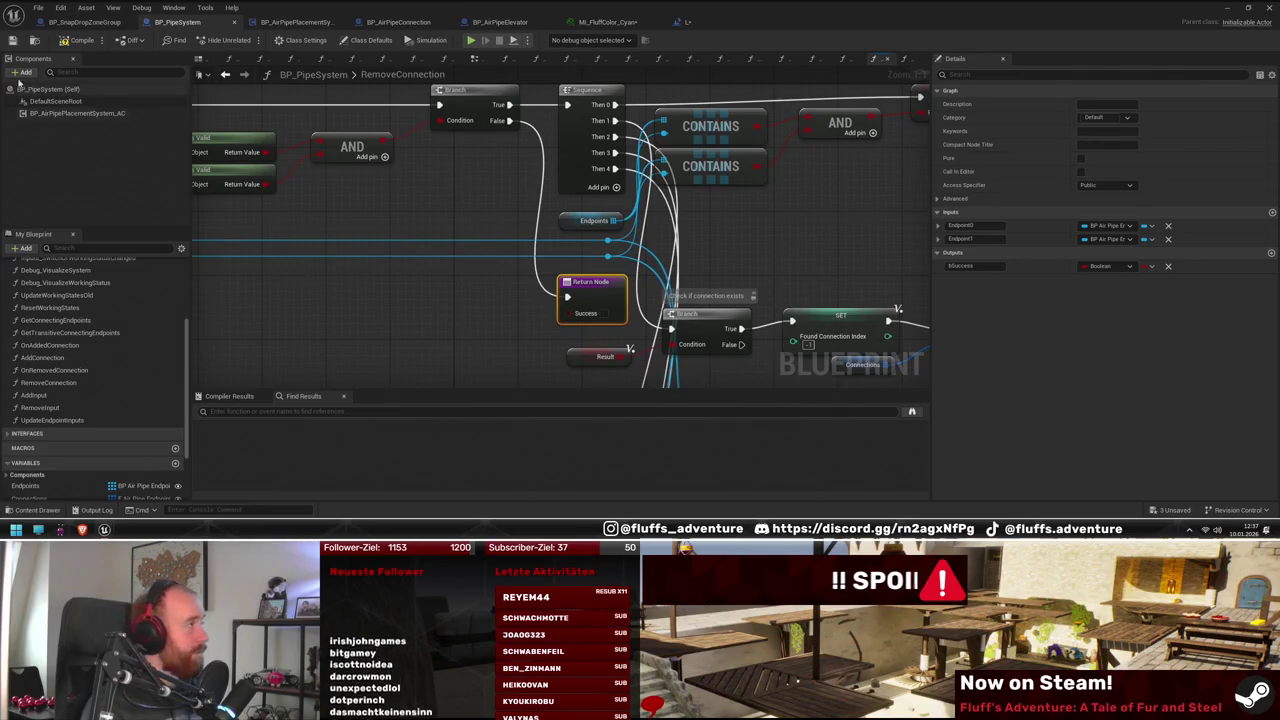
pyautogui.doubleClick(48, 358)
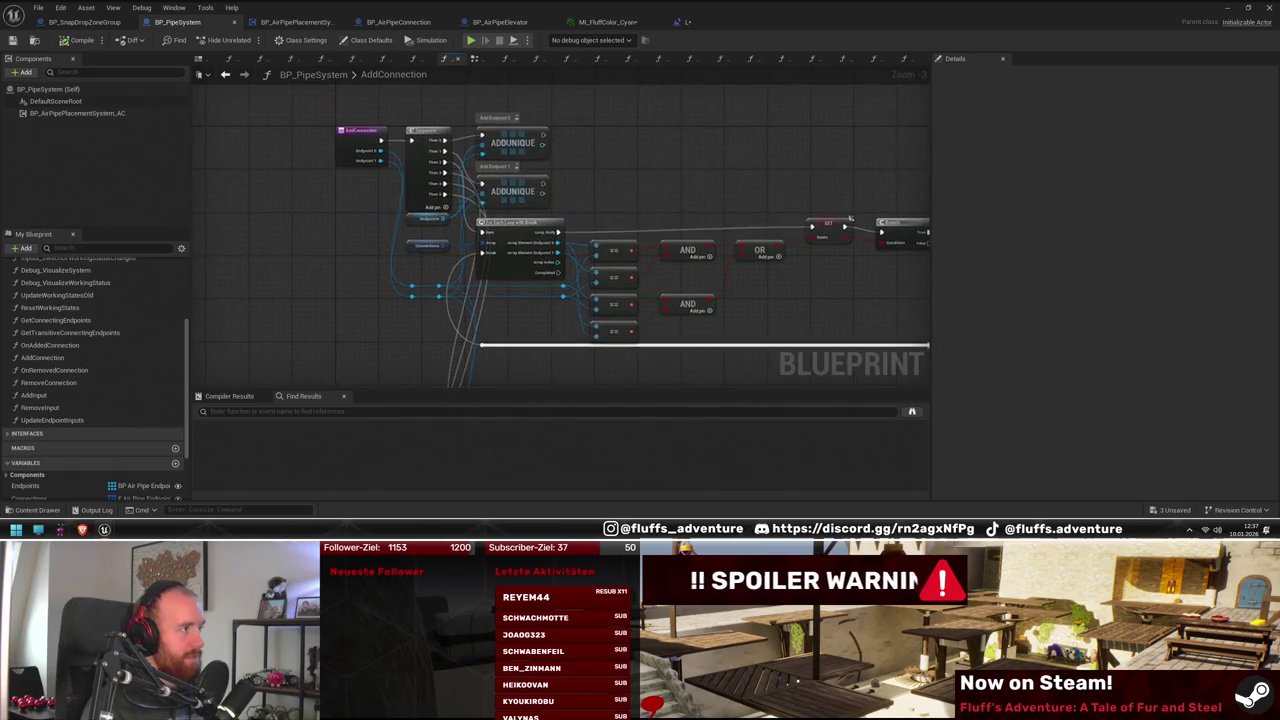
# Open AddConnection from BP_AirPipeElevator's OnReachedStart graph and shift its entry node left
pyautogui.click(497, 22)
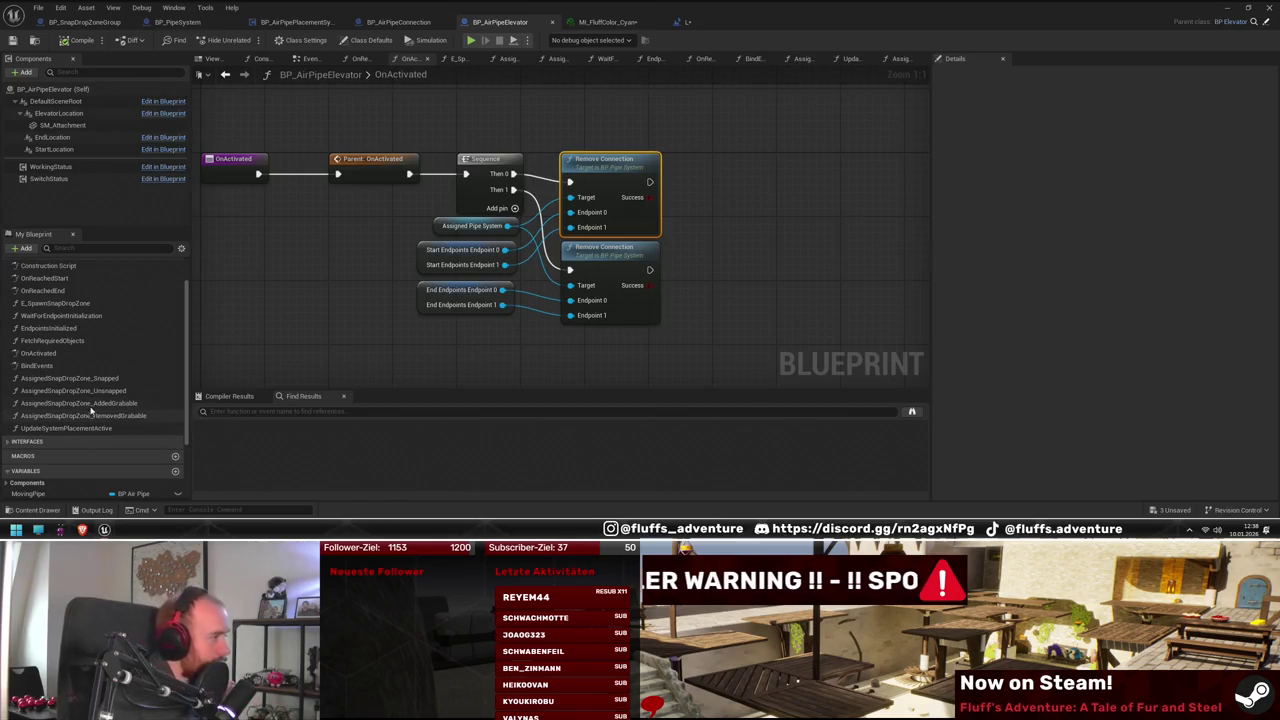
pyautogui.doubleClick(60, 279)
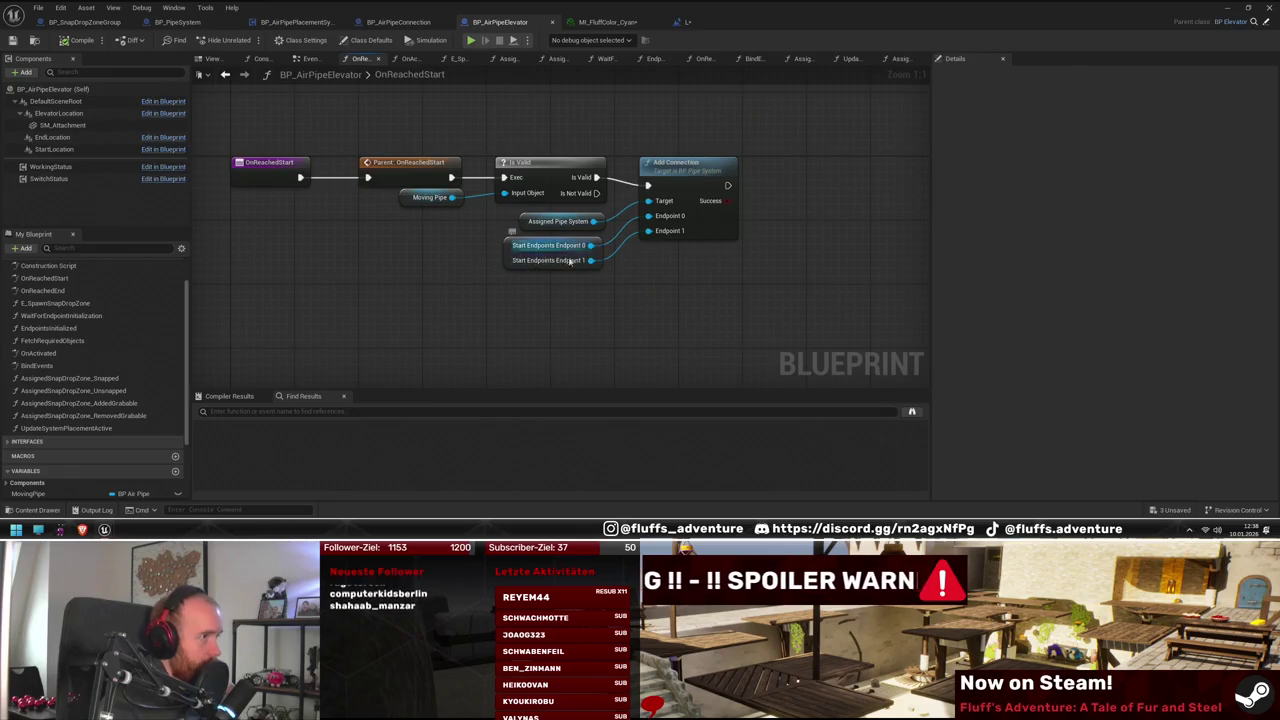
pyautogui.doubleClick(700, 176)
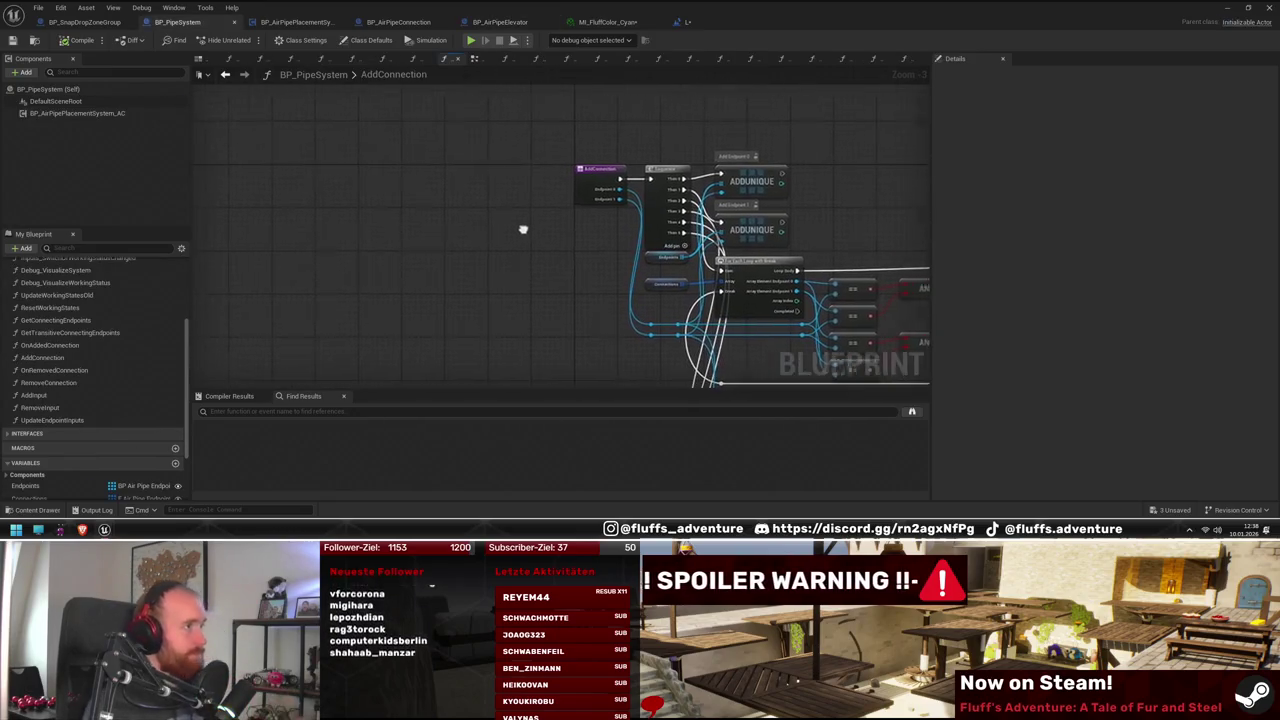
pyautogui.moveTo(600, 177)
pyautogui.mouseDown()
pyautogui.moveTo(326, 176)
pyautogui.moveTo(338, 175)
pyautogui.mouseUp()
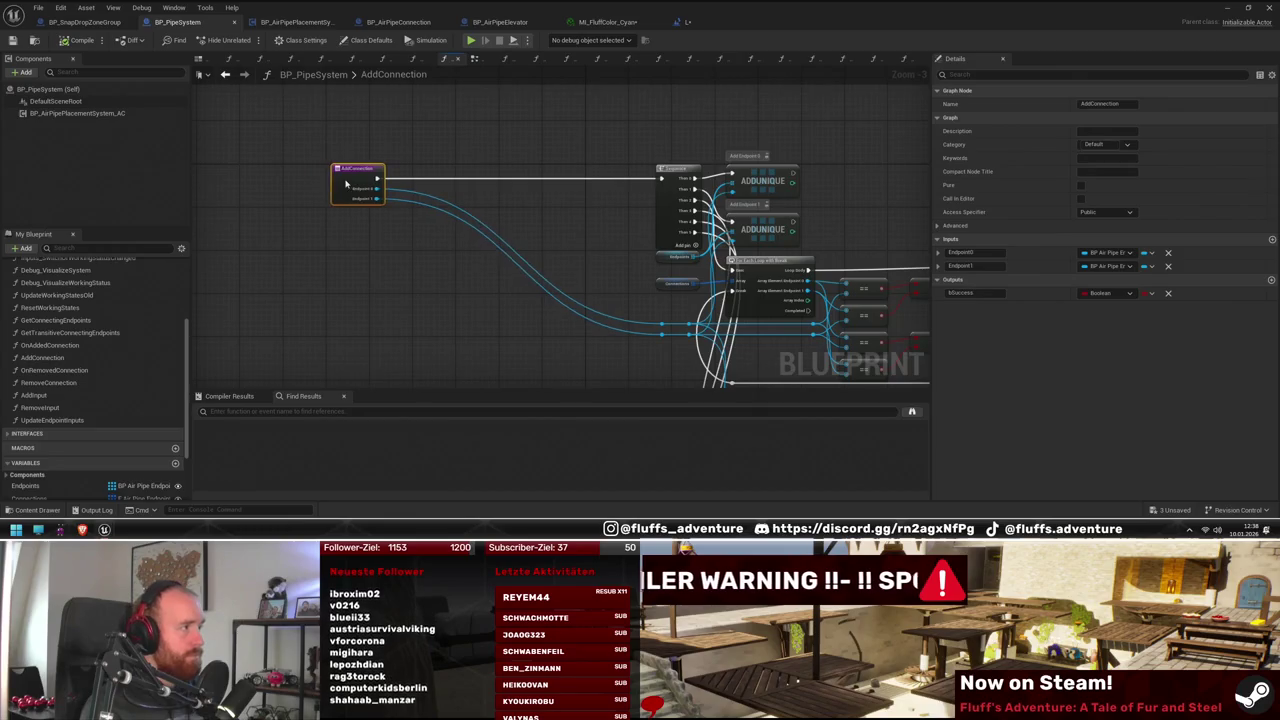
pyautogui.scroll(2, 84, 410)
# Copy the Is Valid, AND and Branch nodes from RemoveConnection and paste them into AddConnection
pyautogui.doubleClick(60, 414)
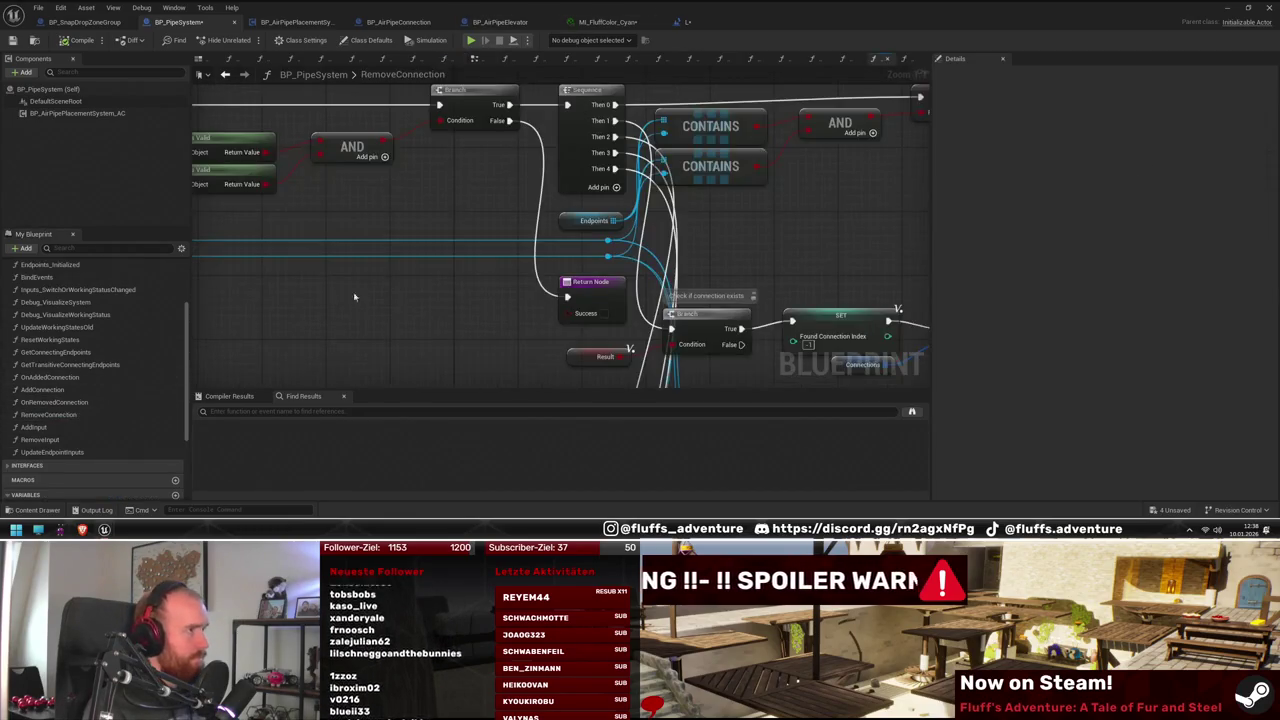
pyautogui.moveTo(499, 126); pyautogui.dragTo(748, 222)
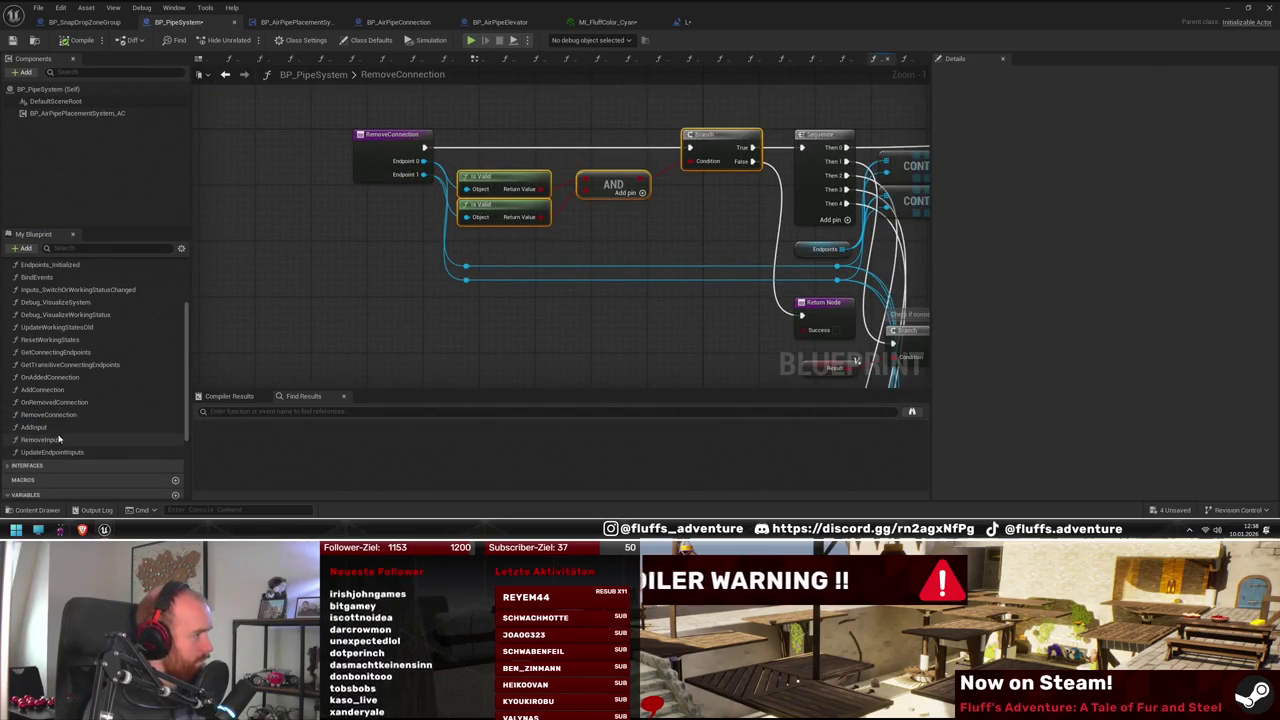
pyautogui.doubleClick(71, 390)
pyautogui.hotkey('ctrl', 'v')
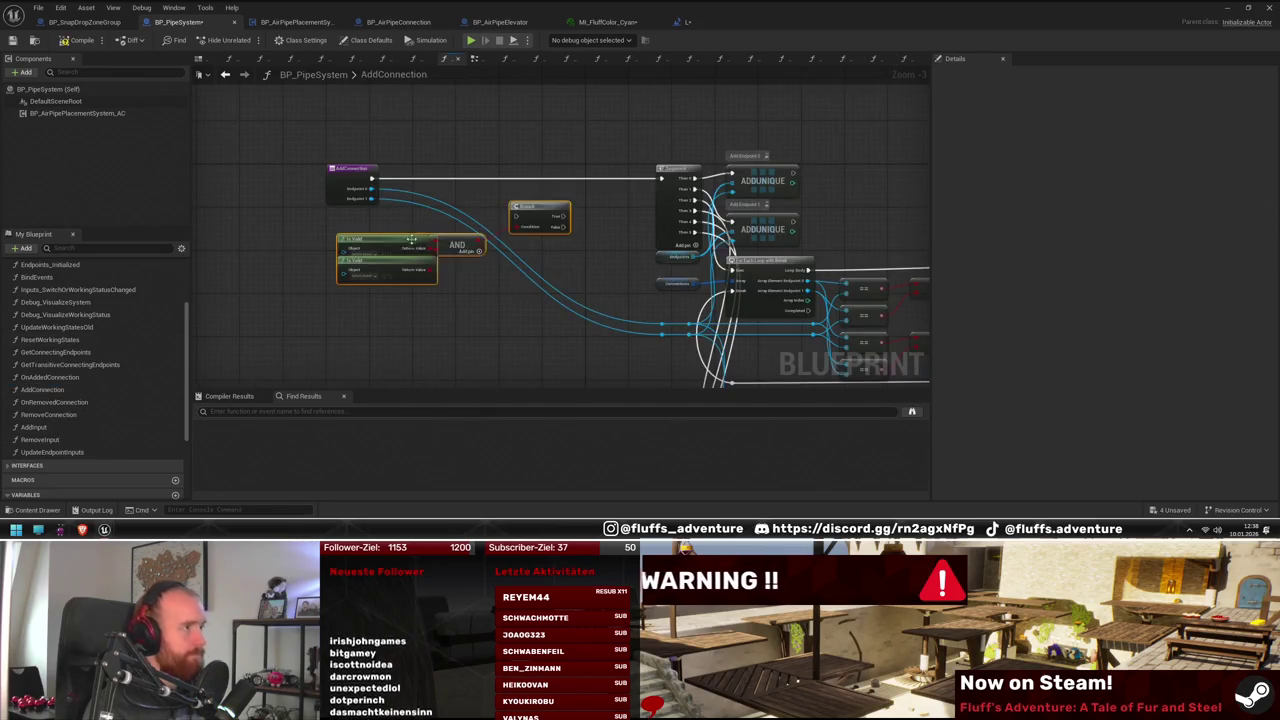
# Wire Endpoint 0 and 1 into the pasted Is Valid nodes, routing entry through the Branch to Sequence
pyautogui.moveTo(345, 252); pyautogui.dragTo(371, 198)
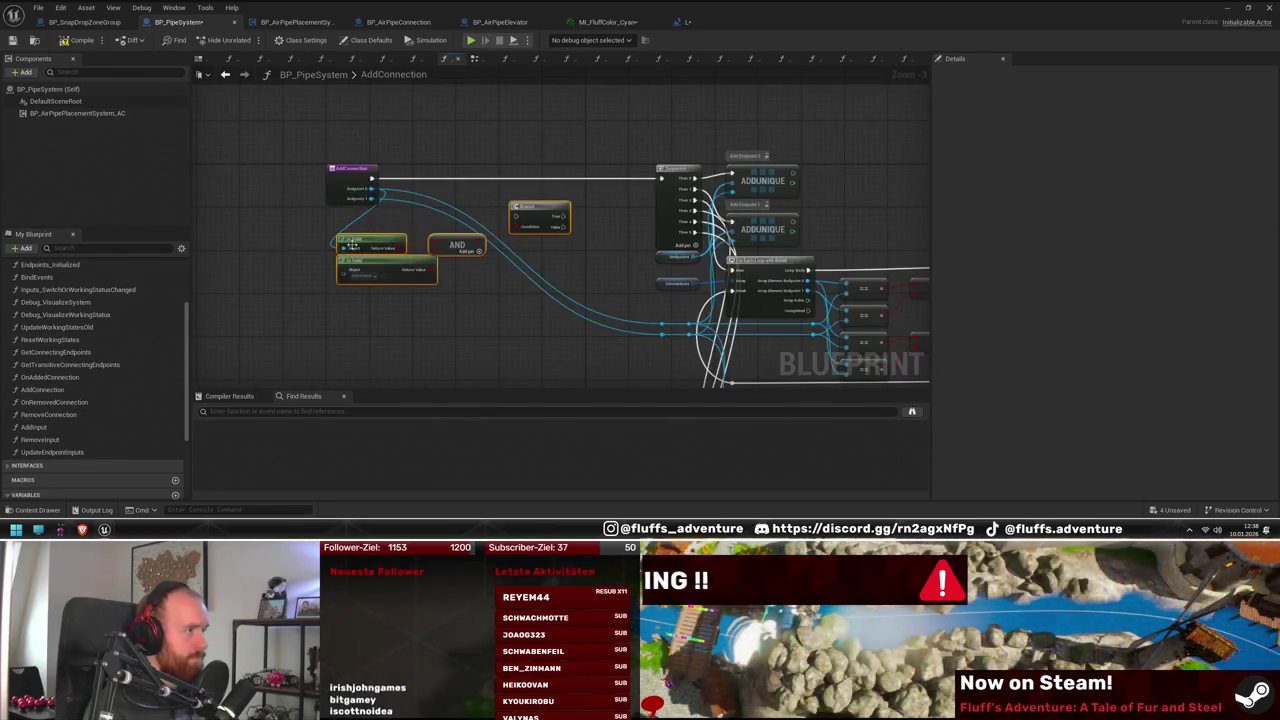
pyautogui.moveTo(344, 272); pyautogui.dragTo(371, 198)
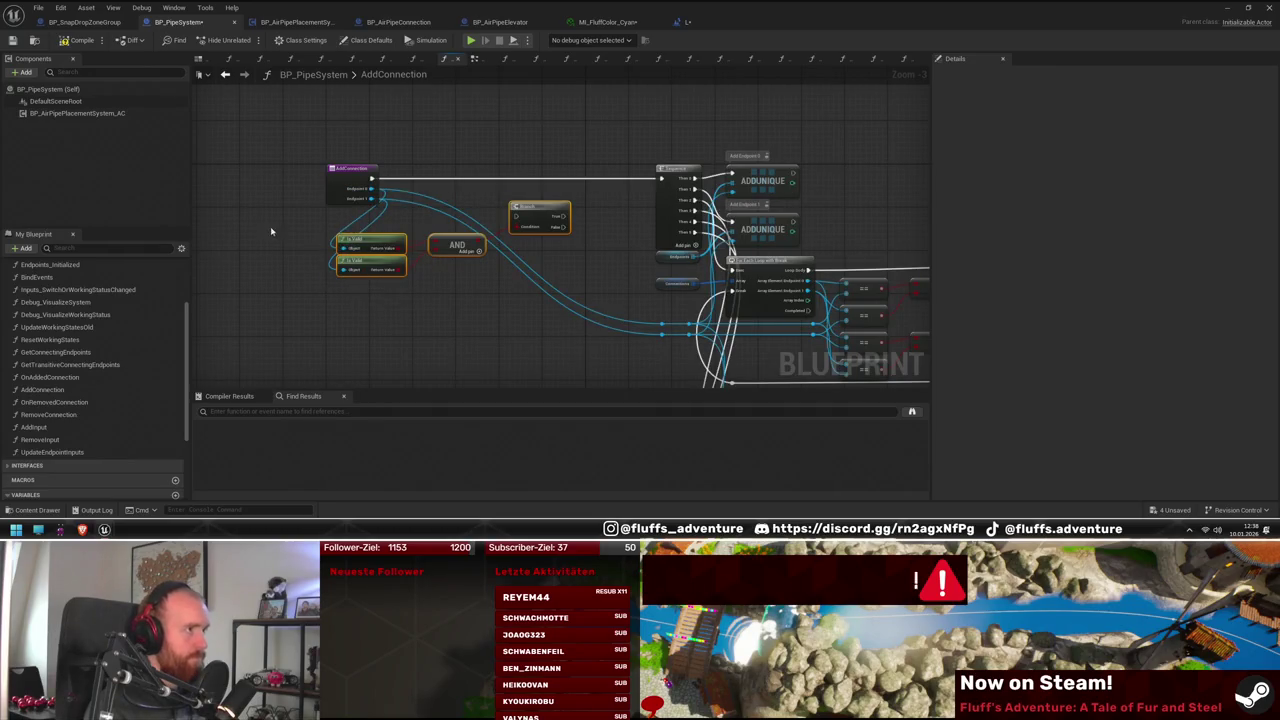
pyautogui.moveTo(516, 217)
pyautogui.mouseDown()
pyautogui.moveTo(395, 172)
pyautogui.moveTo(371, 180)
pyautogui.mouseUp()
pyautogui.moveTo(565, 216); pyautogui.dragTo(660, 178)
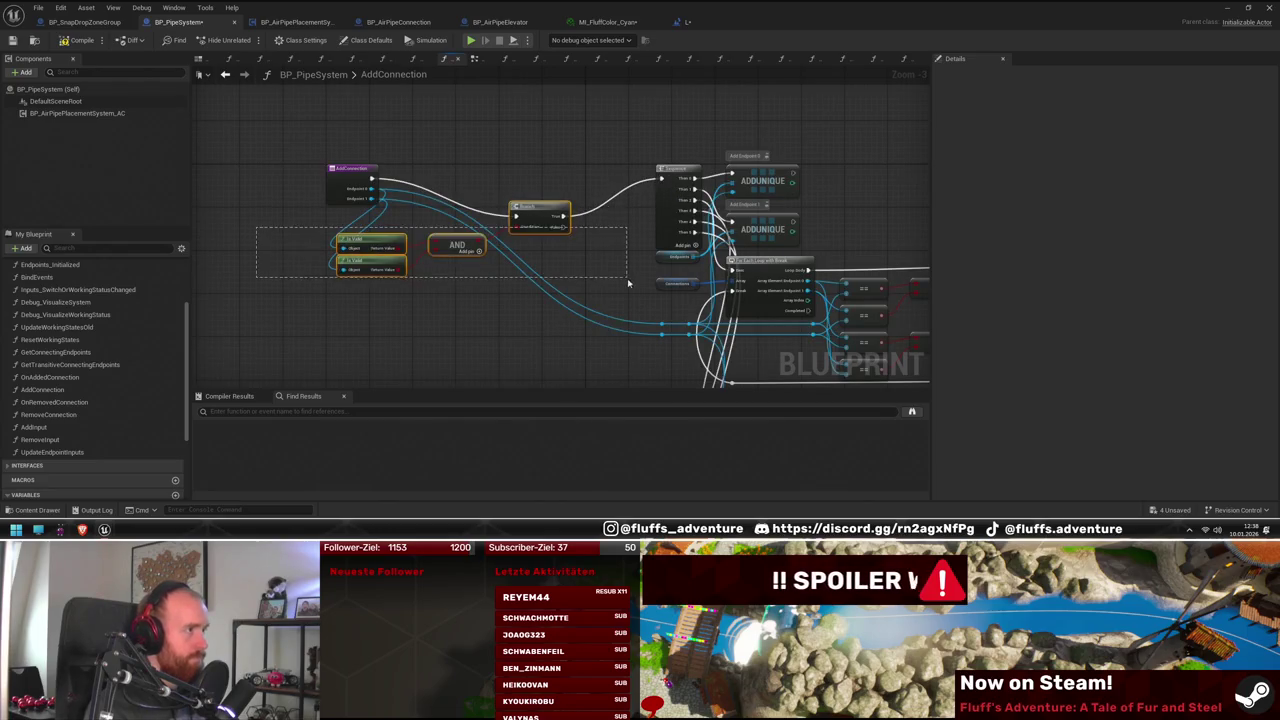
pyautogui.moveTo(365, 240); pyautogui.dragTo(418, 193)
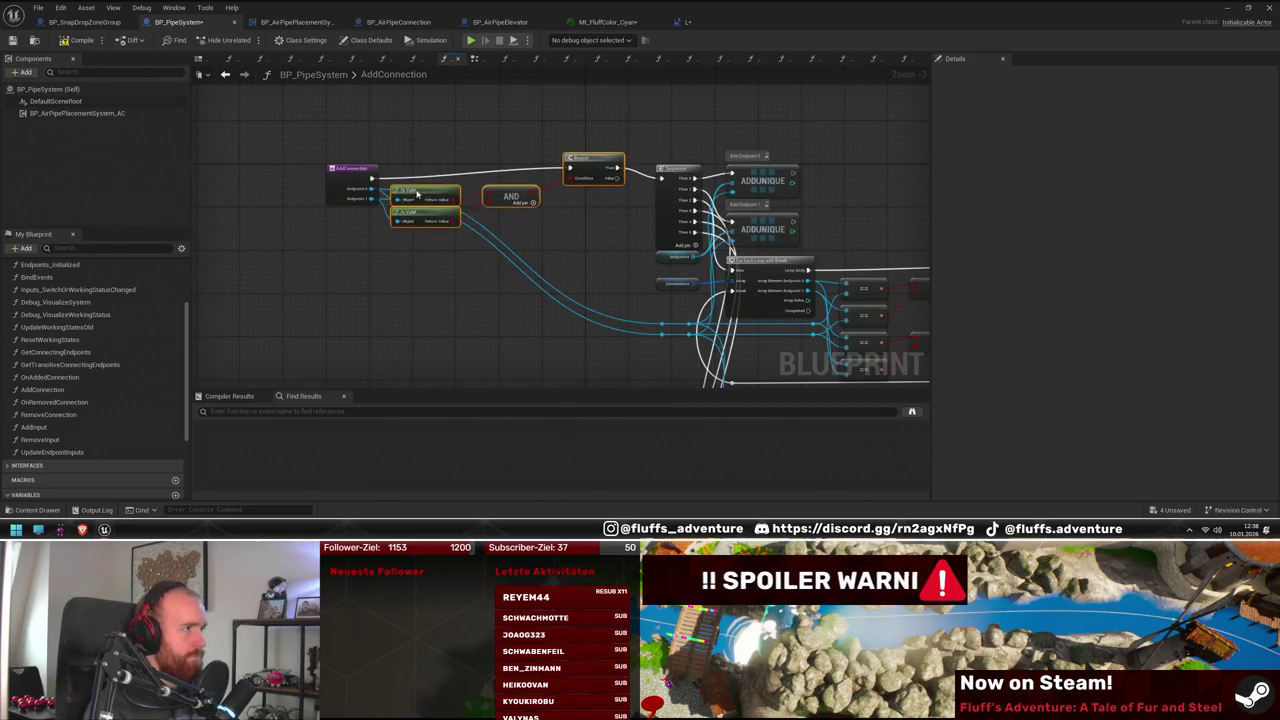
# Inspect the AddConnection return node, then start a Play-in-Editor test with Alt+P
pyautogui.scroll(2, 419, 195)
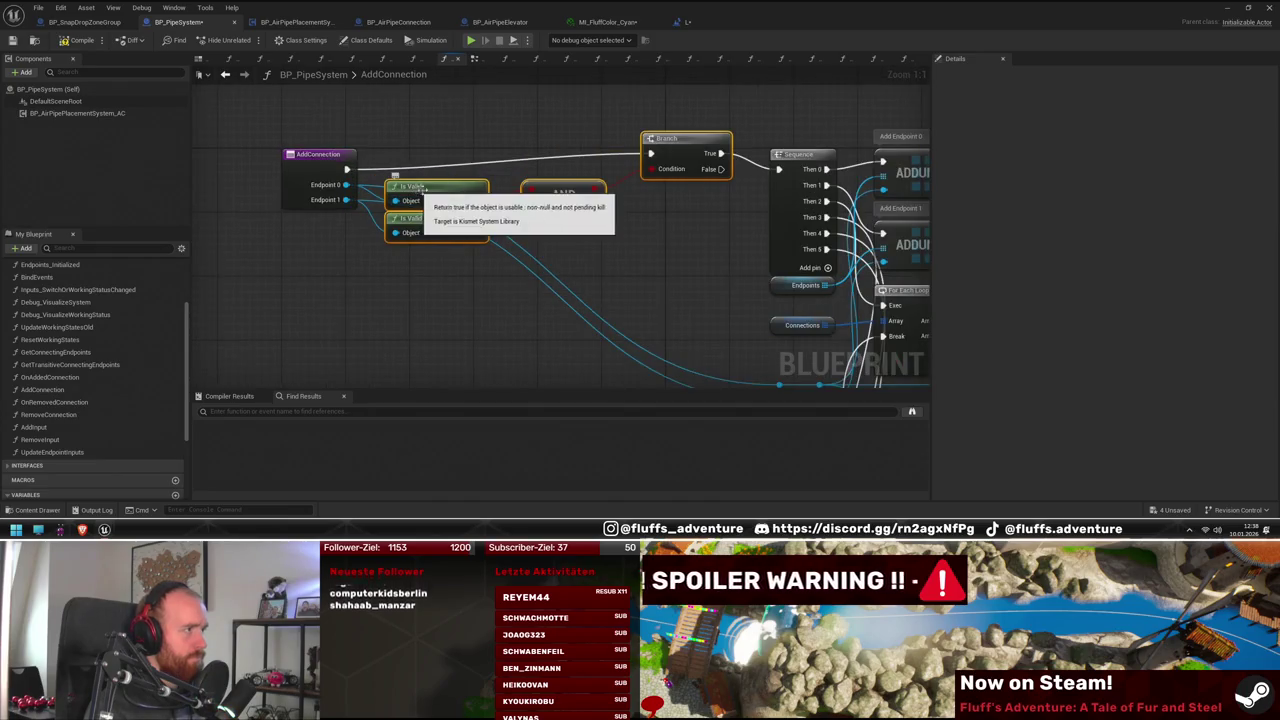
pyautogui.click(667, 233)
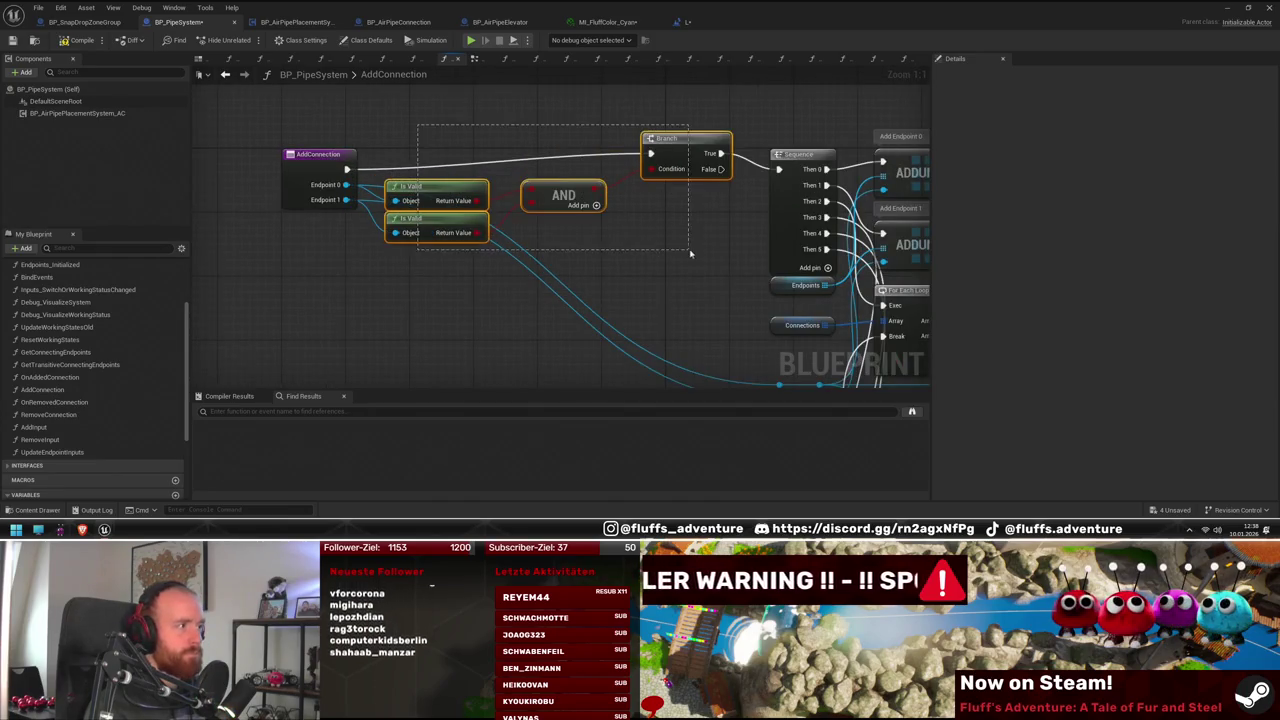
pyautogui.click(680, 290)
pyautogui.moveTo(690, 292)
pyautogui.mouseDown()
pyautogui.moveTo(571, 274)
pyautogui.moveTo(544, 319)
pyautogui.moveTo(600, 307)
pyautogui.moveTo(280, 288)
pyautogui.mouseUp()
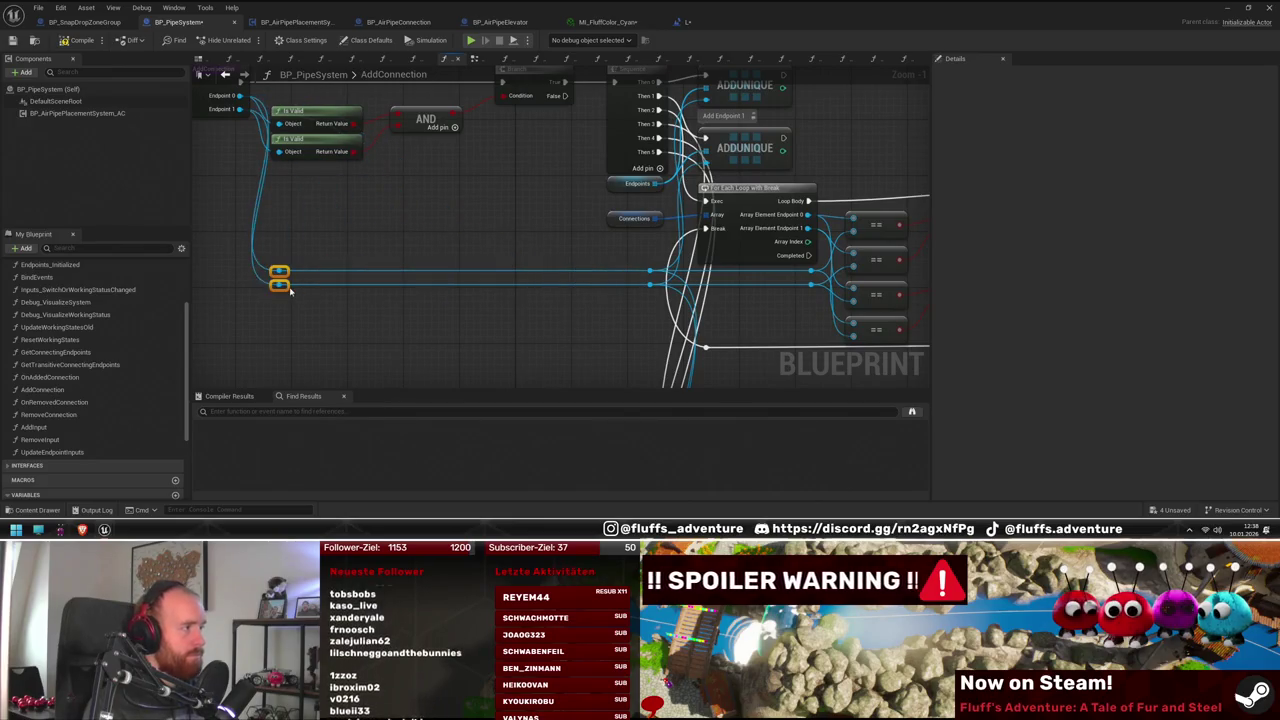
pyautogui.moveTo(370, 316)
pyautogui.mouseDown()
pyautogui.moveTo(560, 200)
pyautogui.moveTo(520, 150)
pyautogui.moveTo(530, 290)
pyautogui.moveTo(543, 255)
pyautogui.moveTo(520, 240)
pyautogui.moveTo(530, 228)
pyautogui.moveTo(525, 253)
pyautogui.mouseUp()
pyautogui.click(532, 288)
pyautogui.hotkey('alt', 'p')
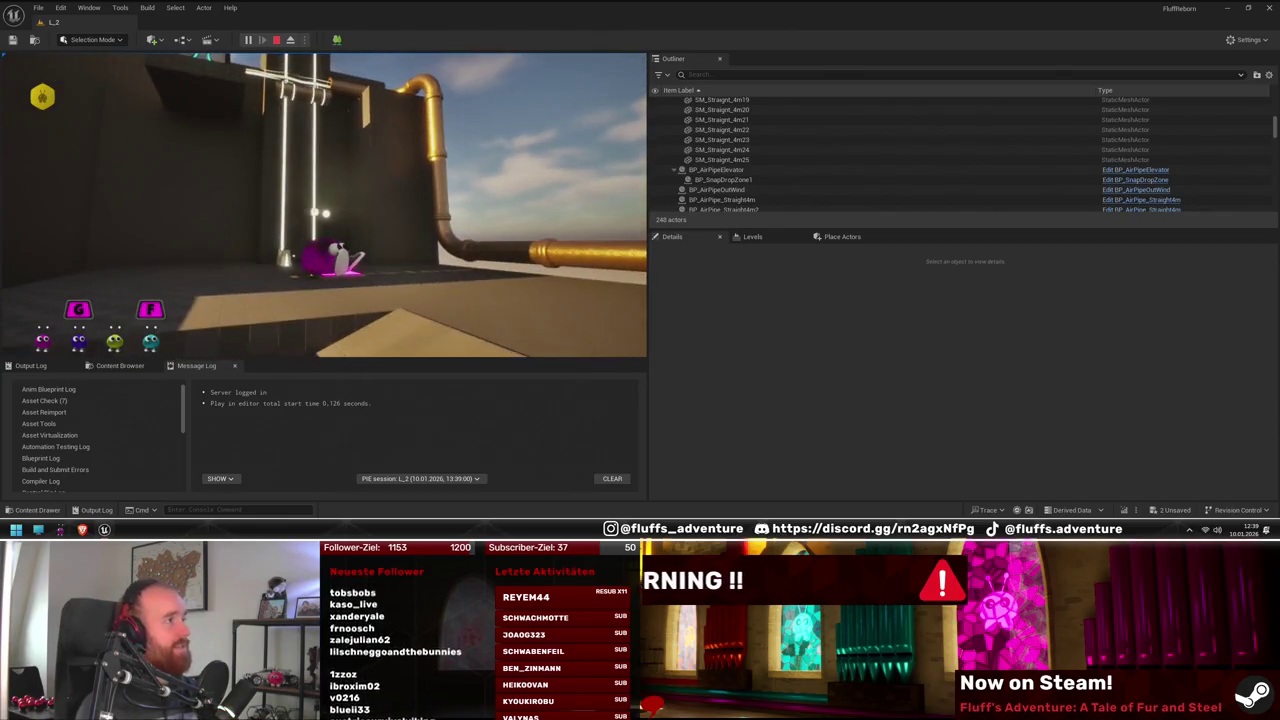
# Stop the L_2 play-in-editor session with Escape
pyautogui.press('Escape')
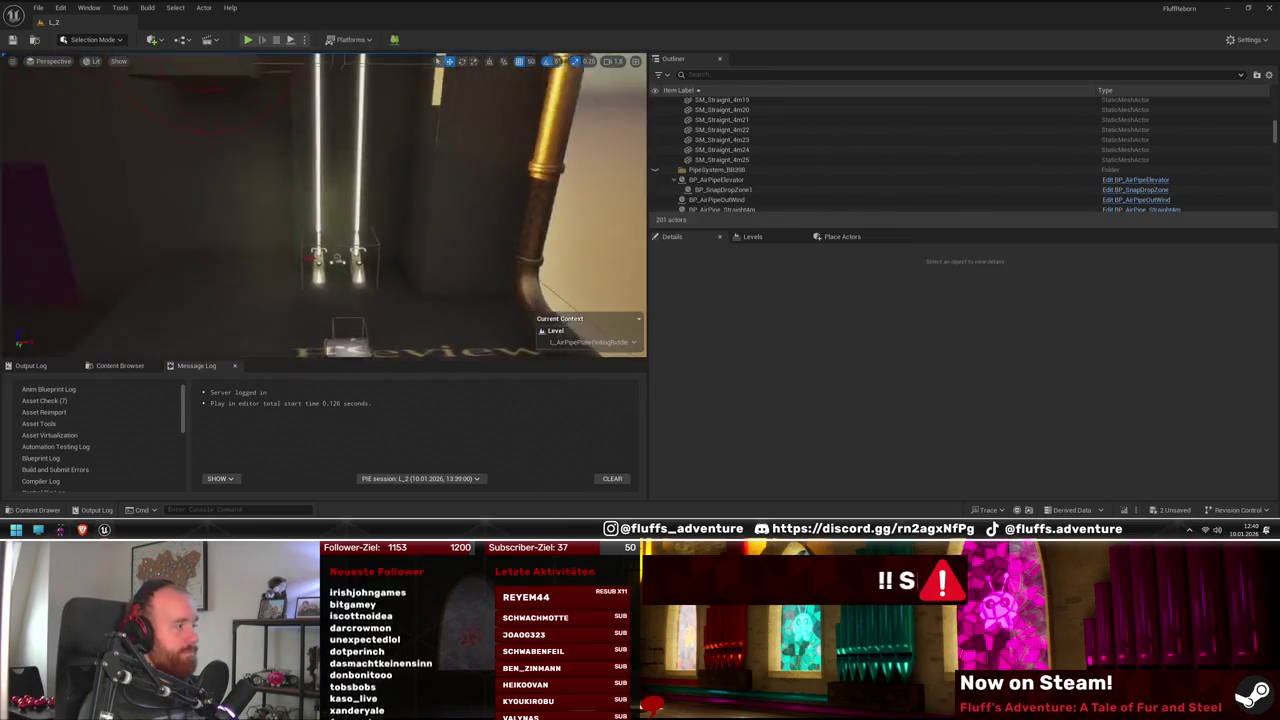
# Select BP_AirPipeOutWind3 in the Outliner and open the BP_AirPipeOutWind Blueprint for editing
pyautogui.click(285, 104)
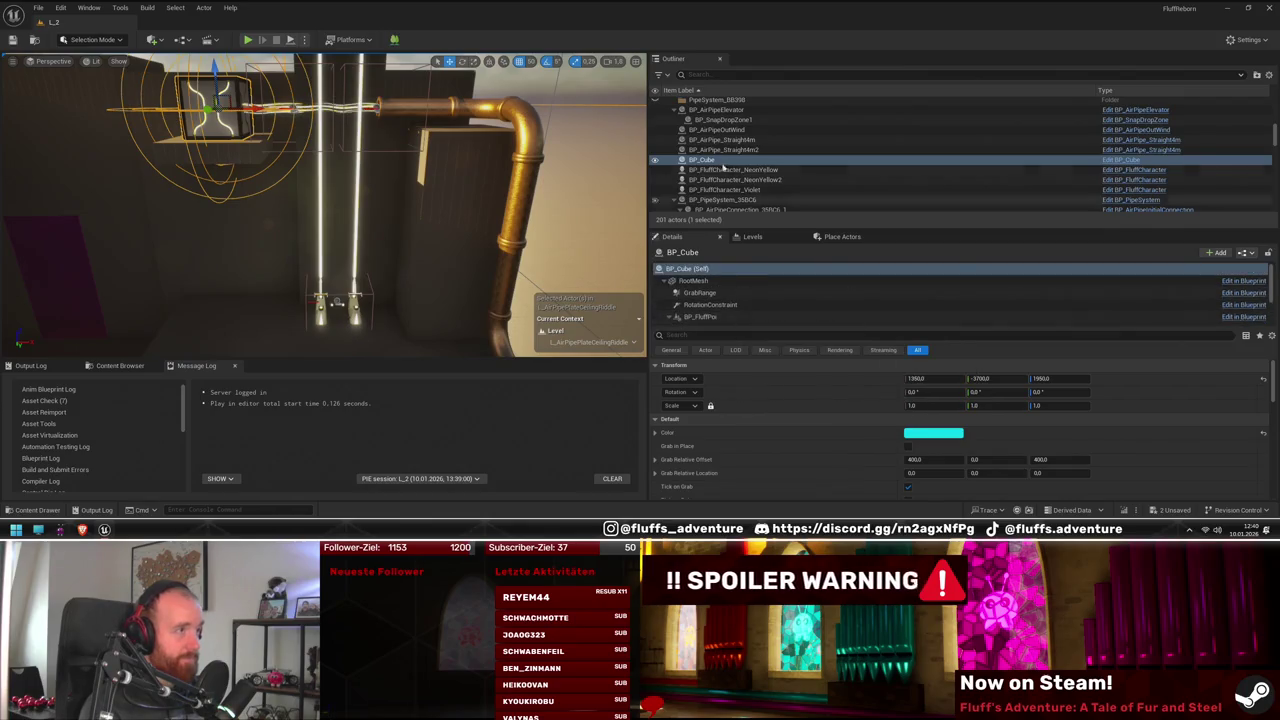
pyautogui.click(320, 107)
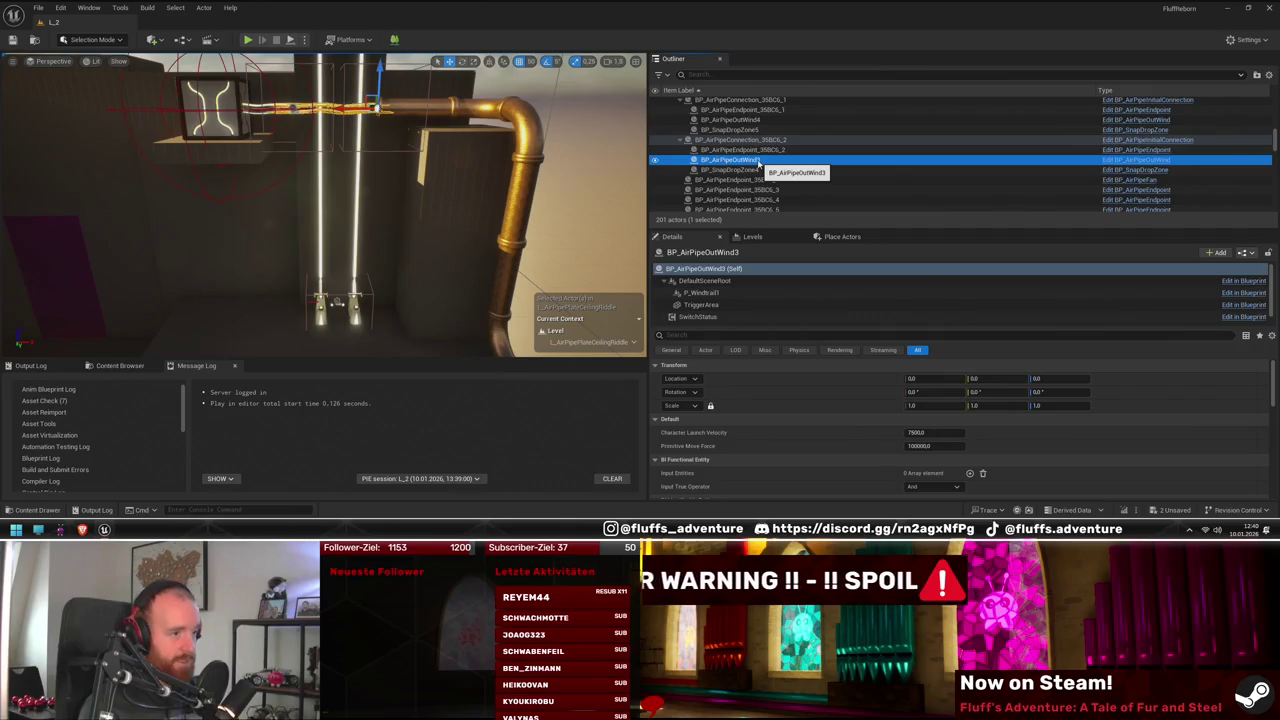
pyautogui.click(1150, 160)
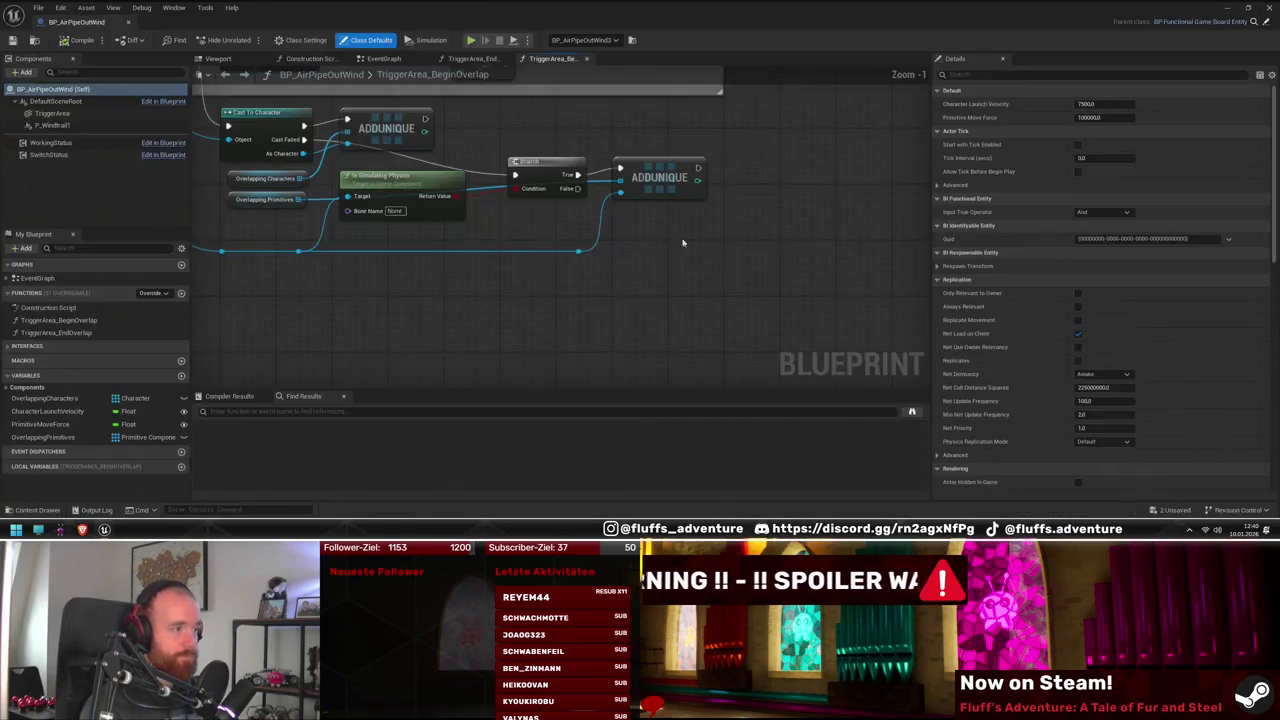
# Open BP_AirPipeOutWind's EventGraph and frame the Initialize chain up to Set Niagara System Asset
pyautogui.click(44, 438)
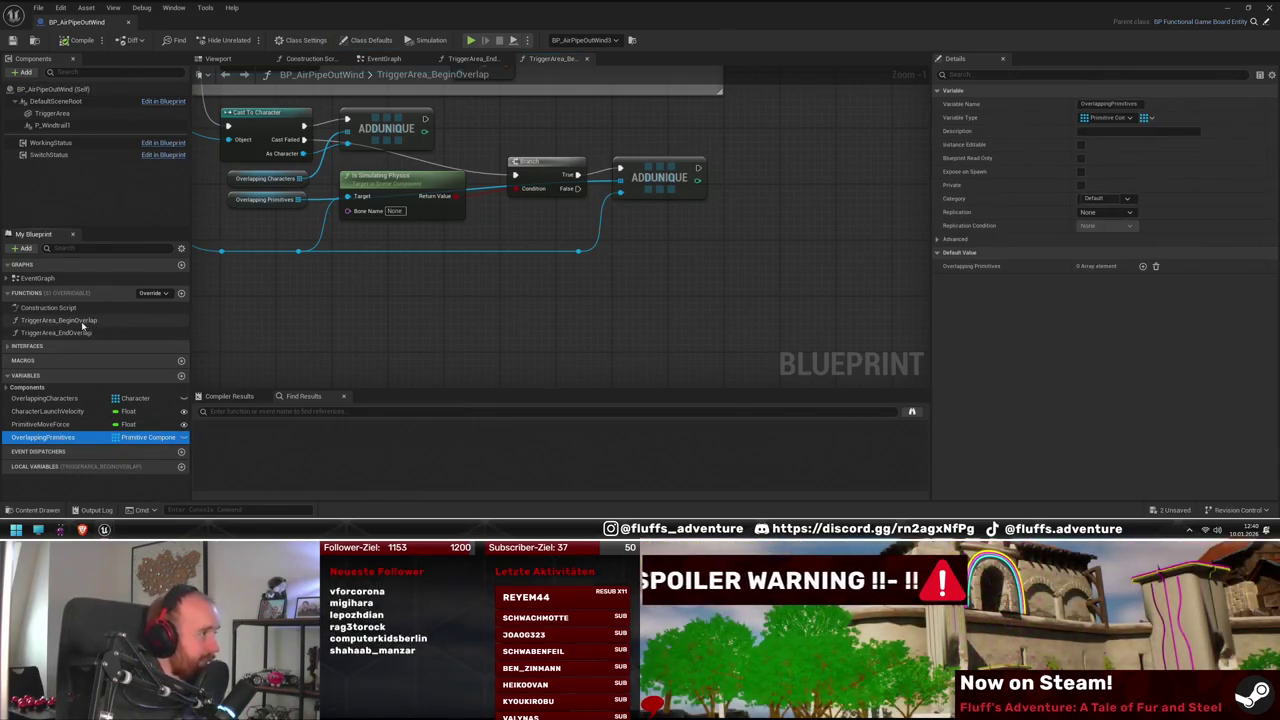
pyautogui.scroll(-4, 677, 331)
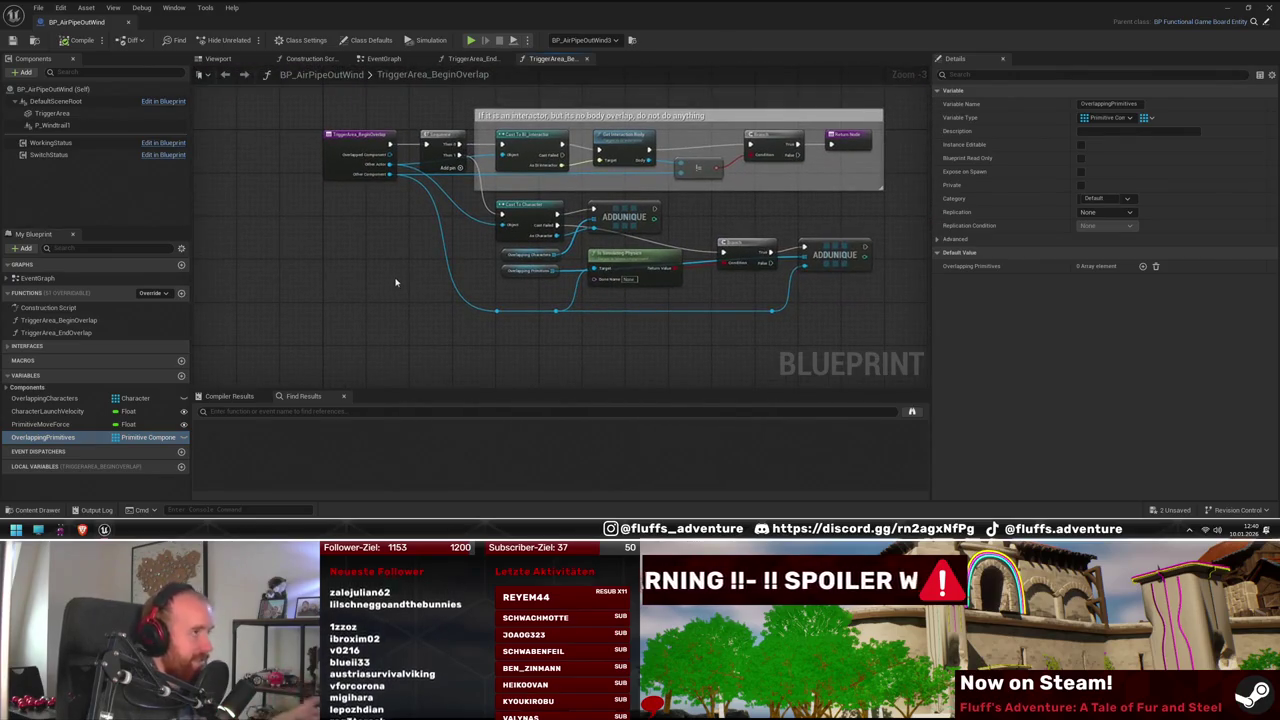
pyautogui.doubleClick(68, 279)
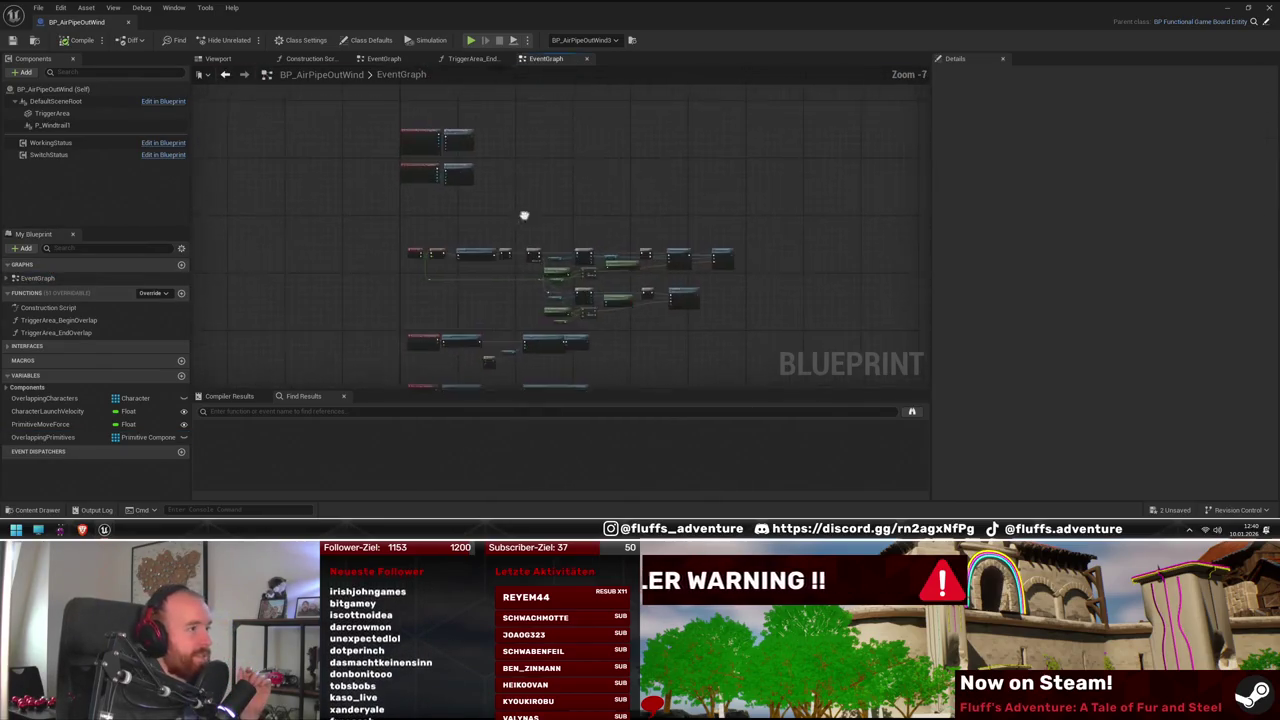
pyautogui.scroll(5, 490, 260)
pyautogui.moveTo(506, 282); pyautogui.dragTo(588, 268)
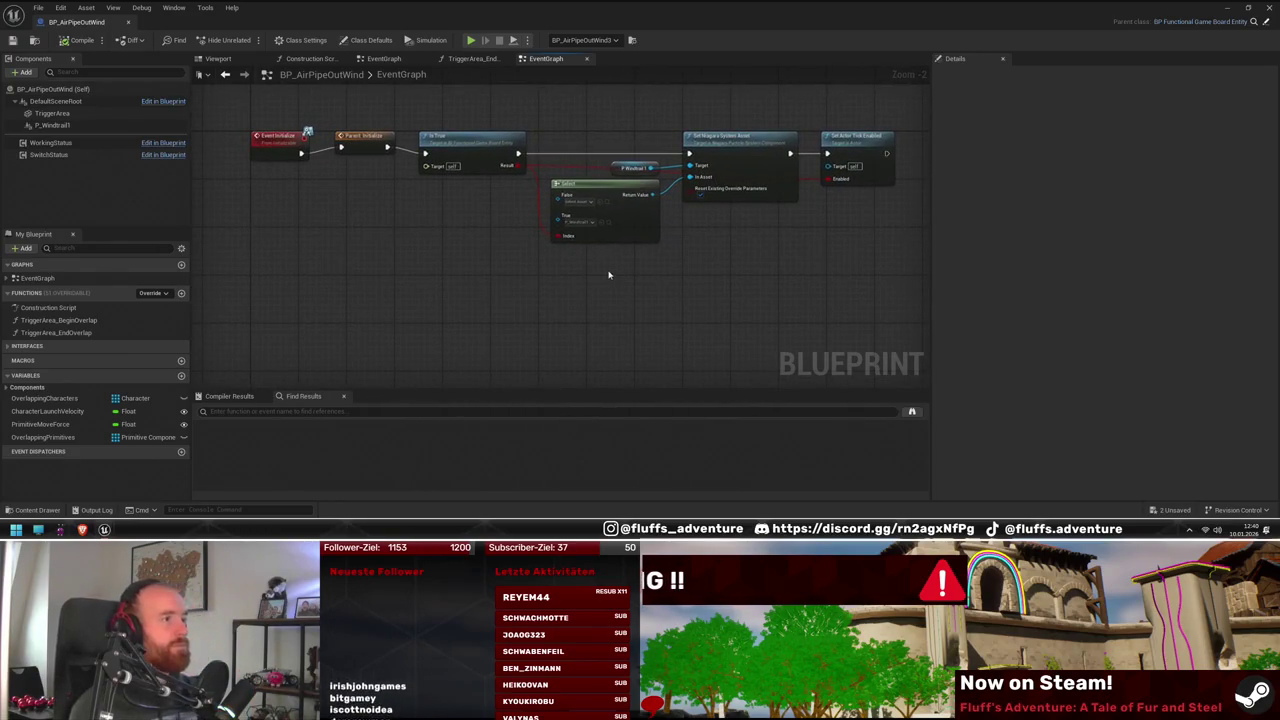
pyautogui.moveTo(730, 283)
pyautogui.mouseDown()
pyautogui.moveTo(665, 295)
pyautogui.moveTo(660, 274)
pyautogui.moveTo(628, 281)
pyautogui.moveTo(620, 240)
pyautogui.moveTo(651, 174)
pyautogui.moveTo(595, 300)
pyautogui.mouseUp()
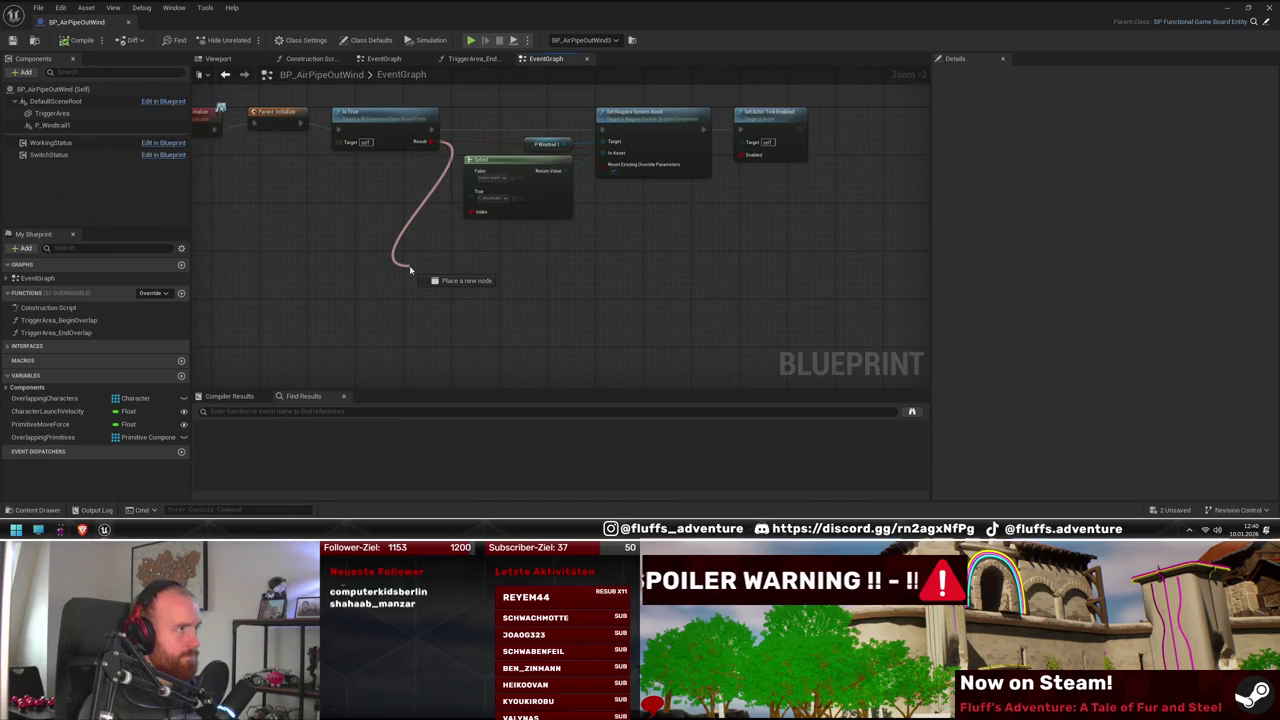
pyautogui.moveTo(409, 265); pyautogui.dragTo(409, 265)
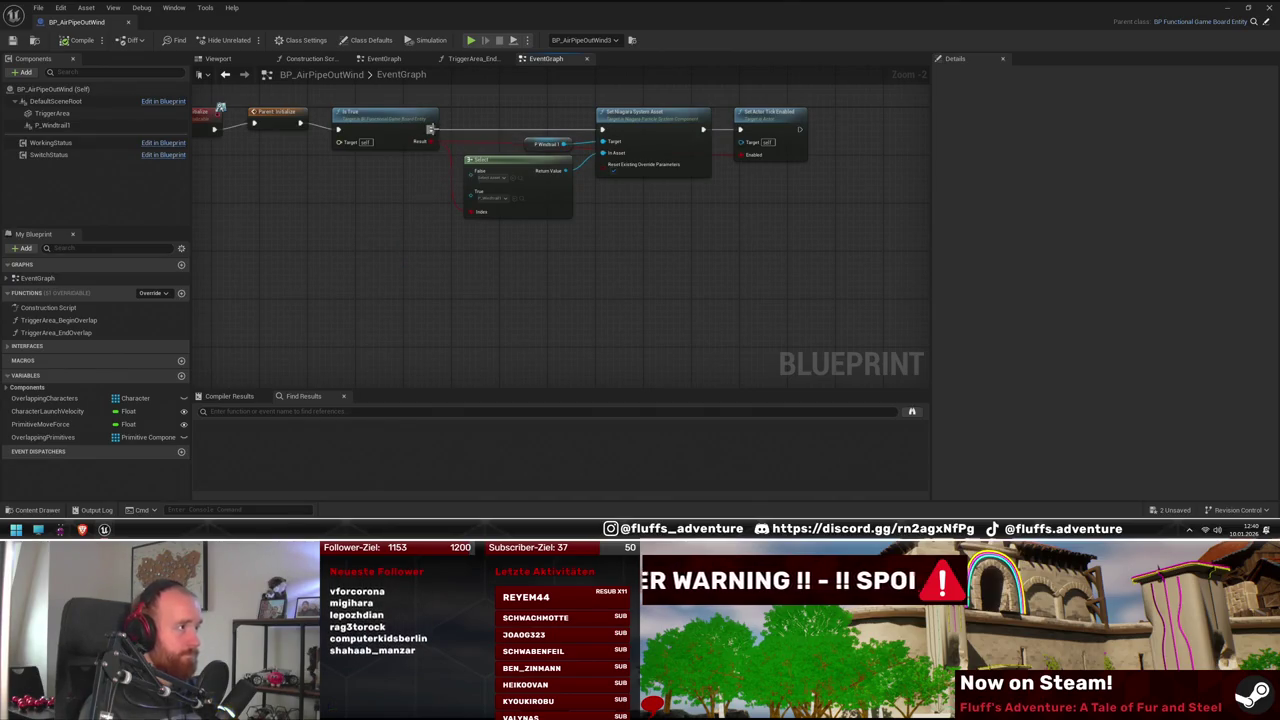
# Position the Sequence after Is True with Set Niagara System Asset above Set Actor Tick Enabled below it
pyautogui.moveTo(503, 116)
pyautogui.mouseDown()
pyautogui.moveTo(491, 121)
pyautogui.moveTo(810, 225)
pyautogui.mouseUp()
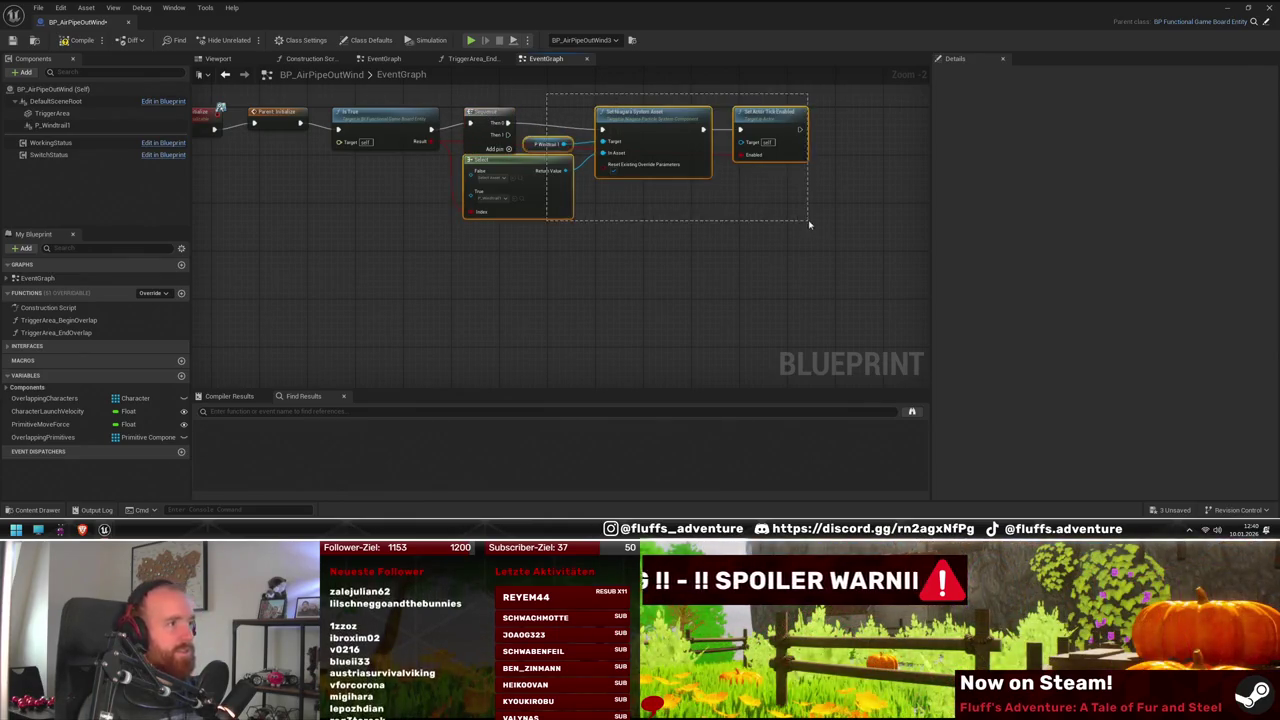
pyautogui.moveTo(537, 165); pyautogui.dragTo(537, 189)
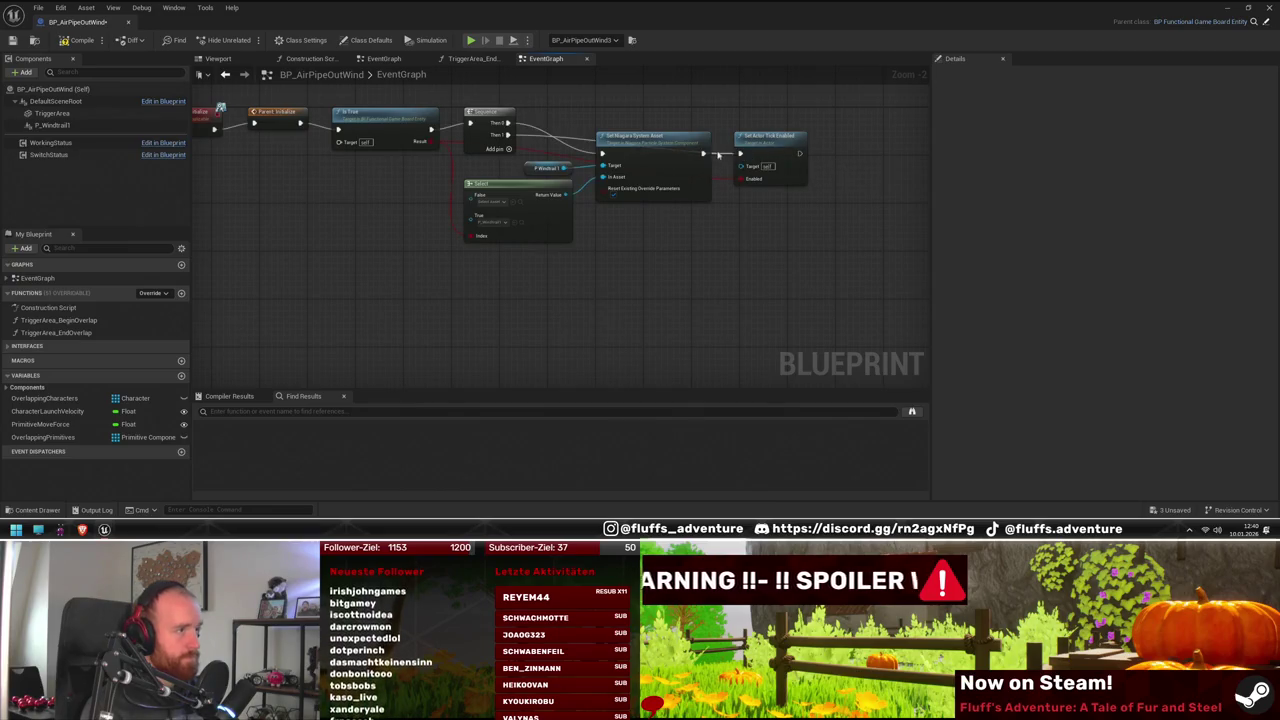
pyautogui.moveTo(772, 139)
pyautogui.mouseDown()
pyautogui.moveTo(640, 340)
pyautogui.moveTo(620, 244)
pyautogui.mouseUp()
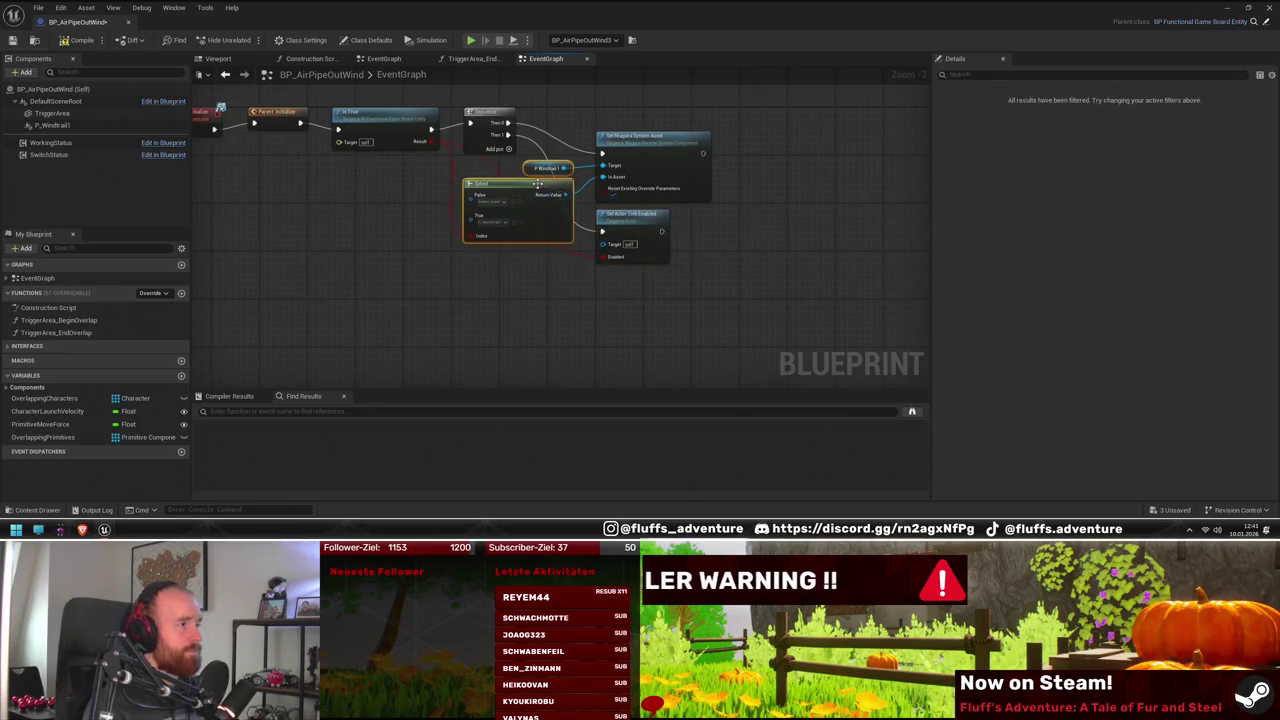
pyautogui.moveTo(618, 186); pyautogui.dragTo(618, 170)
pyautogui.moveTo(600, 258)
pyautogui.mouseDown()
pyautogui.moveTo(600, 234)
pyautogui.moveTo(633, 258)
pyautogui.mouseUp()
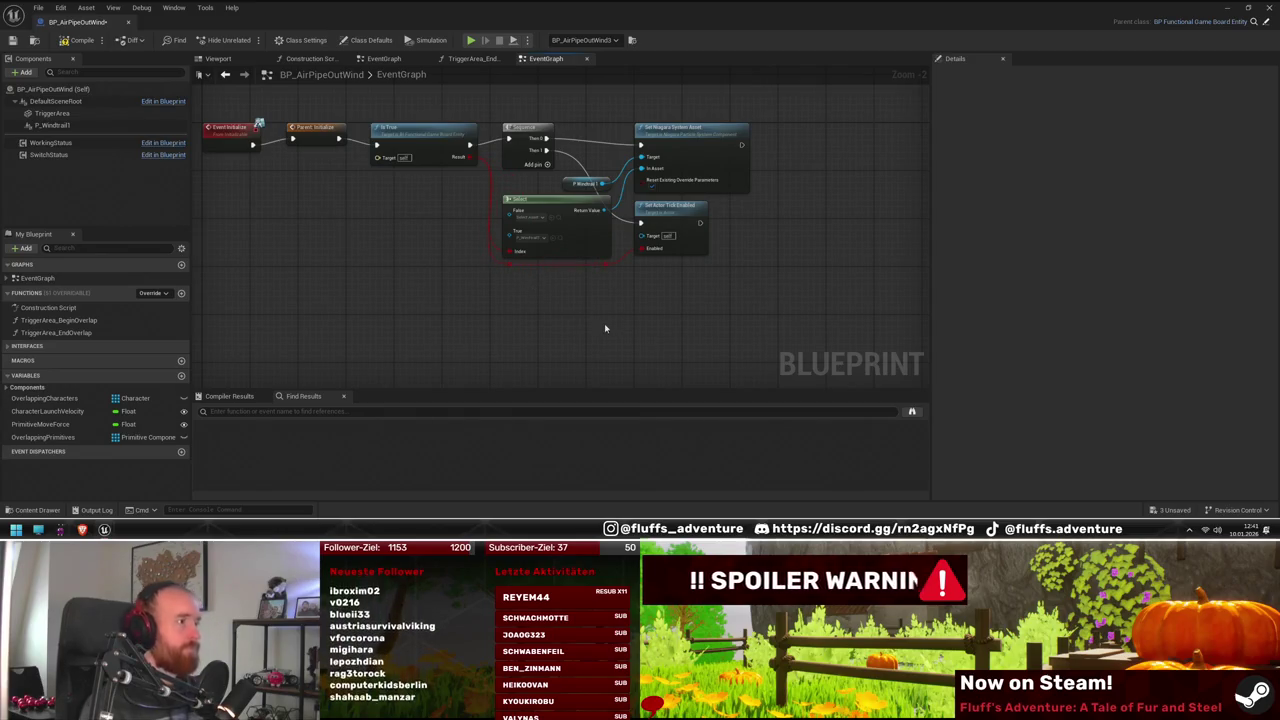
pyautogui.moveTo(586, 349); pyautogui.dragTo(616, 354)
pyautogui.moveTo(698, 216); pyautogui.dragTo(578, 175)
# Add a third Sequence output and a Trigger Area reference feeding Get Overlapping Components
pyautogui.click(577, 170)
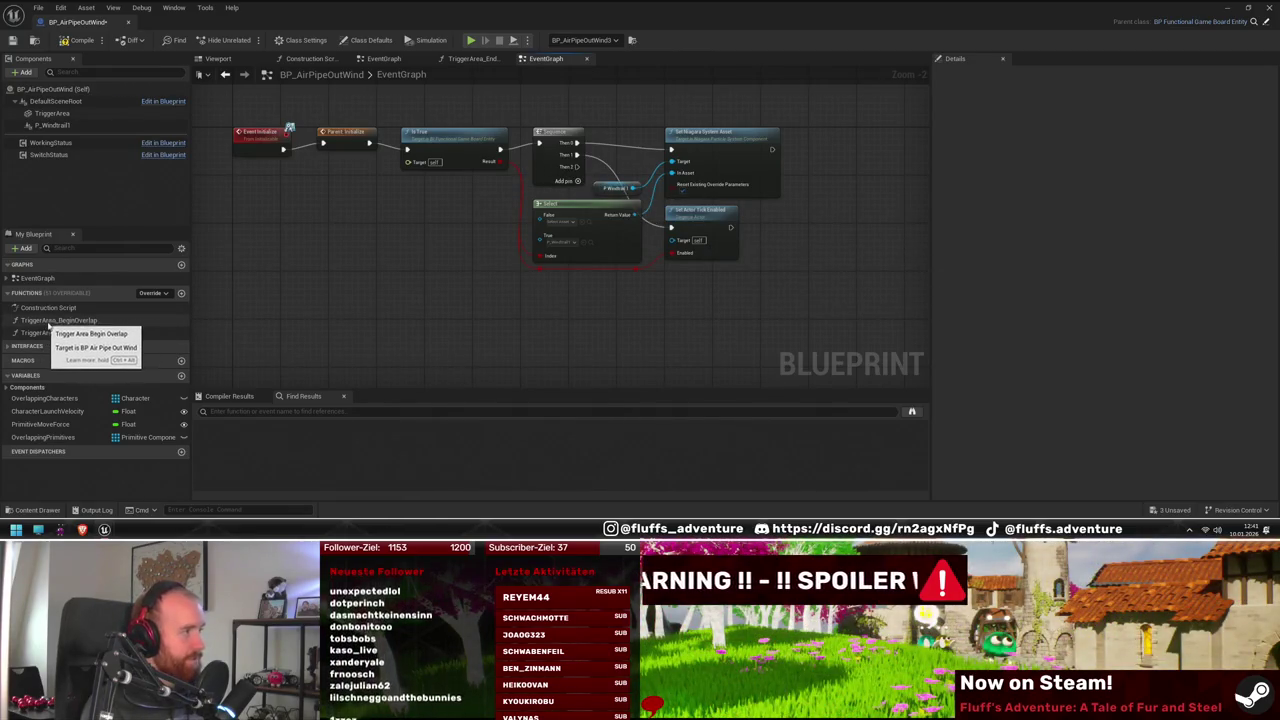
pyautogui.moveTo(495, 335)
pyautogui.mouseDown()
pyautogui.moveTo(489, 277)
pyautogui.moveTo(662, 132)
pyautogui.mouseUp()
pyautogui.moveTo(435, 247)
pyautogui.mouseDown()
pyautogui.moveTo(660, 294)
pyautogui.moveTo(571, 370)
pyautogui.mouseUp()
pyautogui.moveTo(70, 113)
pyautogui.mouseDown()
pyautogui.moveTo(505, 288)
pyautogui.moveTo(576, 292)
pyautogui.mouseUp()
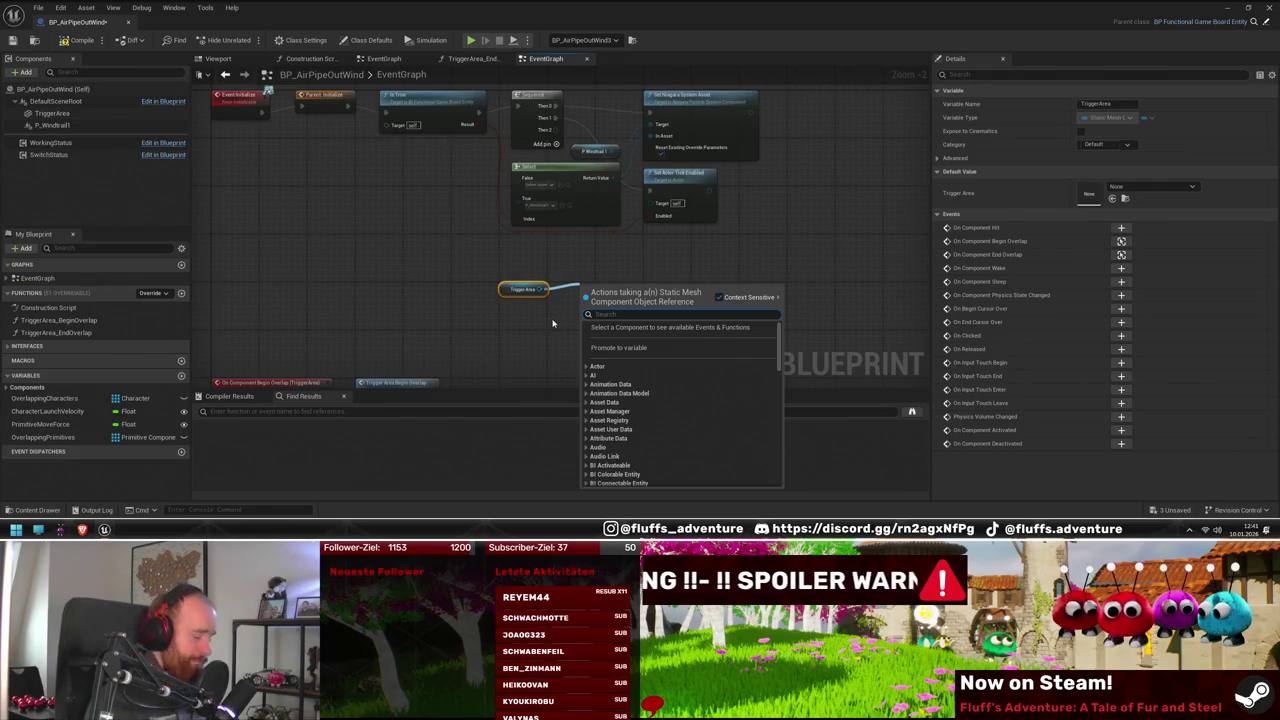
pyautogui.write('get o')
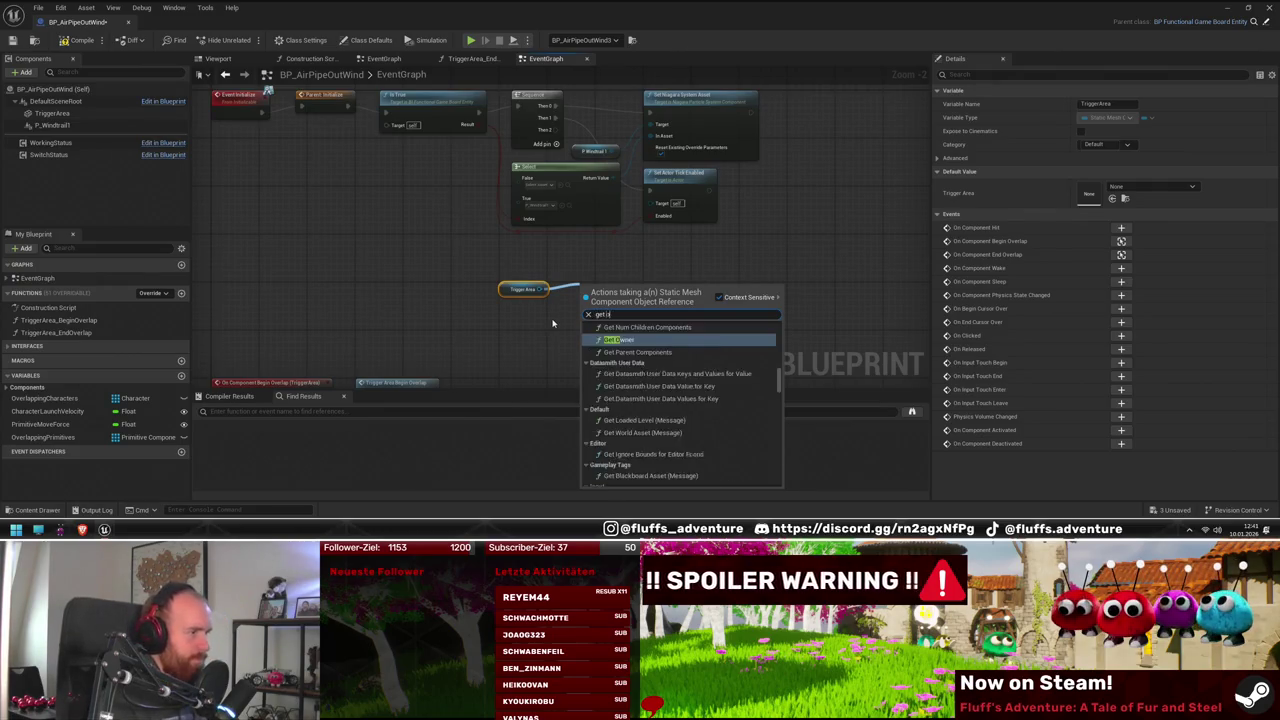
pyautogui.write('verlap')
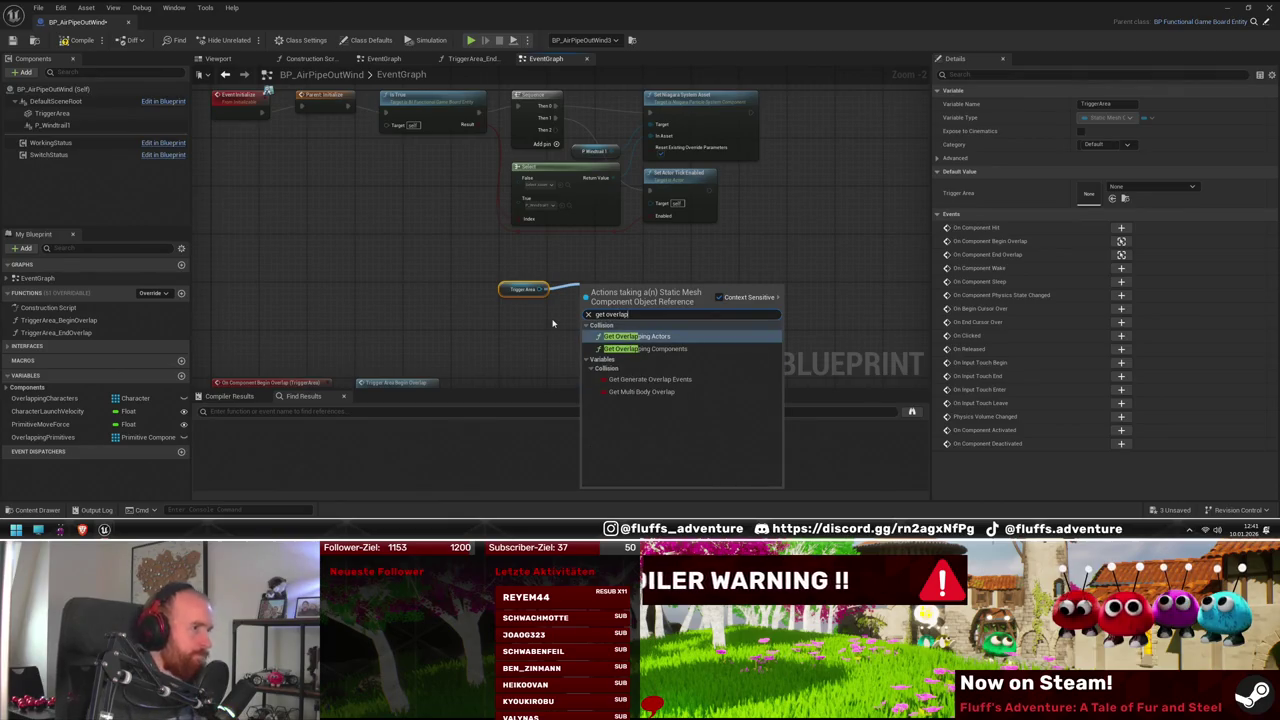
pyautogui.click(640, 349)
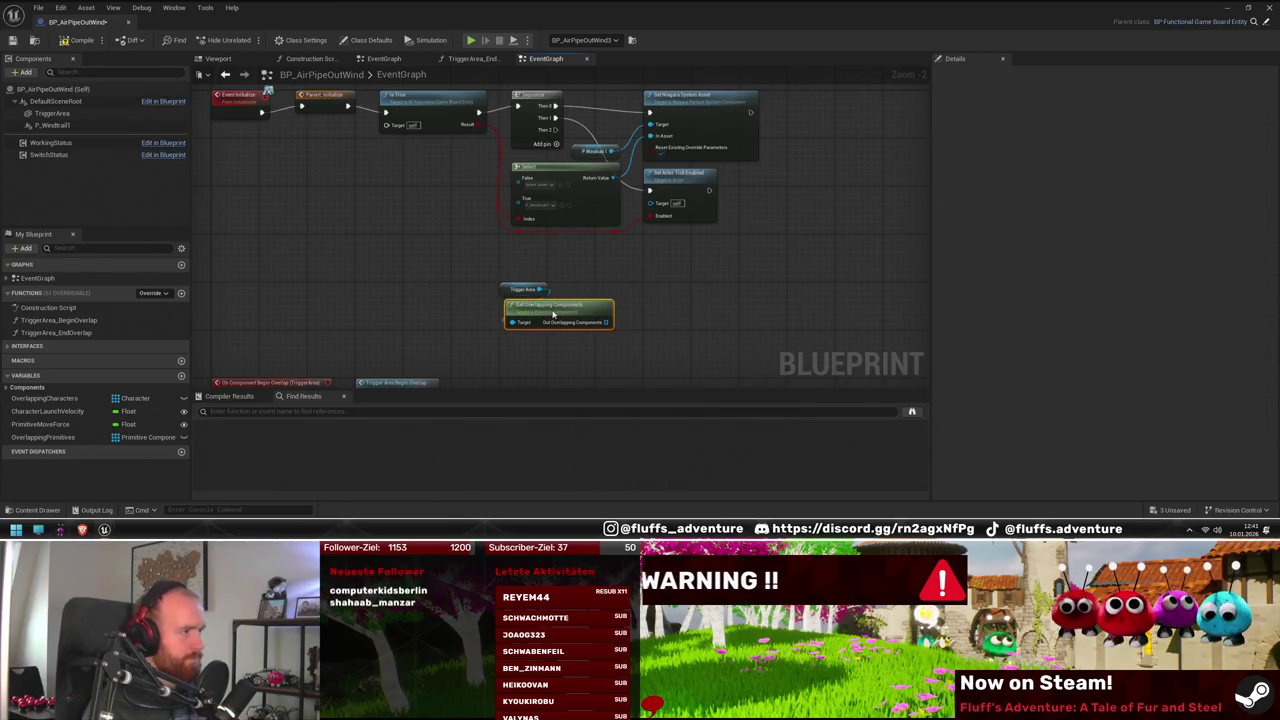
pyautogui.moveTo(466, 302)
pyautogui.mouseDown()
pyautogui.moveTo(586, 277)
pyautogui.moveTo(547, 298)
pyautogui.mouseUp()
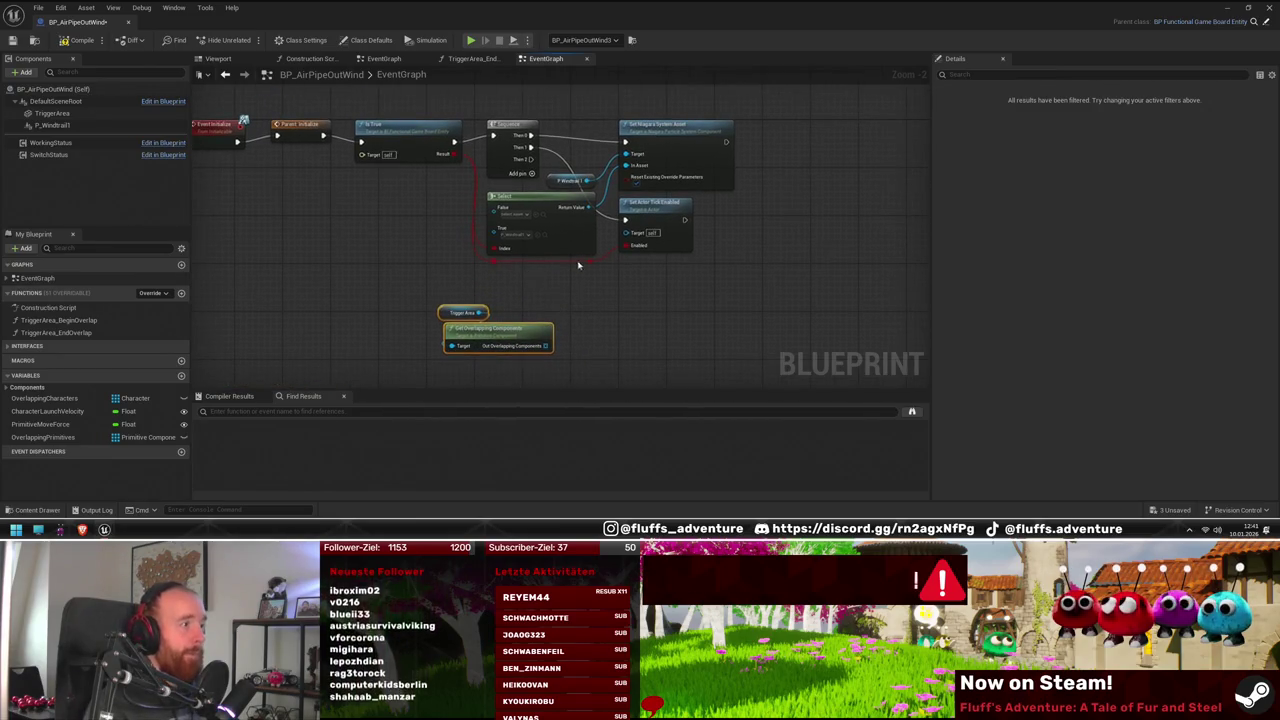
# Discard an unwanted Branch node and start a new node from the overlapping components array
pyautogui.moveTo(591, 261); pyautogui.dragTo(652, 337)
pyautogui.write('br')
pyautogui.press('Return')
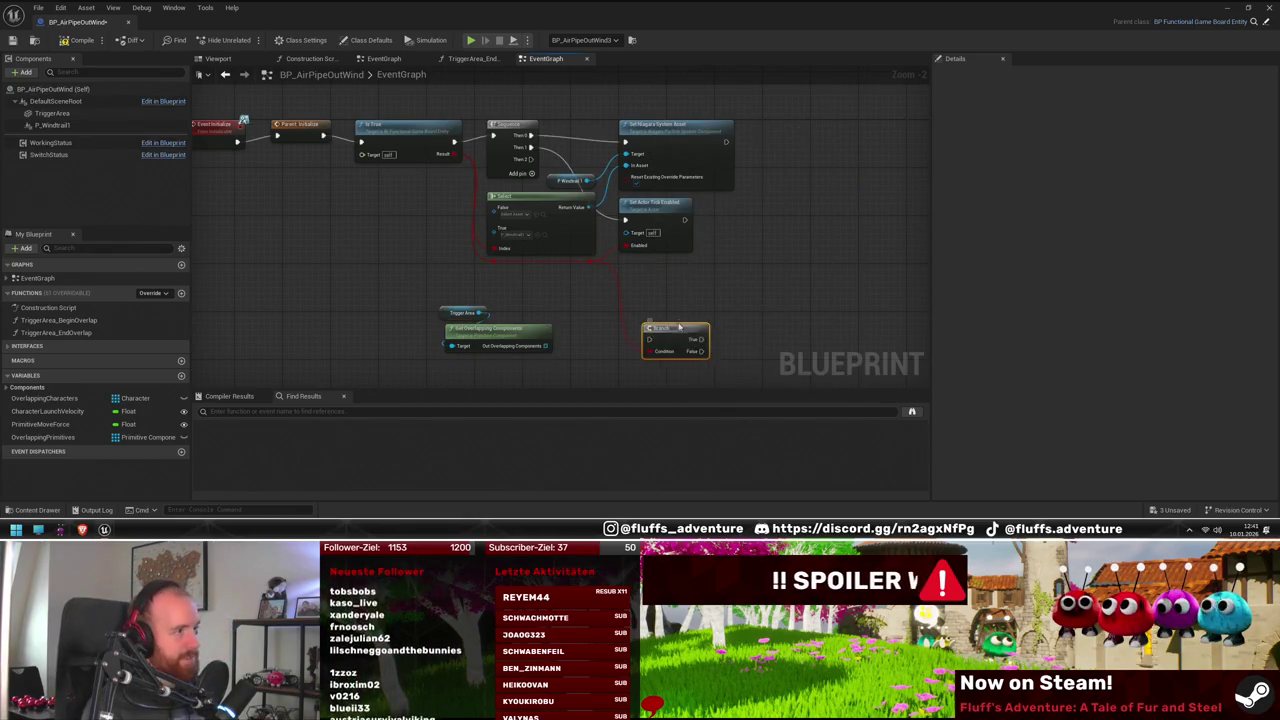
pyautogui.press('Delete')
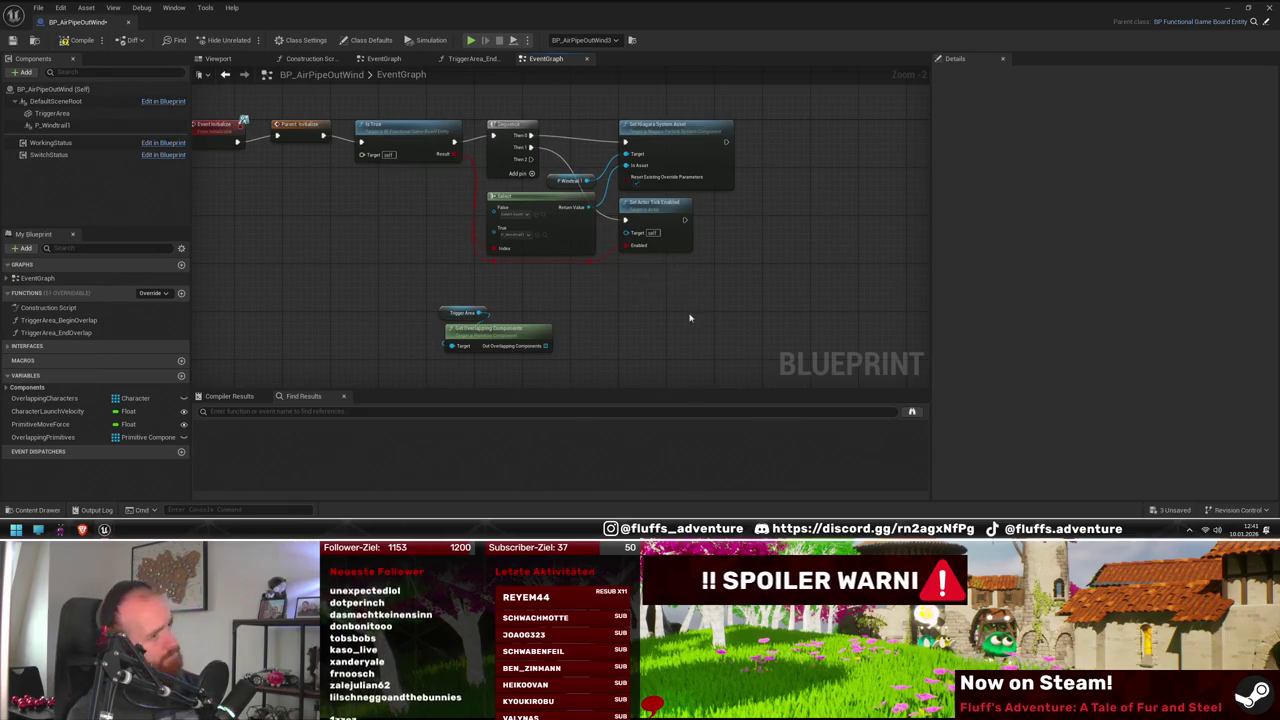
pyautogui.moveTo(567, 331)
pyautogui.mouseDown()
pyautogui.moveTo(640, 305)
pyautogui.moveTo(632, 298)
pyautogui.mouseUp()
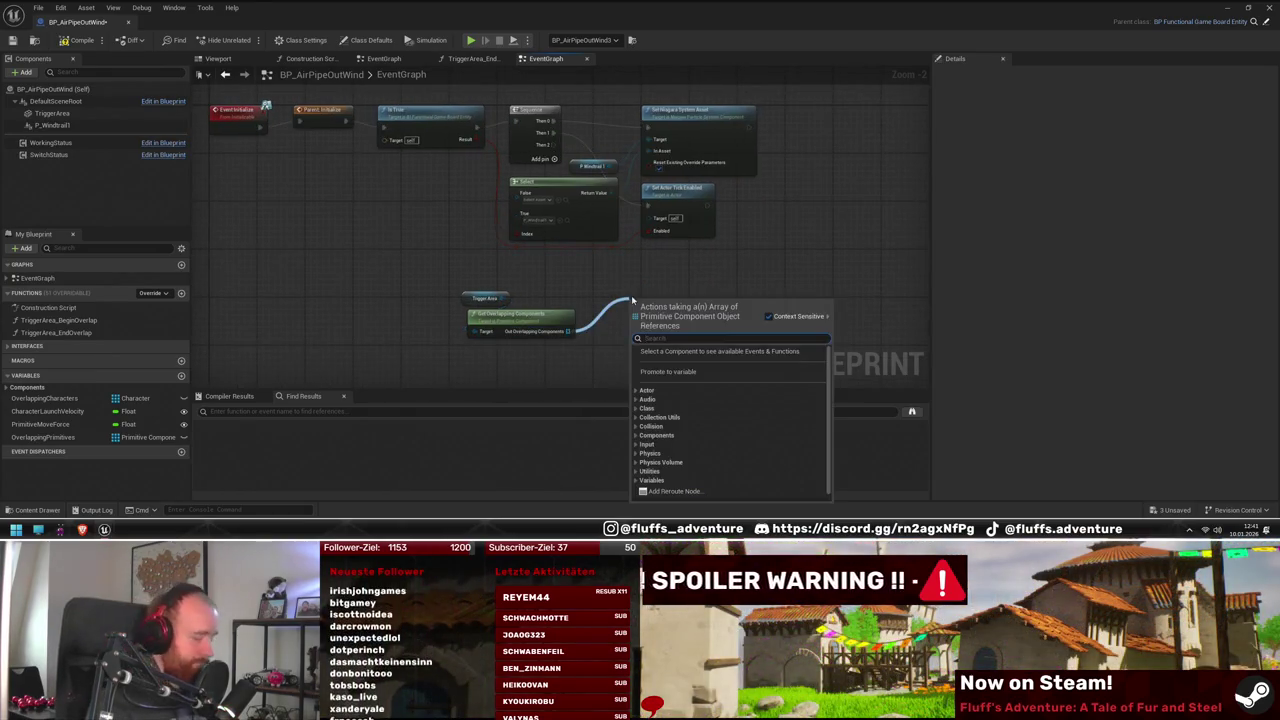
# Add a For Each Loop over the overlapping components and arrange it beside the query nodes
pyautogui.write('for each')
pyautogui.press('Return')
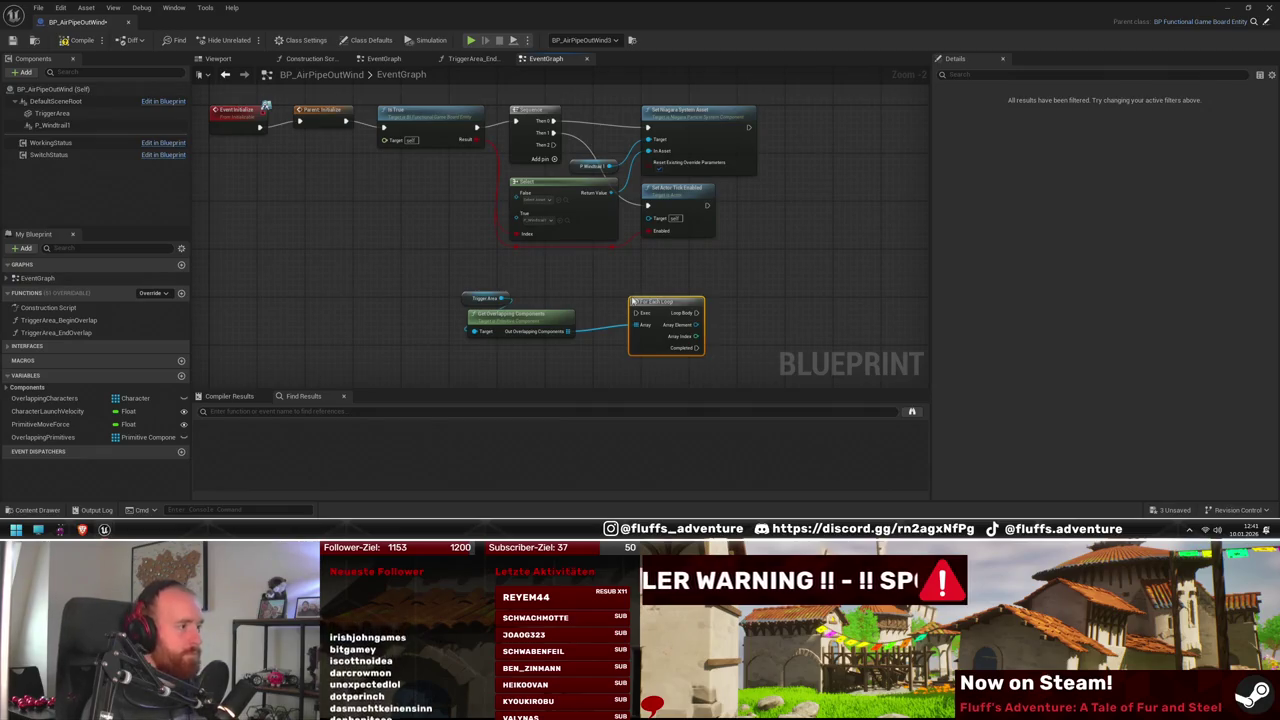
pyautogui.moveTo(645, 309); pyautogui.dragTo(663, 255)
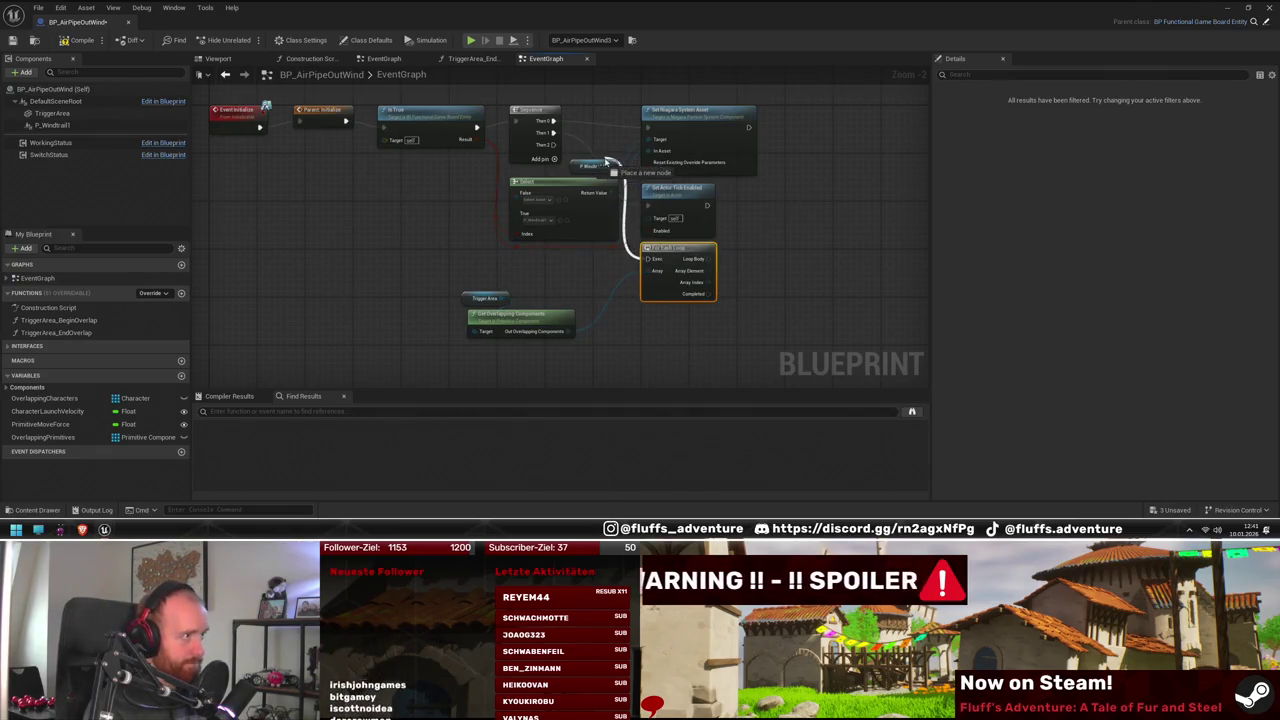
pyautogui.moveTo(521, 318); pyautogui.dragTo(569, 292)
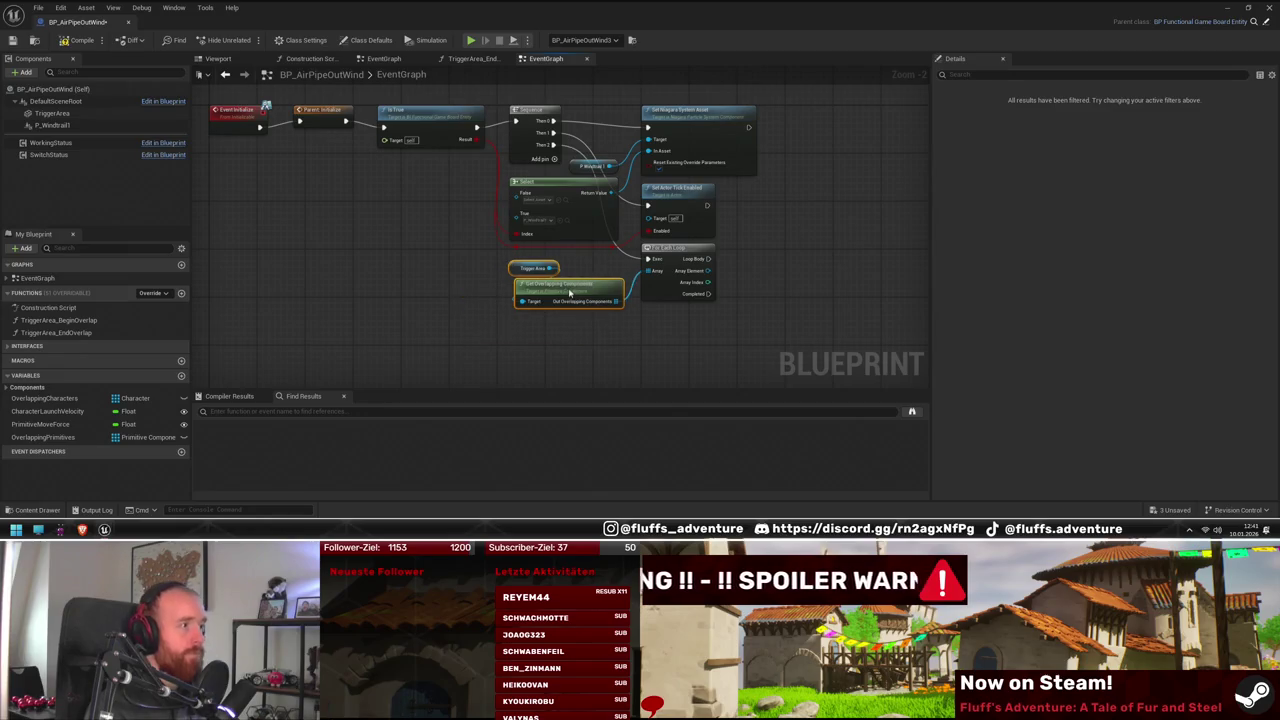
# Add a TriggerArea_BeginOverlap call and wire each Array Element into its Overlapped Component
pyautogui.moveTo(624, 338); pyautogui.dragTo(486, 301)
pyautogui.moveTo(60, 320)
pyautogui.mouseDown()
pyautogui.moveTo(592, 325)
pyautogui.moveTo(636, 218)
pyautogui.mouseUp()
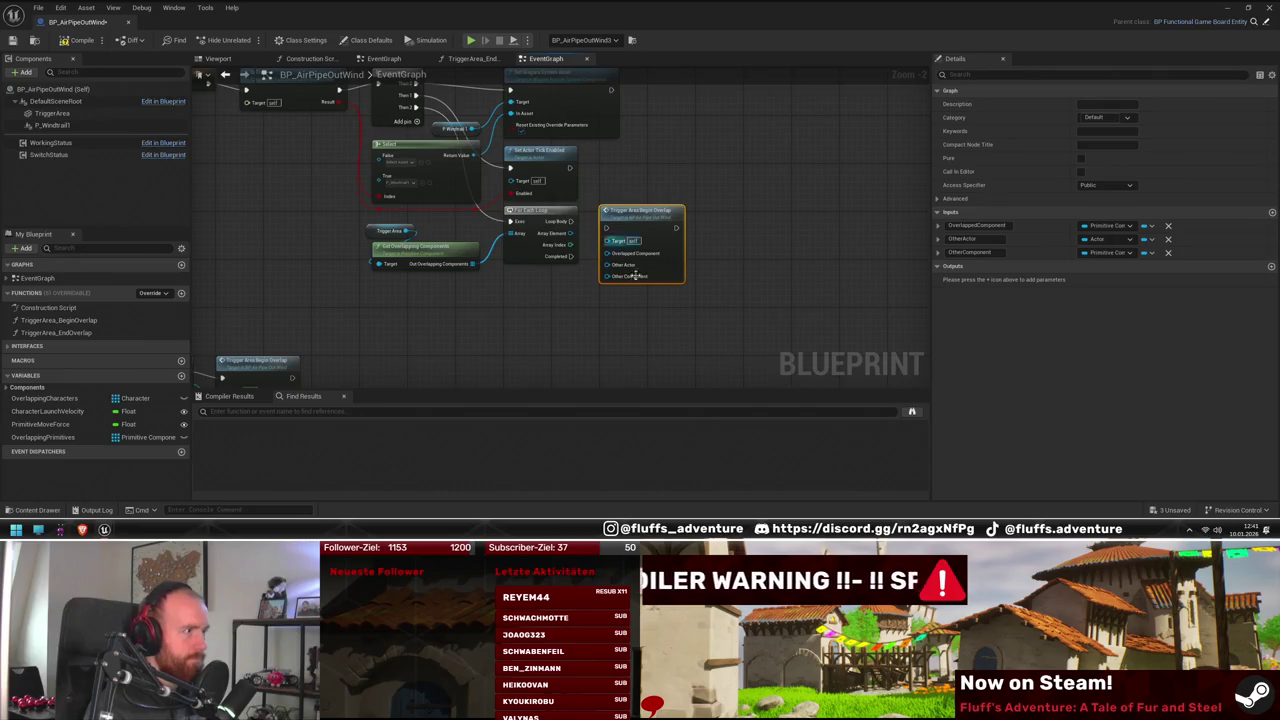
pyautogui.scroll(2, 634, 274)
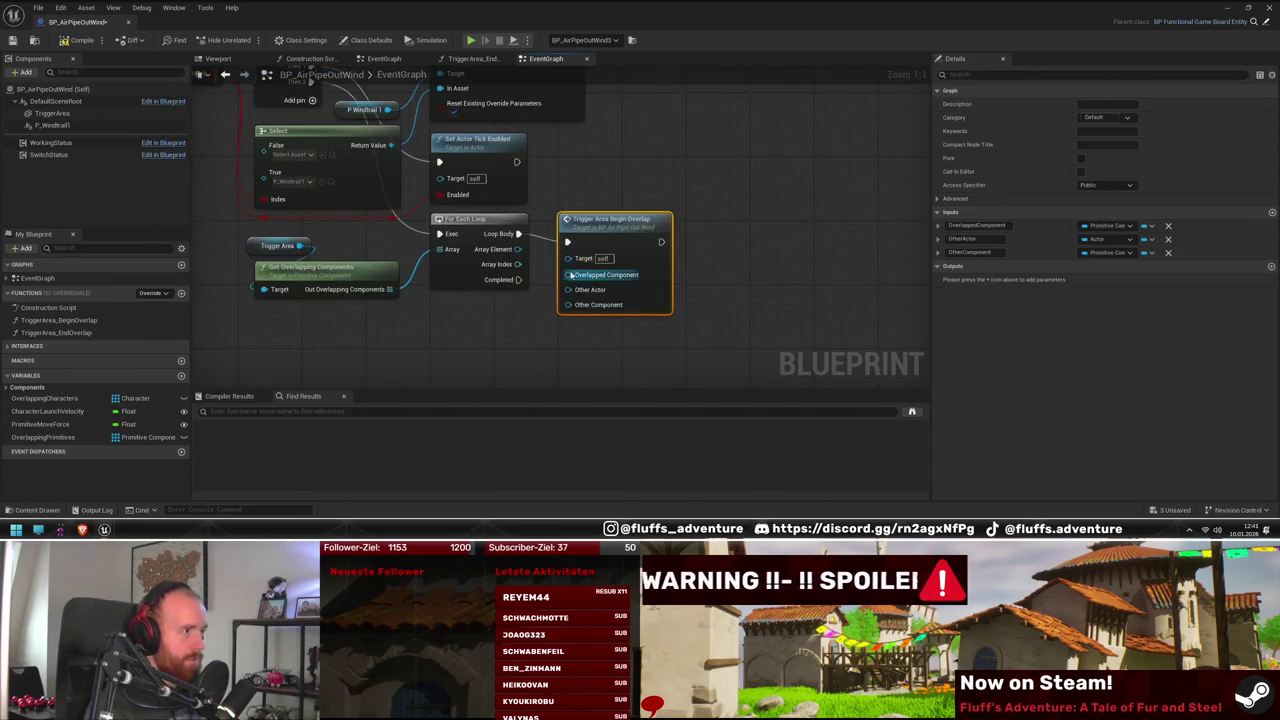
pyautogui.moveTo(569, 321); pyautogui.dragTo(645, 307)
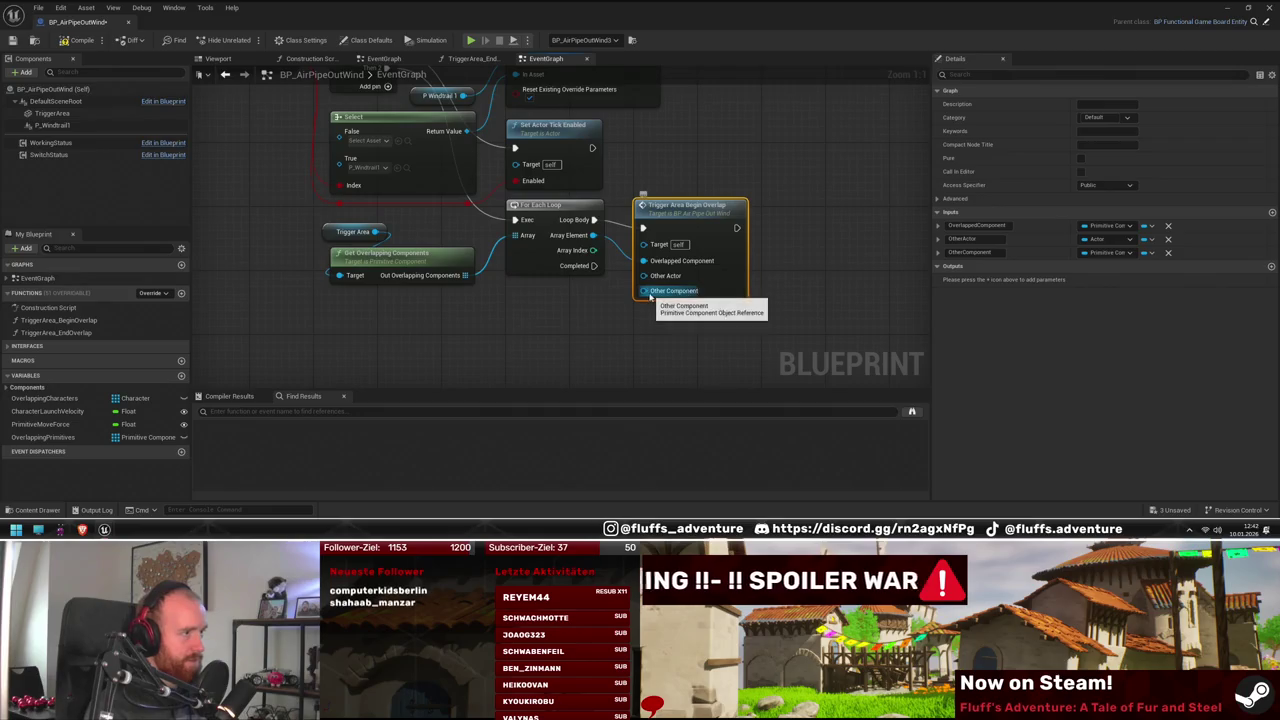
pyautogui.click(589, 291)
pyautogui.moveTo(377, 232); pyautogui.dragTo(664, 262)
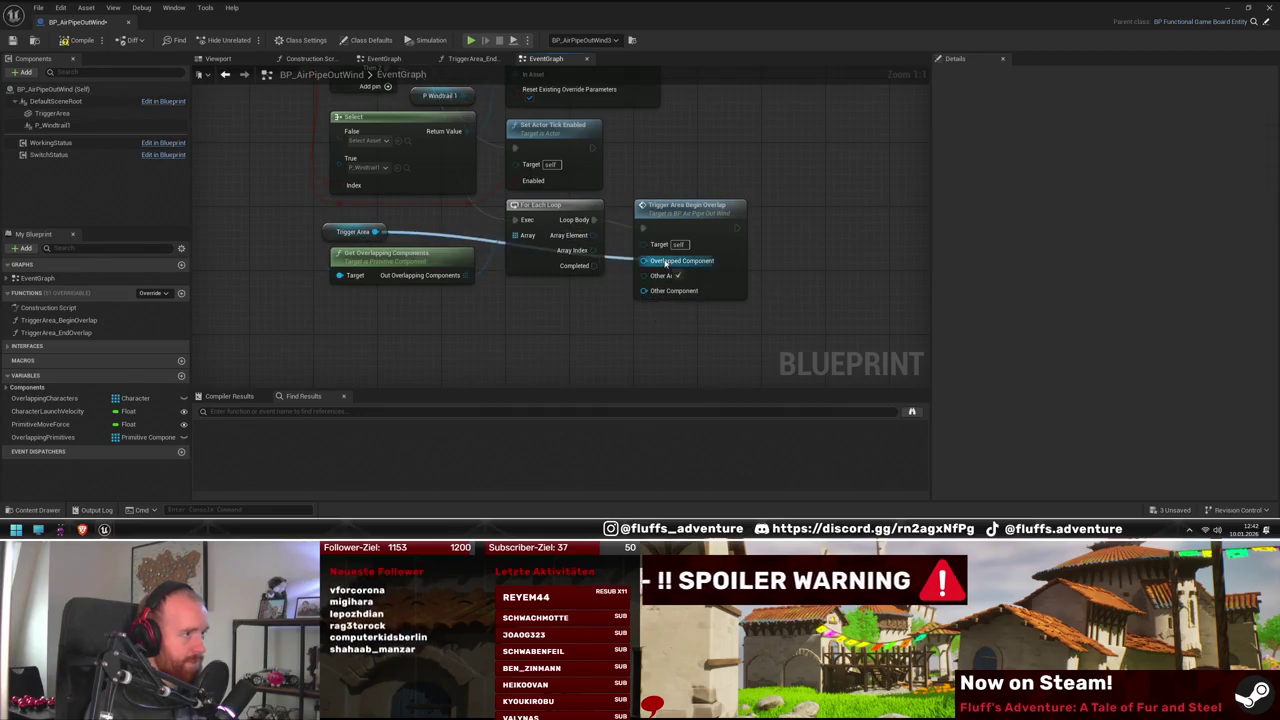
pyautogui.moveTo(586, 238); pyautogui.dragTo(643, 260)
pyautogui.moveTo(685, 212); pyautogui.dragTo(789, 212)
# Feed Array Element into a Get Owner node for the call, then restore the editor window
pyautogui.moveTo(593, 235)
pyautogui.mouseDown()
pyautogui.moveTo(655, 302)
pyautogui.moveTo(643, 300)
pyautogui.mouseUp()
pyautogui.write('get owne')
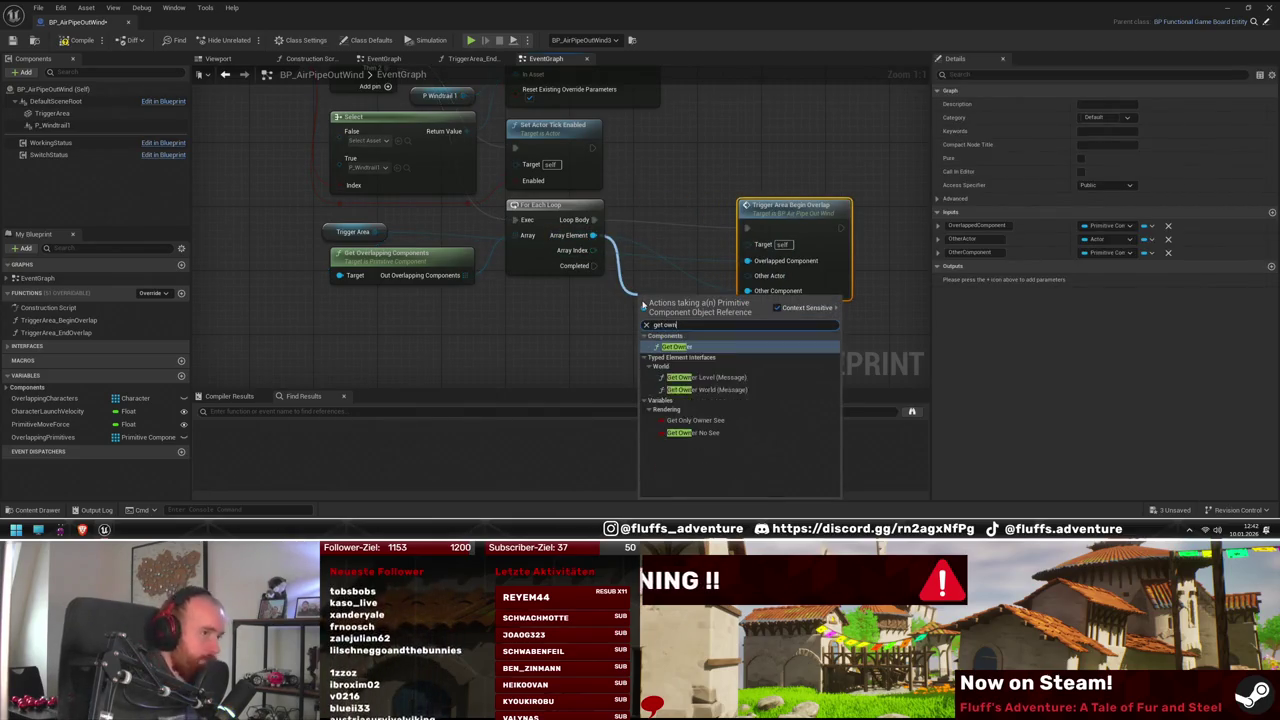
pyautogui.click(716, 345)
pyautogui.moveTo(727, 323); pyautogui.dragTo(771, 275)
pyautogui.moveTo(831, 216); pyautogui.dragTo(927, 216)
pyautogui.moveTo(685, 301)
pyautogui.mouseDown()
pyautogui.moveTo(697, 242)
pyautogui.moveTo(685, 240)
pyautogui.mouseUp()
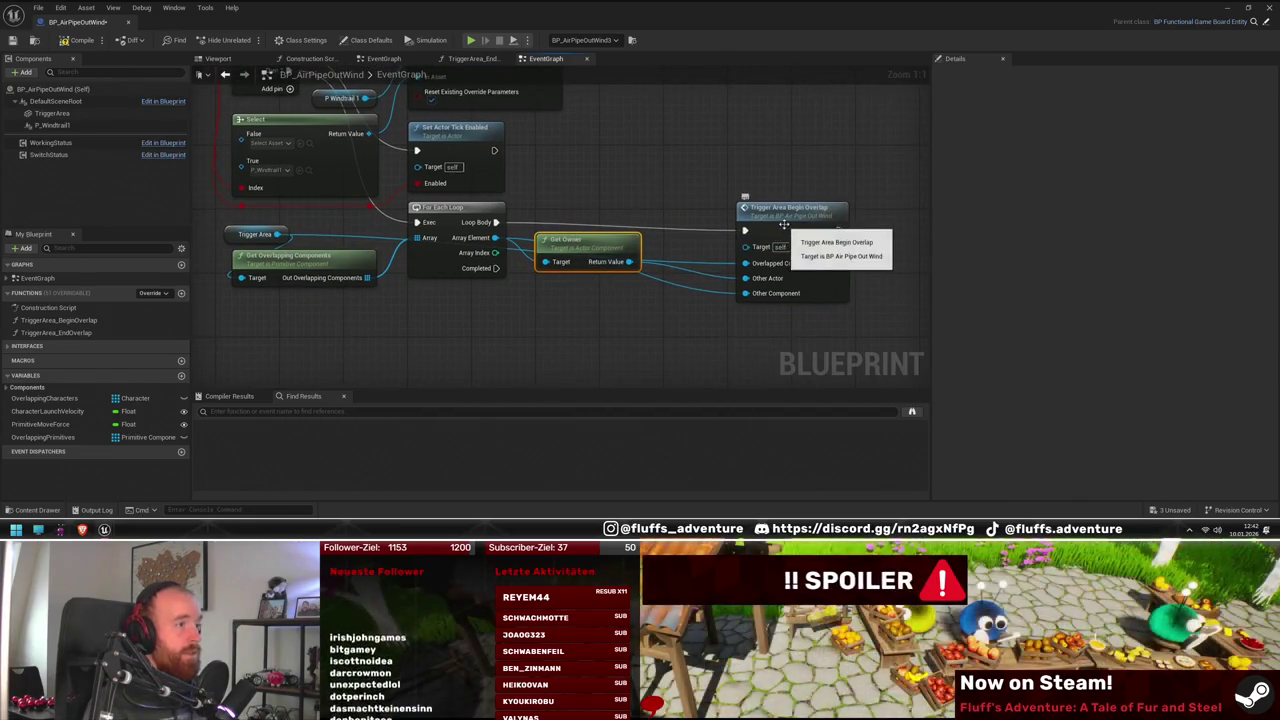
pyautogui.moveTo(778, 238); pyautogui.dragTo(717, 228)
pyautogui.click(589, 325)
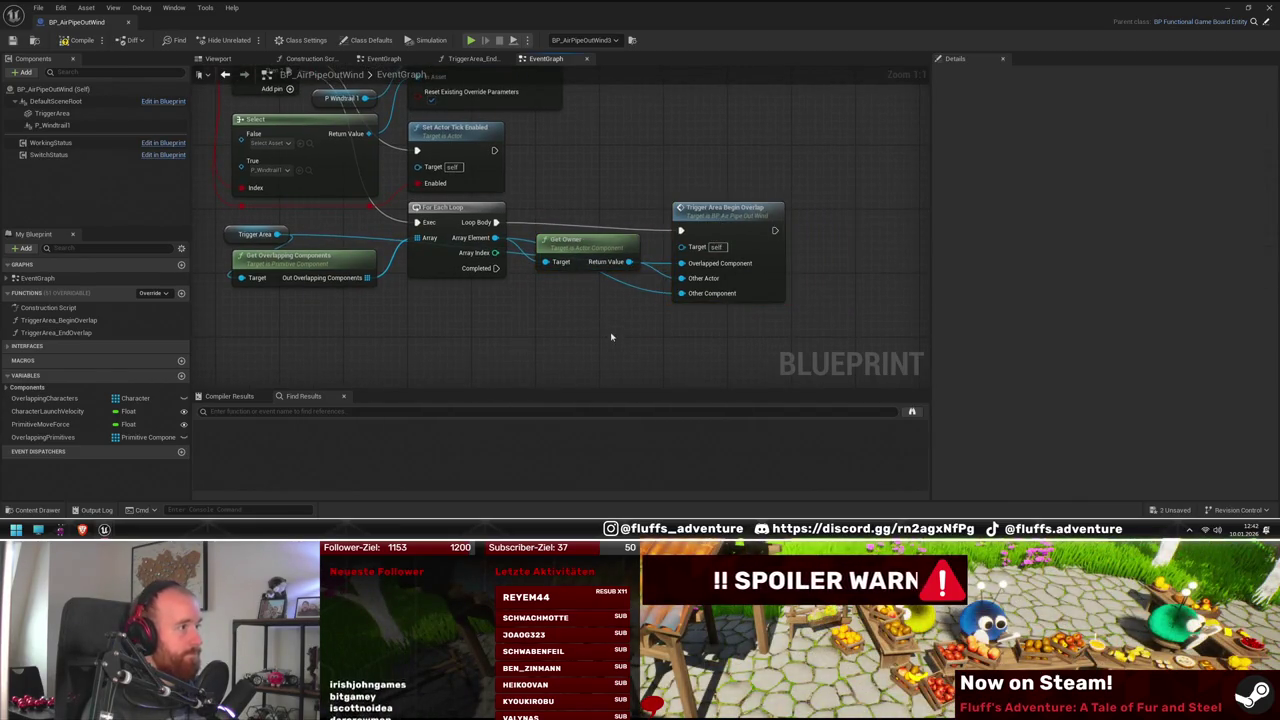
pyautogui.doubleClick(523, 7)
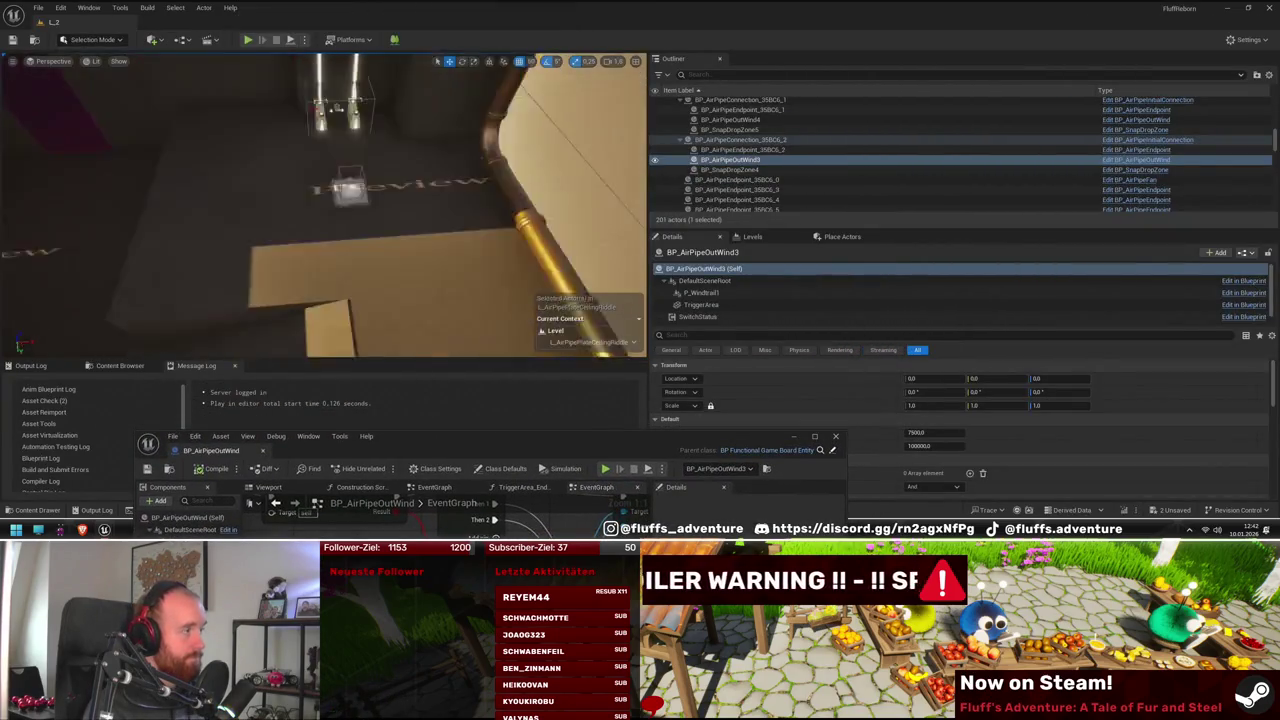
pyautogui.moveTo(325, 218)
pyautogui.mouseDown()
pyautogui.moveTo(330, 230)
pyautogui.moveTo(335, 200)
pyautogui.moveTo(325, 218)
pyautogui.mouseUp()
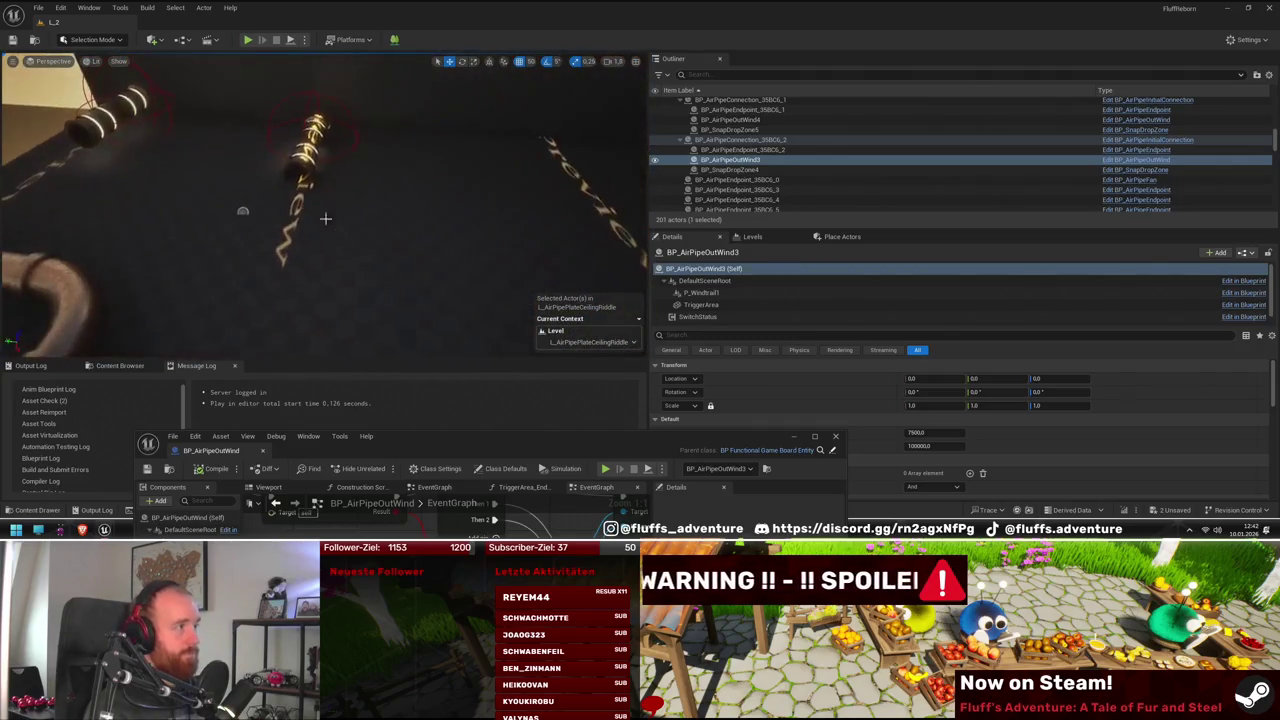
pyautogui.click(246, 40)
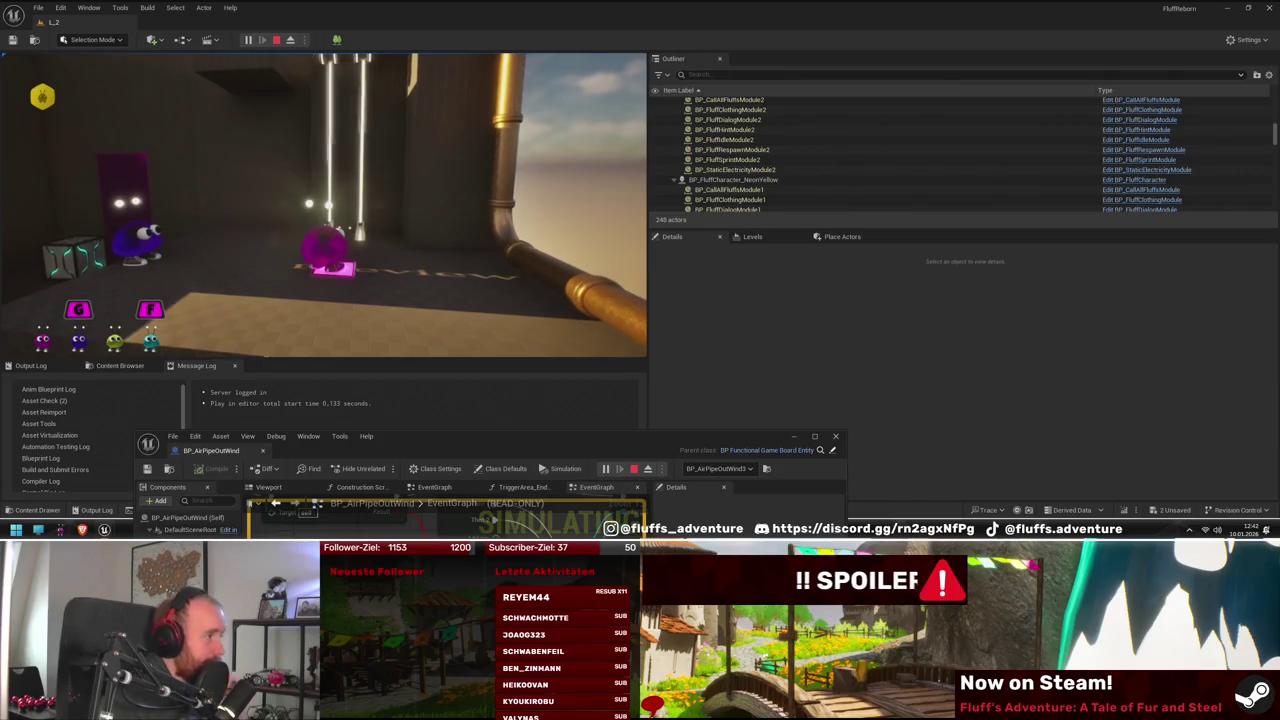
pyautogui.press('Escape')
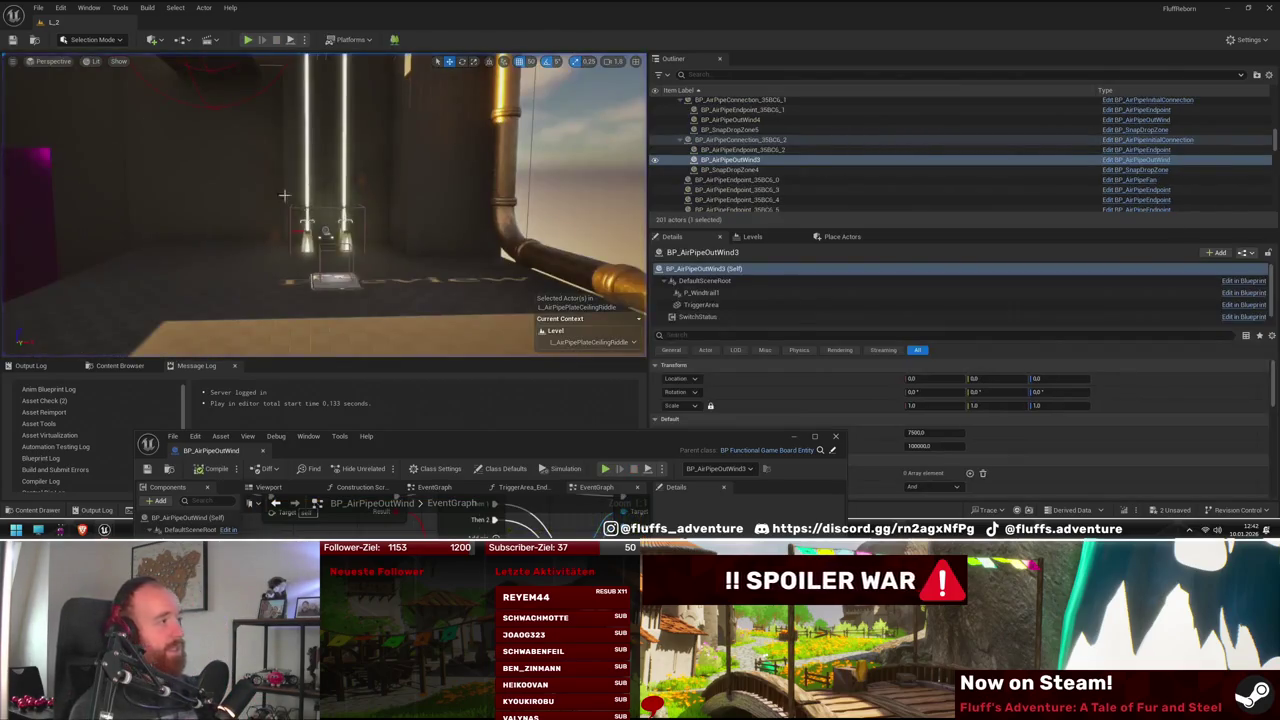
pyautogui.press('f')
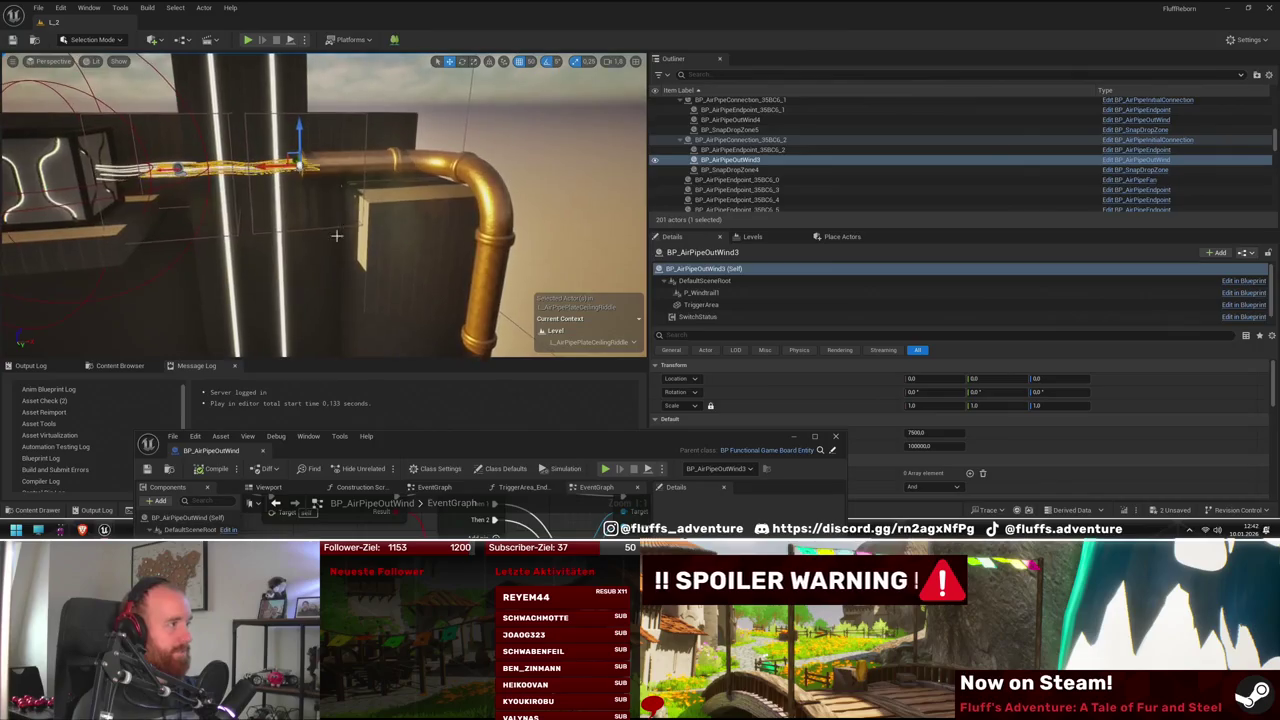
pyautogui.moveTo(336, 235); pyautogui.dragTo(372, 237)
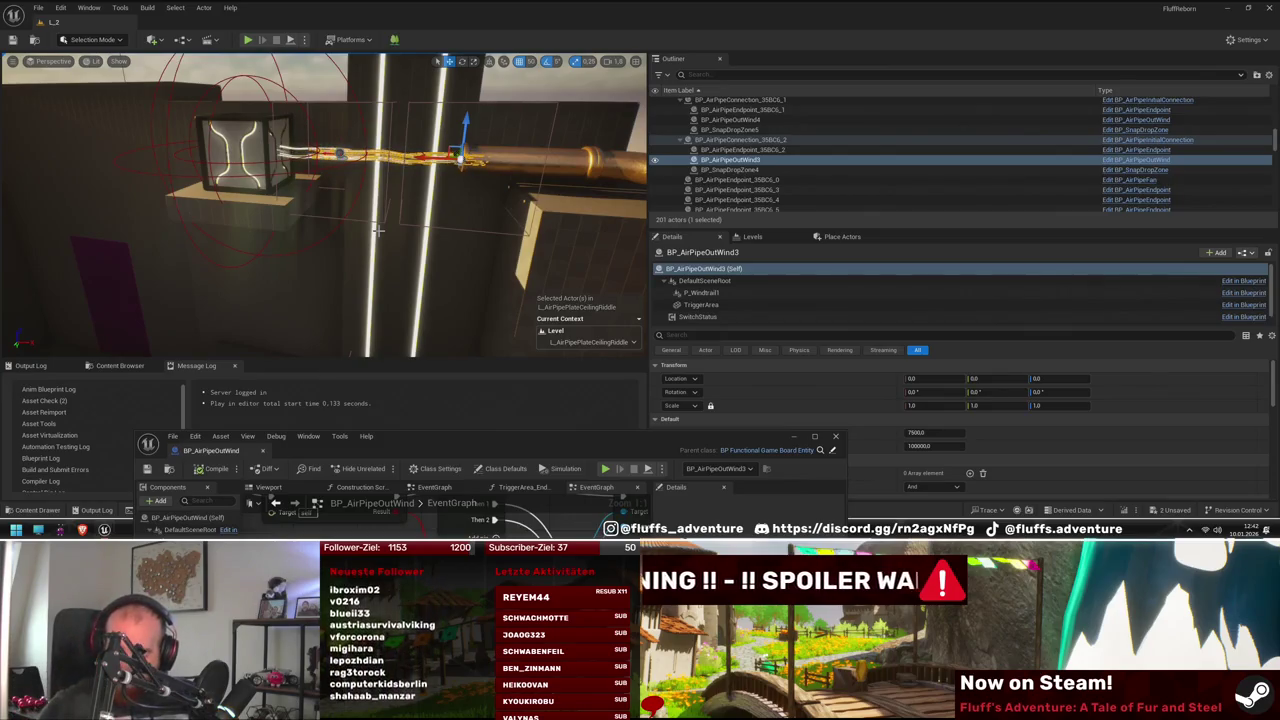
pyautogui.moveTo(355, 220)
pyautogui.mouseDown()
pyautogui.moveTo(404, 260)
pyautogui.moveTo(380, 248)
pyautogui.moveTo(294, 260)
pyautogui.moveTo(256, 246)
pyautogui.mouseUp()
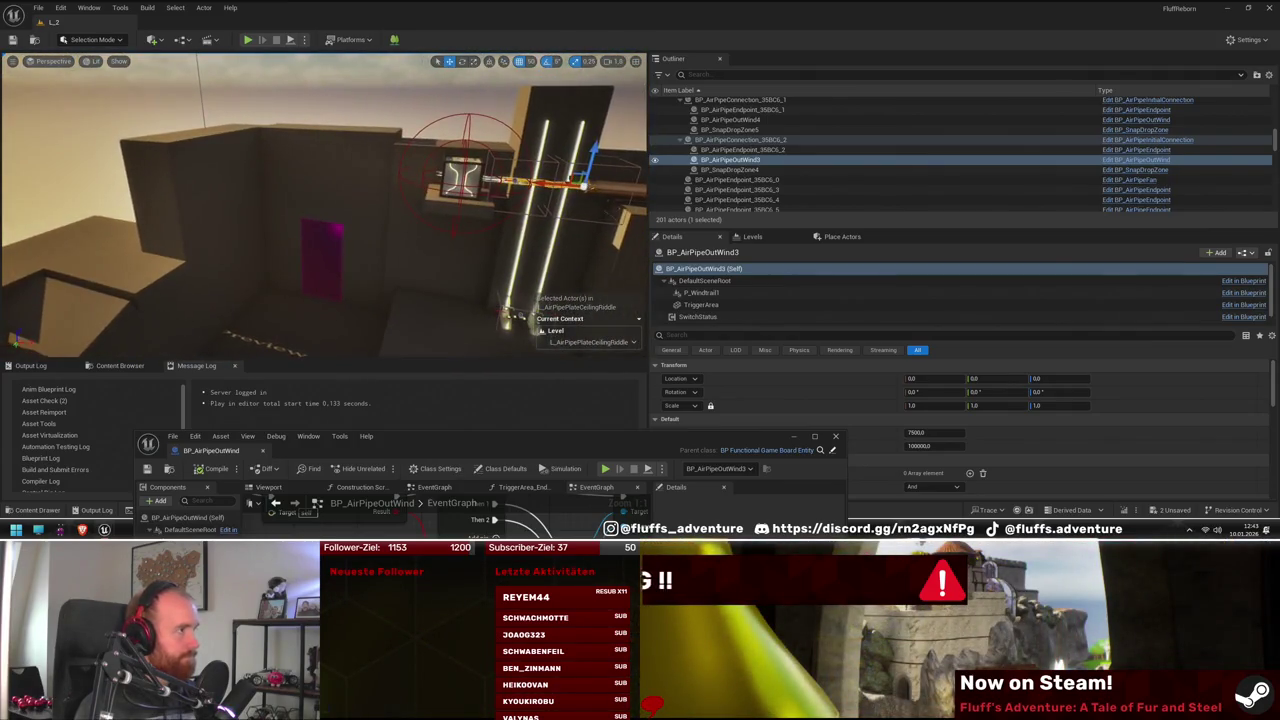
pyautogui.moveTo(413, 271)
pyautogui.mouseDown()
pyautogui.moveTo(438, 268)
pyautogui.moveTo(370, 257)
pyautogui.mouseUp()
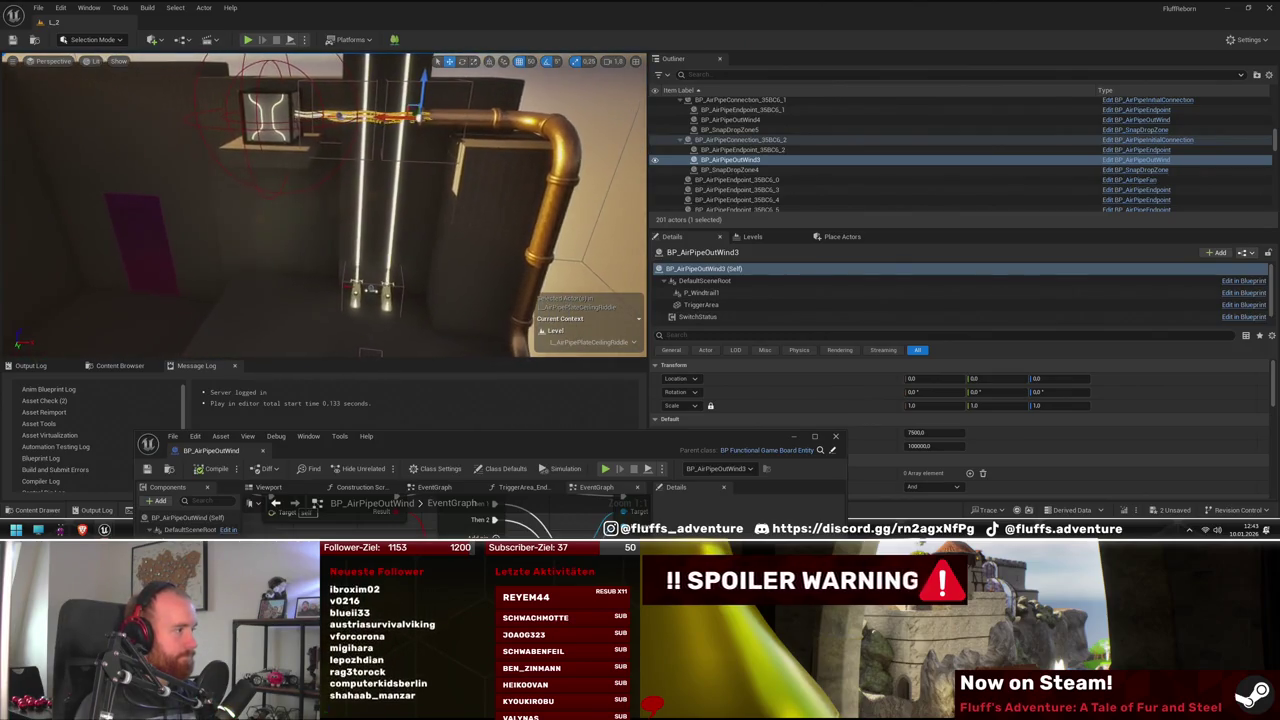
pyautogui.press('Left')
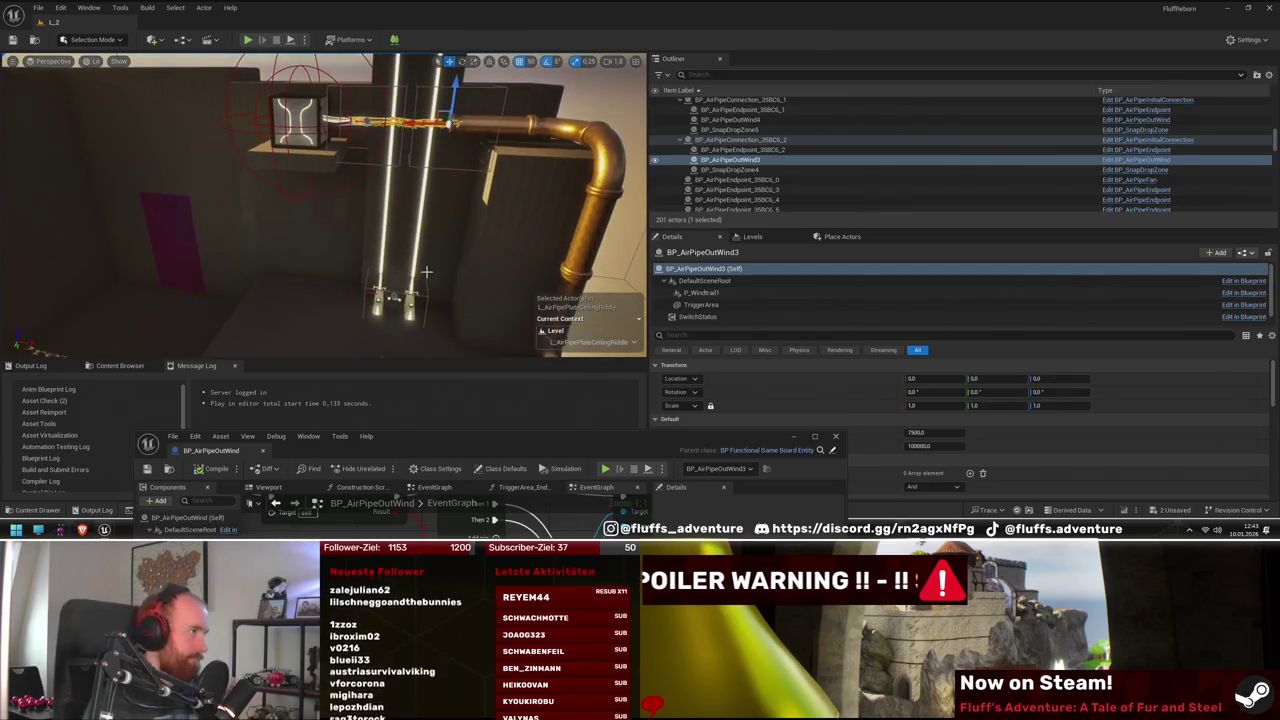
pyautogui.moveTo(490, 266)
pyautogui.mouseDown()
pyautogui.moveTo(508, 260)
pyautogui.moveTo(476, 264)
pyautogui.mouseUp()
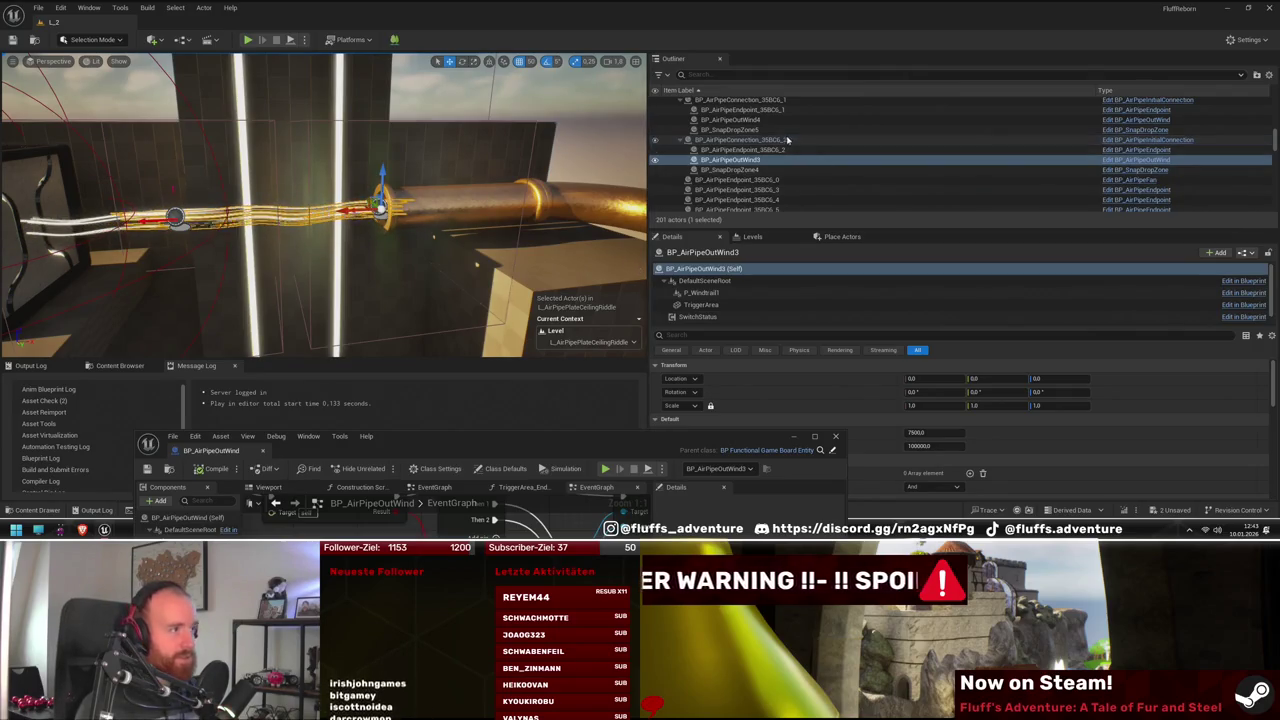
pyautogui.moveTo(455, 262)
pyautogui.mouseDown()
pyautogui.moveTo(495, 259)
pyautogui.moveTo(298, 211)
pyautogui.mouseUp()
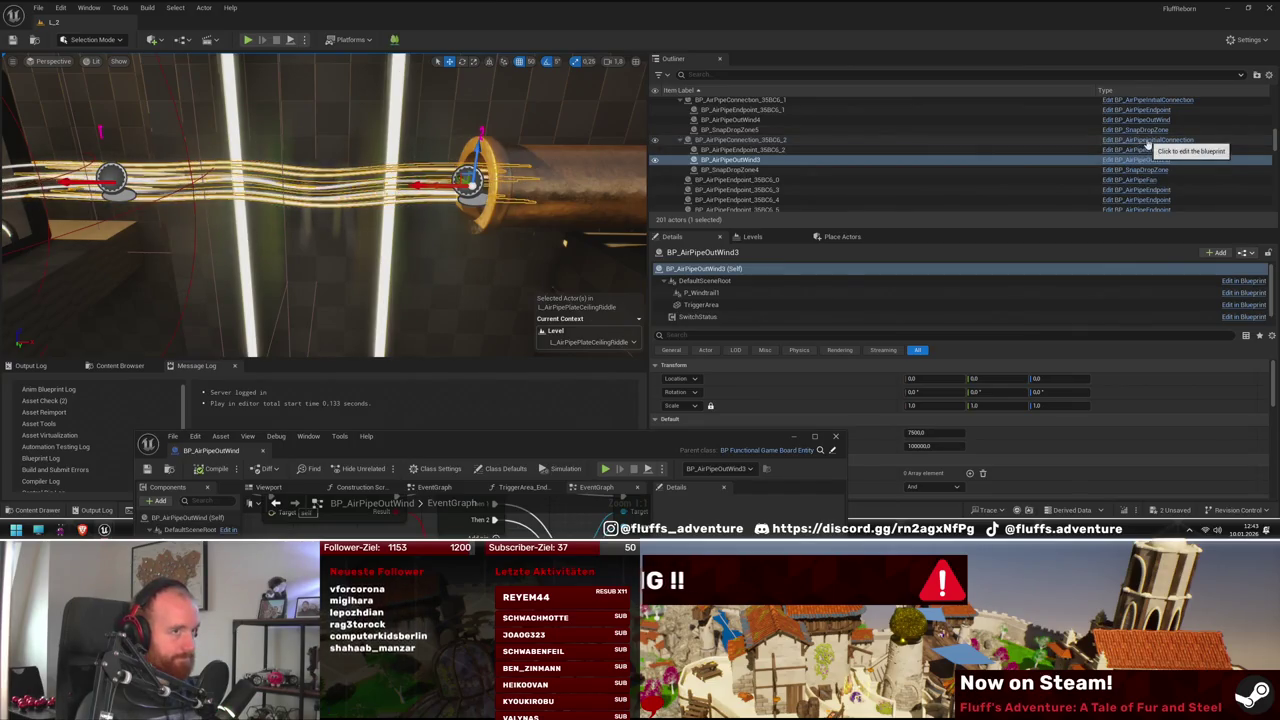
# Open BP_AirPipeInitialConnection's UpdateOutWind graph with Class Defaults hidden, and bring up the SET node's options
pyautogui.click(1148, 140)
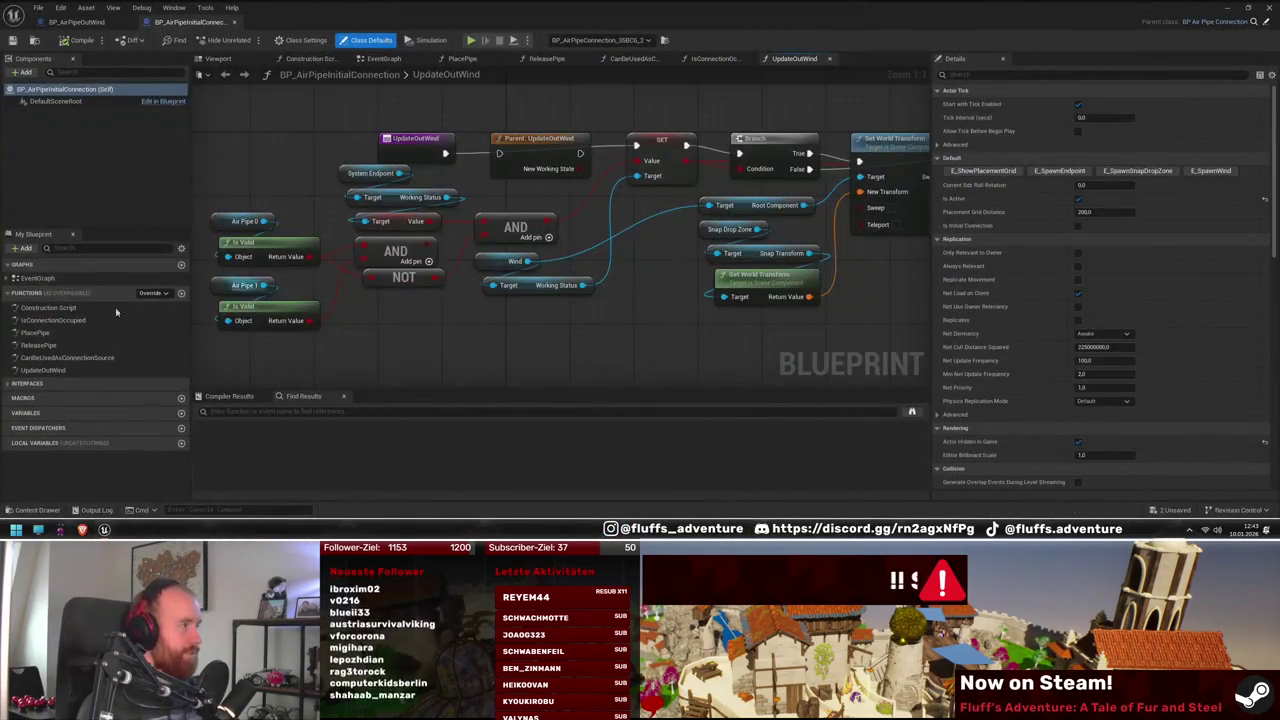
pyautogui.click(675, 318)
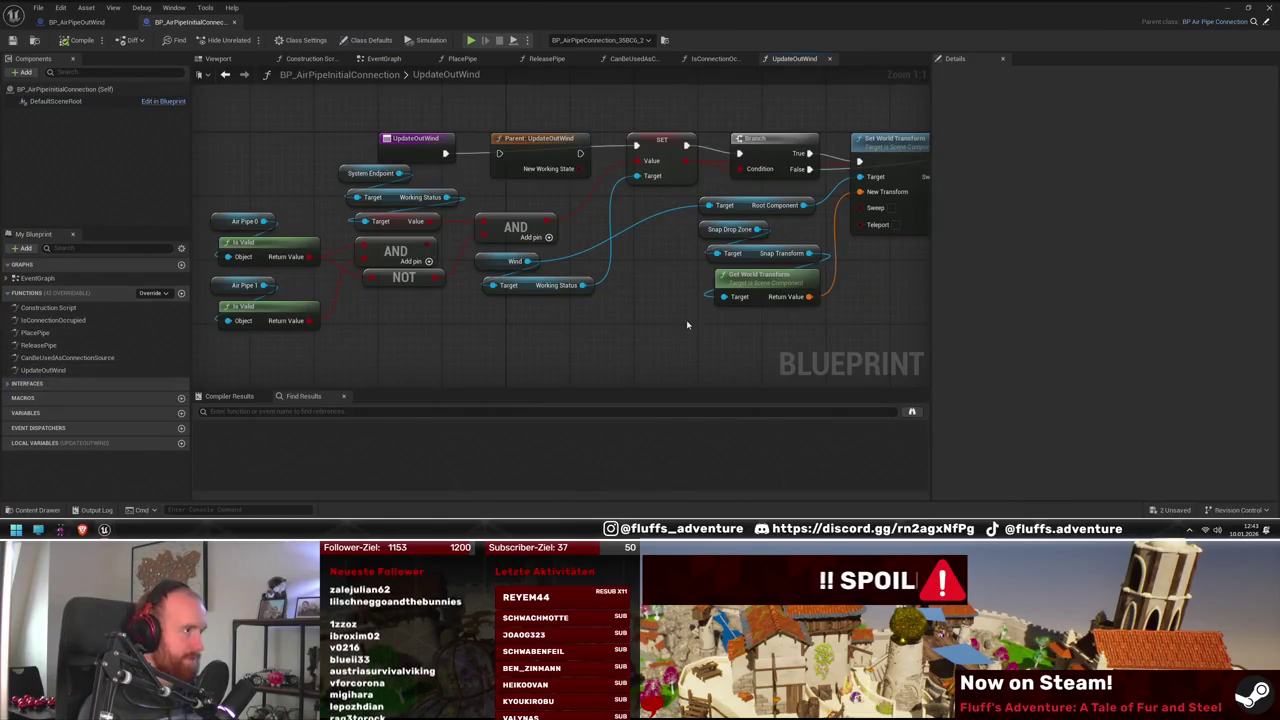
pyautogui.moveTo(677, 317)
pyautogui.mouseDown()
pyautogui.moveTo(626, 289)
pyautogui.moveTo(690, 292)
pyautogui.mouseUp()
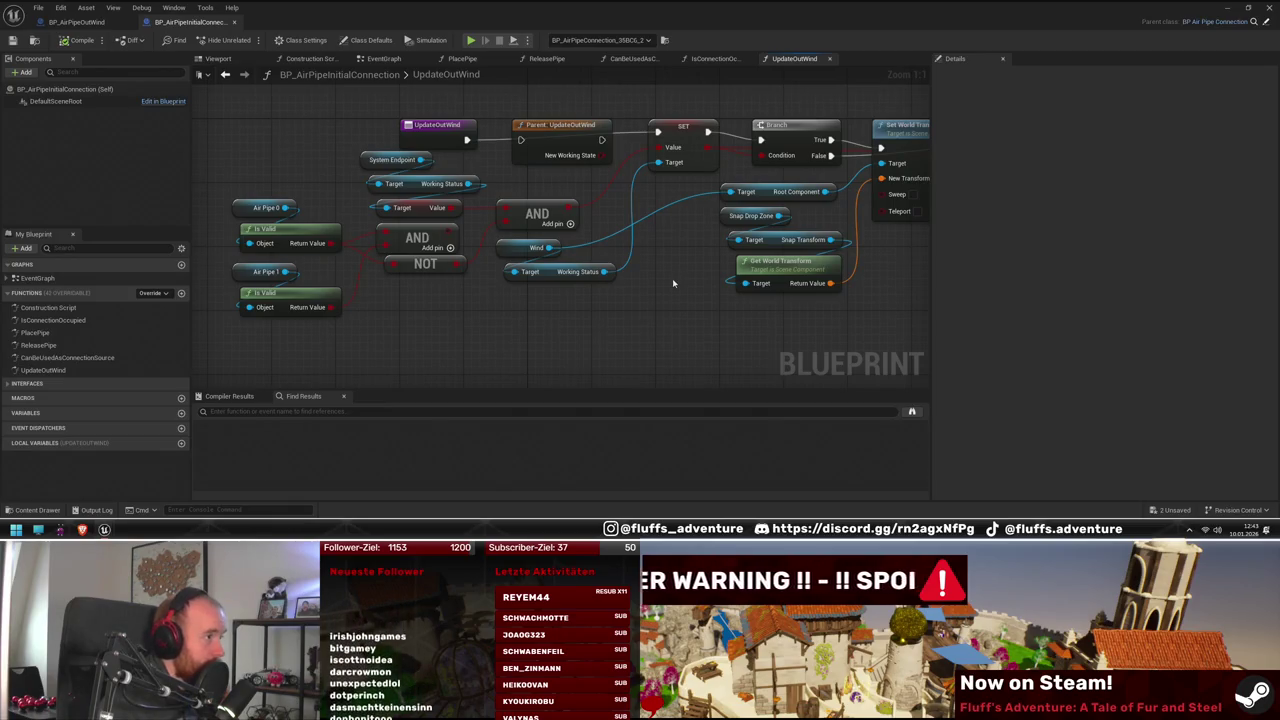
pyautogui.moveTo(666, 282); pyautogui.dragTo(621, 270)
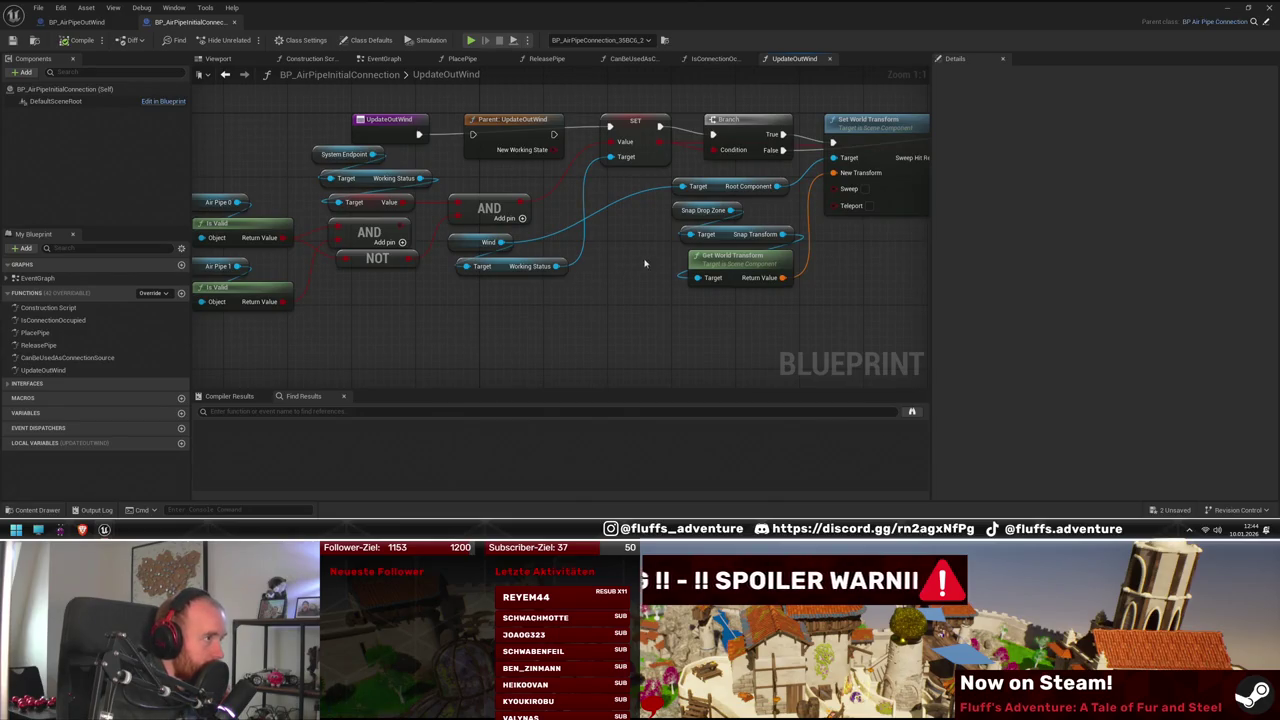
pyautogui.moveTo(614, 221); pyautogui.dragTo(616, 268)
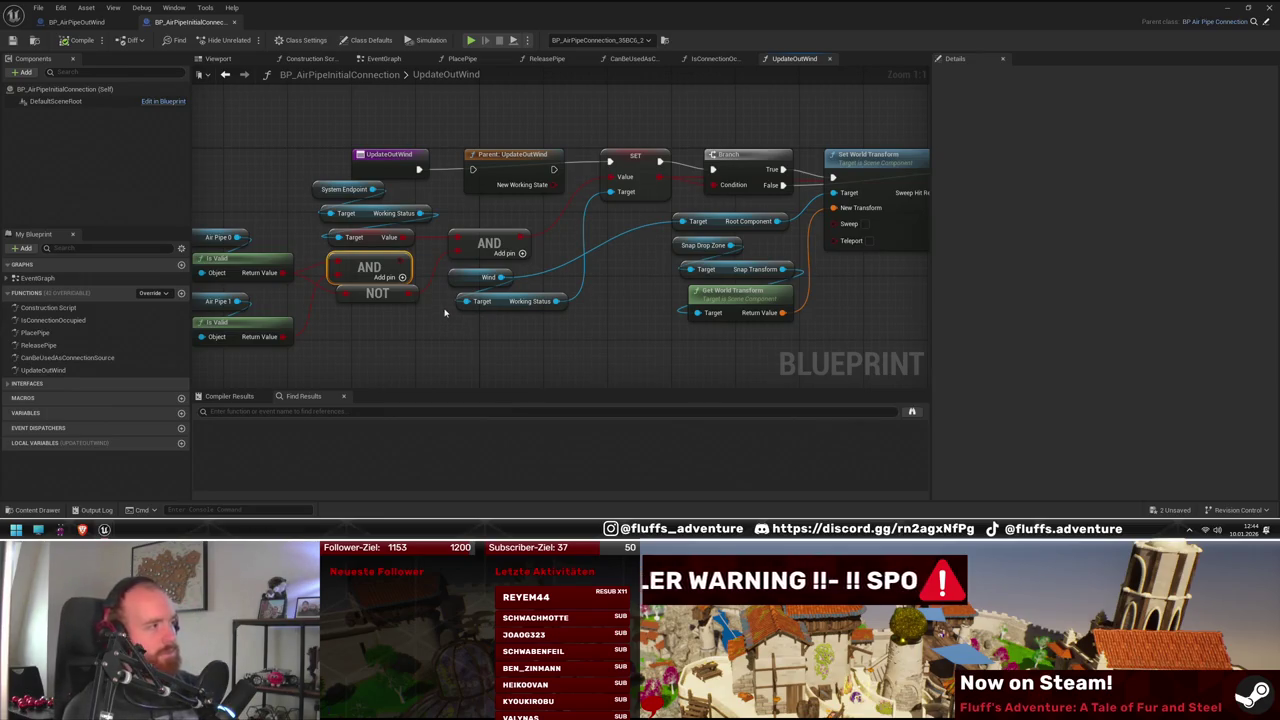
pyautogui.moveTo(447, 324); pyautogui.dragTo(469, 306)
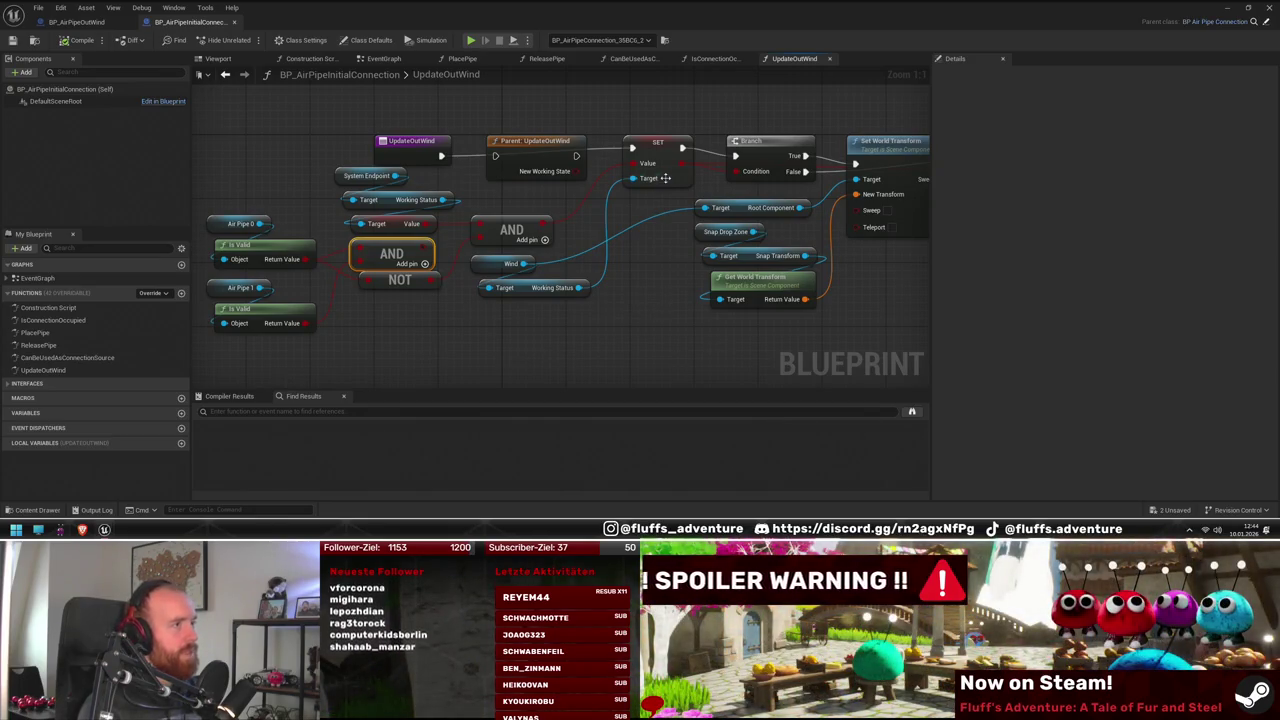
pyautogui.rightClick(664, 148)
# Add a breakpoint on the SET node, move the NOT node up, and delete the Air Pipe 1 getter and its Is Valid
pyautogui.click(702, 339)
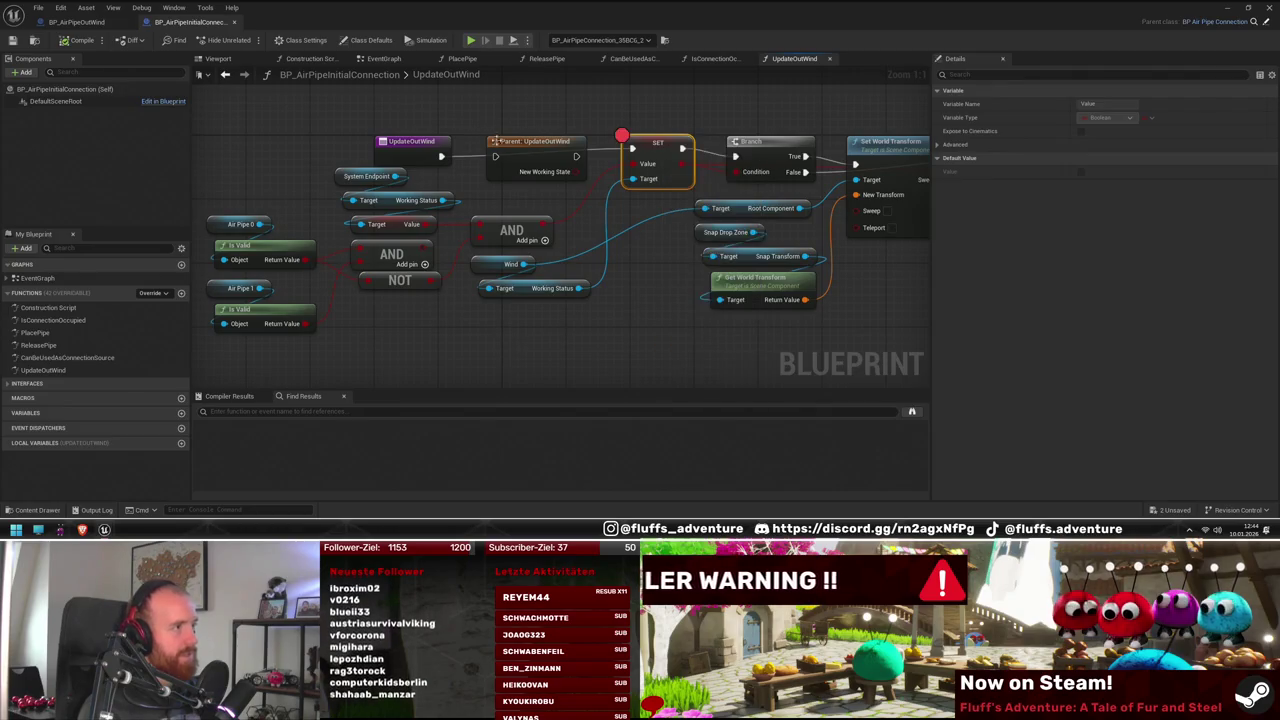
pyautogui.click(407, 247)
pyautogui.moveTo(411, 276)
pyautogui.mouseDown()
pyautogui.moveTo(418, 244)
pyautogui.moveTo(403, 244)
pyautogui.mouseUp()
pyautogui.moveTo(354, 336); pyautogui.dragTo(247, 290)
pyautogui.press('Delete')
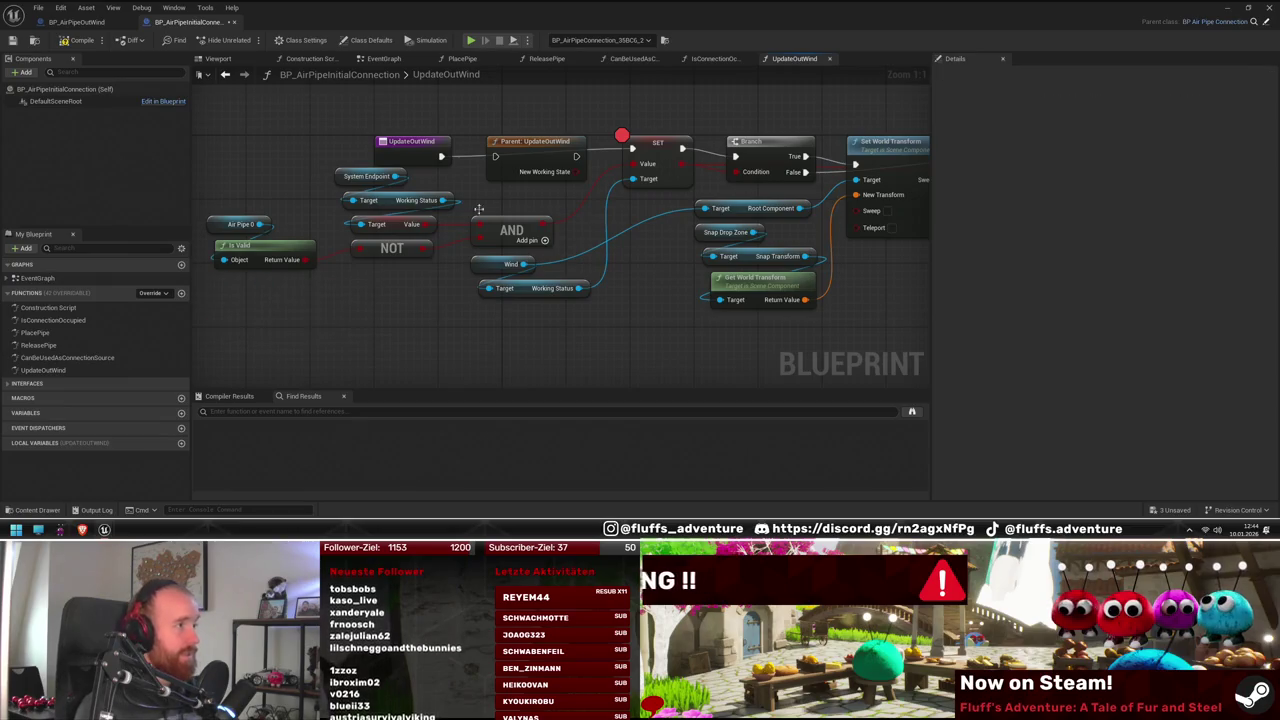
# Delete the Parent: UpdateOutWind call and select the group of nodes leading up to Wind
pyautogui.click(535, 140)
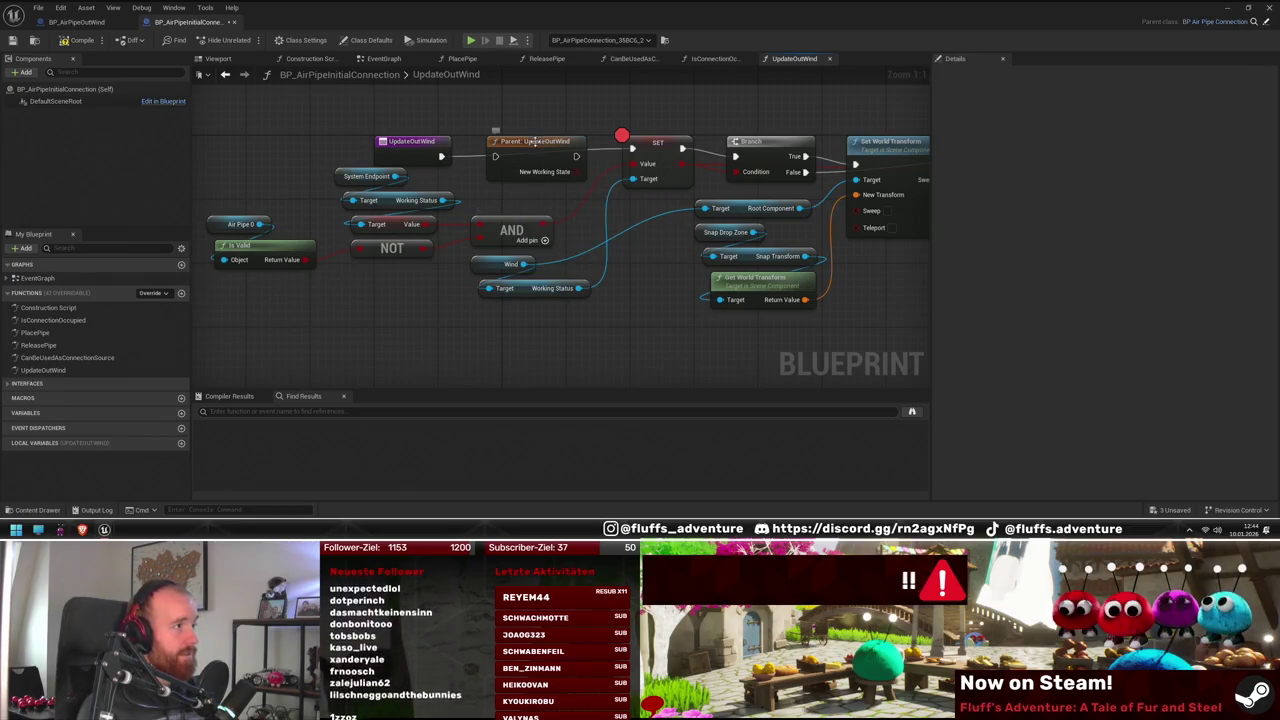
pyautogui.hotkey('shift', 'Delete')
pyautogui.moveTo(211, 184)
pyautogui.mouseDown()
pyautogui.moveTo(561, 263)
pyautogui.moveTo(550, 255)
pyautogui.mouseUp()
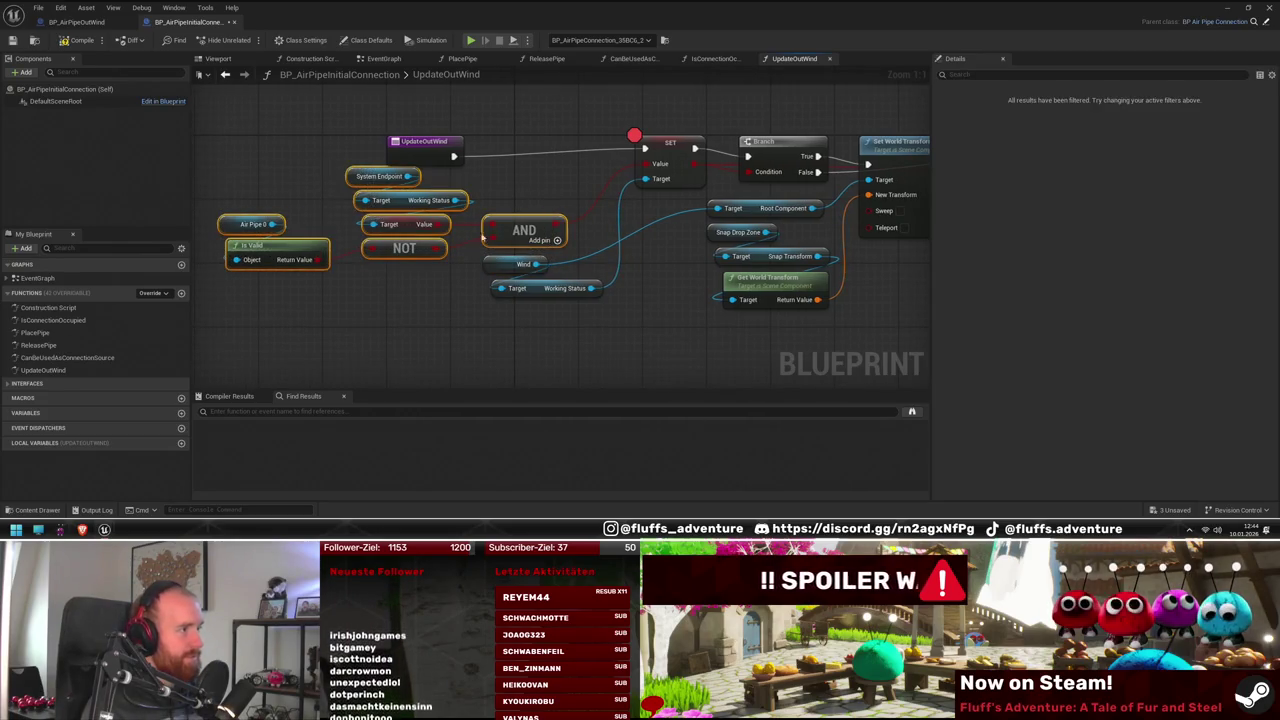
pyautogui.moveTo(686, 307)
pyautogui.mouseDown()
pyautogui.moveTo(395, 290)
pyautogui.moveTo(558, 294)
pyautogui.mouseUp()
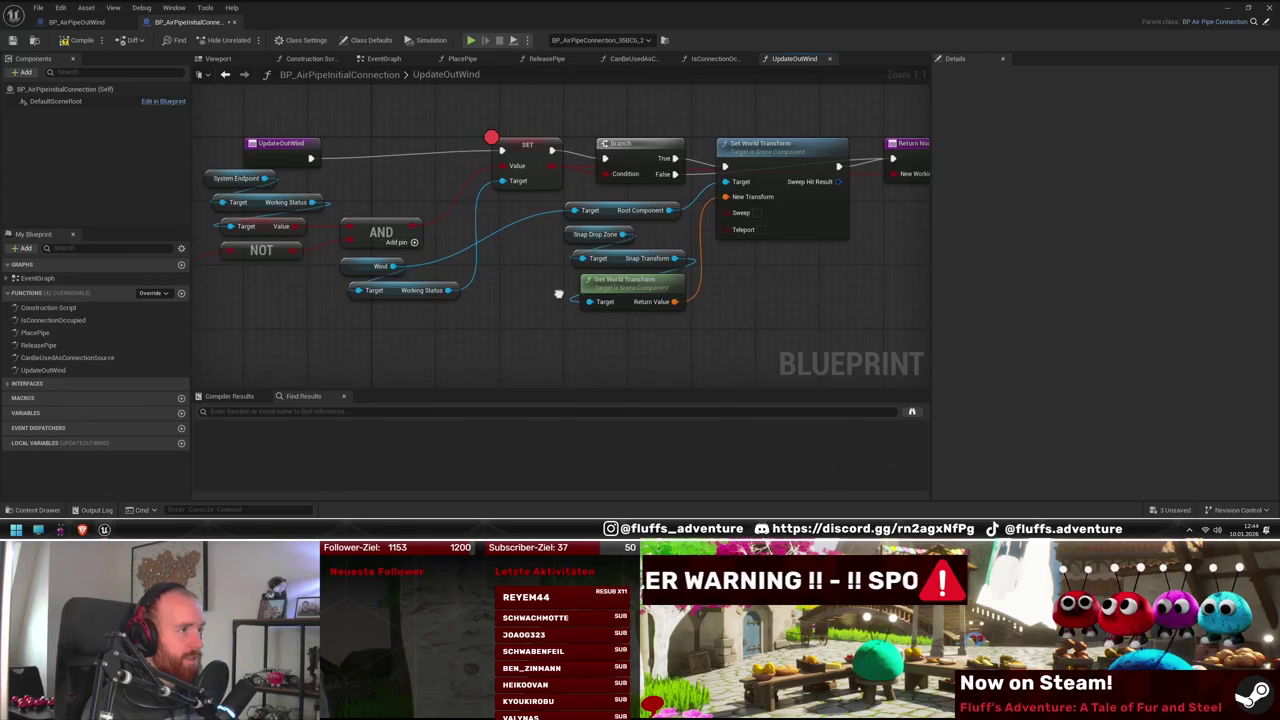
pyautogui.moveTo(366, 231); pyautogui.dragTo(410, 221)
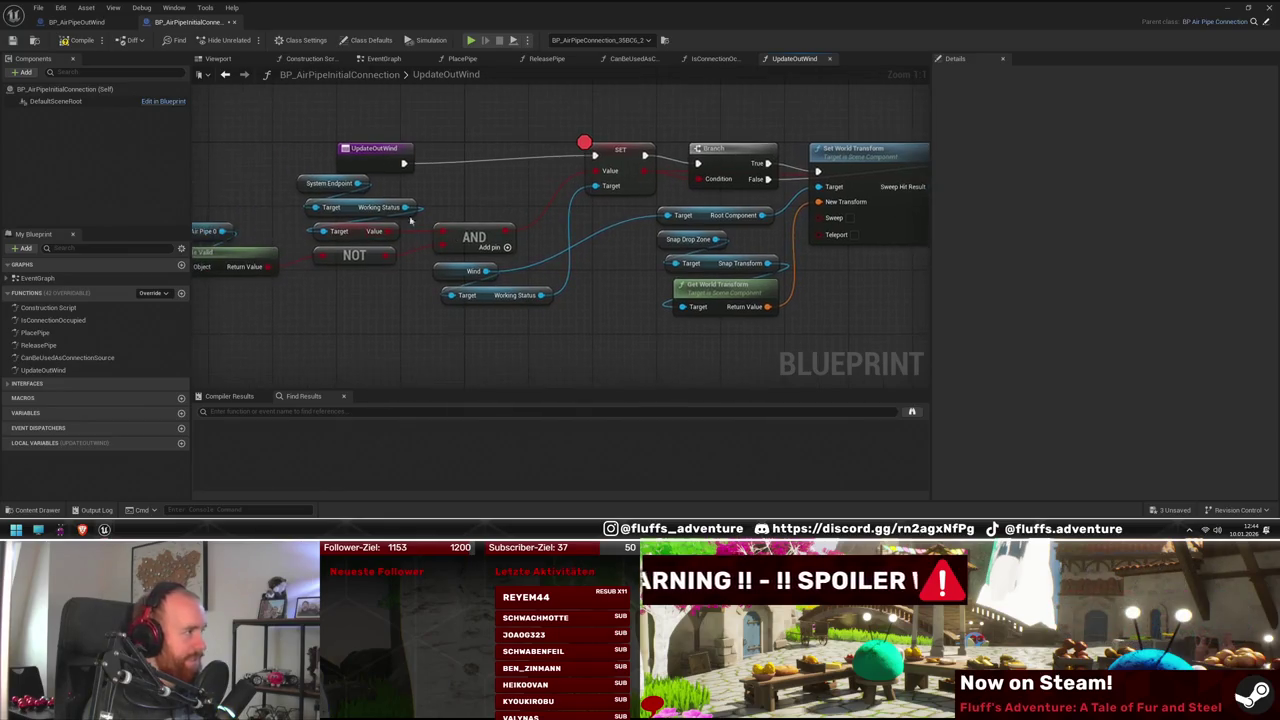
# Select the Air Pipe 0 getter, Is Valid and NOT nodes, then un-maximize the Blueprint window to show the level
pyautogui.moveTo(330, 185)
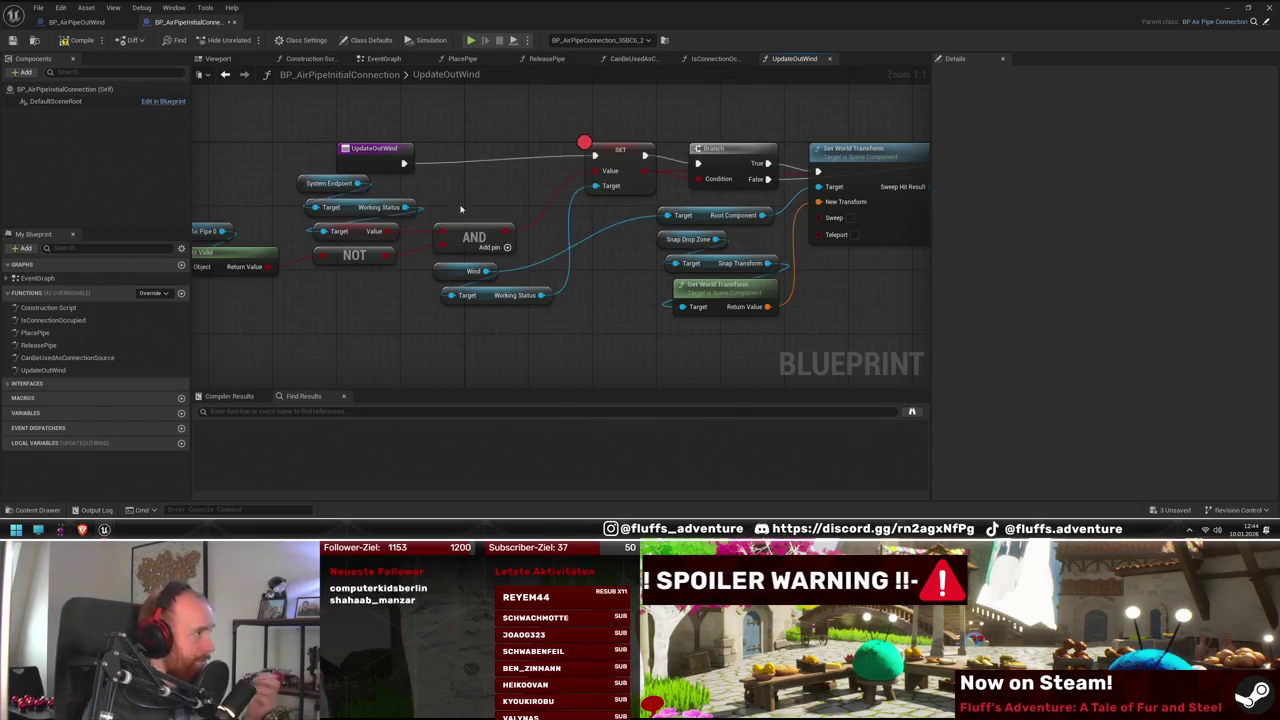
pyautogui.moveTo(376, 264); pyautogui.dragTo(456, 248)
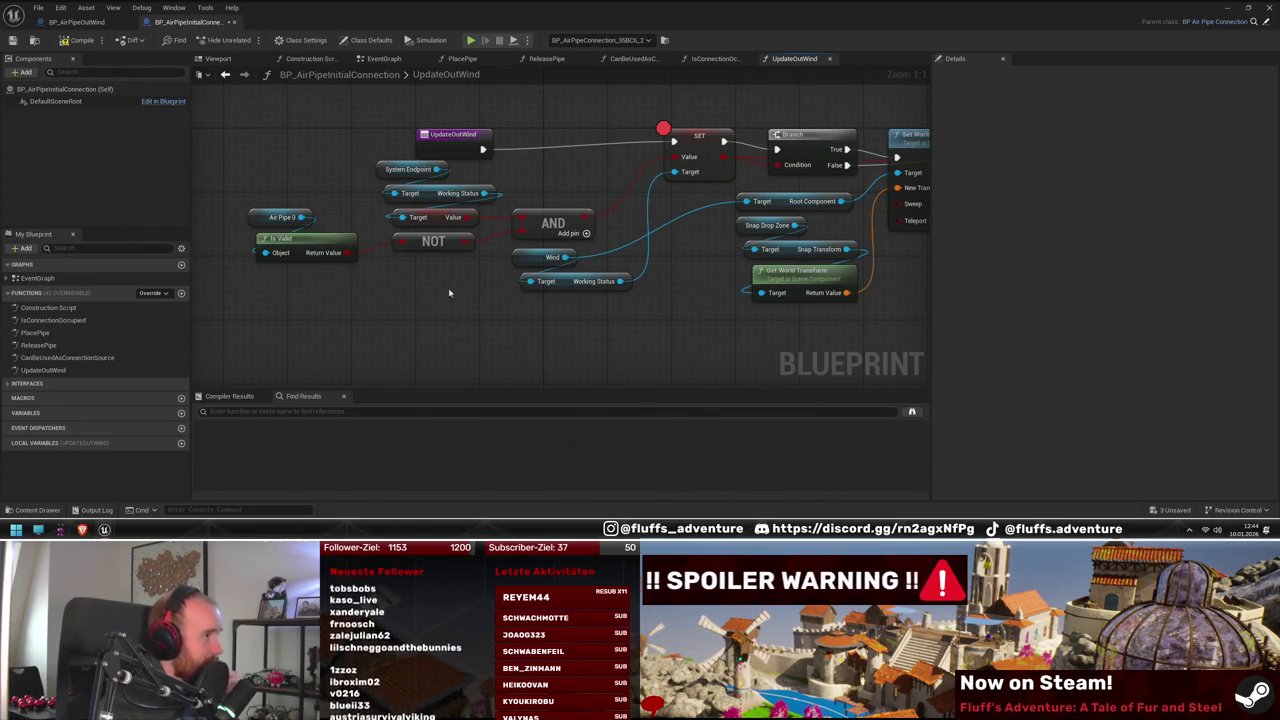
pyautogui.moveTo(424, 280); pyautogui.dragTo(271, 240)
pyautogui.moveTo(345, 275); pyautogui.dragTo(250, 206)
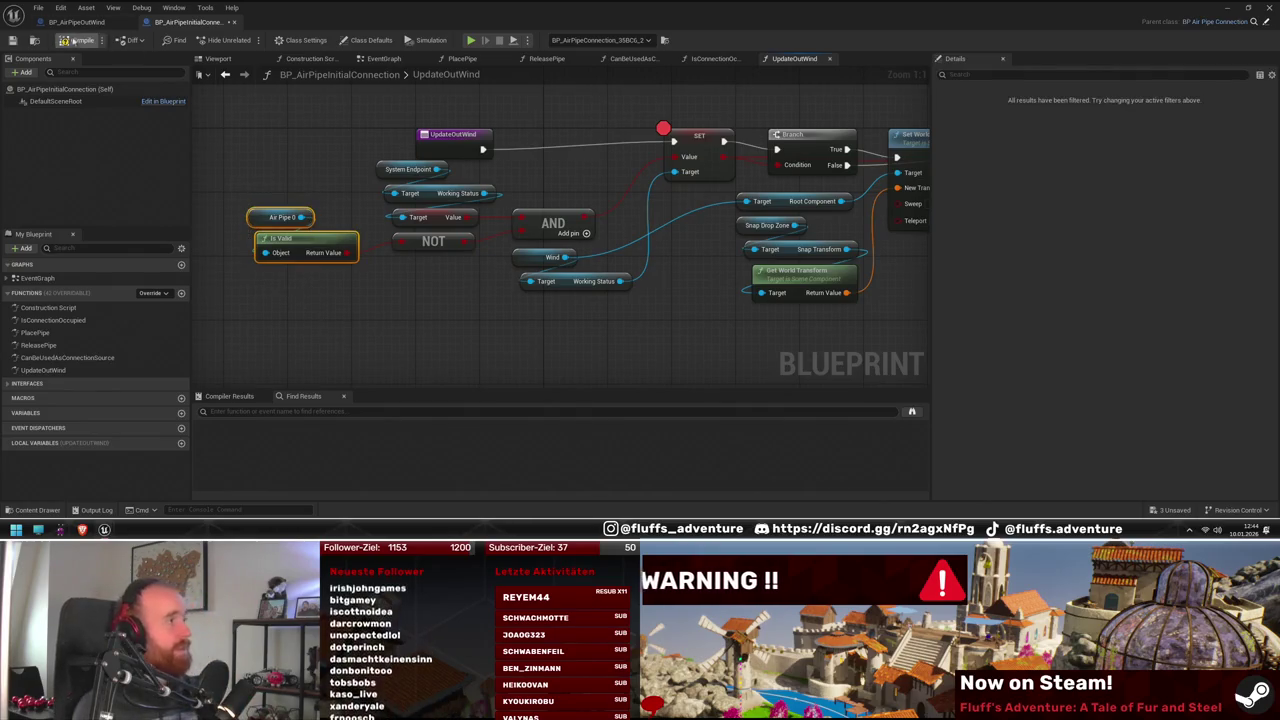
pyautogui.moveTo(416, 320); pyautogui.dragTo(502, 347)
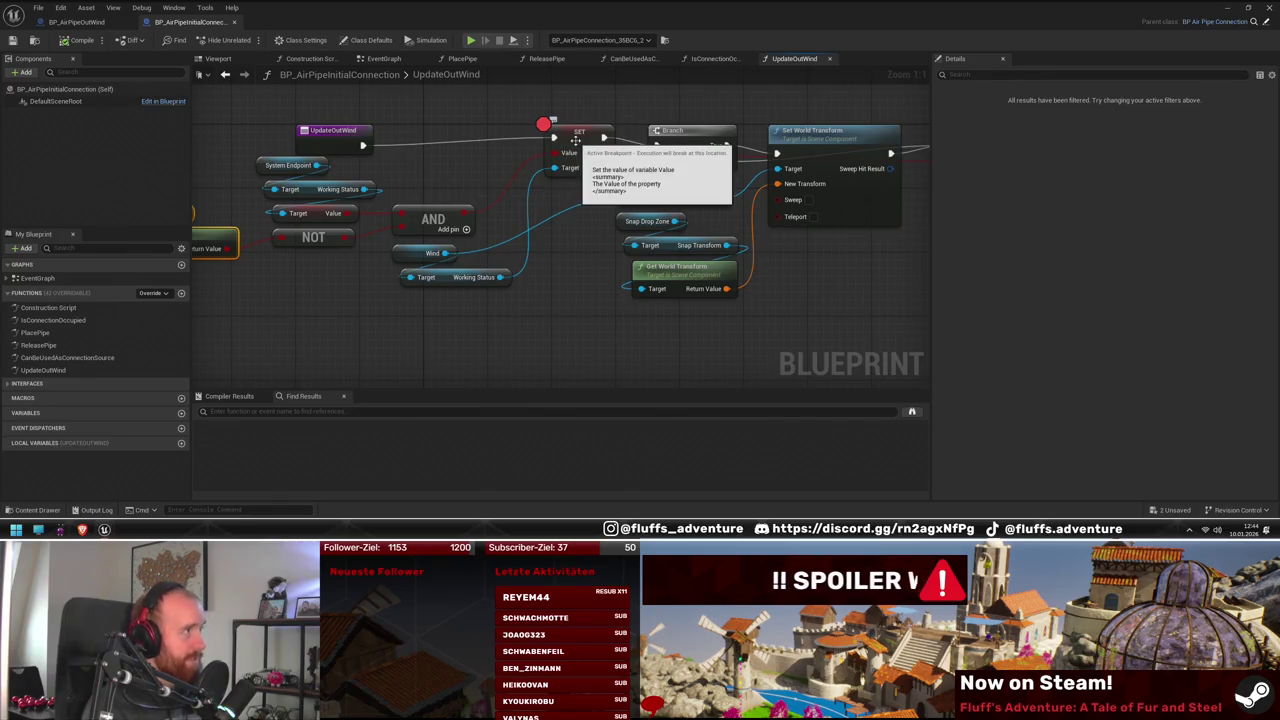
pyautogui.moveTo(410, 7)
pyautogui.mouseDown()
pyautogui.moveTo(395, 41)
pyautogui.moveTo(395, 385)
pyautogui.mouseUp()
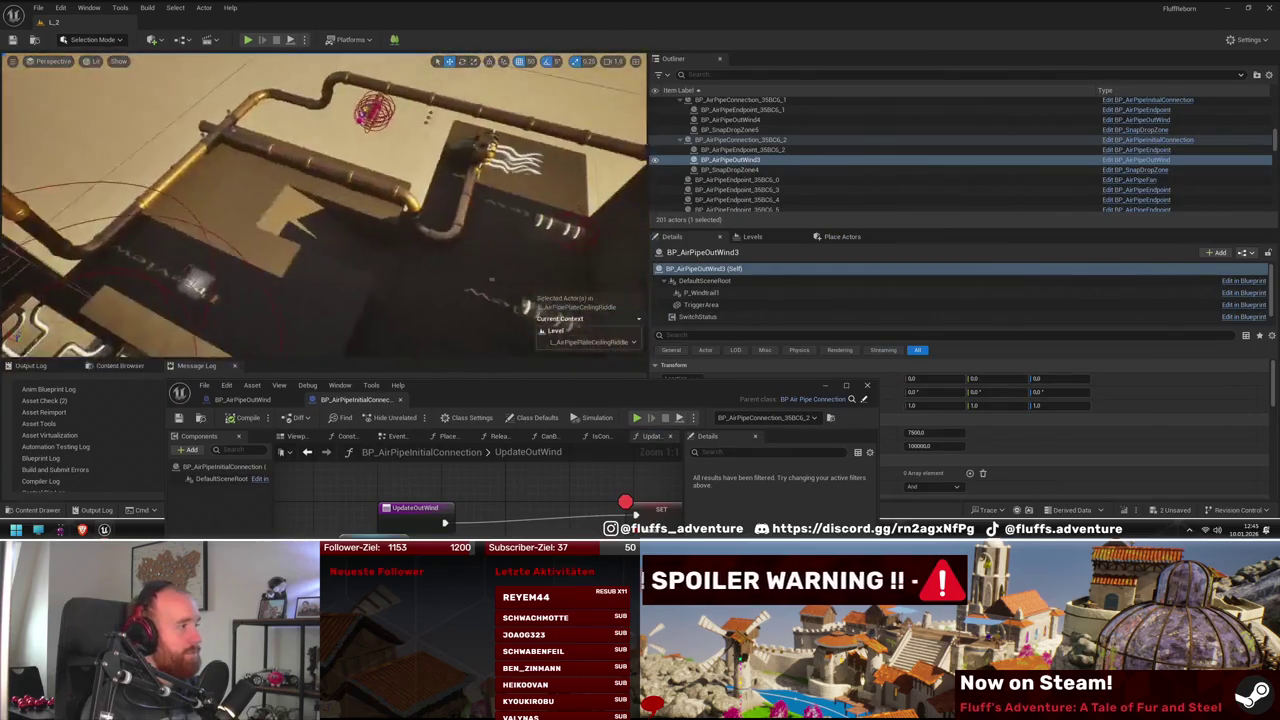
# Play-test the level, resume past the SET breakpoint, and return control to the game
pyautogui.click(247, 39)
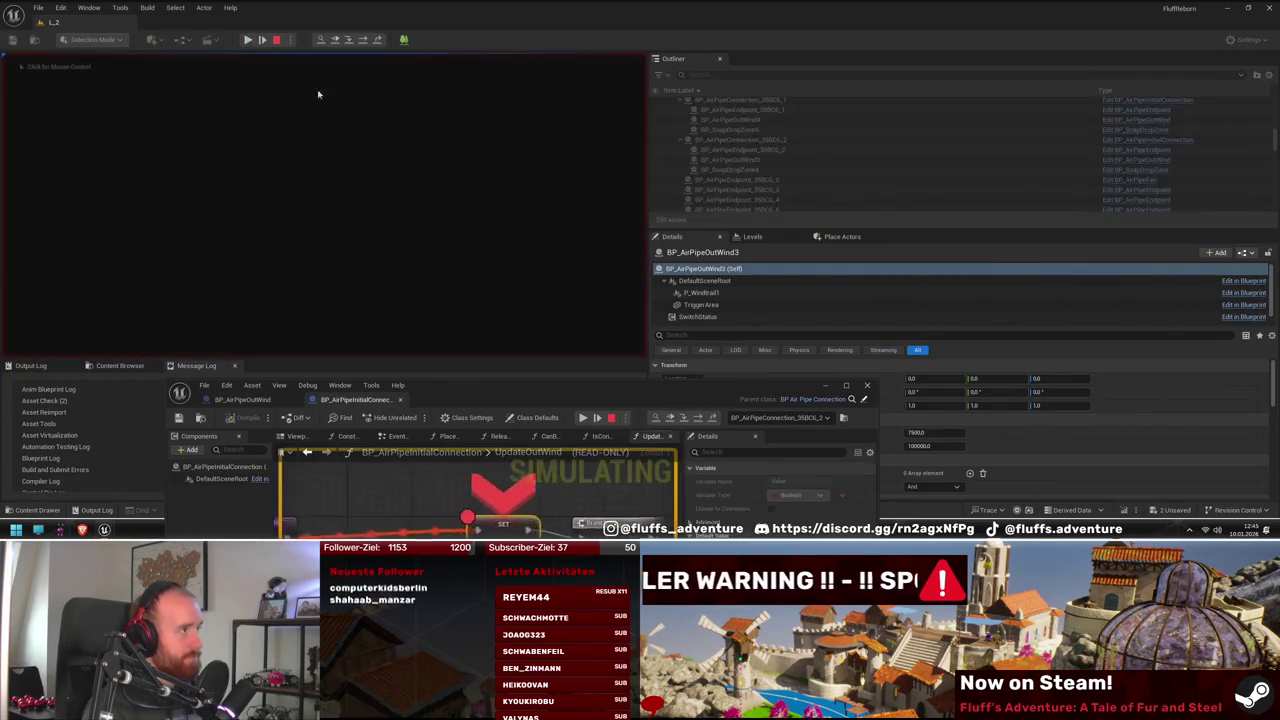
pyautogui.moveTo(510, 396); pyautogui.dragTo(652, 164)
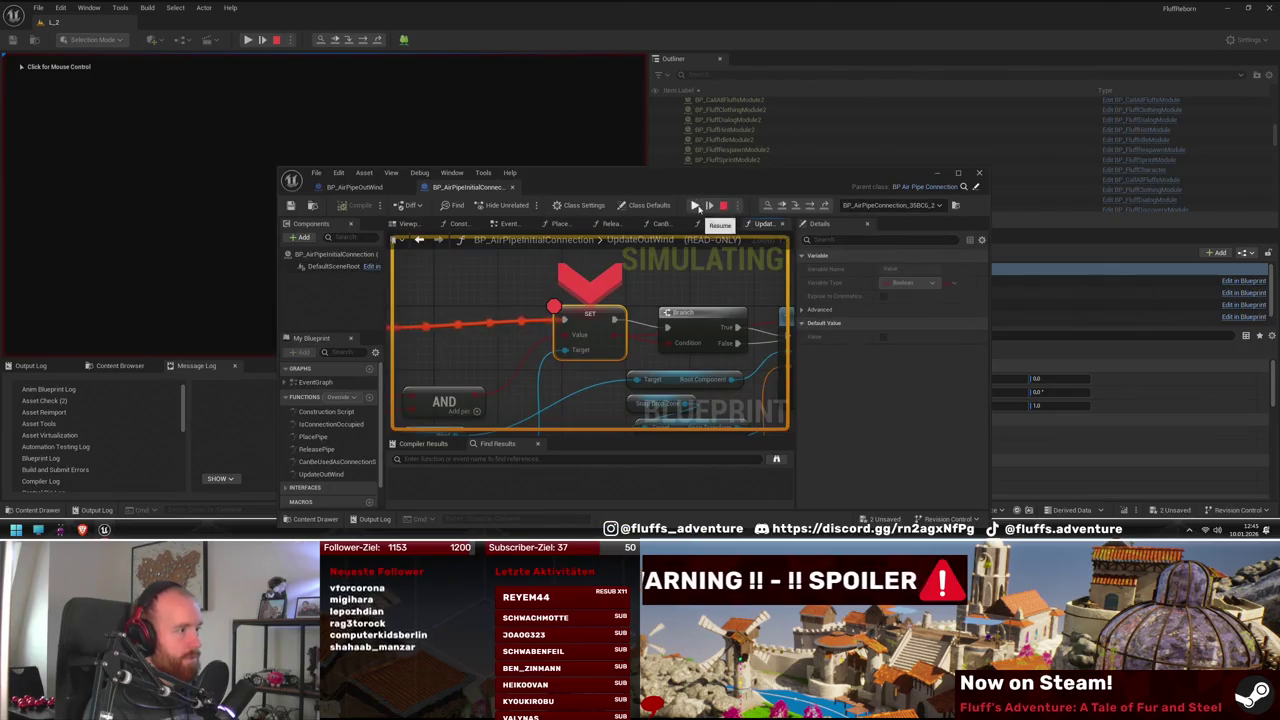
pyautogui.click(695, 205)
pyautogui.moveTo(640, 175)
pyautogui.mouseDown()
pyautogui.moveTo(713, 277)
pyautogui.moveTo(705, 393)
pyautogui.mouseUp()
pyautogui.click(320, 200)
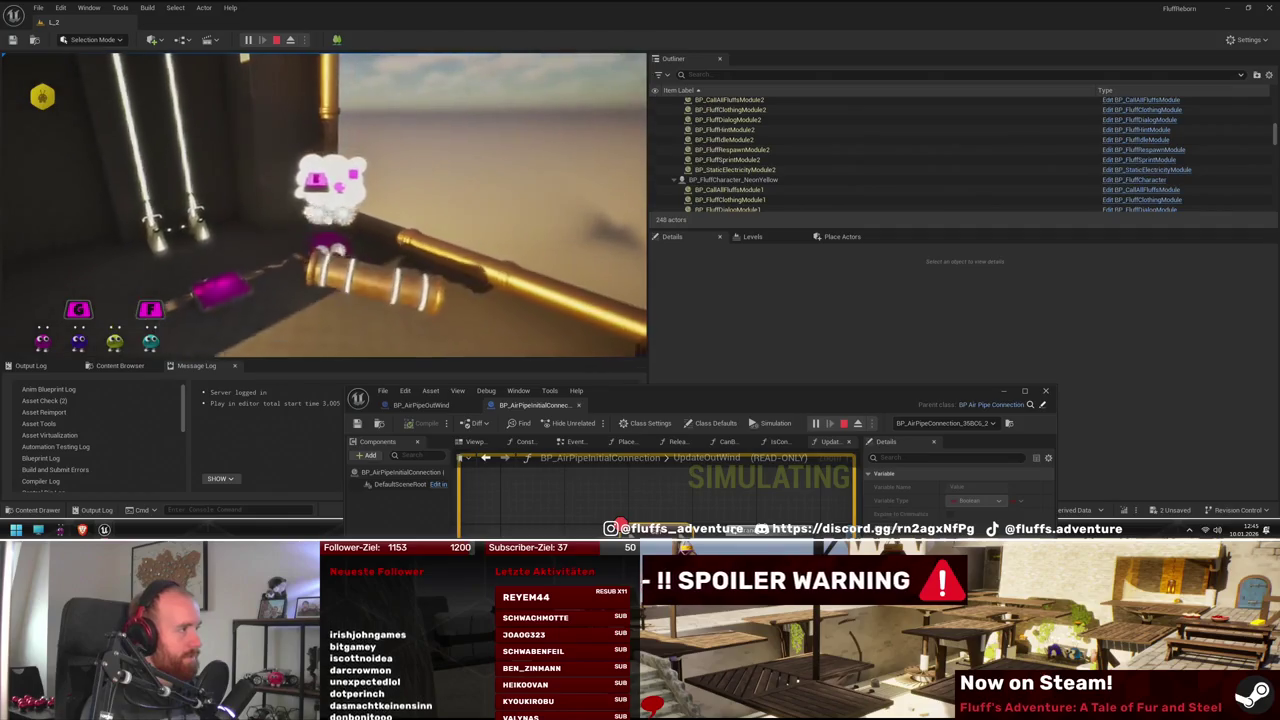
# Pause the play session with the Pause key, resume it, then stop it with Esc
pyautogui.press('Pause')
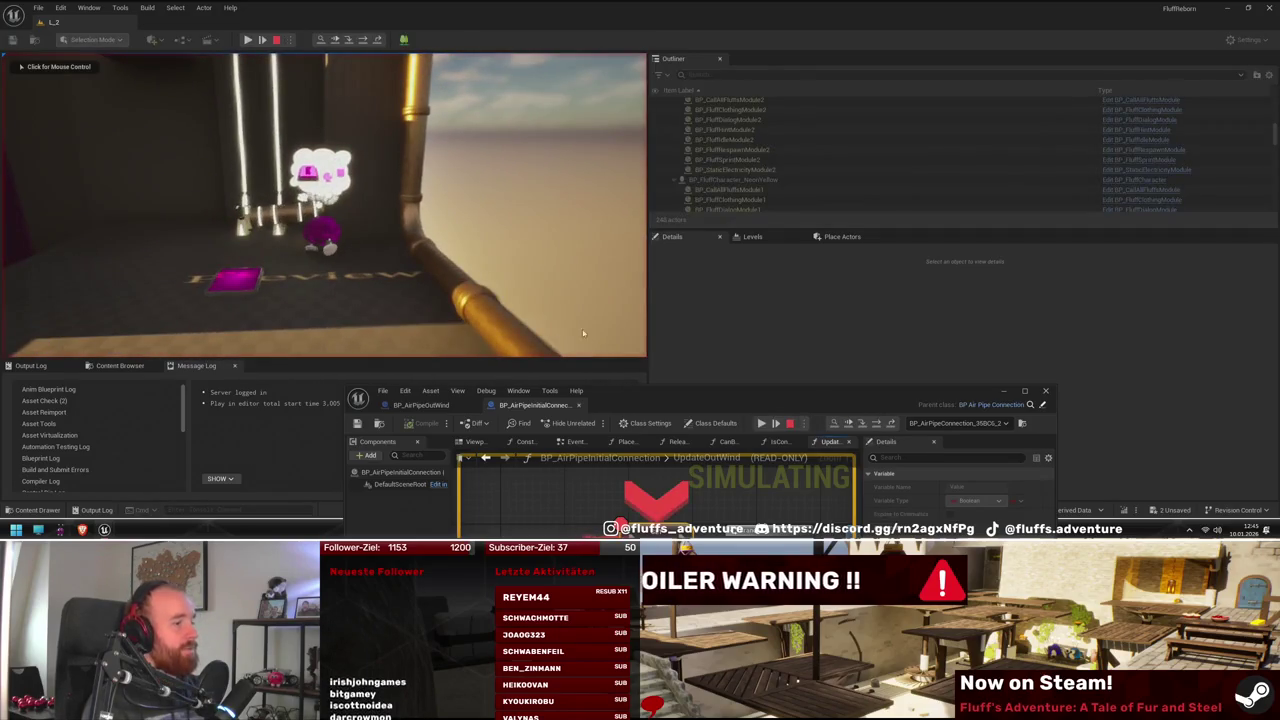
pyautogui.moveTo(673, 398)
pyautogui.mouseDown()
pyautogui.moveTo(723, 322)
pyautogui.moveTo(724, 264)
pyautogui.mouseUp()
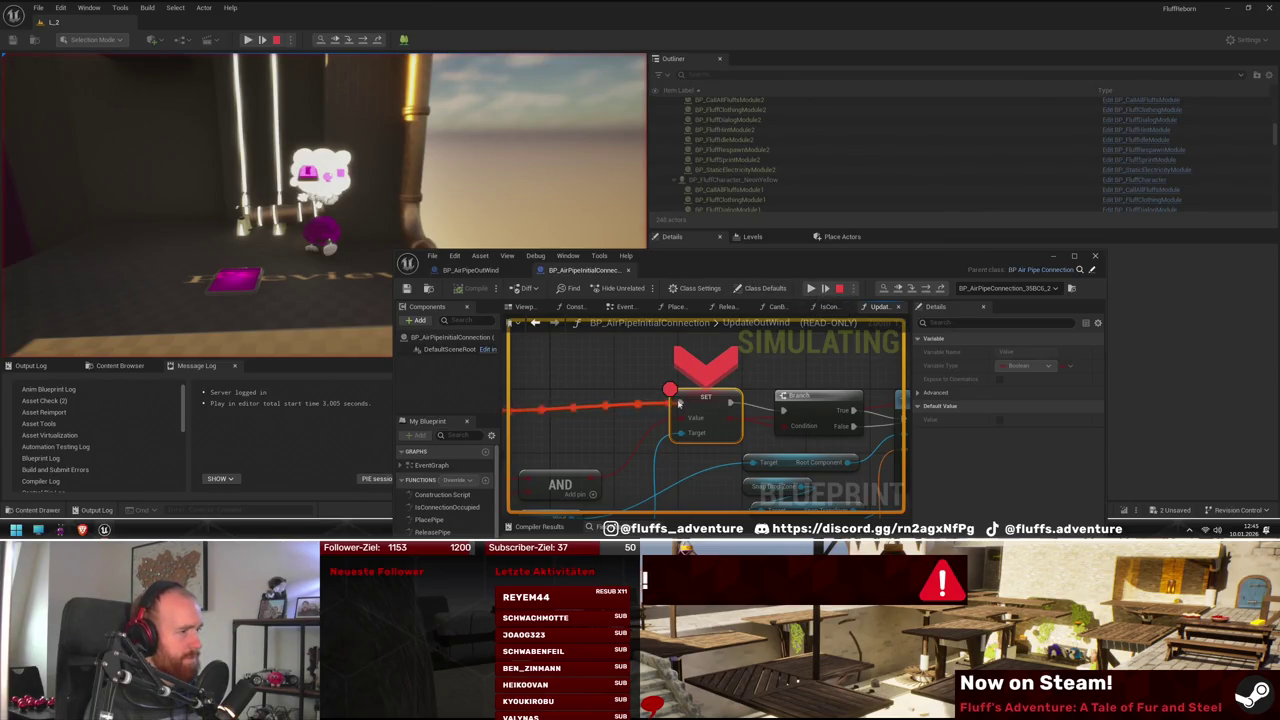
pyautogui.click(811, 288)
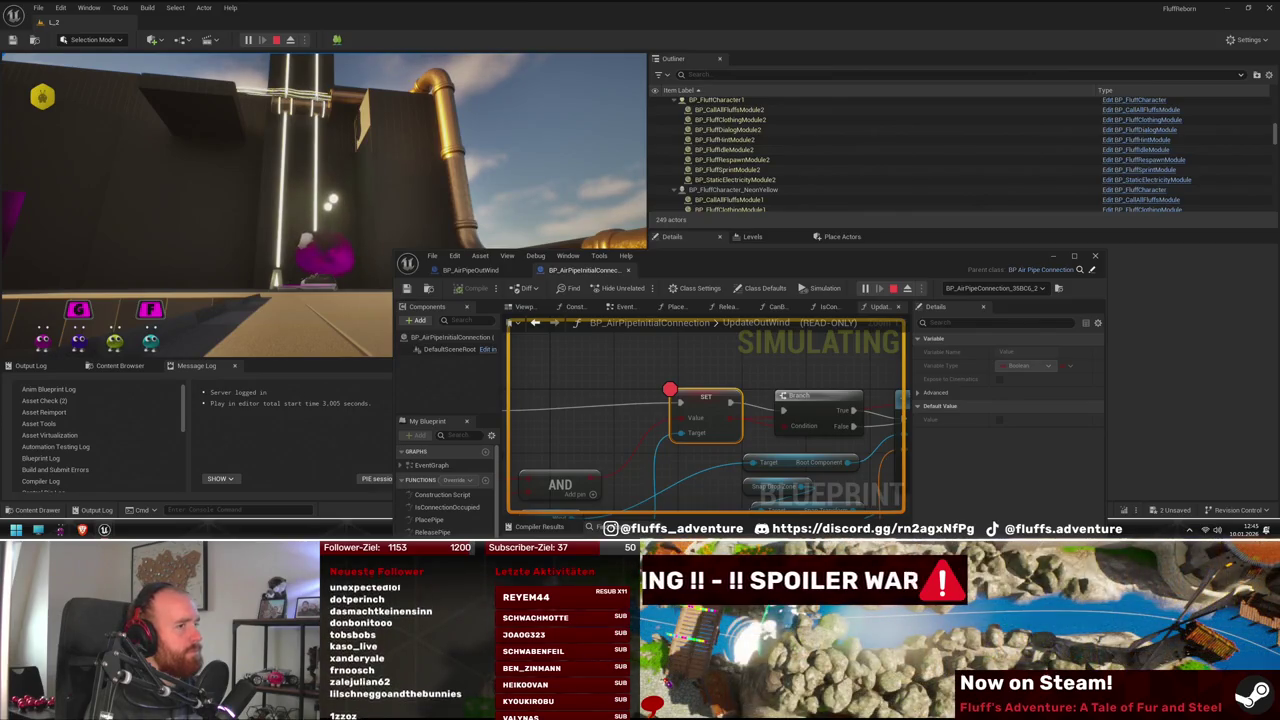
pyautogui.press('Escape')
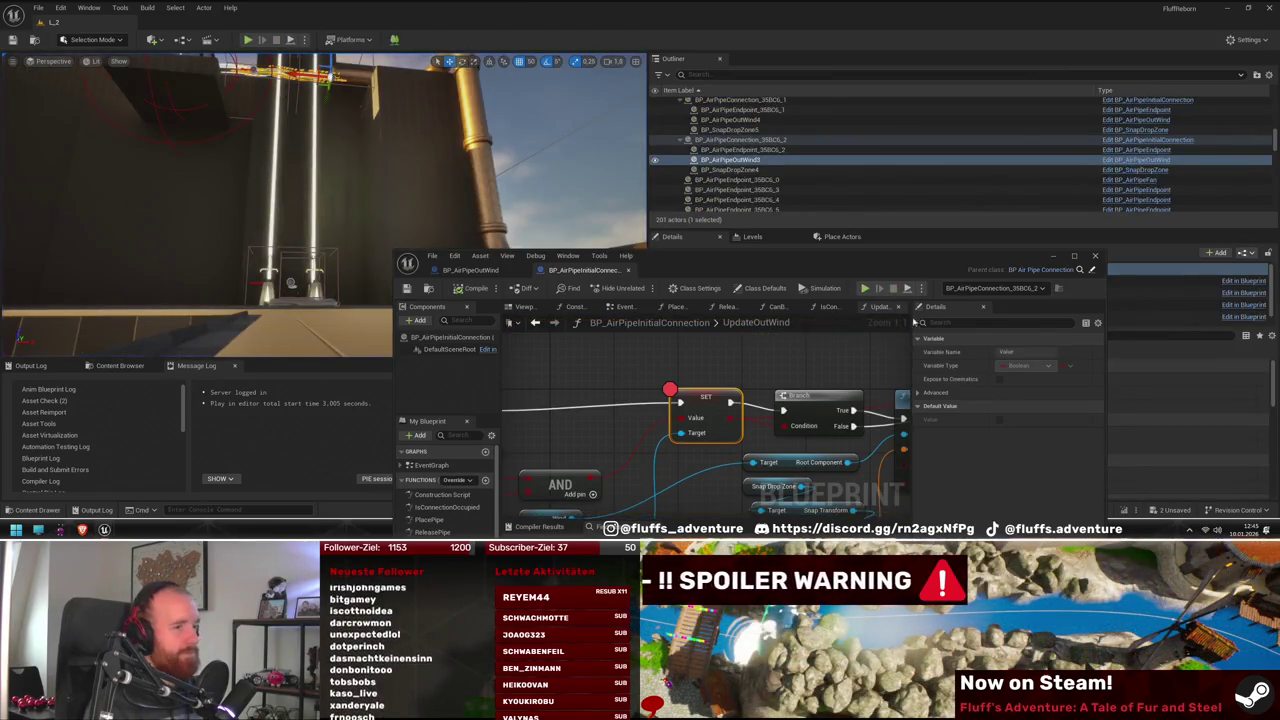
# Select BP_AirPipeConnection_35BC6_2 in the viewport and choose it as the Blueprint's debug object
pyautogui.moveTo(300, 200)
pyautogui.mouseDown()
pyautogui.moveTo(300, 260)
pyautogui.moveTo(558, 212)
pyautogui.mouseUp()
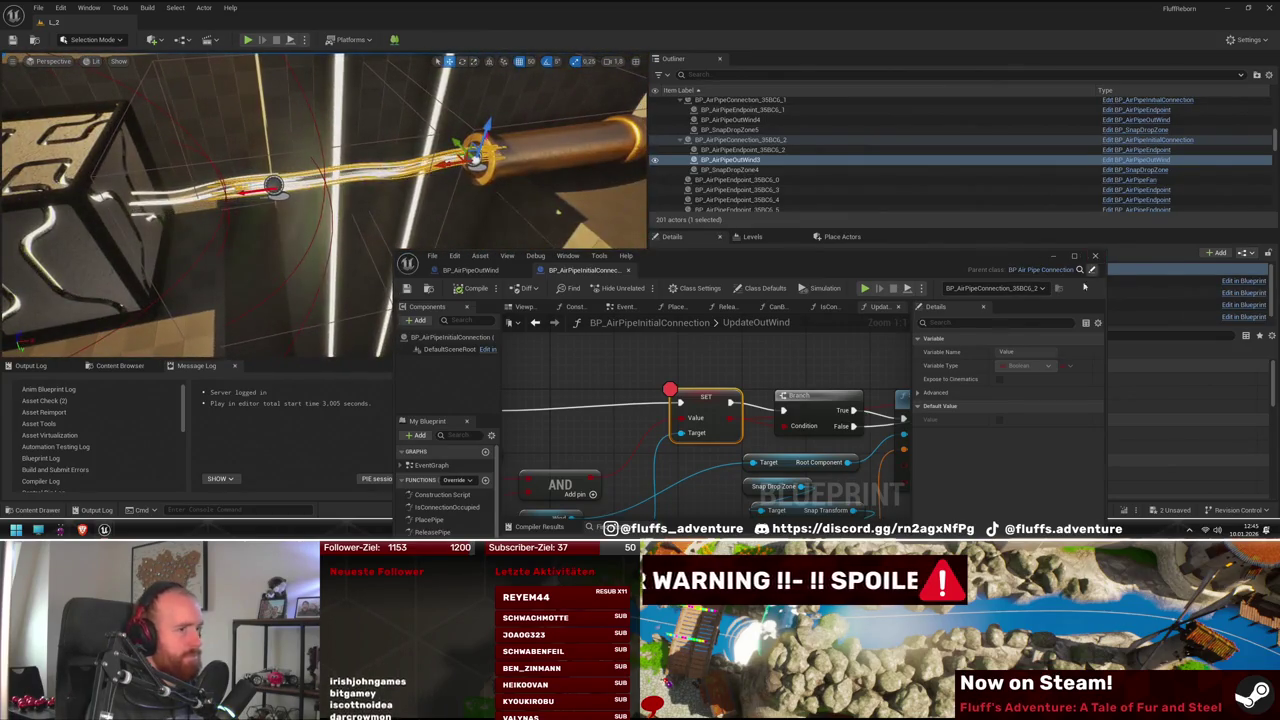
pyautogui.click(1027, 289)
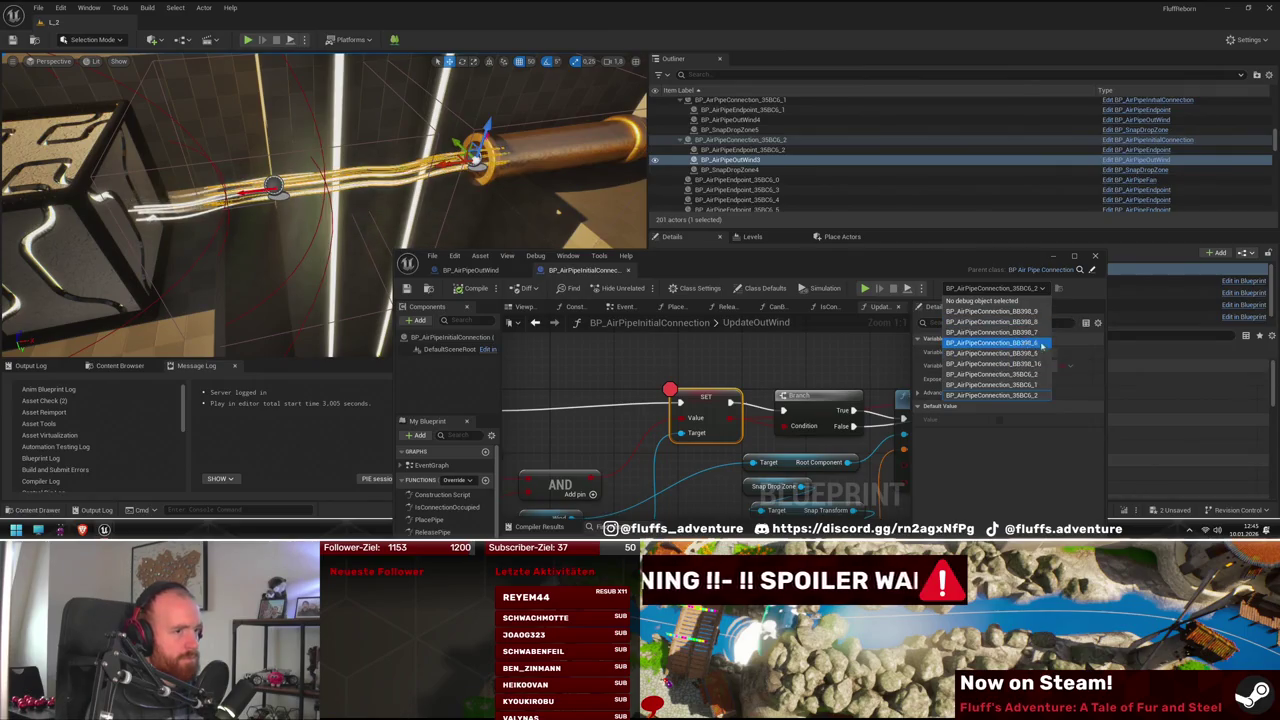
pyautogui.click(583, 187)
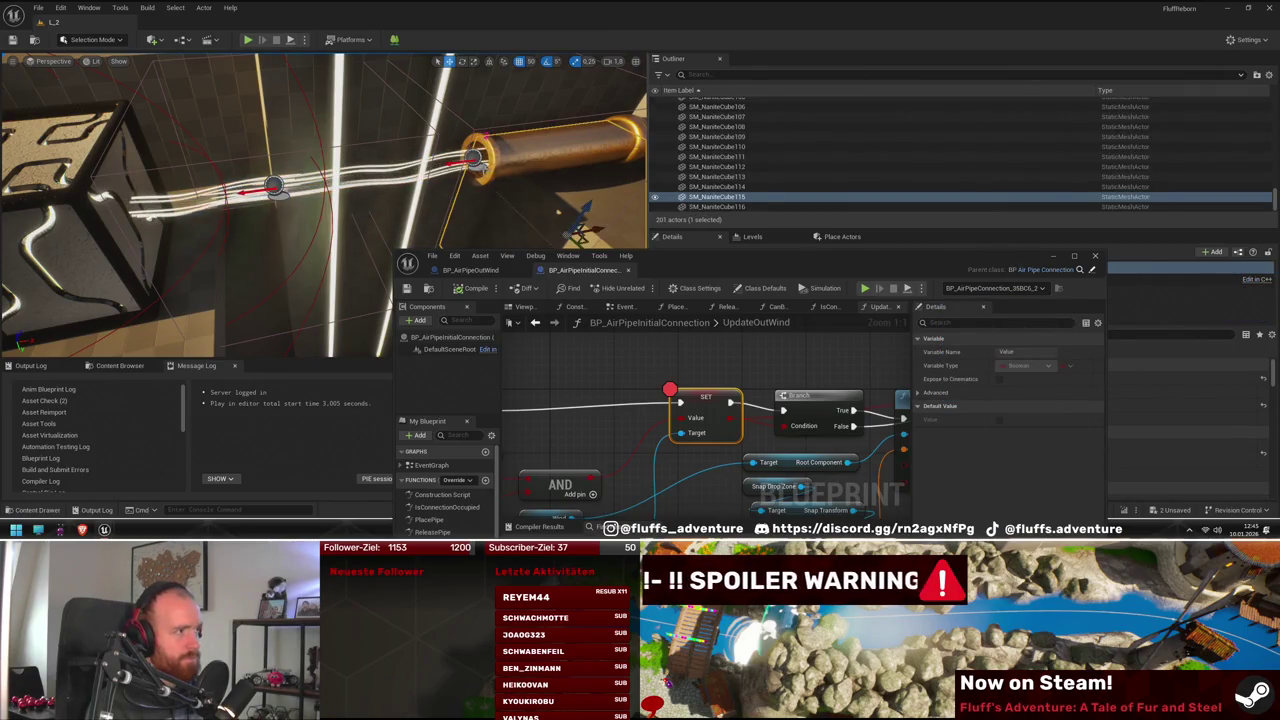
pyautogui.click(480, 166)
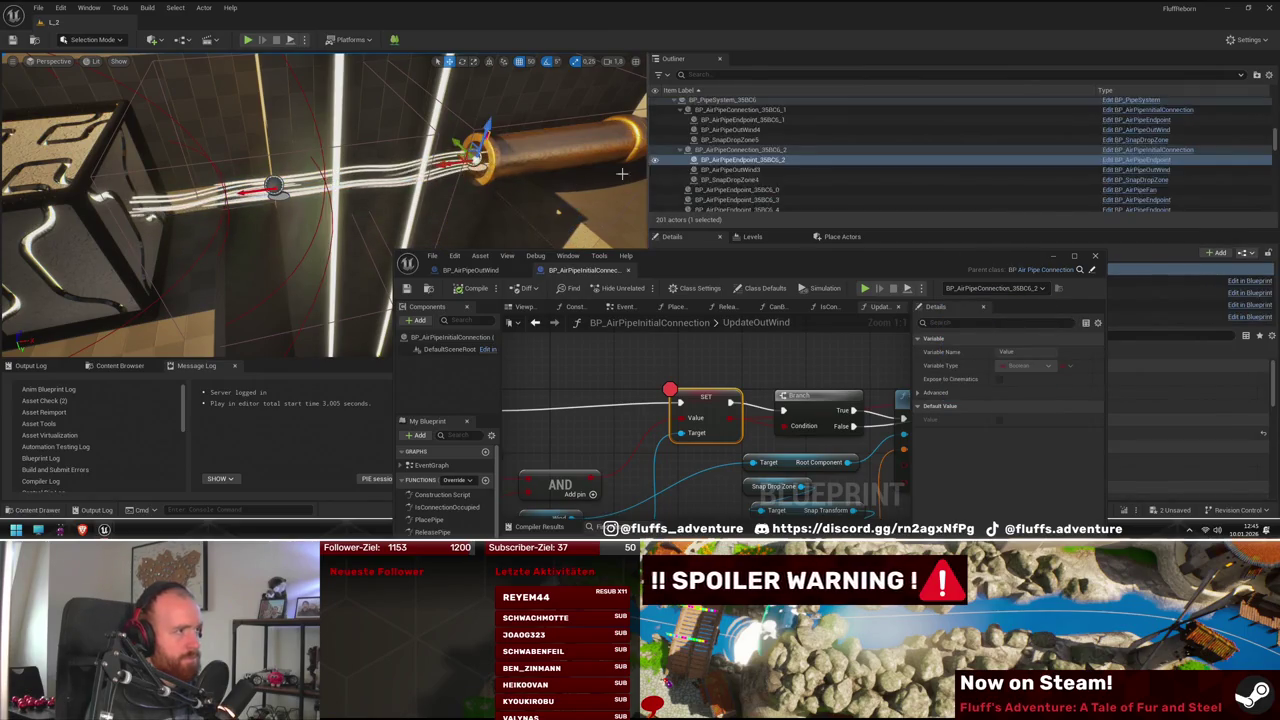
pyautogui.click(1029, 290)
pyautogui.click(1046, 375)
# Start another play-test and raise the Blueprint window to watch the graph
pyautogui.moveTo(494, 138); pyautogui.dragTo(327, 84)
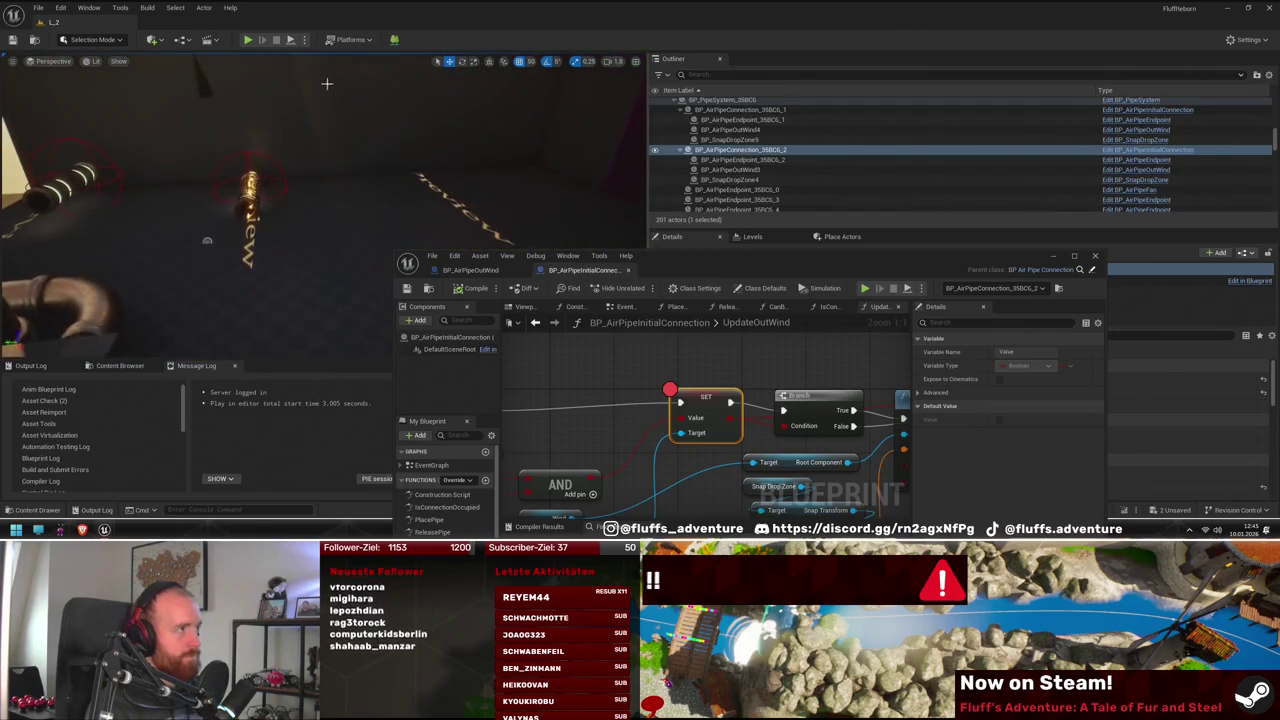
pyautogui.click(247, 41)
pyautogui.moveTo(789, 272)
pyautogui.mouseDown()
pyautogui.moveTo(358, 109)
pyautogui.moveTo(604, 189)
pyautogui.moveTo(751, 180)
pyautogui.mouseUp()
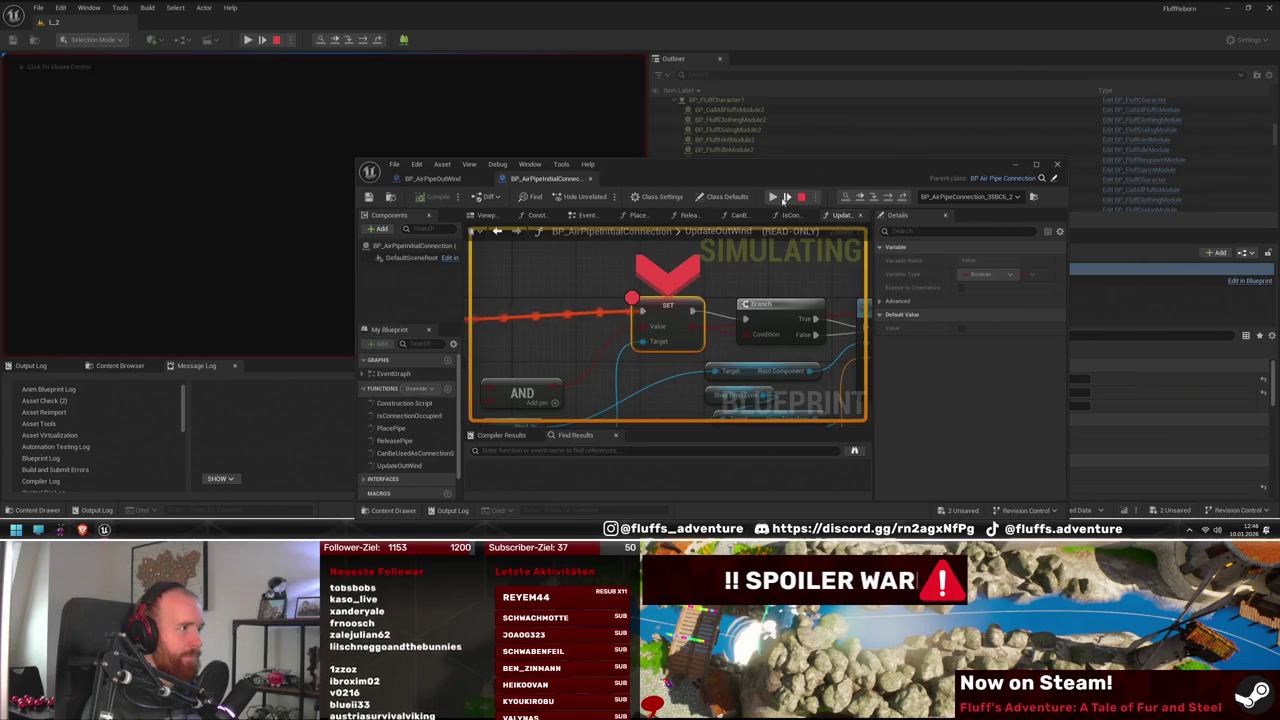
# Check the SET node's Value pin, then resume the halted game and return control to it
pyautogui.moveTo(652, 330)
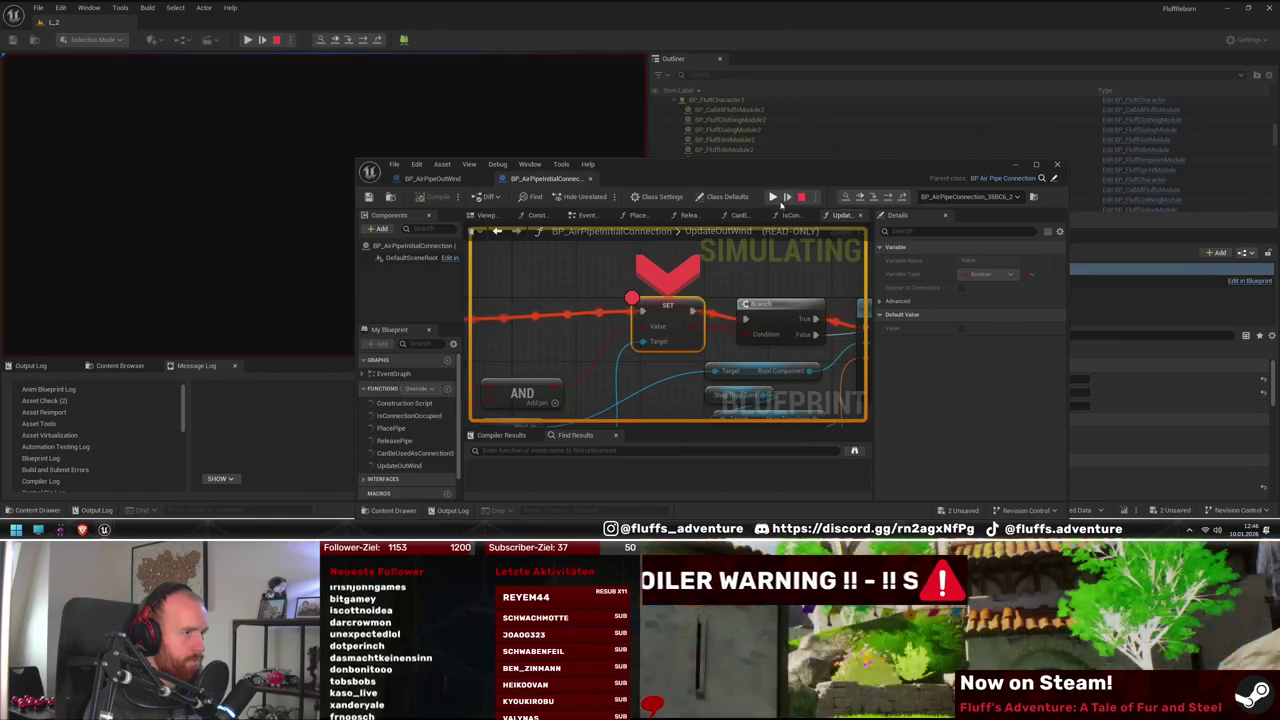
pyautogui.click(773, 197)
pyautogui.moveTo(708, 178)
pyautogui.mouseDown()
pyautogui.moveTo(803, 270)
pyautogui.moveTo(923, 346)
pyautogui.mouseUp()
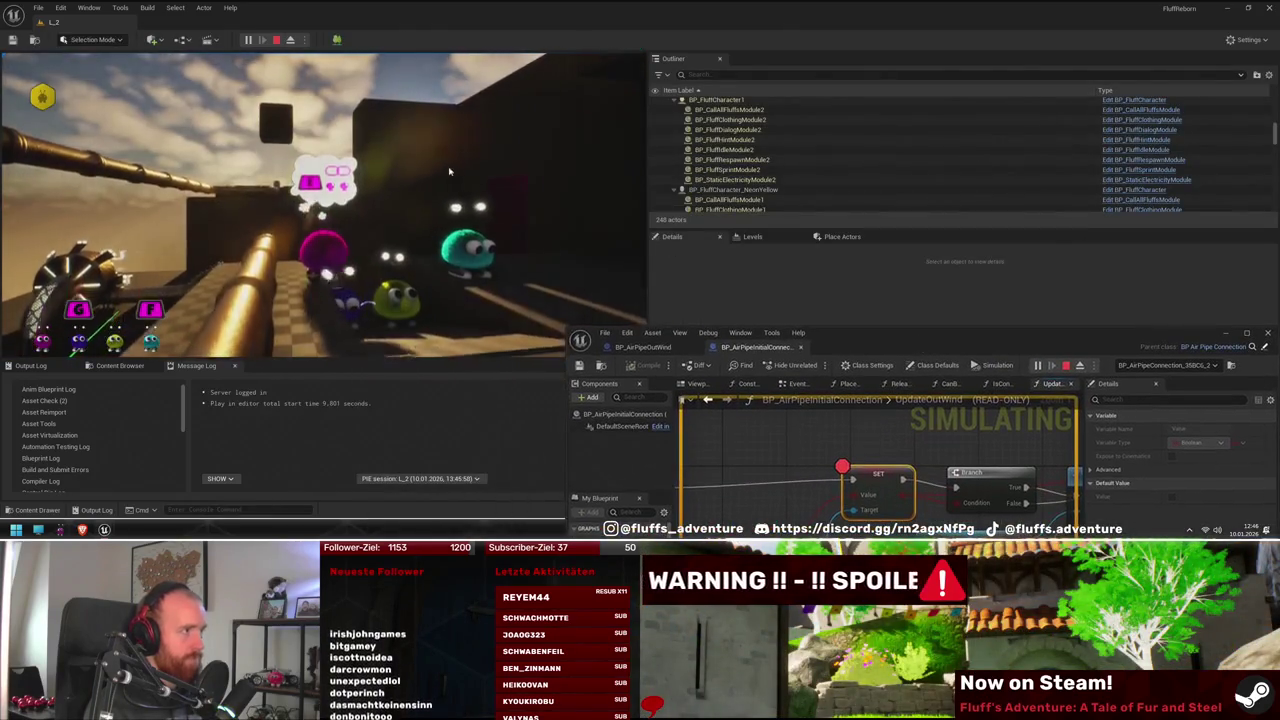
pyautogui.click(400, 250)
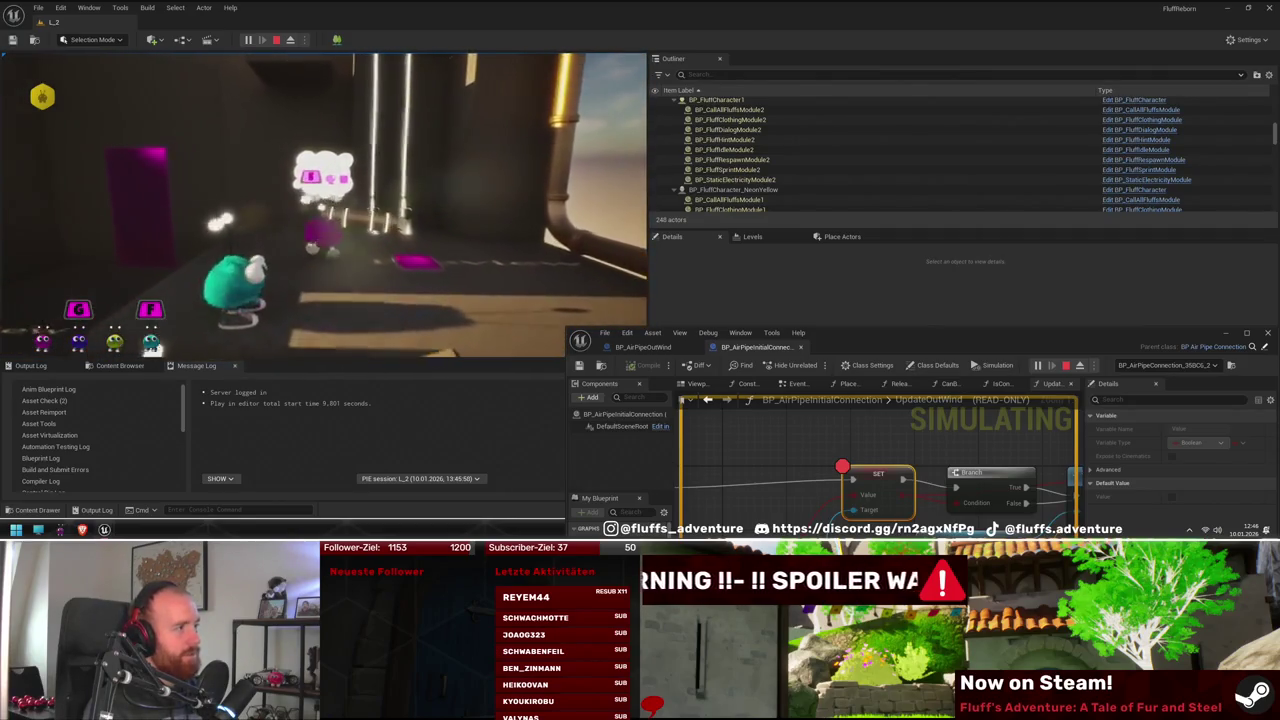
# Resize the Blueprint window, stop the play session, and open the parent class BP_AirPipeConnection
pyautogui.doubleClick(875, 342)
pyautogui.moveTo(465, 23)
pyautogui.mouseDown()
pyautogui.moveTo(685, 180)
pyautogui.moveTo(892, 205)
pyautogui.mouseUp()
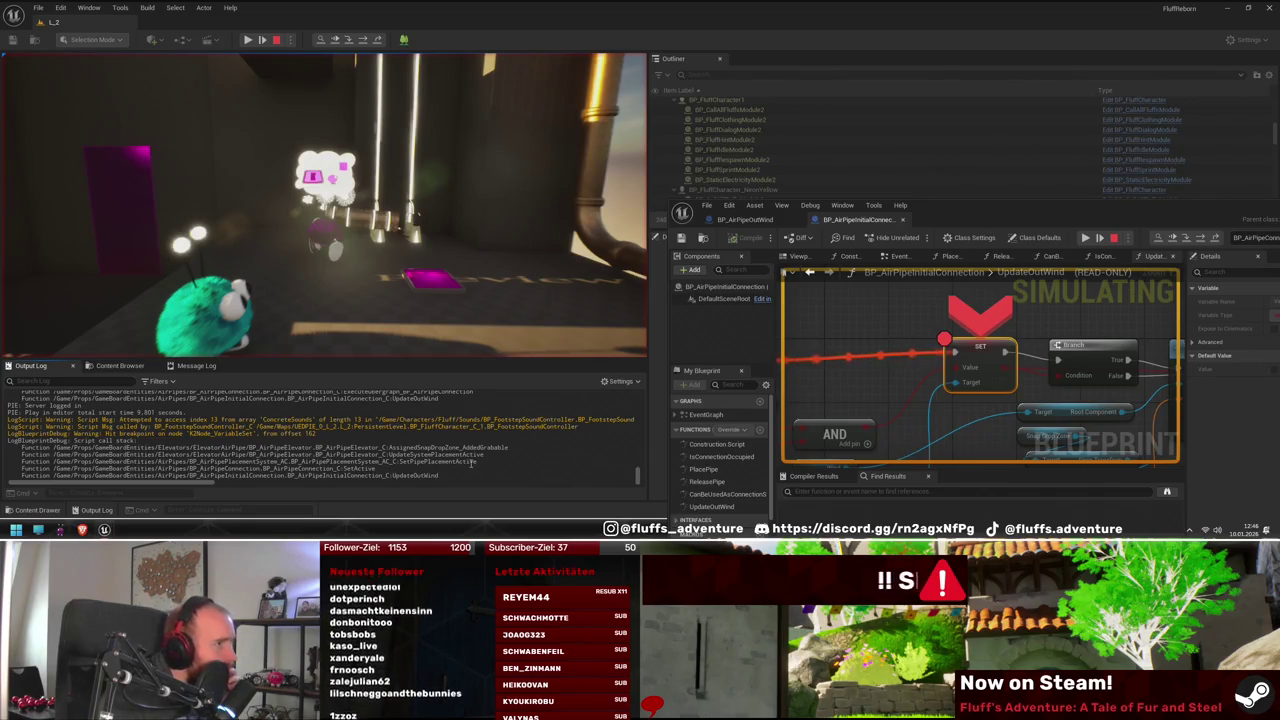
pyautogui.moveTo(957, 375)
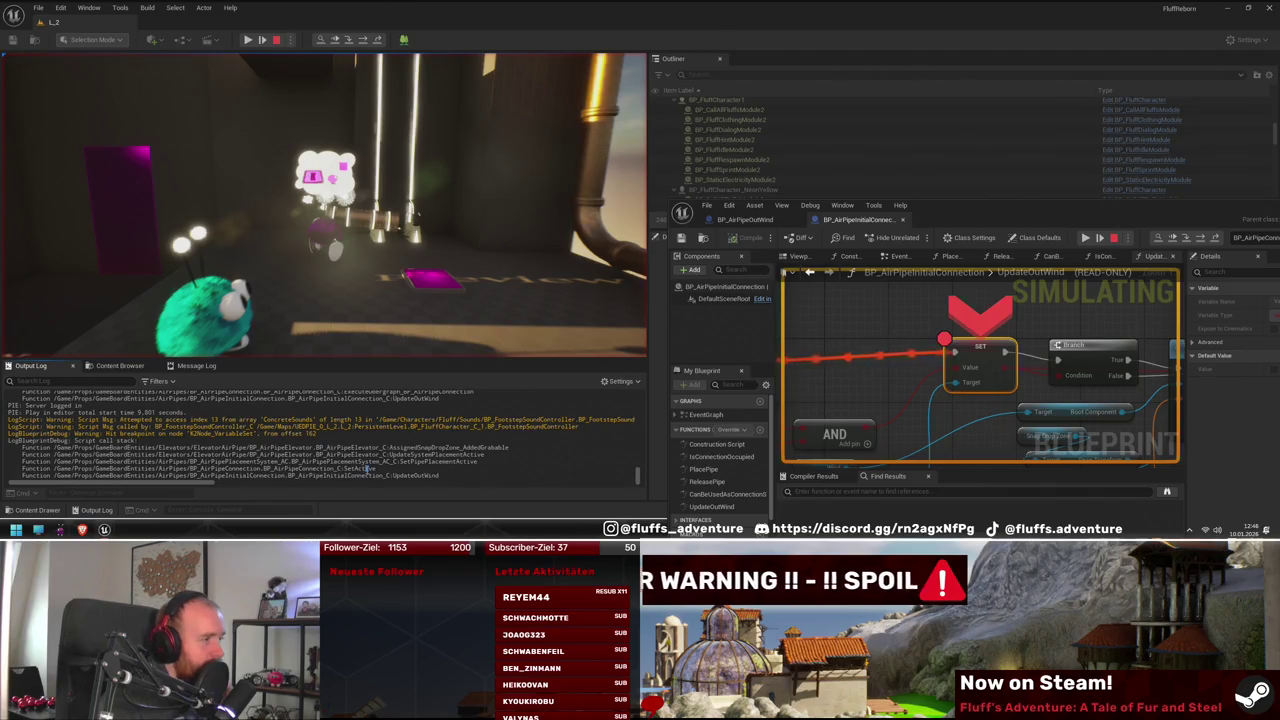
pyautogui.moveTo(921, 206); pyautogui.dragTo(559, 172)
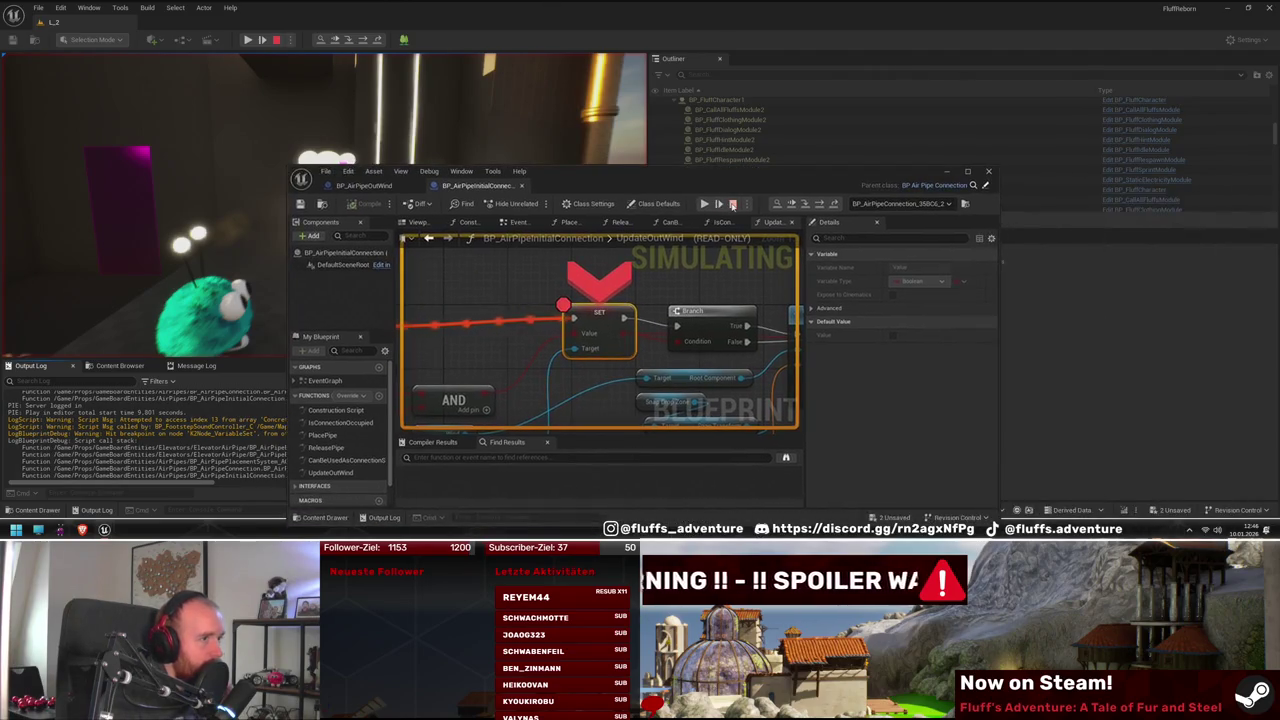
pyautogui.press('Escape')
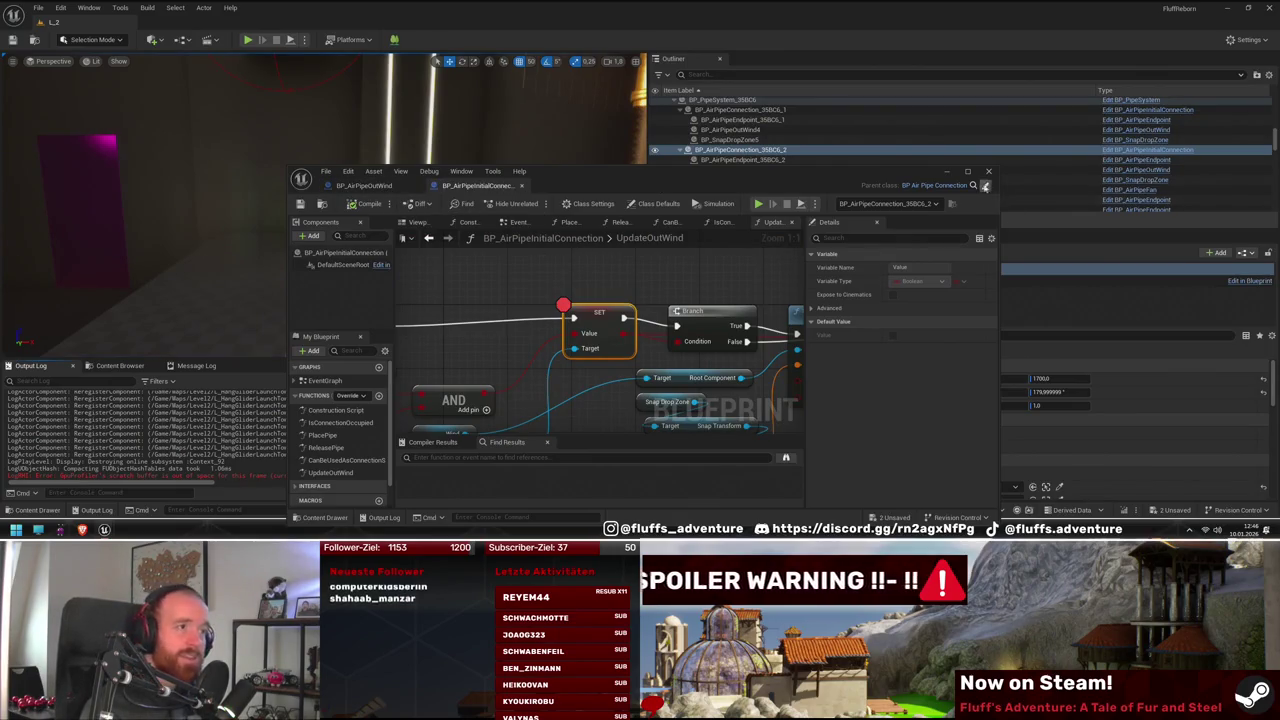
pyautogui.click(985, 186)
# Toggle a breakpoint on the Branch node in BP_AirPipeConnection's SetActive graph, then restore the Blueprint window
pyautogui.moveTo(430, 301)
pyautogui.mouseDown()
pyautogui.moveTo(700, 289)
pyautogui.moveTo(426, 306)
pyautogui.mouseUp()
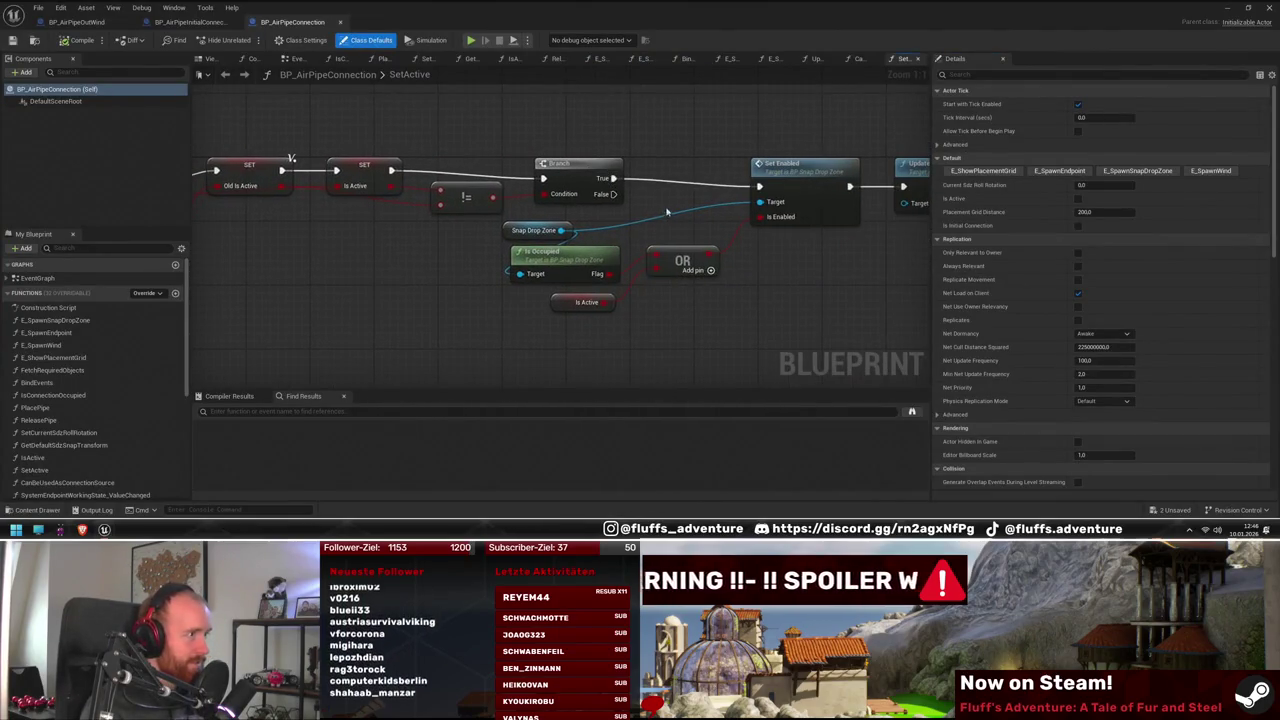
pyautogui.moveTo(667, 211); pyautogui.dragTo(584, 214)
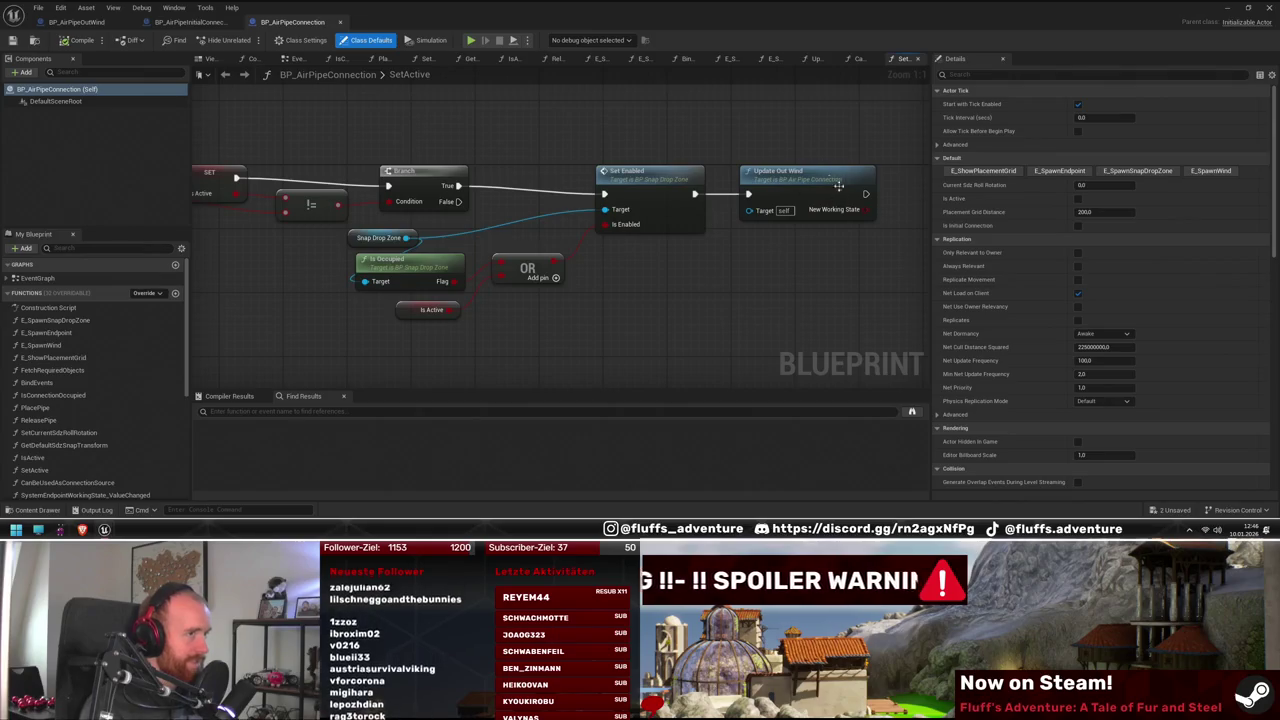
pyautogui.moveTo(648, 180); pyautogui.dragTo(900, 202)
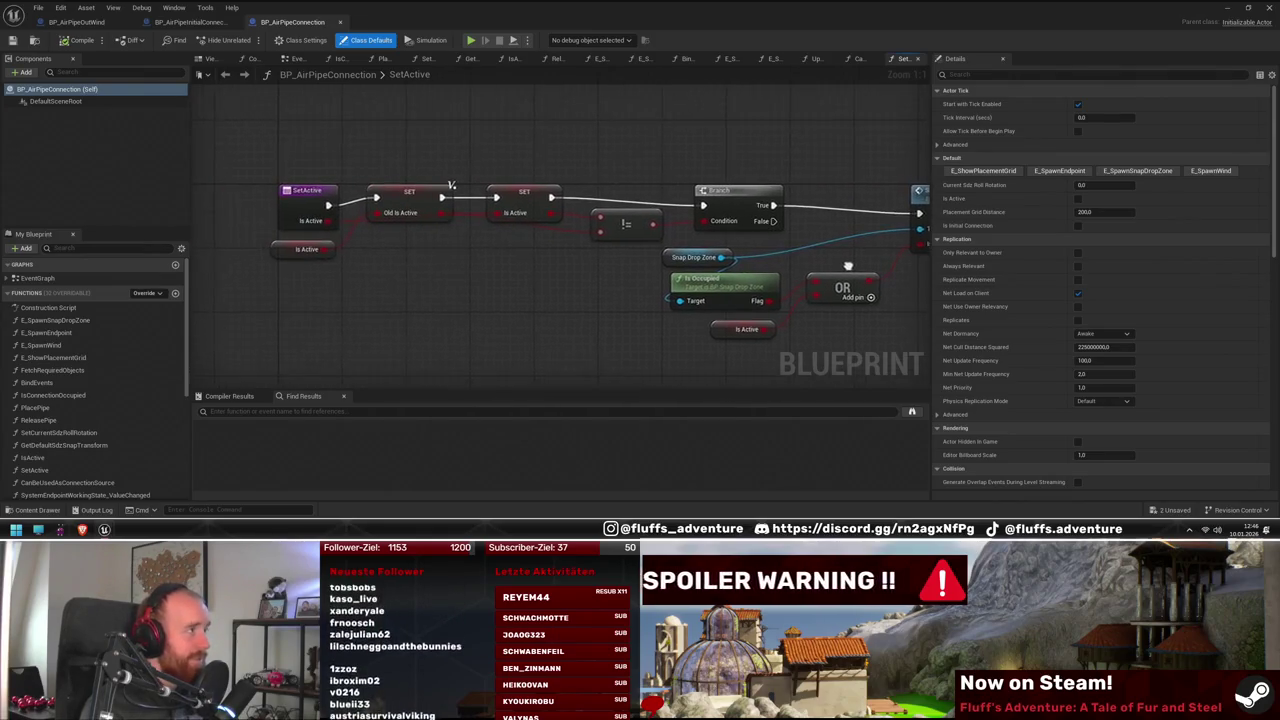
pyautogui.moveTo(852, 268); pyautogui.dragTo(727, 265)
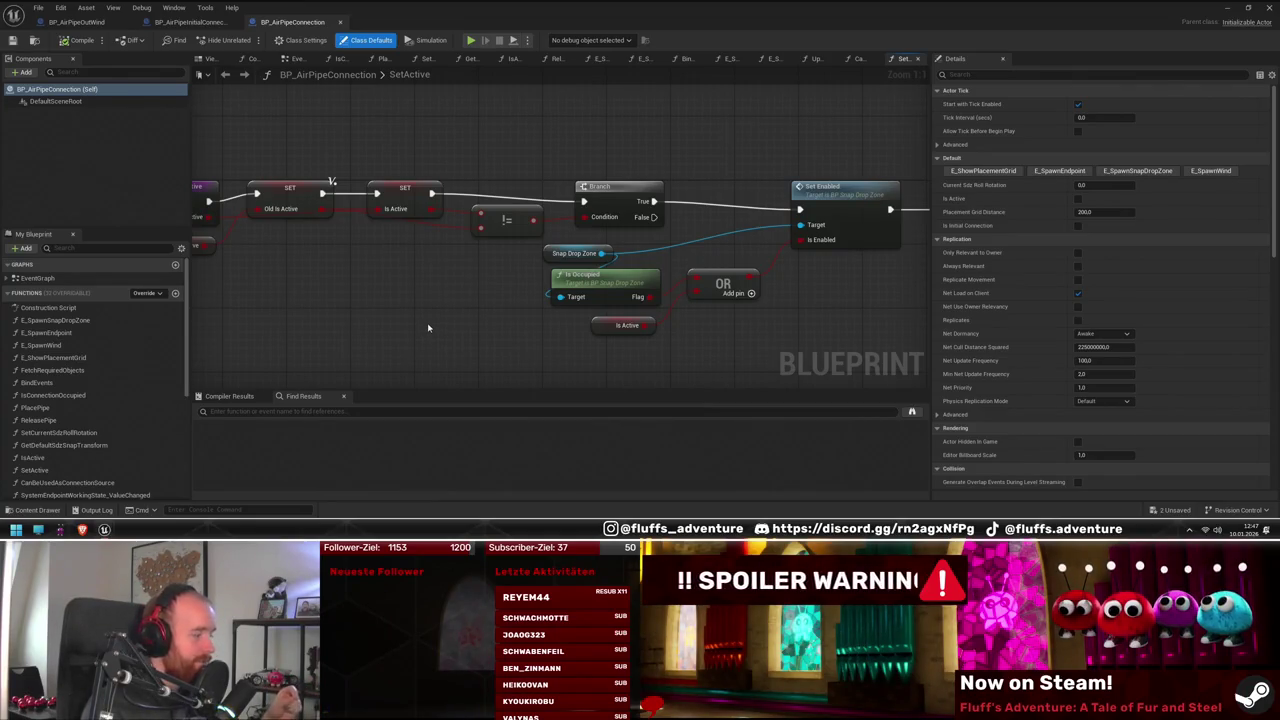
pyautogui.moveTo(465, 331); pyautogui.dragTo(434, 335)
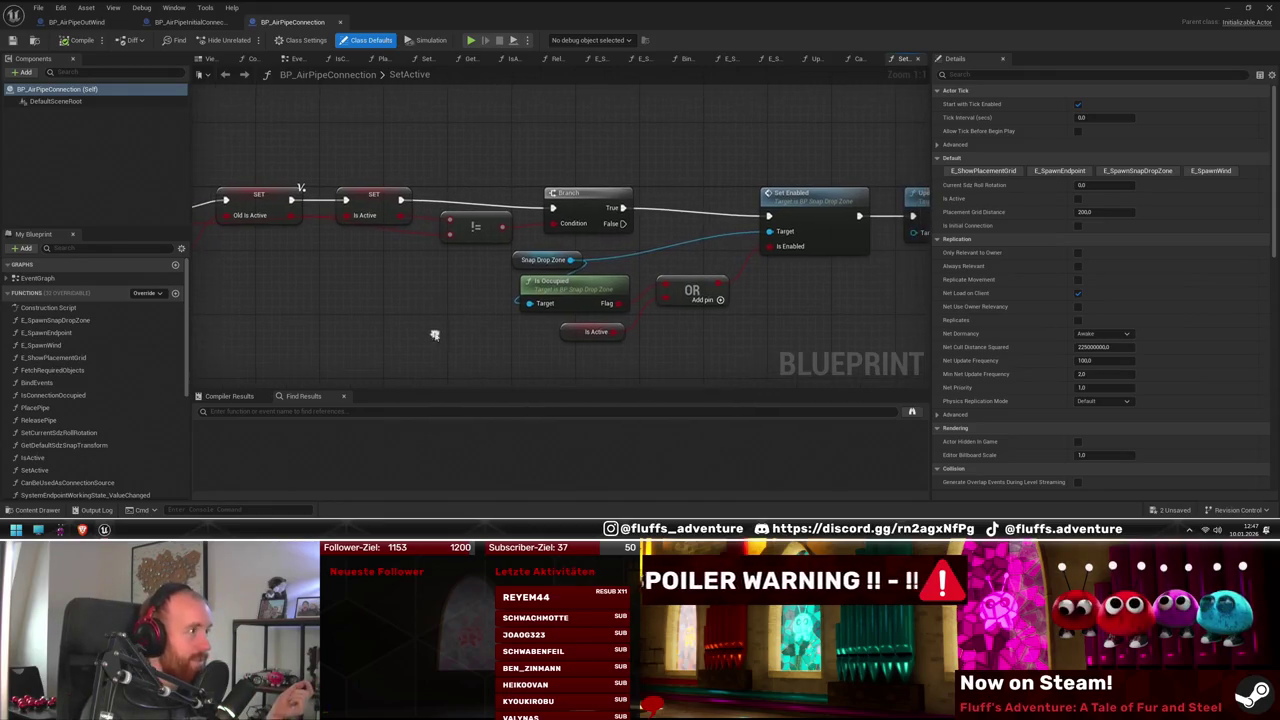
pyautogui.moveTo(527, 228)
pyautogui.mouseDown()
pyautogui.moveTo(563, 274)
pyautogui.moveTo(649, 277)
pyautogui.moveTo(600, 275)
pyautogui.moveTo(544, 301)
pyautogui.moveTo(430, 287)
pyautogui.mouseUp()
pyautogui.rightClick(572, 193)
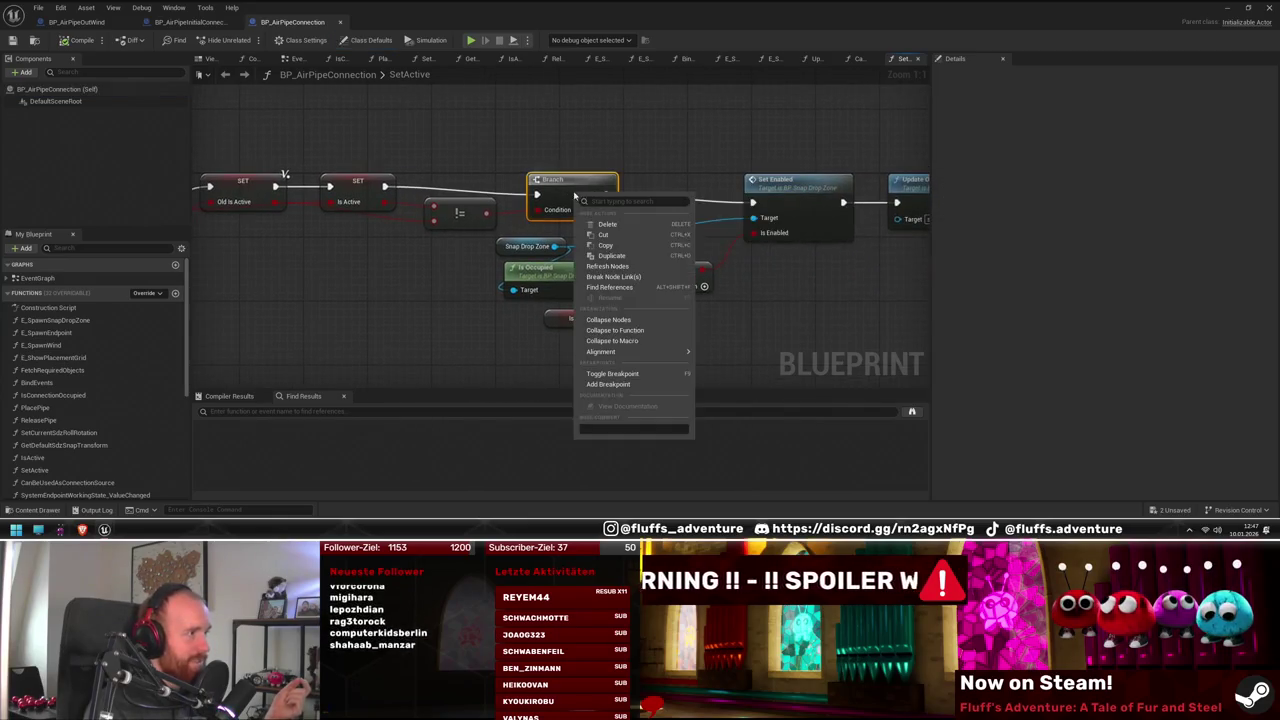
pyautogui.click(634, 376)
pyautogui.moveTo(254, 137); pyautogui.dragTo(394, 168)
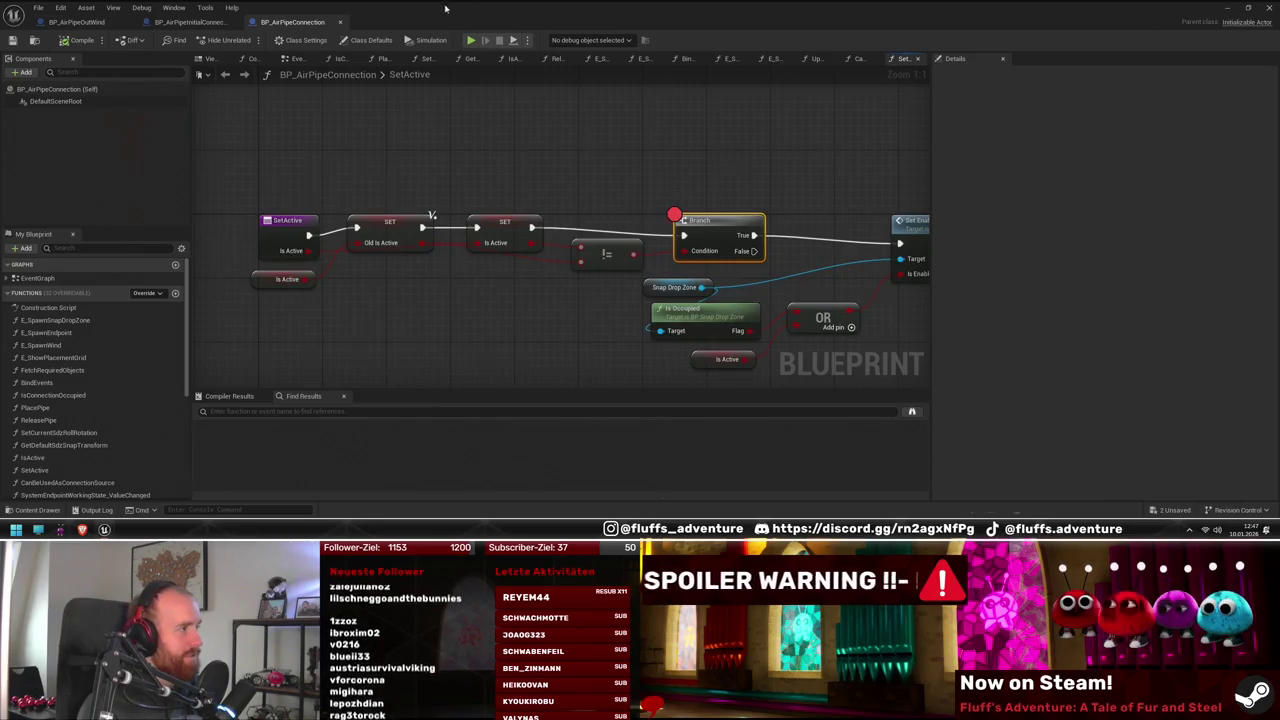
pyautogui.doubleClick(445, 8)
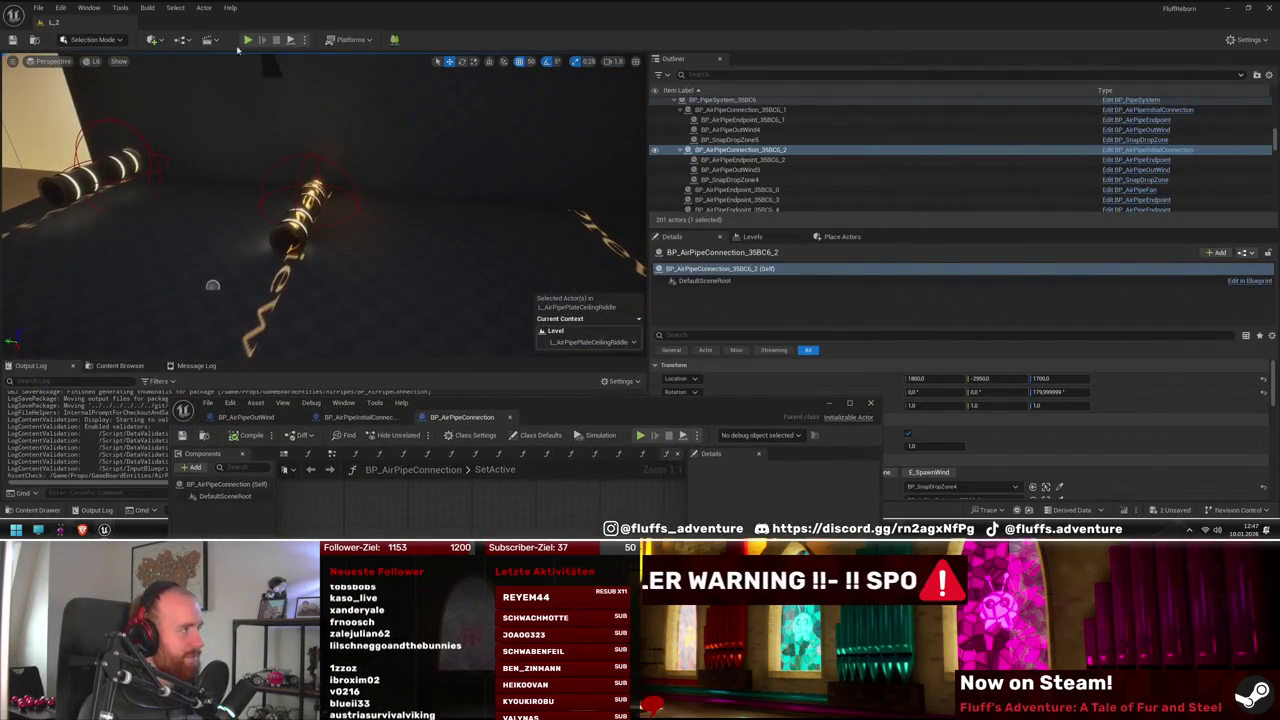
# Start a play-test, resume past the breakpoint hits, and add a breakpoint on the Set Enabled node
pyautogui.click(246, 40)
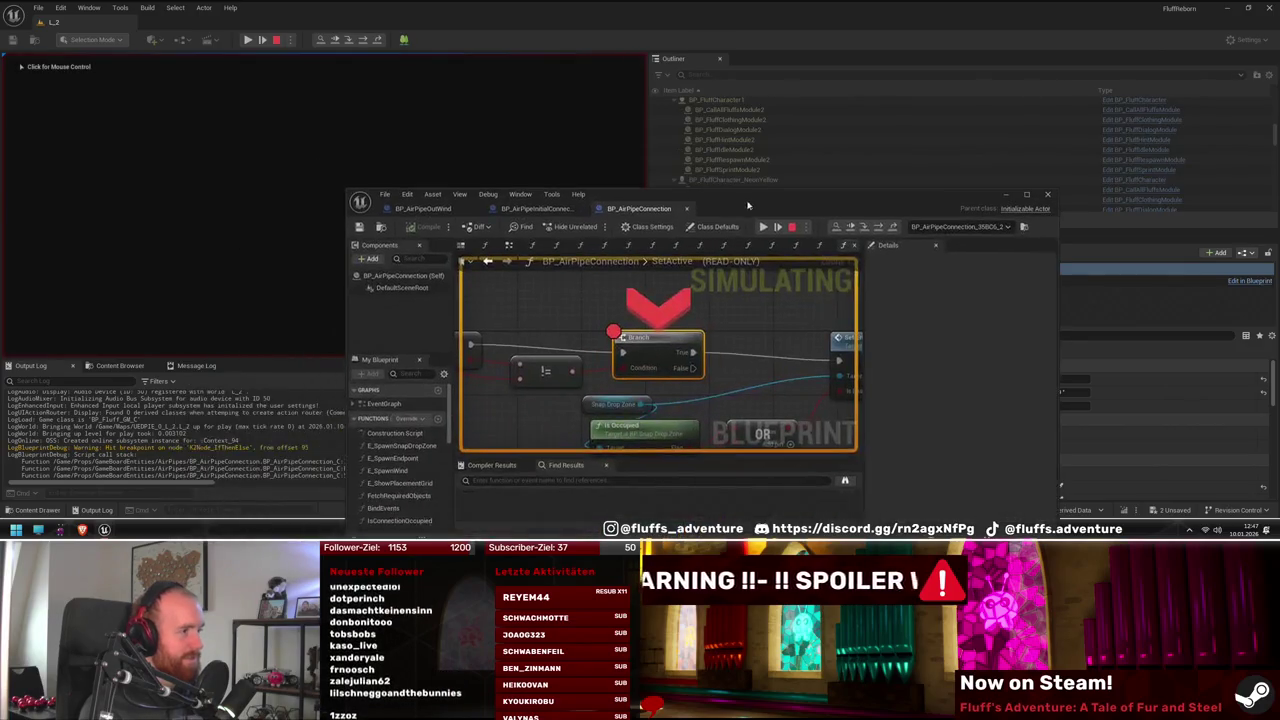
pyautogui.click(763, 227)
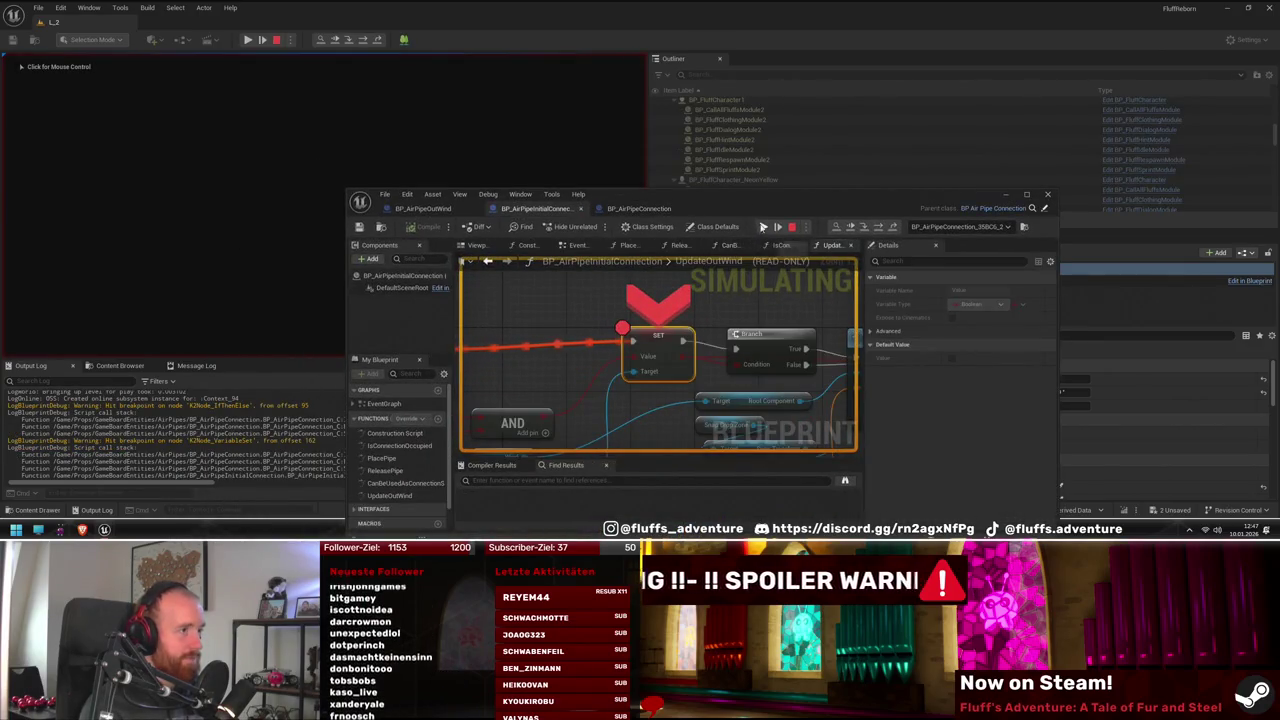
pyautogui.click(763, 227)
pyautogui.click(763, 227)
pyautogui.rightClick(727, 329)
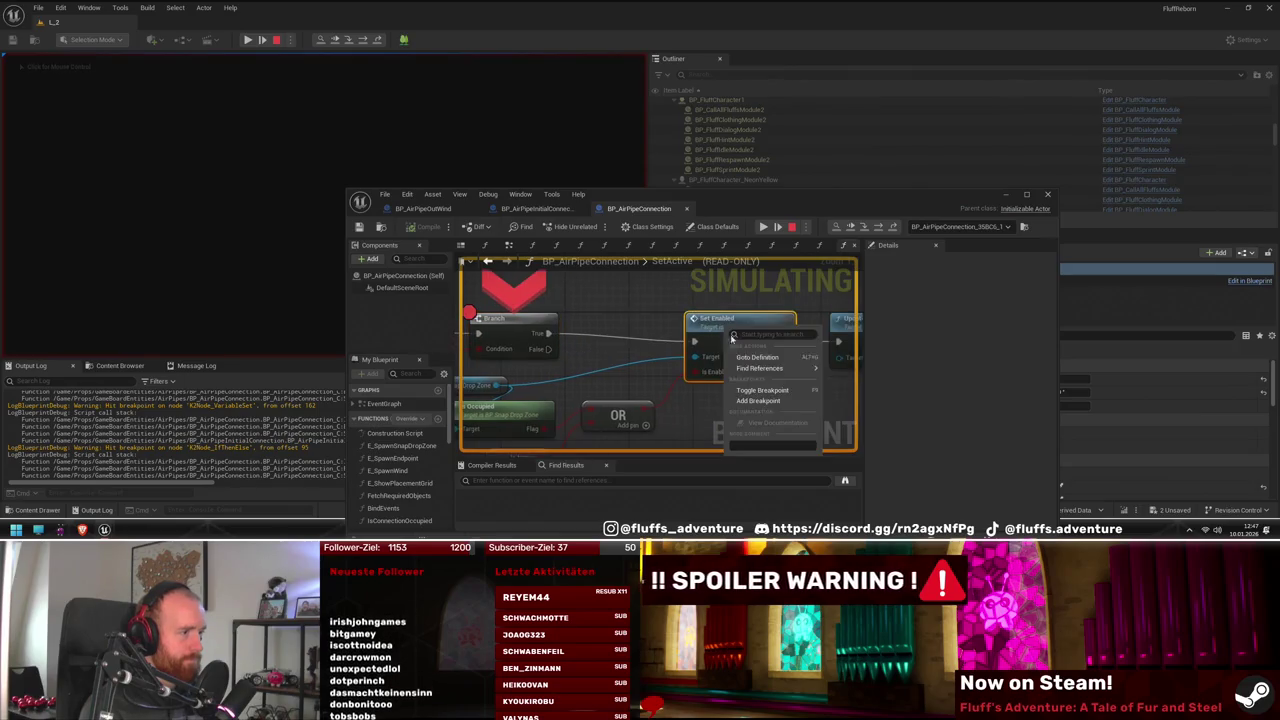
pyautogui.click(756, 390)
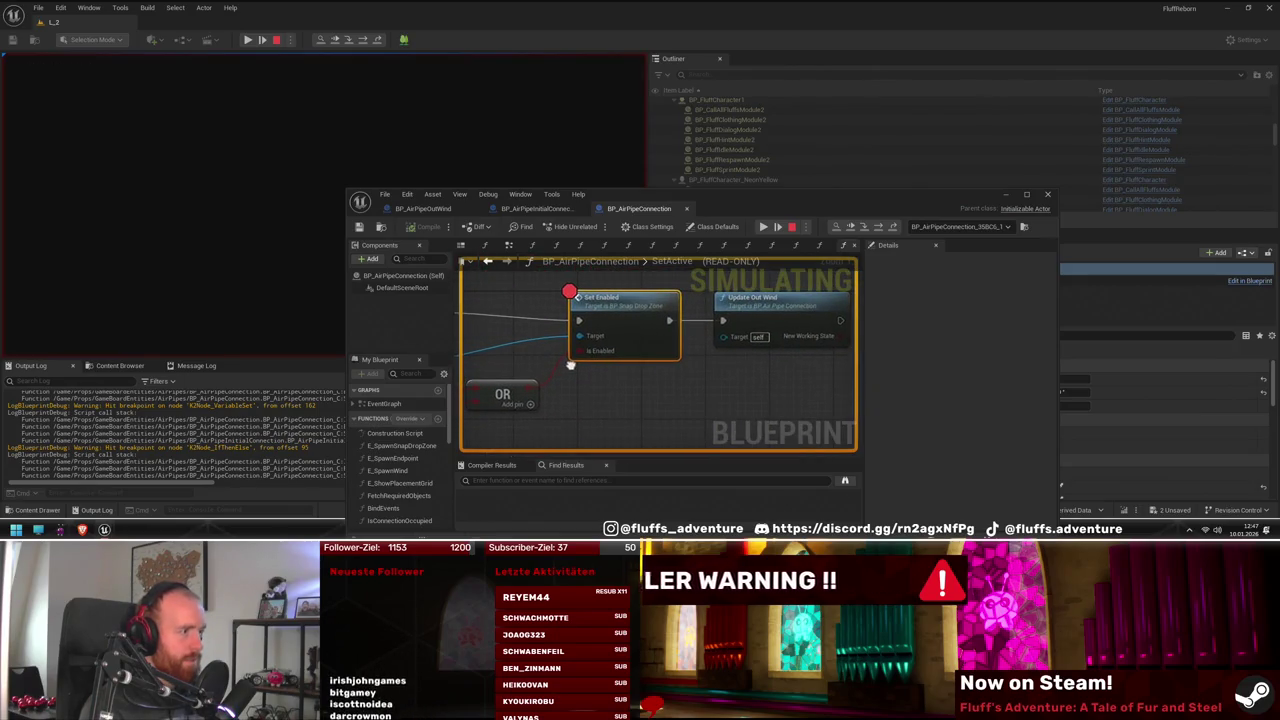
# Open the UpdateOutWind graph and resume through the remaining breakpoints until the game runs live
pyautogui.moveTo(570, 366)
pyautogui.mouseDown()
pyautogui.moveTo(689, 343)
pyautogui.moveTo(604, 372)
pyautogui.moveTo(531, 372)
pyautogui.mouseUp()
pyautogui.doubleClick(731, 317)
pyautogui.moveTo(731, 320)
pyautogui.mouseDown()
pyautogui.moveTo(528, 323)
pyautogui.moveTo(464, 346)
pyautogui.mouseUp()
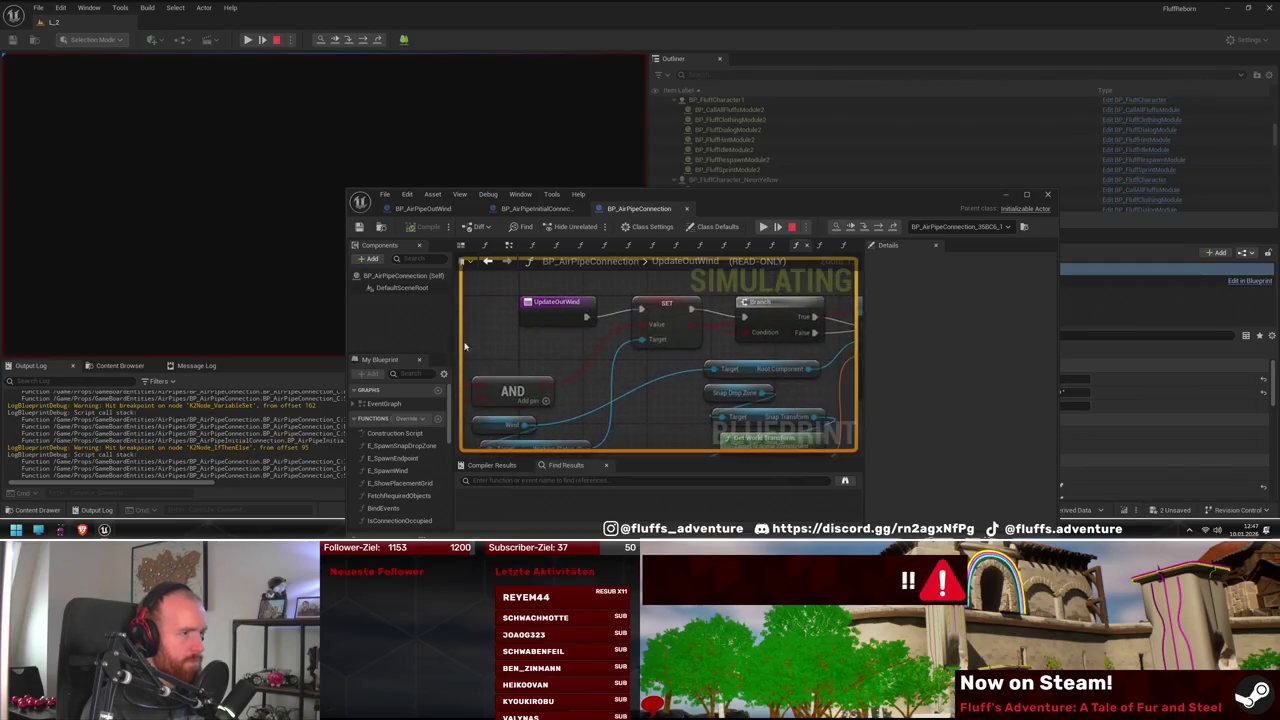
pyautogui.moveTo(608, 353)
pyautogui.mouseDown()
pyautogui.moveTo(697, 331)
pyautogui.moveTo(625, 322)
pyautogui.mouseUp()
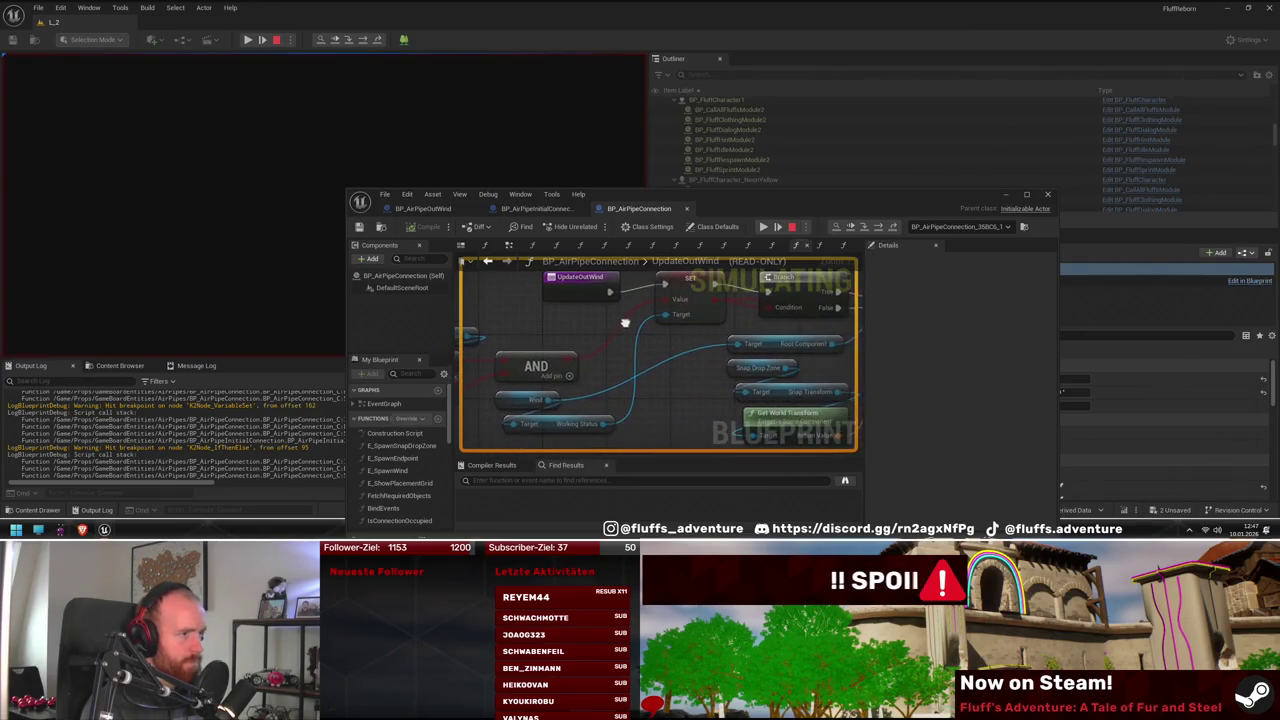
pyautogui.click(780, 227)
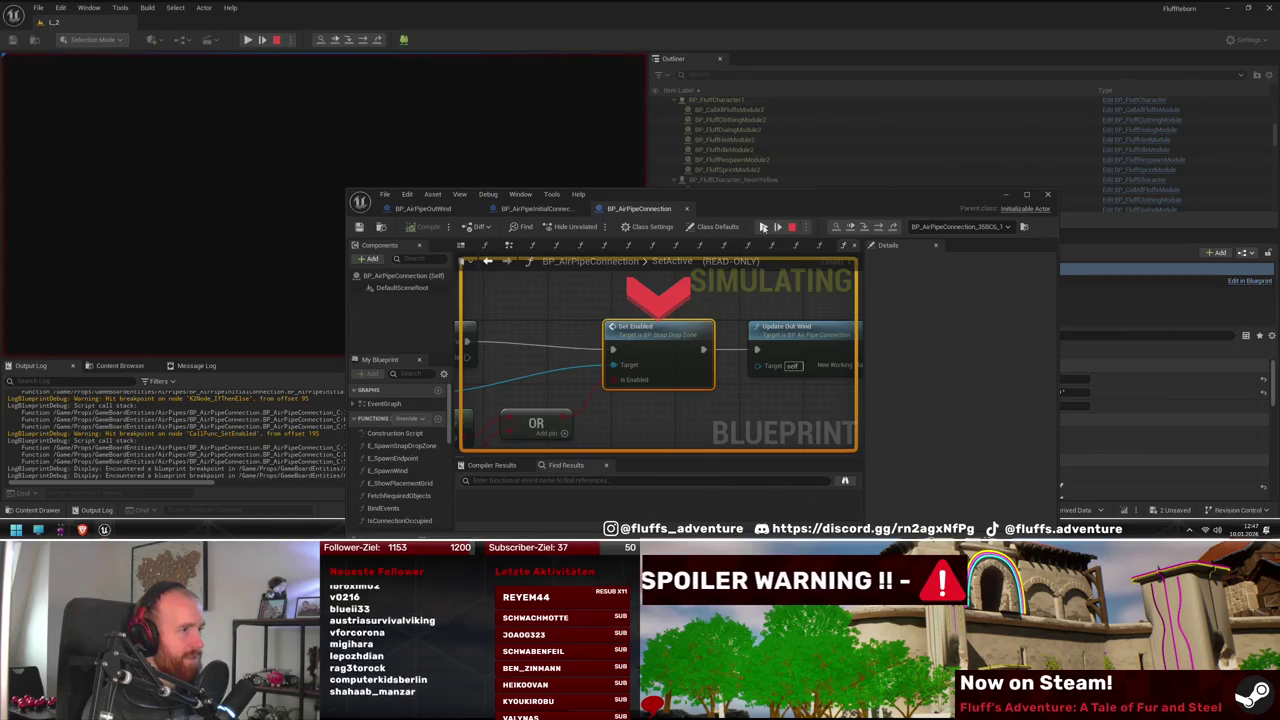
pyautogui.click(763, 227)
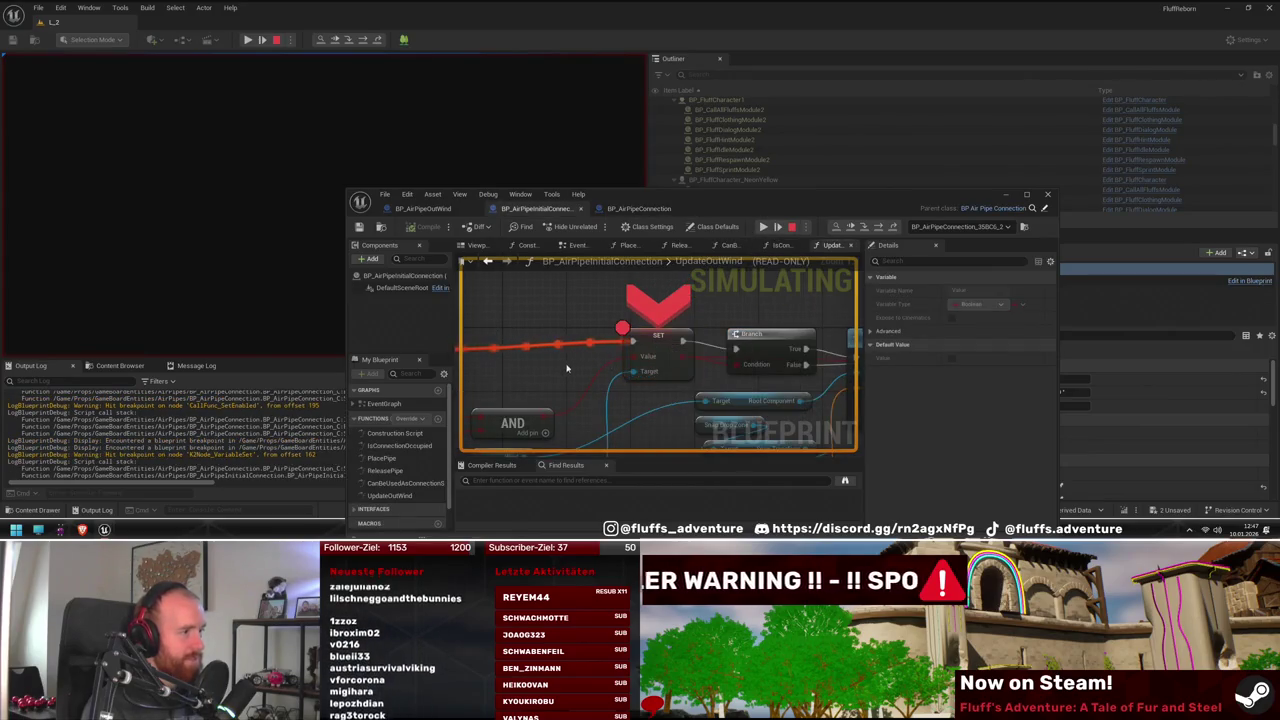
pyautogui.click(763, 227)
pyautogui.click(763, 227)
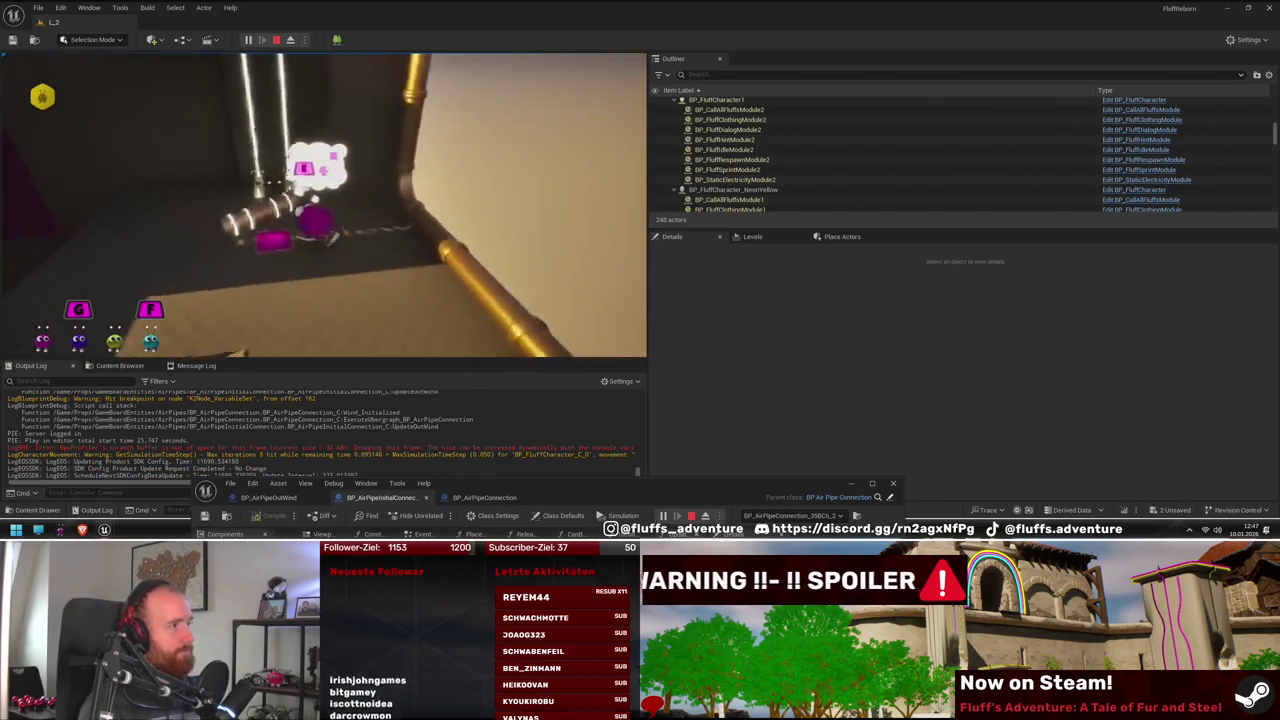
# Remove the Branch node's breakpoint while paused, resume the game, then stop the play session
pyautogui.moveTo(575, 491); pyautogui.dragTo(707, 220)
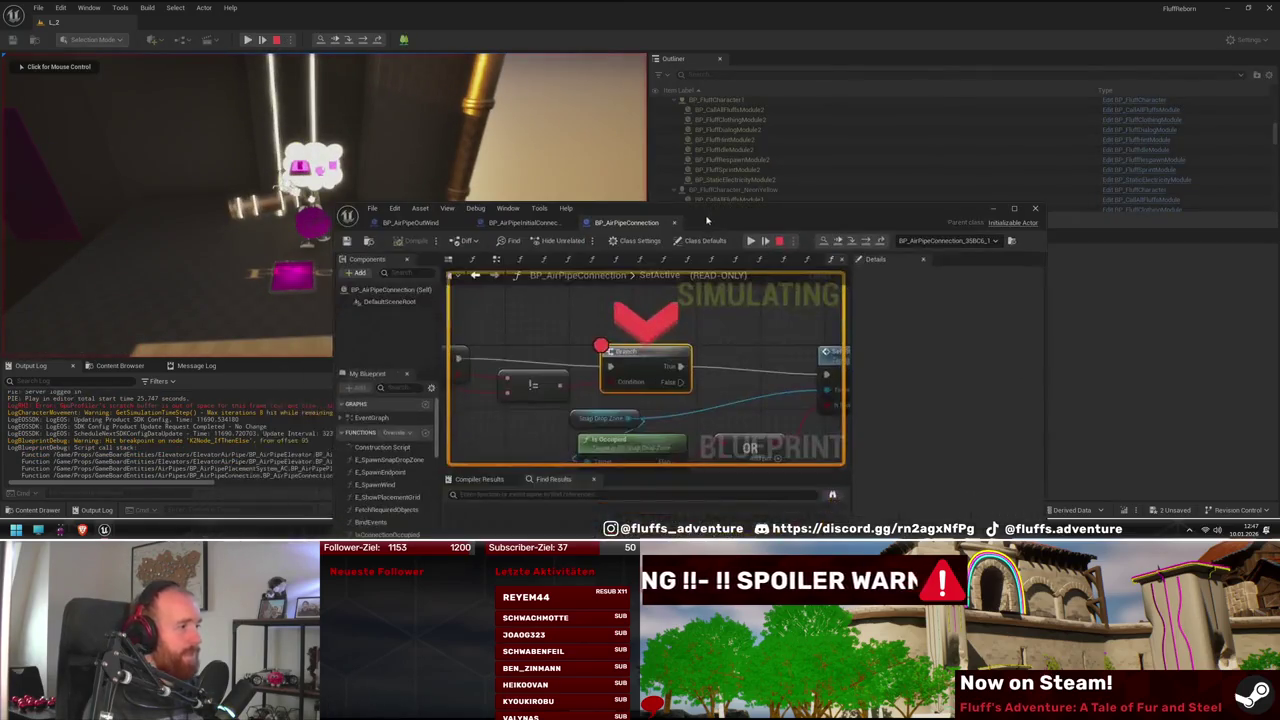
pyautogui.click(750, 241)
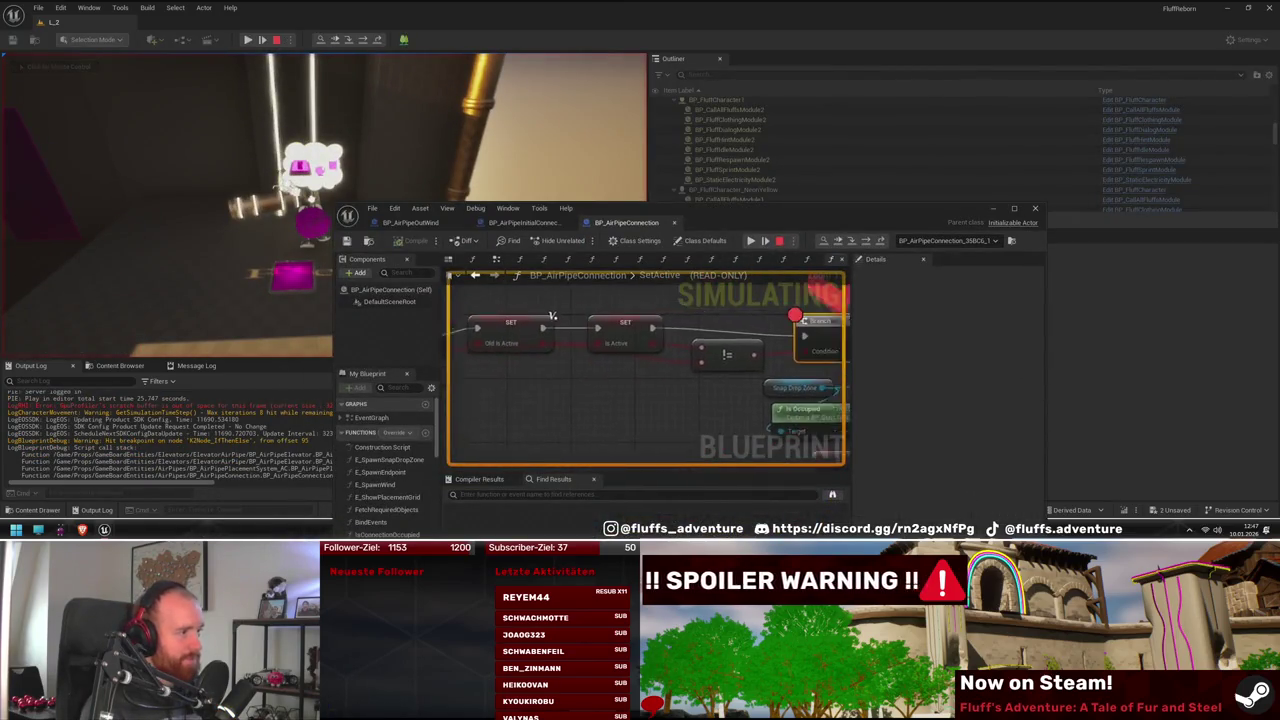
pyautogui.rightClick(624, 321)
pyautogui.click(662, 361)
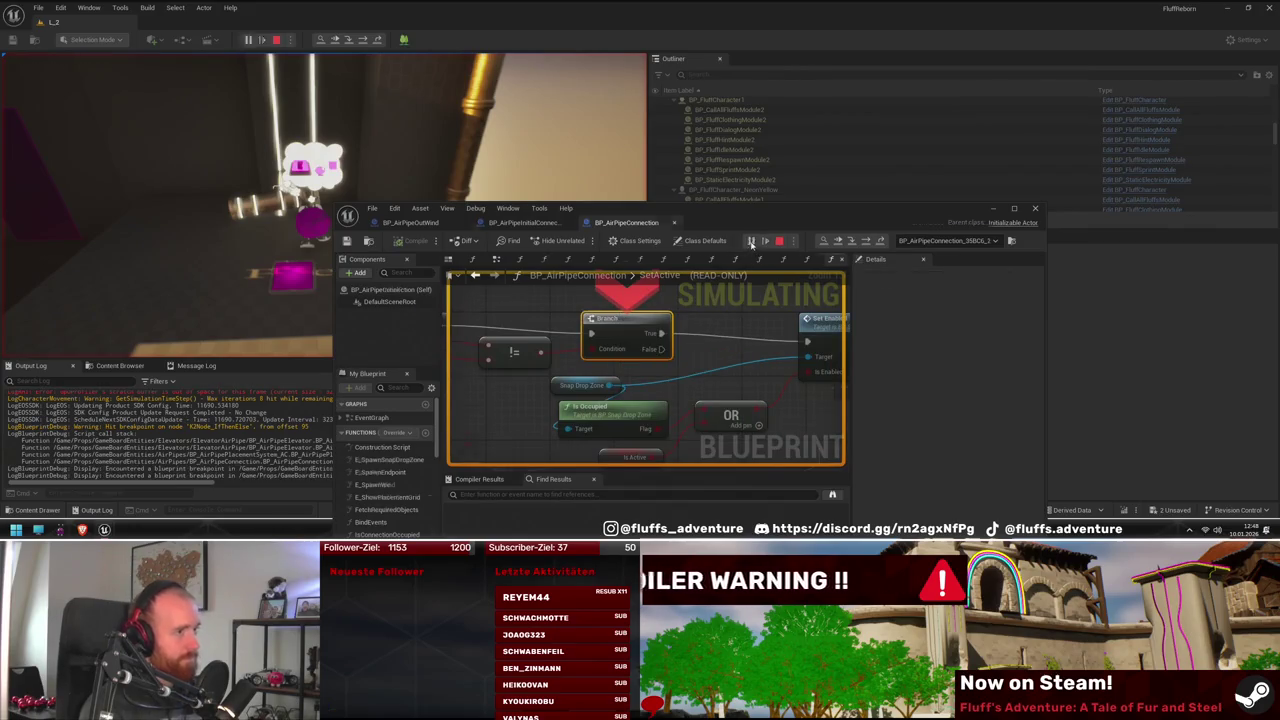
pyautogui.moveTo(532, 431)
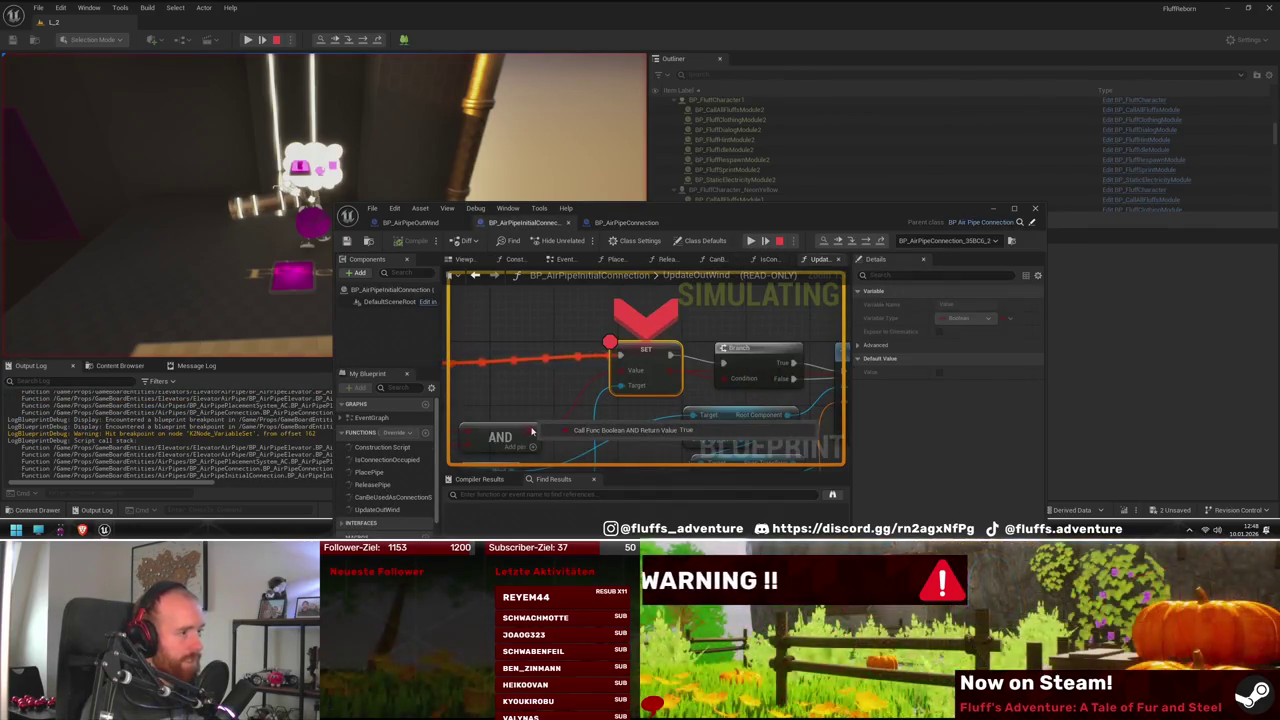
pyautogui.click(764, 241)
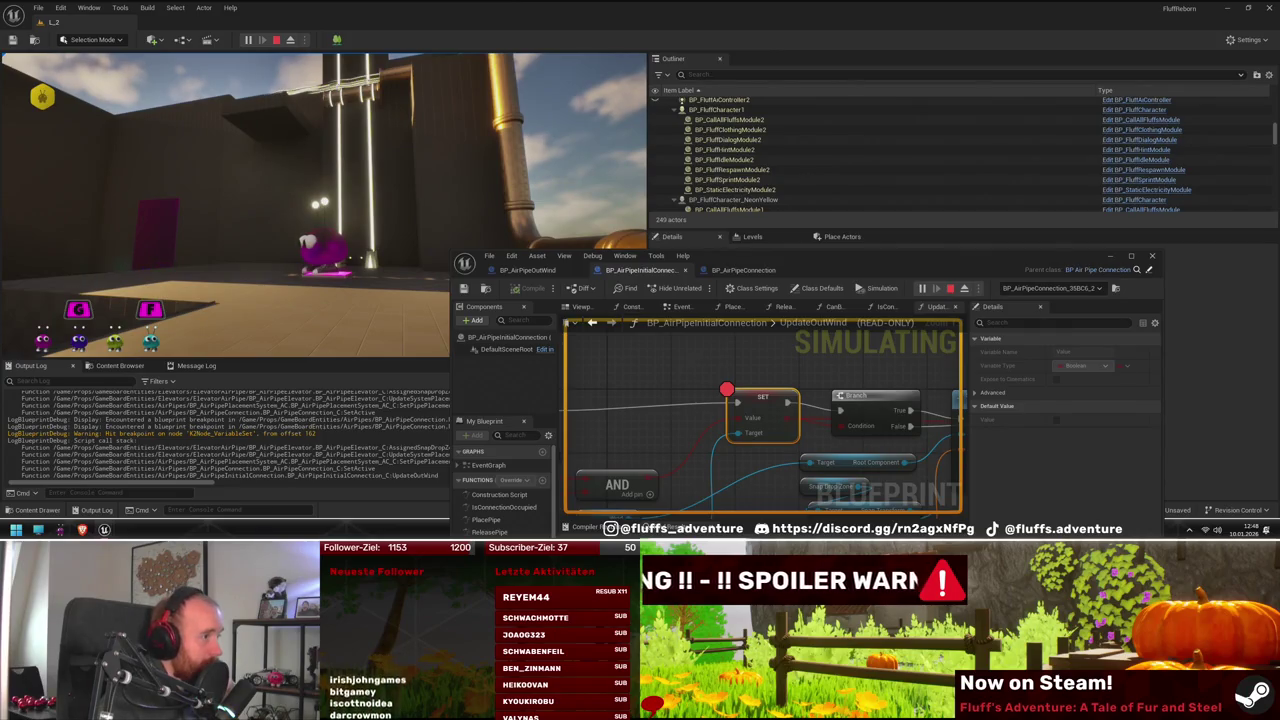
pyautogui.press('Escape')
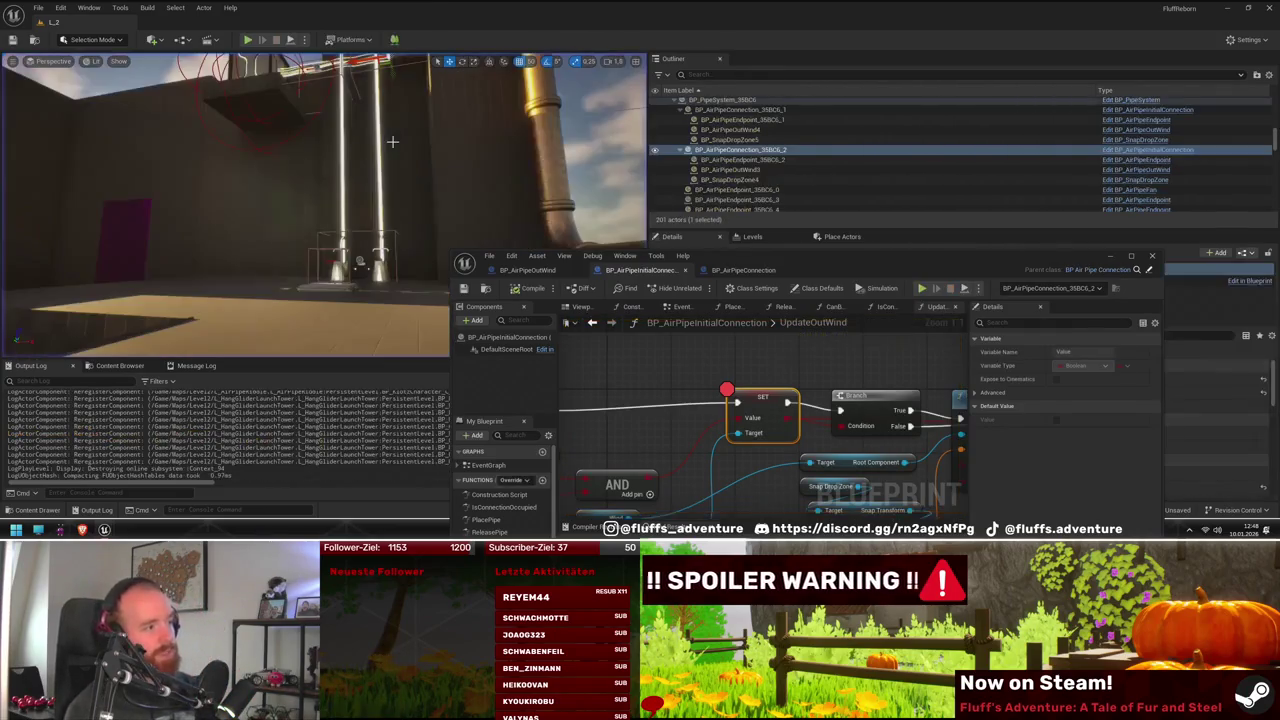
# Maximize the Blueprint editor and switch to BP_AirPipeConnection's SetActive graph
pyautogui.doubleClick(897, 262)
pyautogui.moveTo(408, 257)
pyautogui.mouseDown()
pyautogui.moveTo(688, 274)
pyautogui.moveTo(668, 282)
pyautogui.mouseUp()
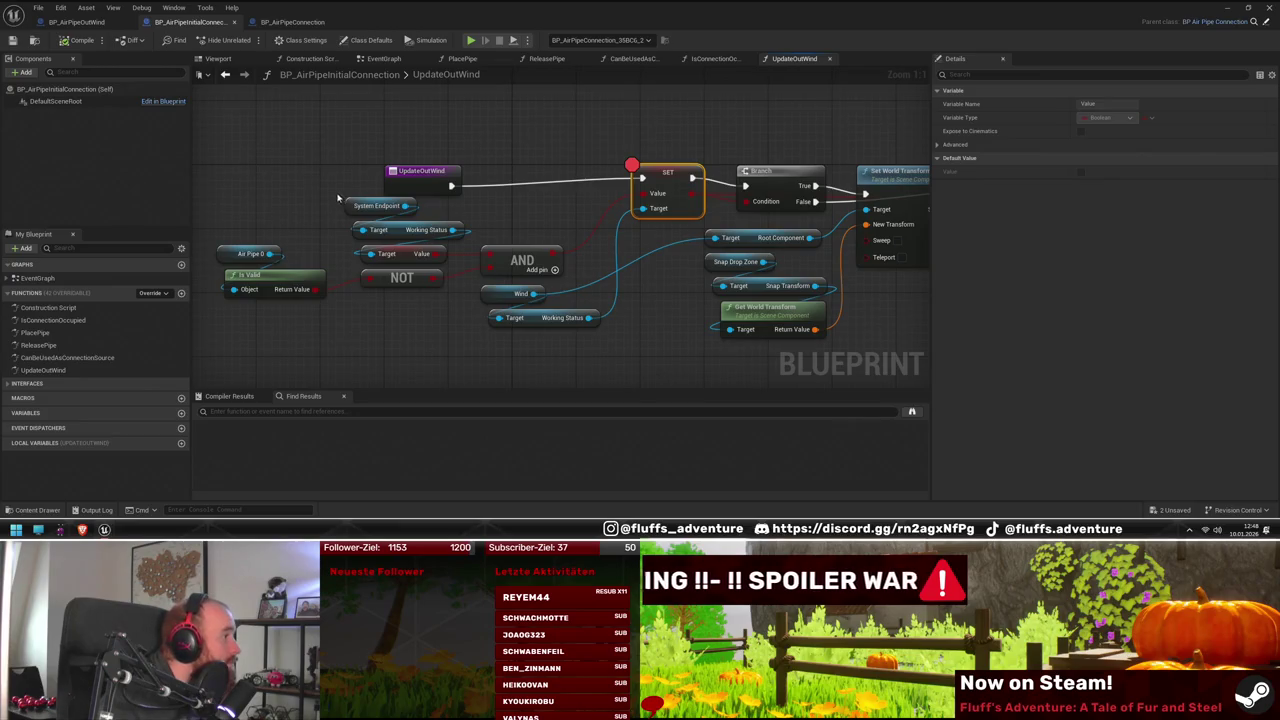
pyautogui.click(1270, 7)
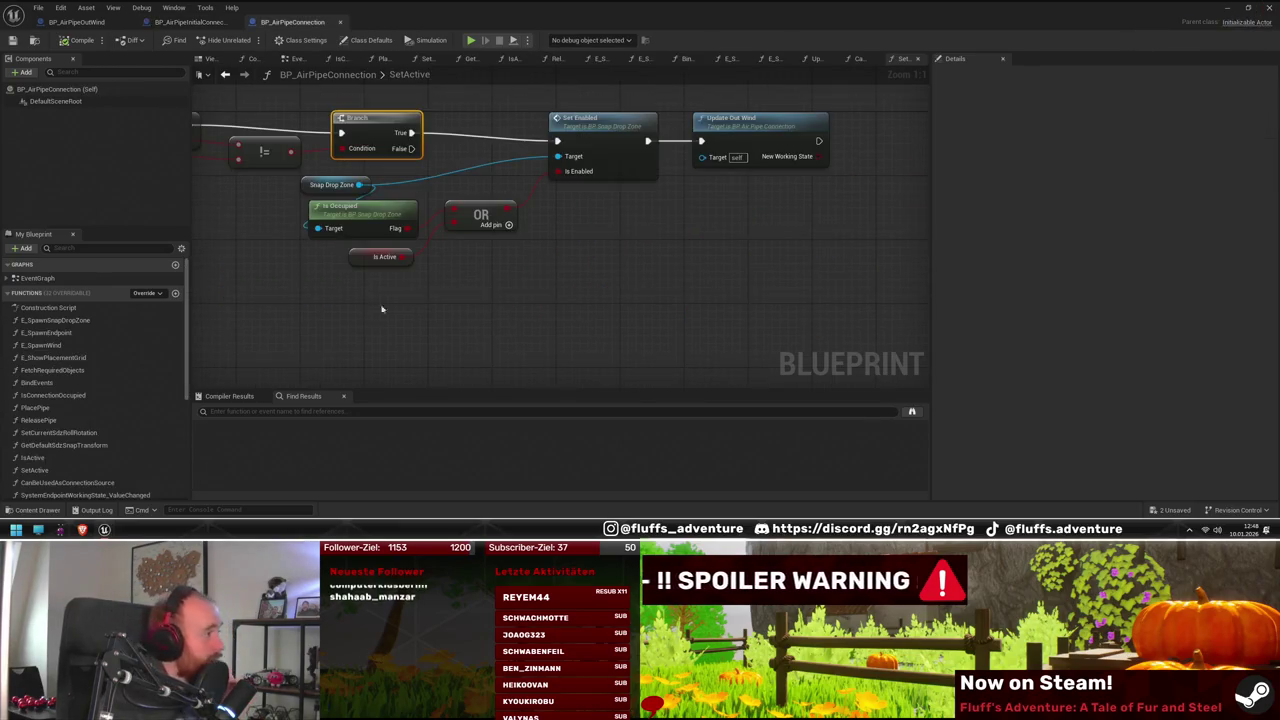
pyautogui.moveTo(343, 317)
pyautogui.mouseDown()
pyautogui.moveTo(826, 343)
pyautogui.moveTo(507, 284)
pyautogui.mouseUp()
pyautogui.moveTo(839, 114); pyautogui.dragTo(715, 124)
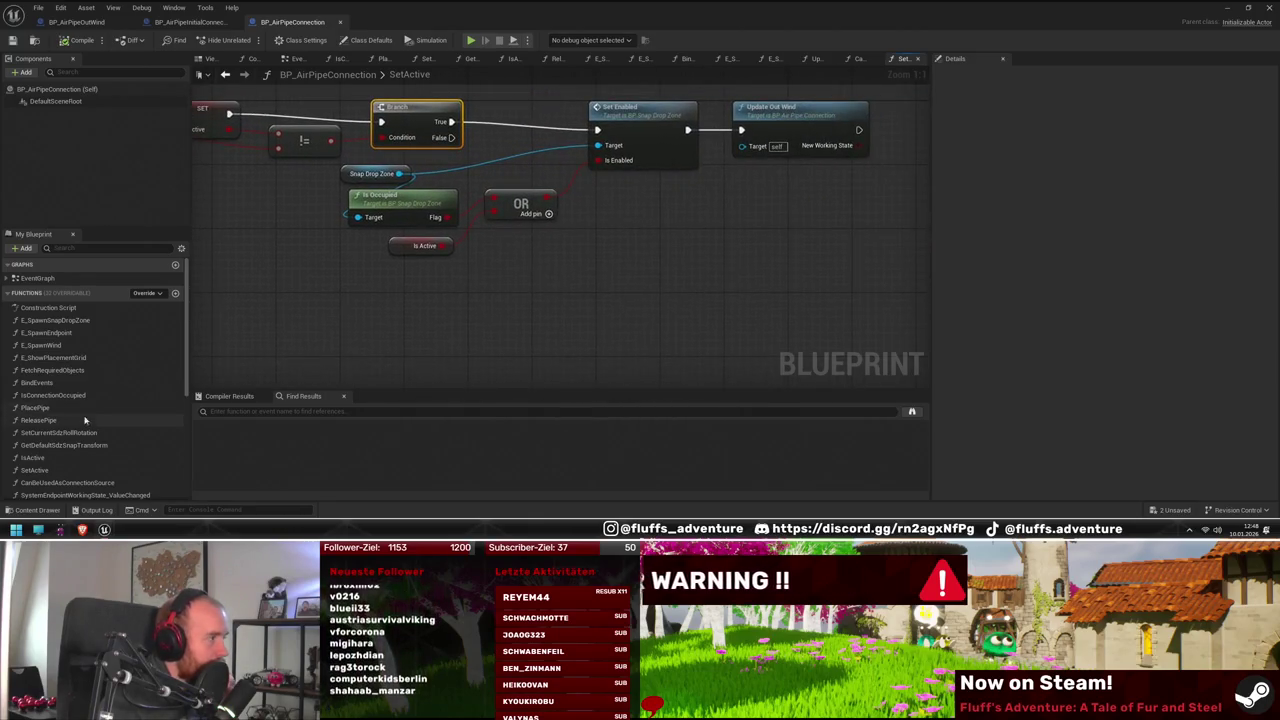
pyautogui.scroll(-1, 111, 397)
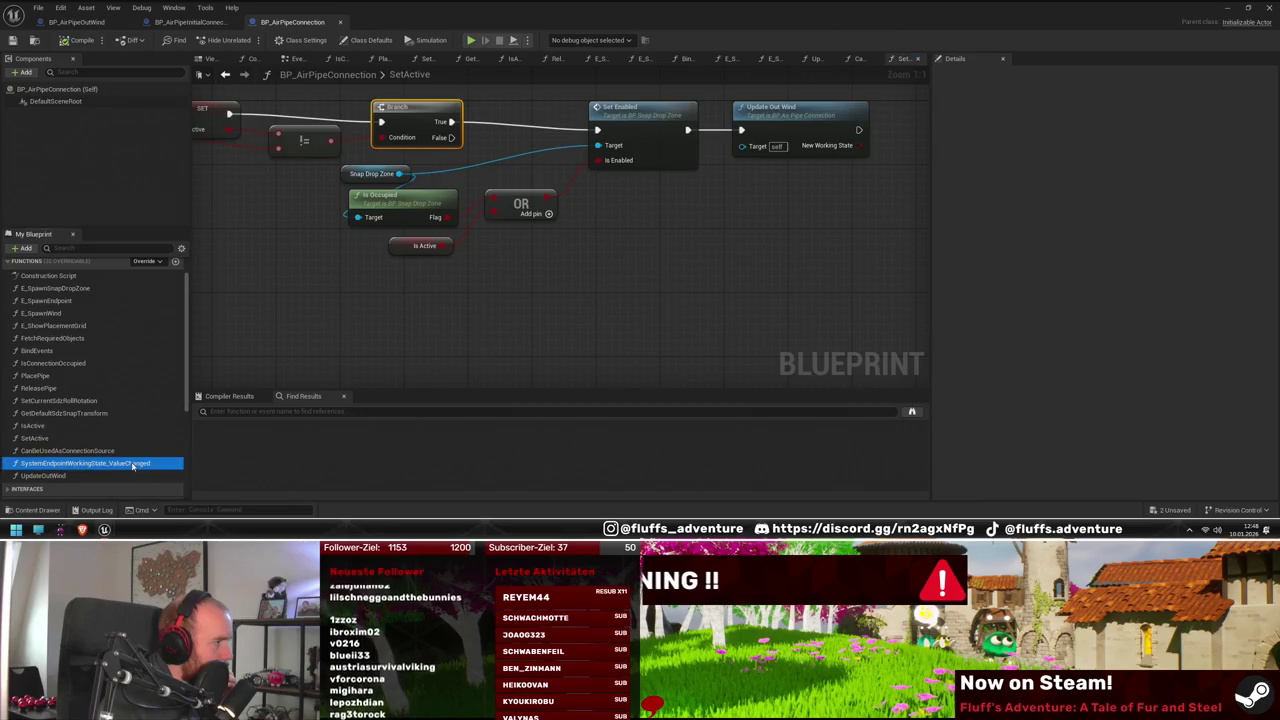
# Open SystemEndpointWorkingState_ValueChanged and toggle a breakpoint on its Update Out Wind node on, then off
pyautogui.doubleClick(85, 463)
pyautogui.click(668, 216)
pyautogui.rightClick(663, 215)
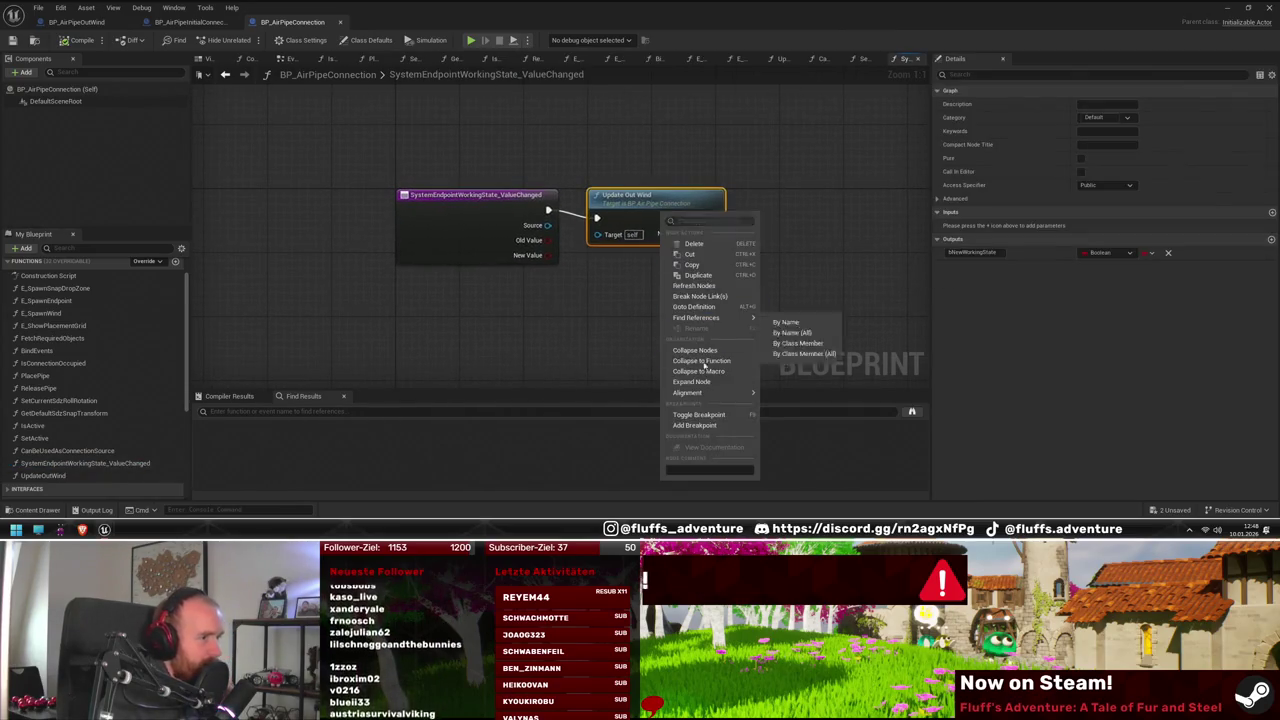
pyautogui.click(697, 415)
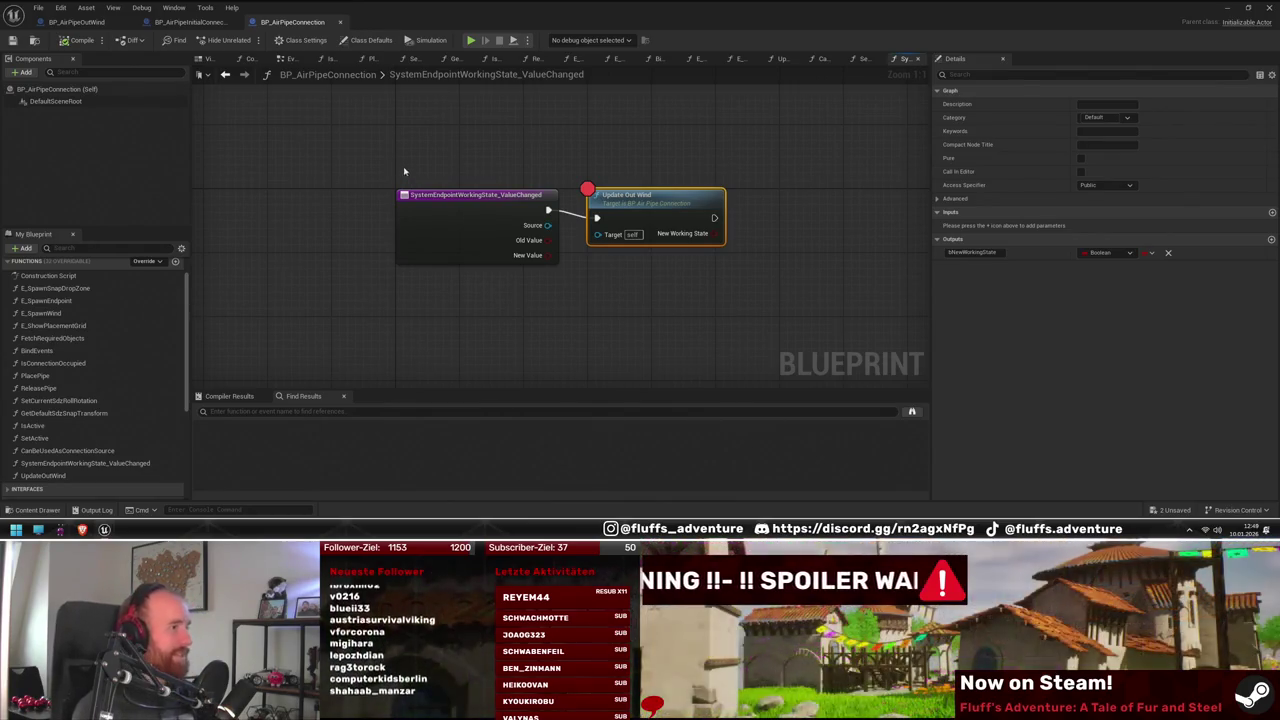
pyautogui.rightClick(640, 218)
pyautogui.moveTo(690, 397)
pyautogui.click(690, 429)
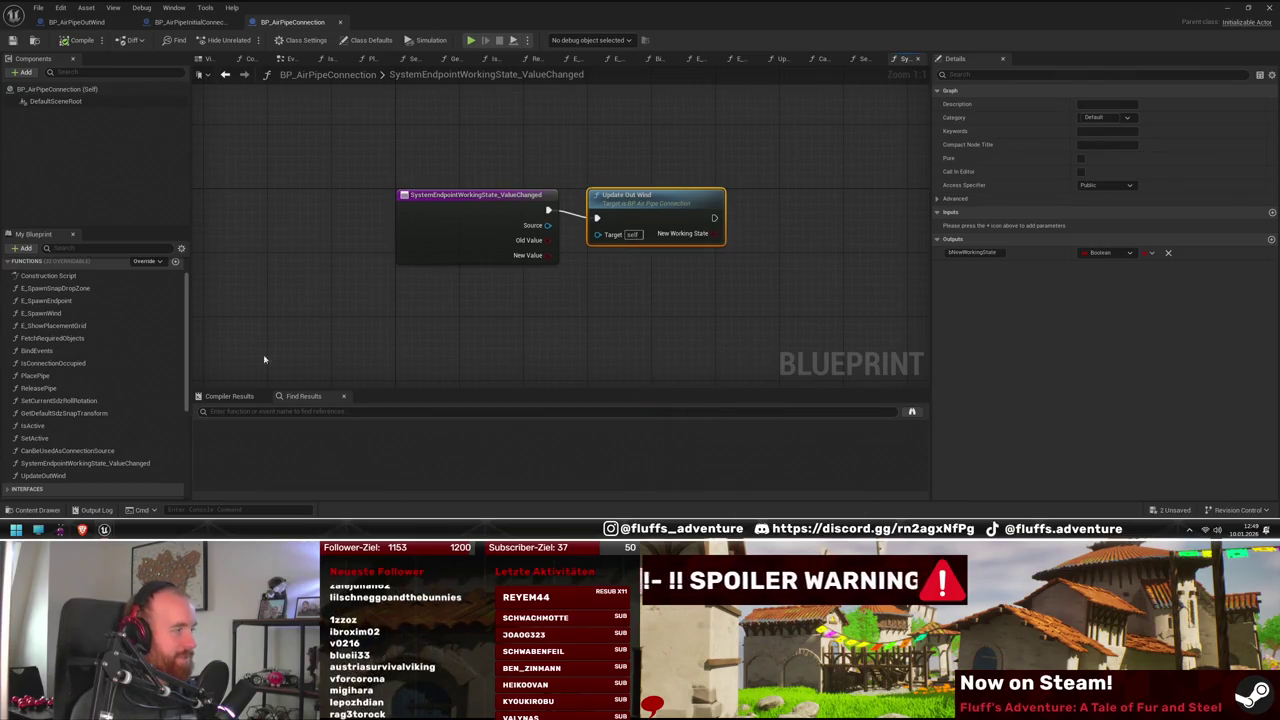
# In PlacePipe, drop an UpdateOutWind call after Set World Transform, then un-maximize the Blueprint window
pyautogui.doubleClick(65, 375)
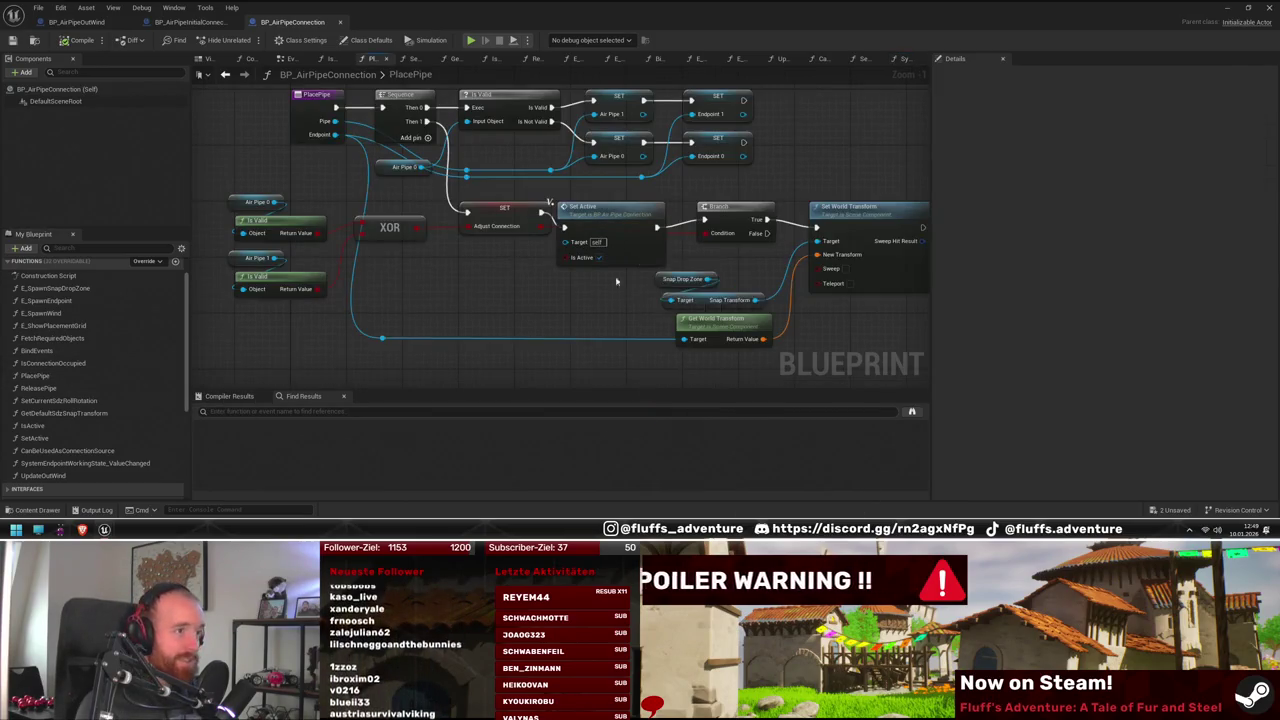
pyautogui.moveTo(688, 343); pyautogui.dragTo(566, 314)
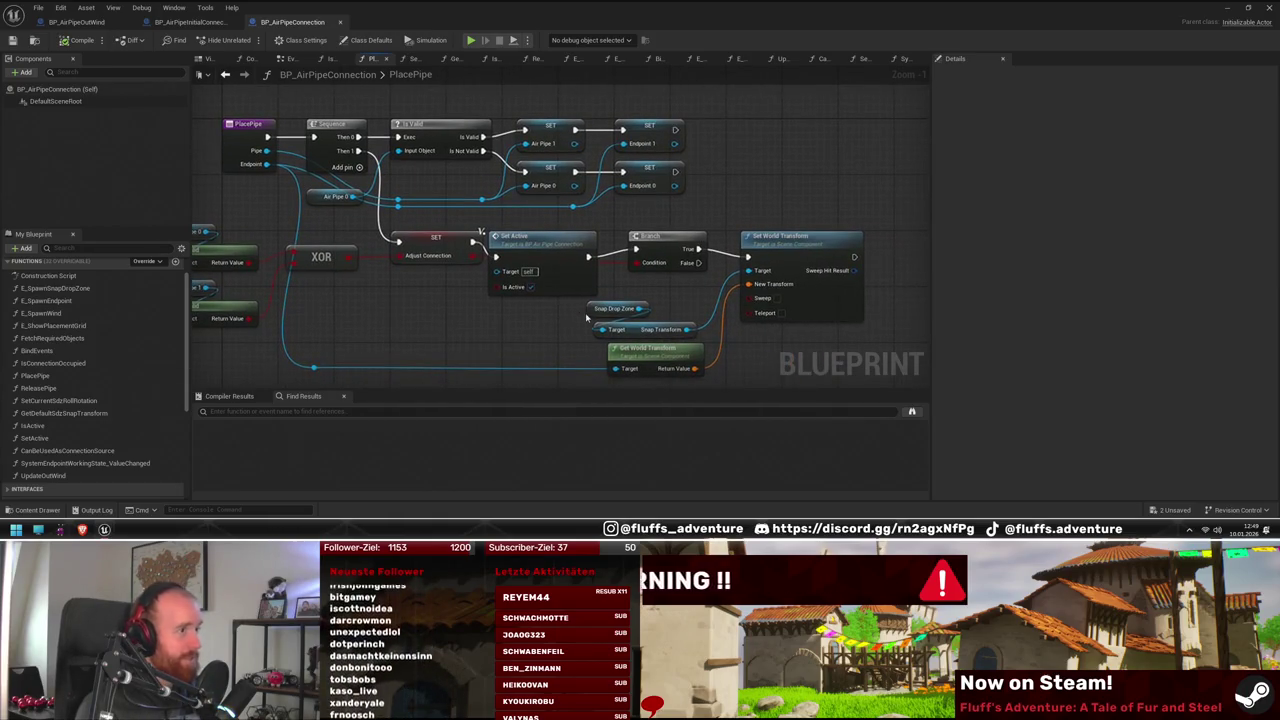
pyautogui.moveTo(580, 316); pyautogui.dragTo(451, 302)
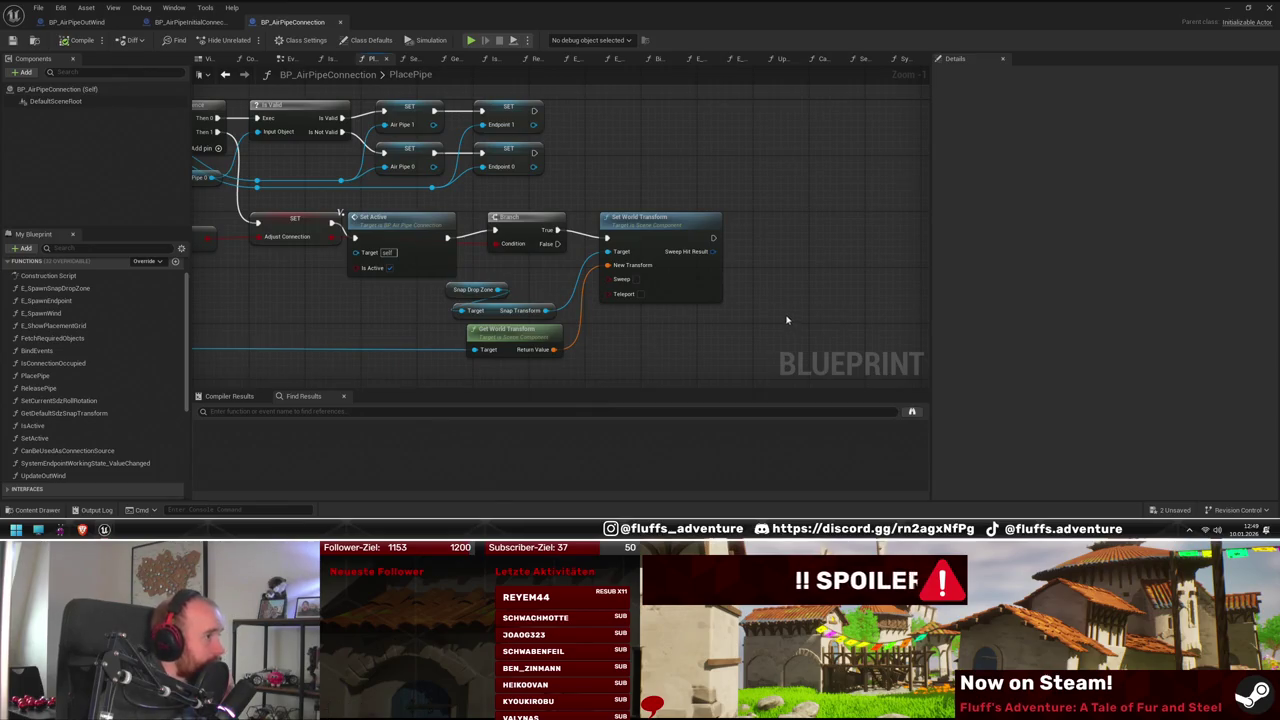
pyautogui.moveTo(786, 320); pyautogui.dragTo(766, 303)
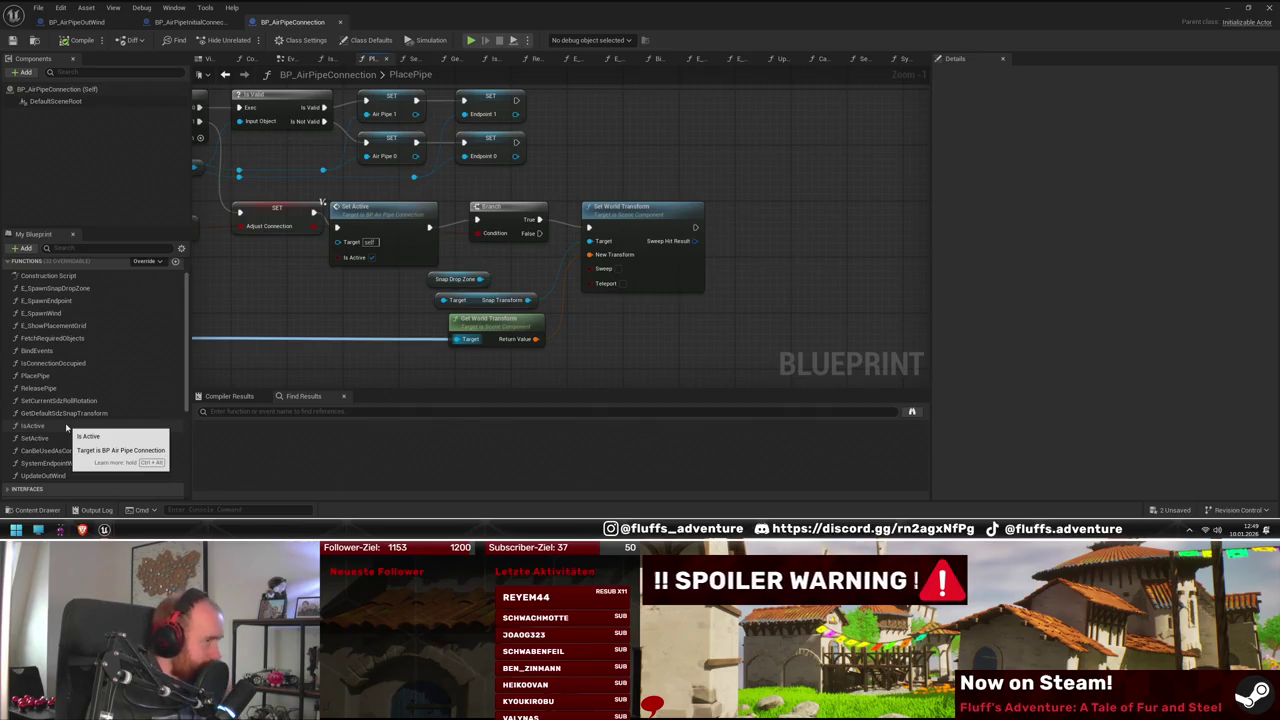
pyautogui.moveTo(685, 329)
pyautogui.mouseDown()
pyautogui.moveTo(663, 337)
pyautogui.moveTo(920, 328)
pyautogui.moveTo(729, 323)
pyautogui.moveTo(674, 338)
pyautogui.moveTo(852, 322)
pyautogui.mouseUp()
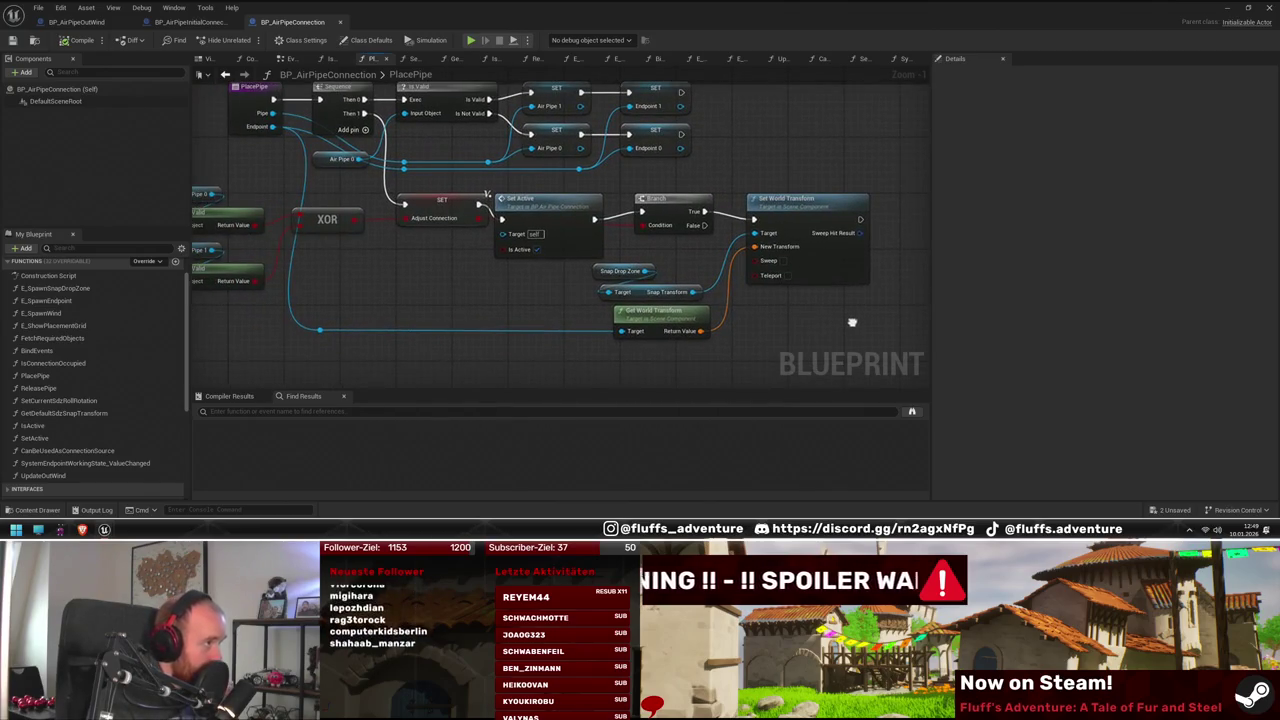
pyautogui.moveTo(852, 322); pyautogui.dragTo(720, 323)
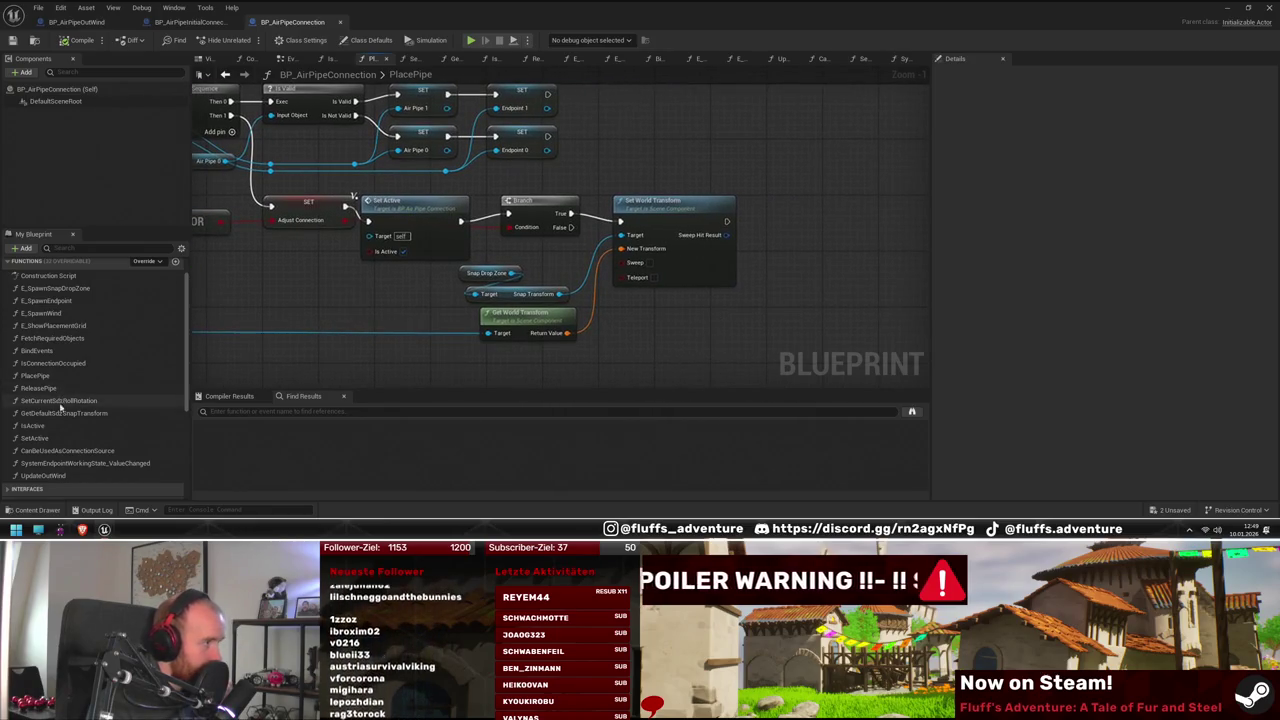
pyautogui.moveTo(43, 475)
pyautogui.mouseDown()
pyautogui.moveTo(729, 194)
pyautogui.moveTo(731, 223)
pyautogui.mouseUp()
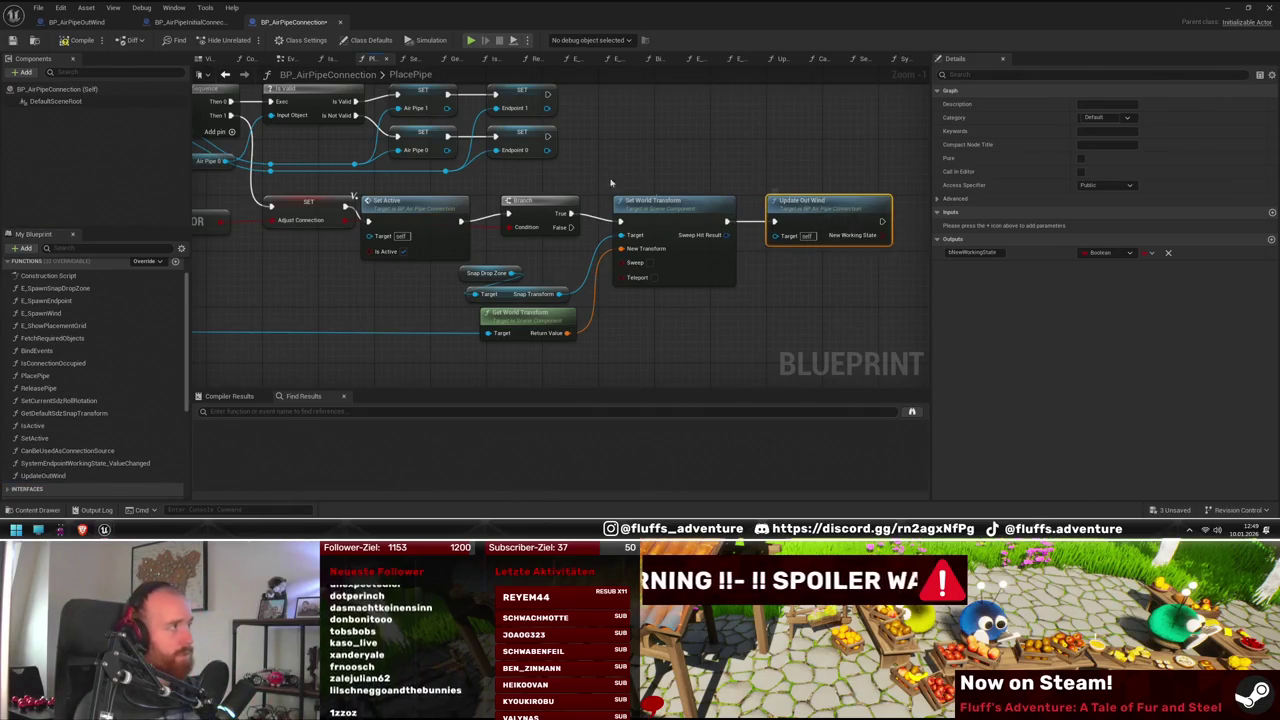
pyautogui.moveTo(700, 12)
pyautogui.mouseDown()
pyautogui.moveTo(680, 95)
pyautogui.moveTo(680, 432)
pyautogui.mouseUp()
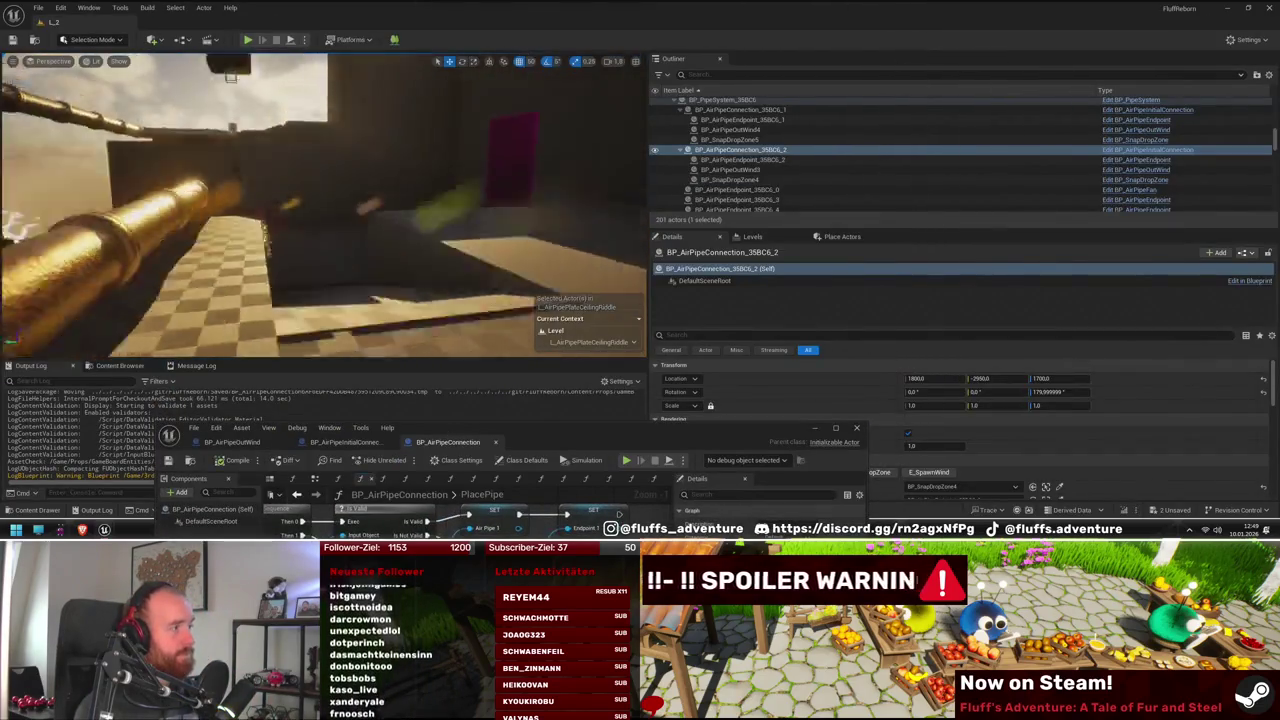
# Start a play-in-editor session, resume it, and re-toggle the breakpoint on UpdateOutWind's SET node
pyautogui.click(247, 39)
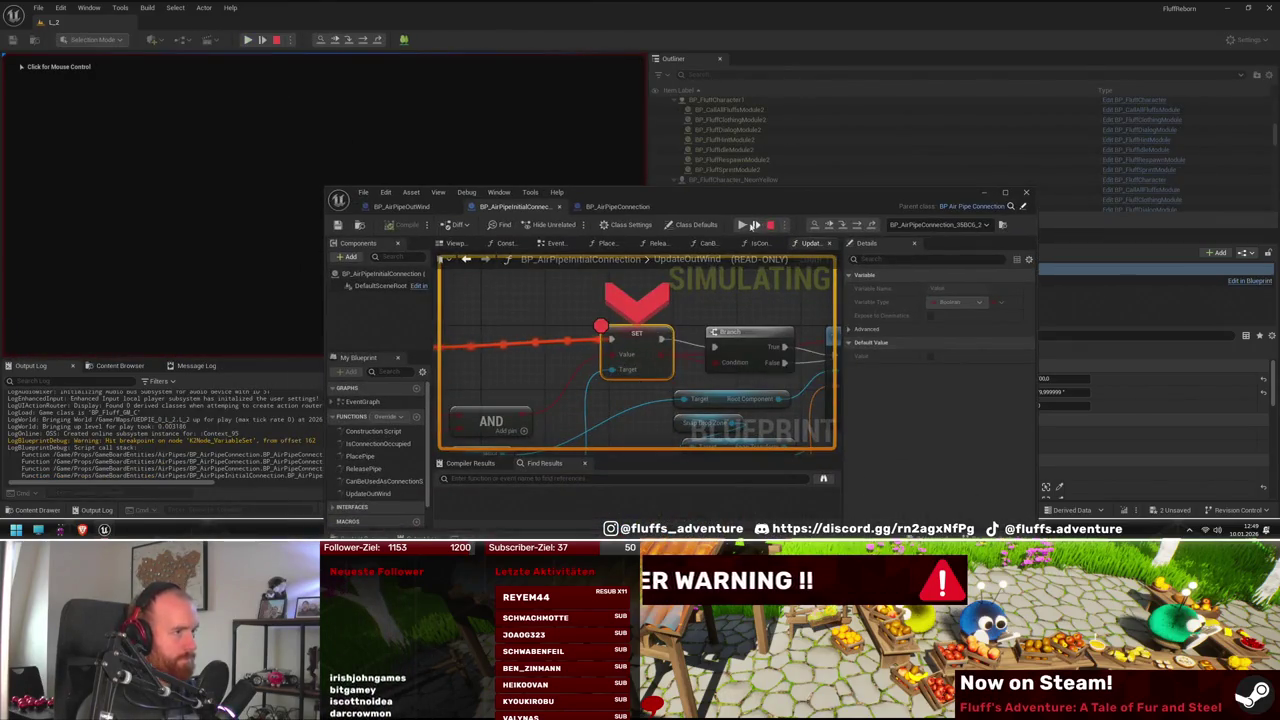
pyautogui.click(750, 225)
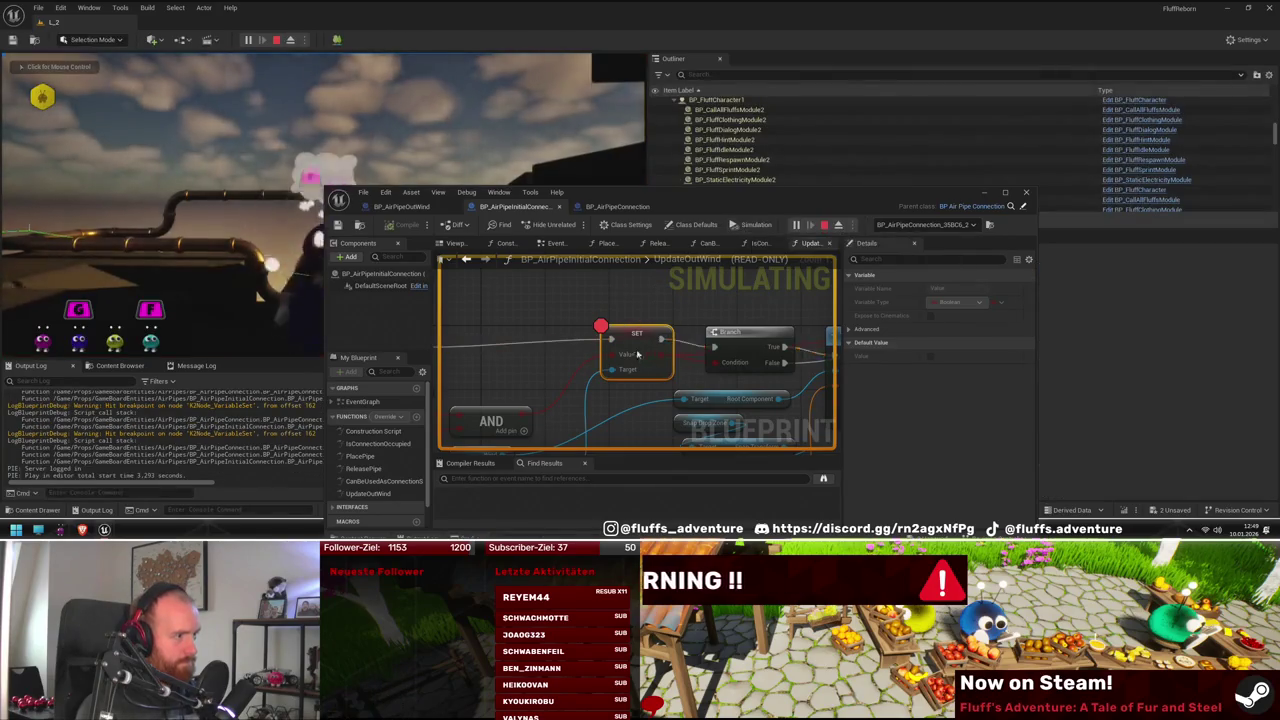
pyautogui.rightClick(637, 350)
pyautogui.click(688, 407)
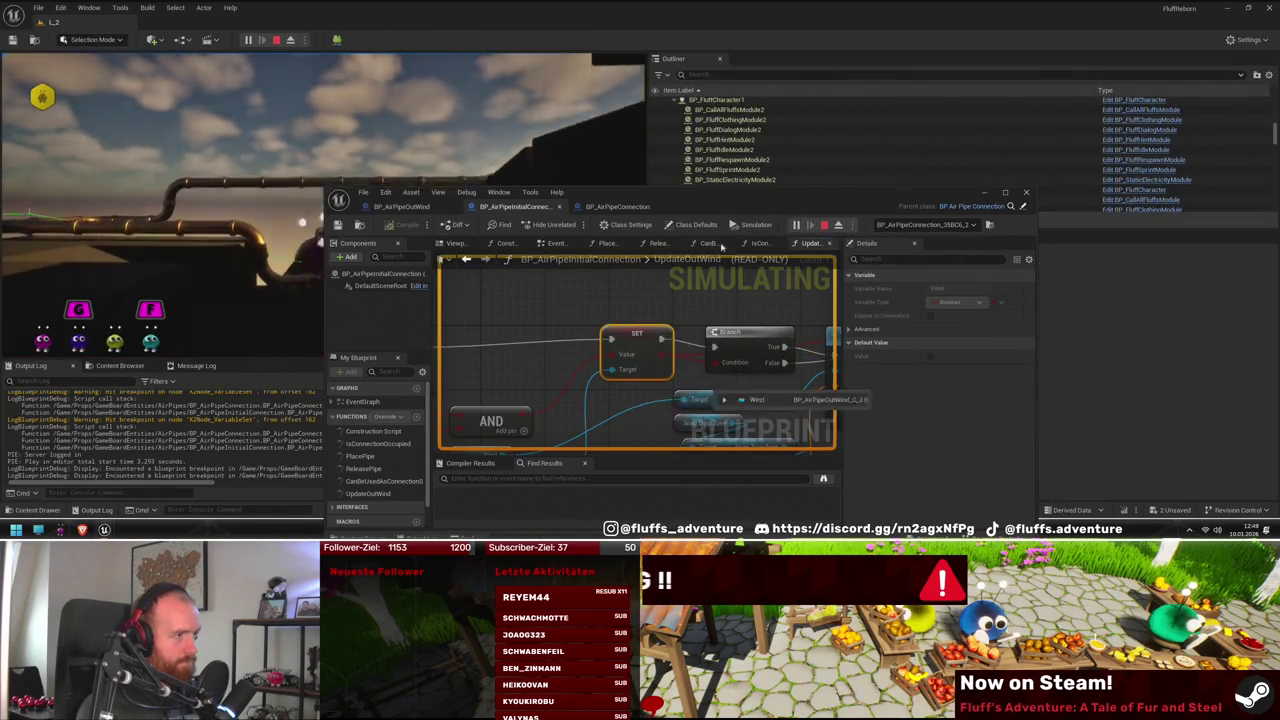
pyautogui.rightClick(631, 344)
pyautogui.click(663, 404)
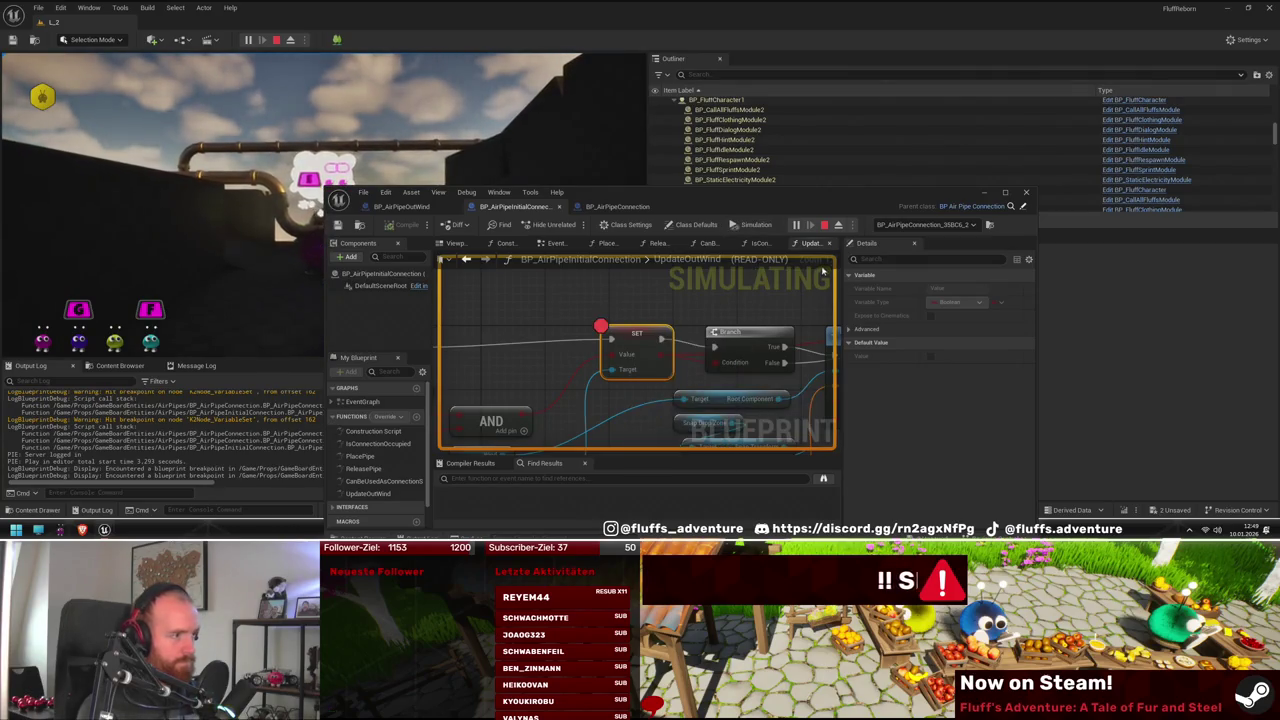
# Resume the play-test past the SET breakpoint, then stop the session with Esc
pyautogui.moveTo(724, 202); pyautogui.dragTo(914, 352)
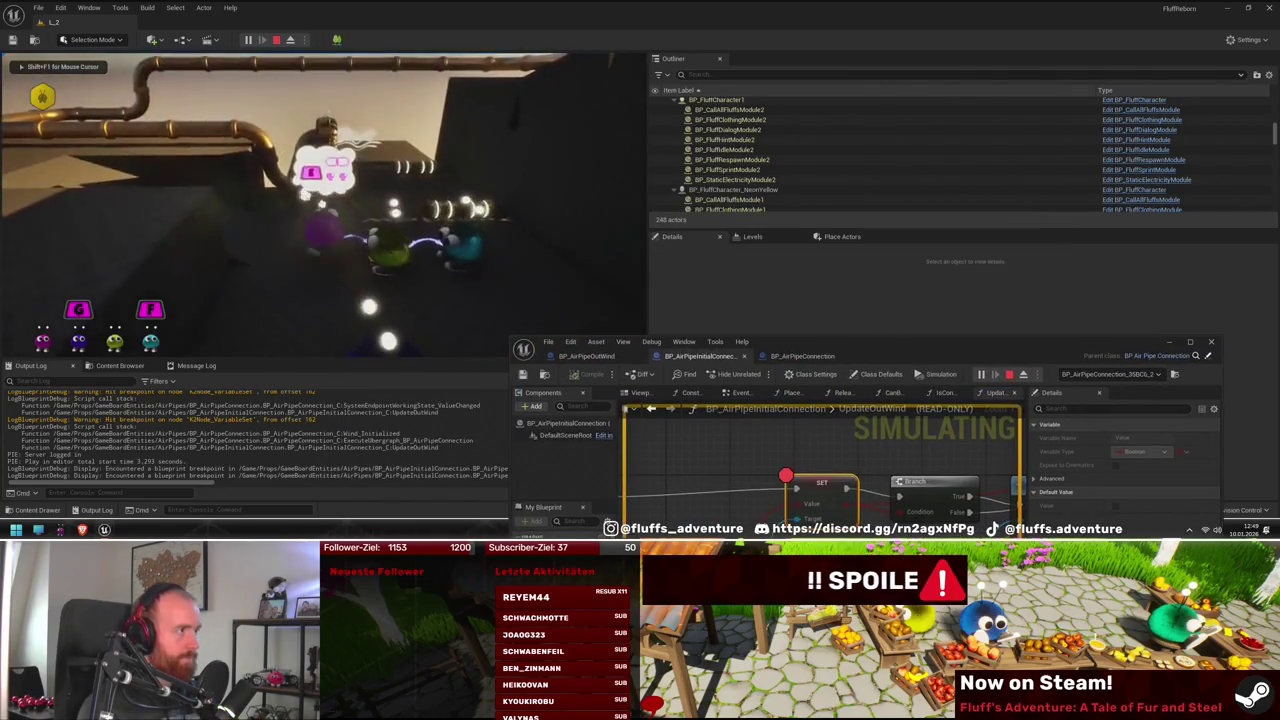
pyautogui.click(262, 169)
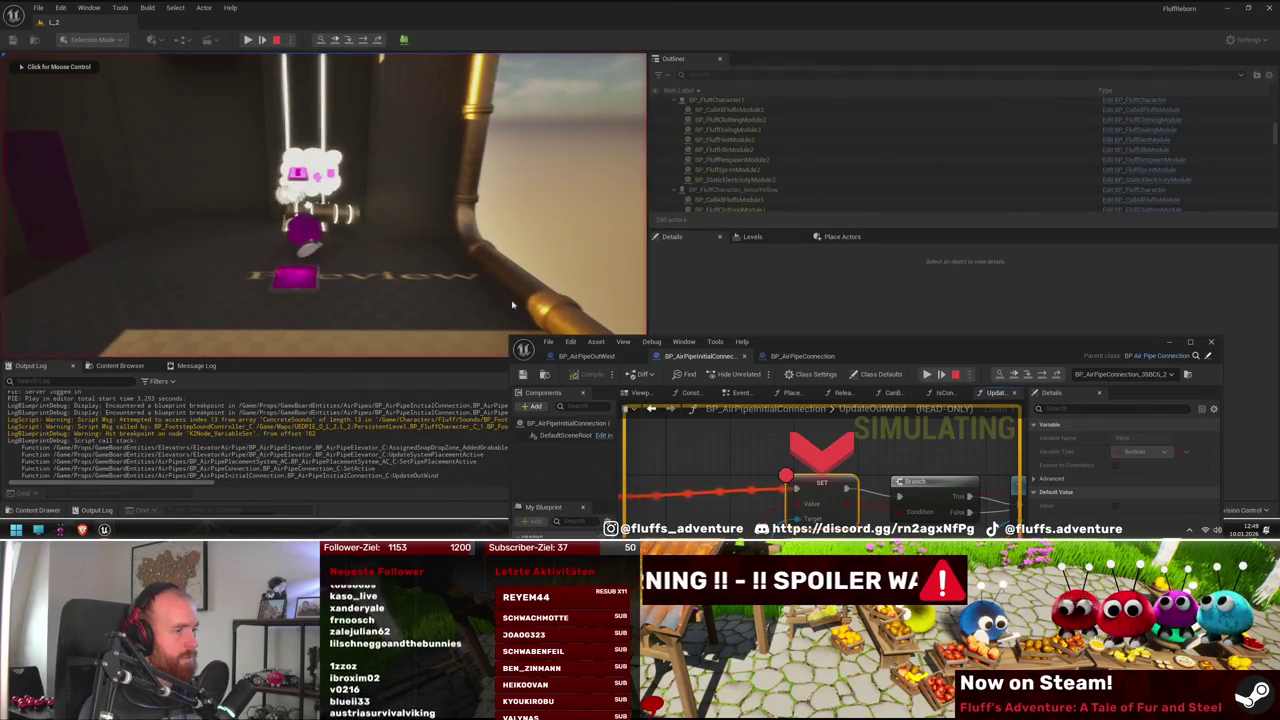
pyautogui.moveTo(877, 348); pyautogui.dragTo(874, 281)
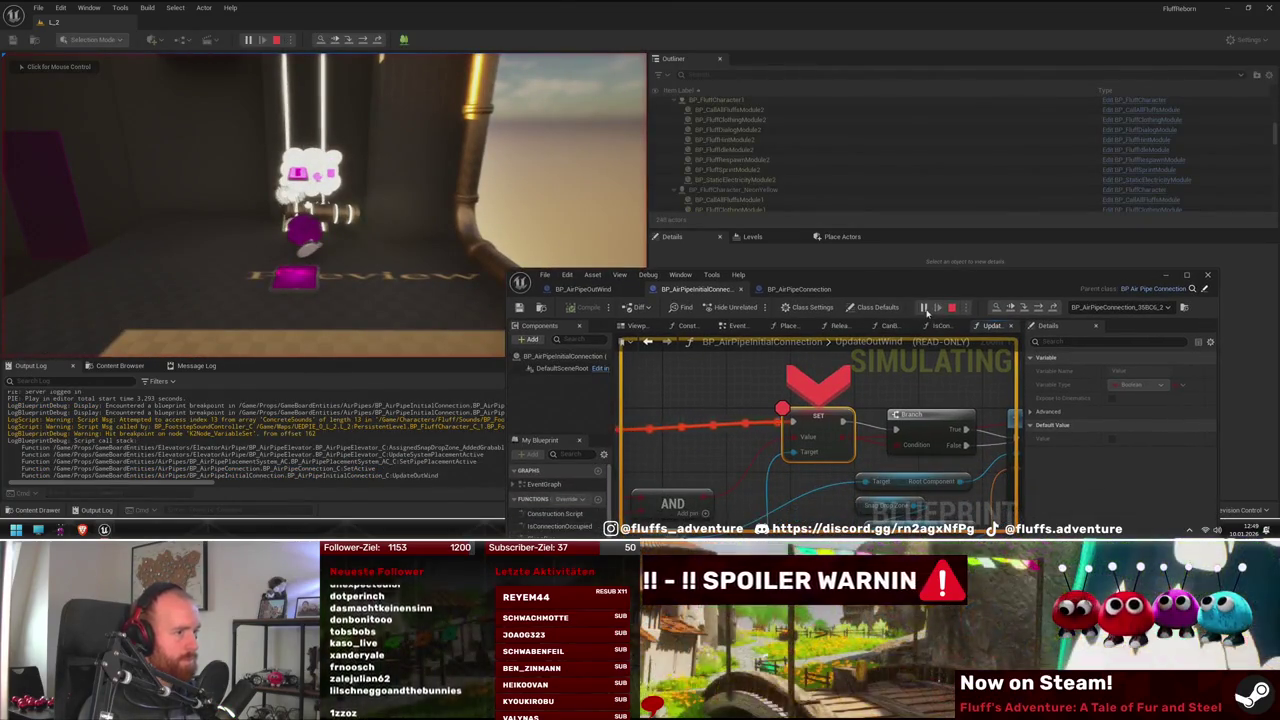
pyautogui.click(923, 307)
pyautogui.click(485, 193)
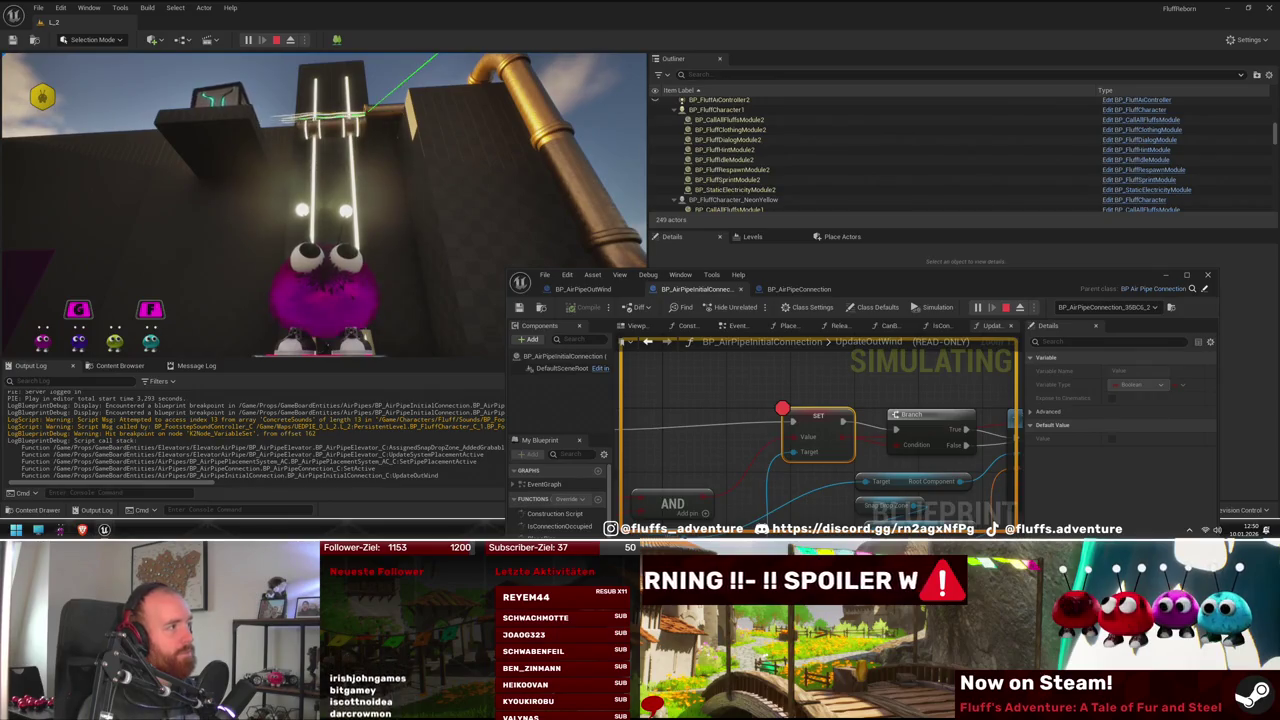
pyautogui.press('Escape')
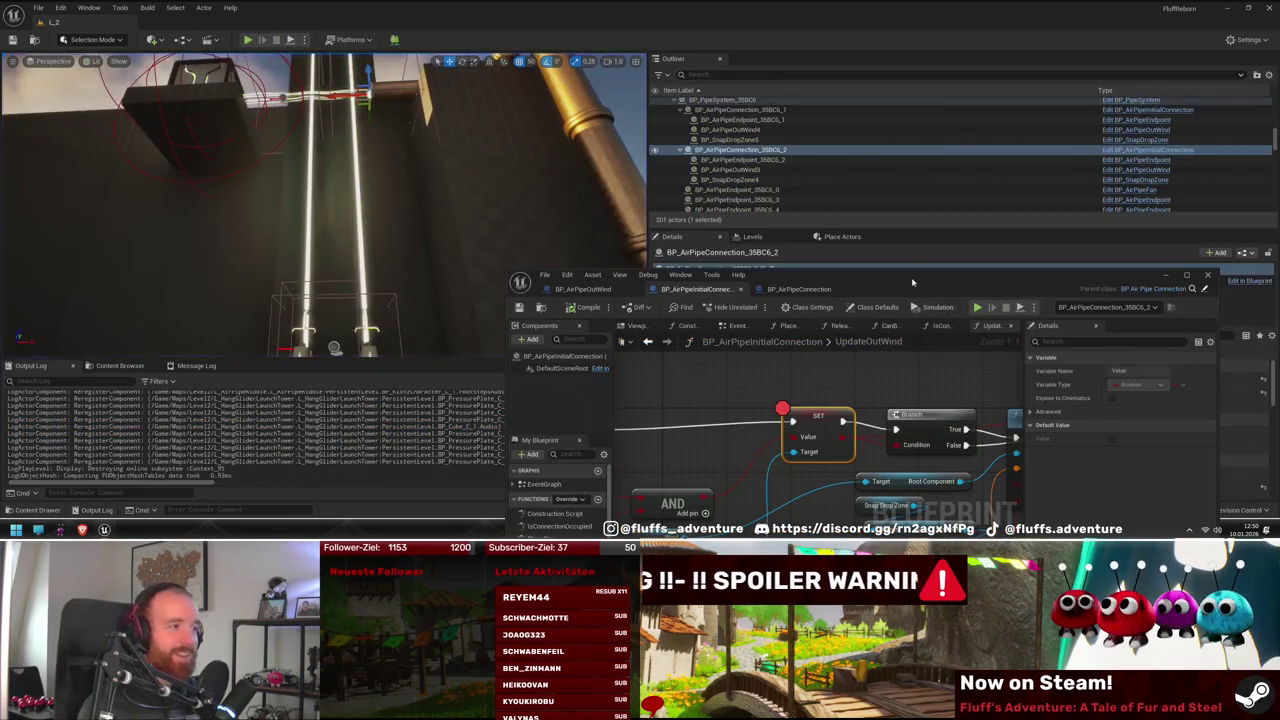
# Delete the Update Out Wind call after Set World Transform in BP_AirPipeConnection's PlacePipe function
pyautogui.doubleClick(912, 282)
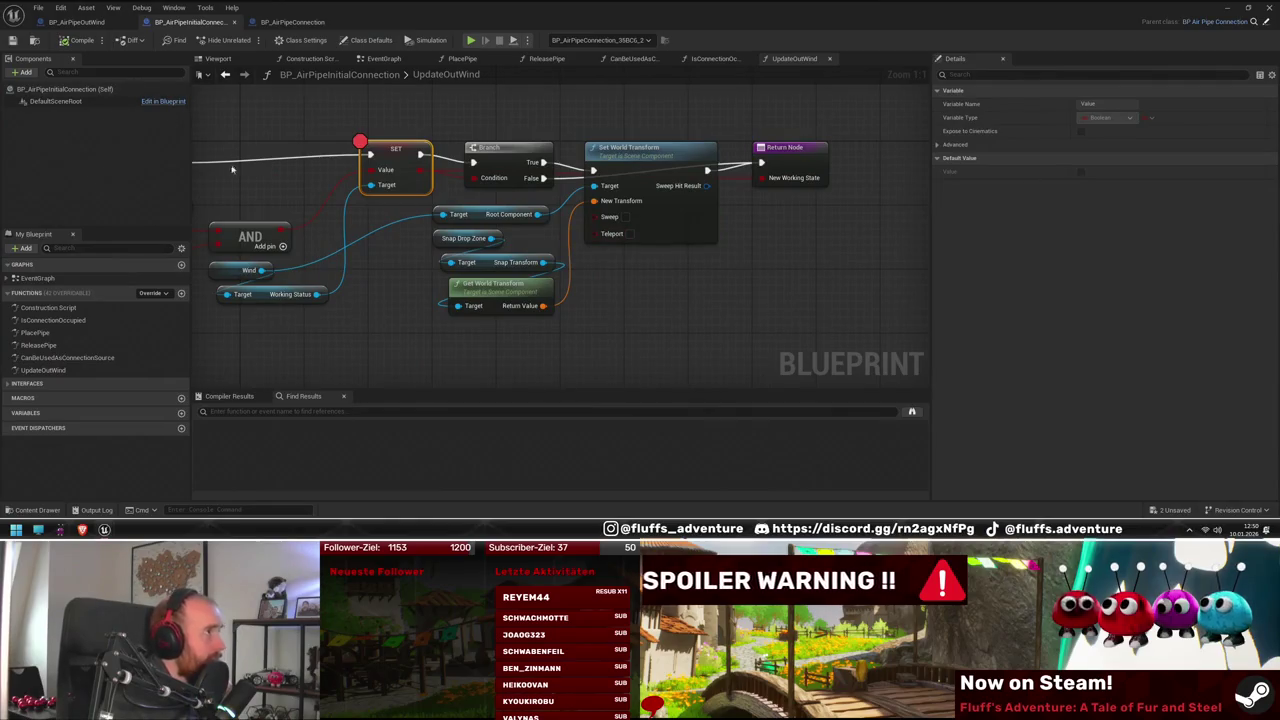
pyautogui.click(296, 23)
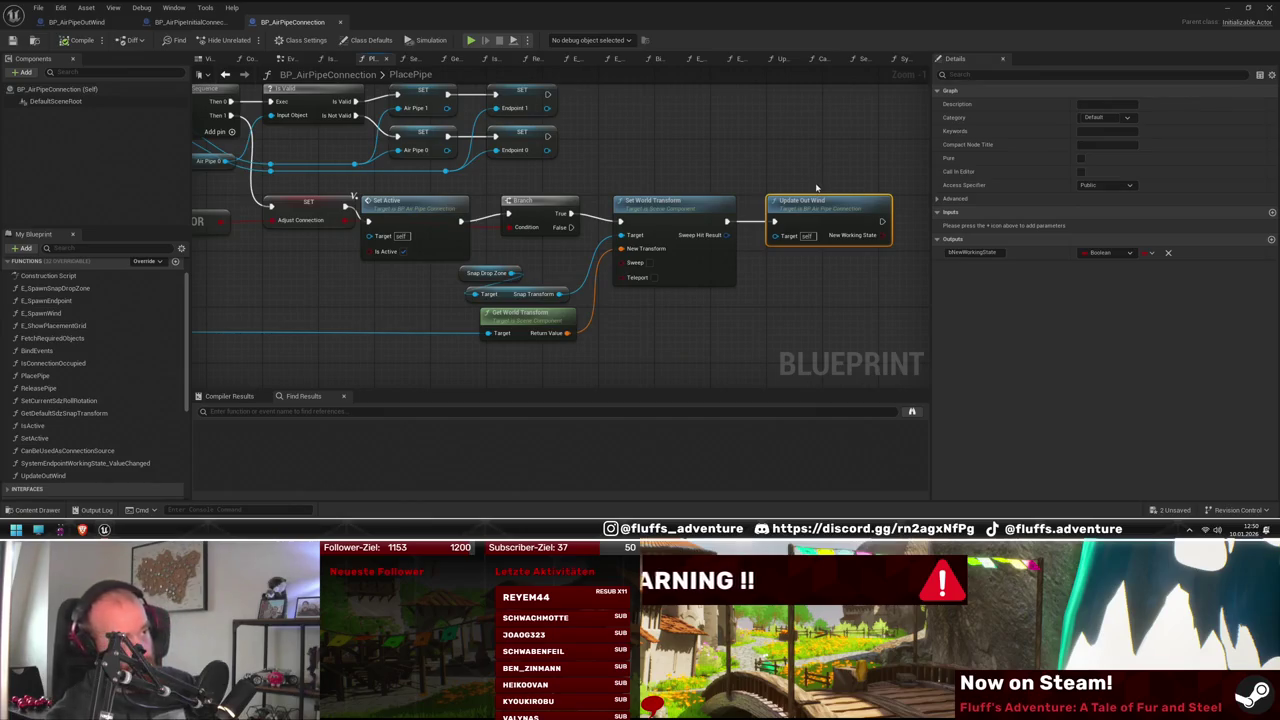
pyautogui.press('Delete')
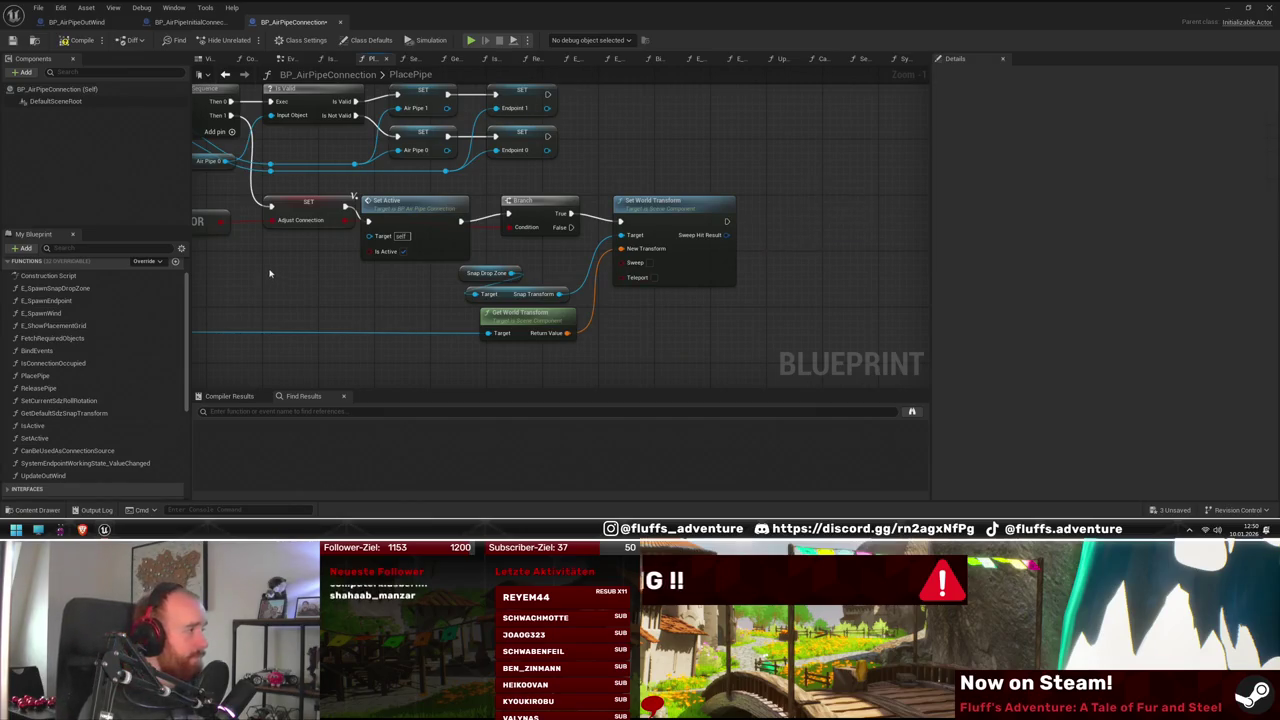
pyautogui.moveTo(269, 273); pyautogui.dragTo(426, 247)
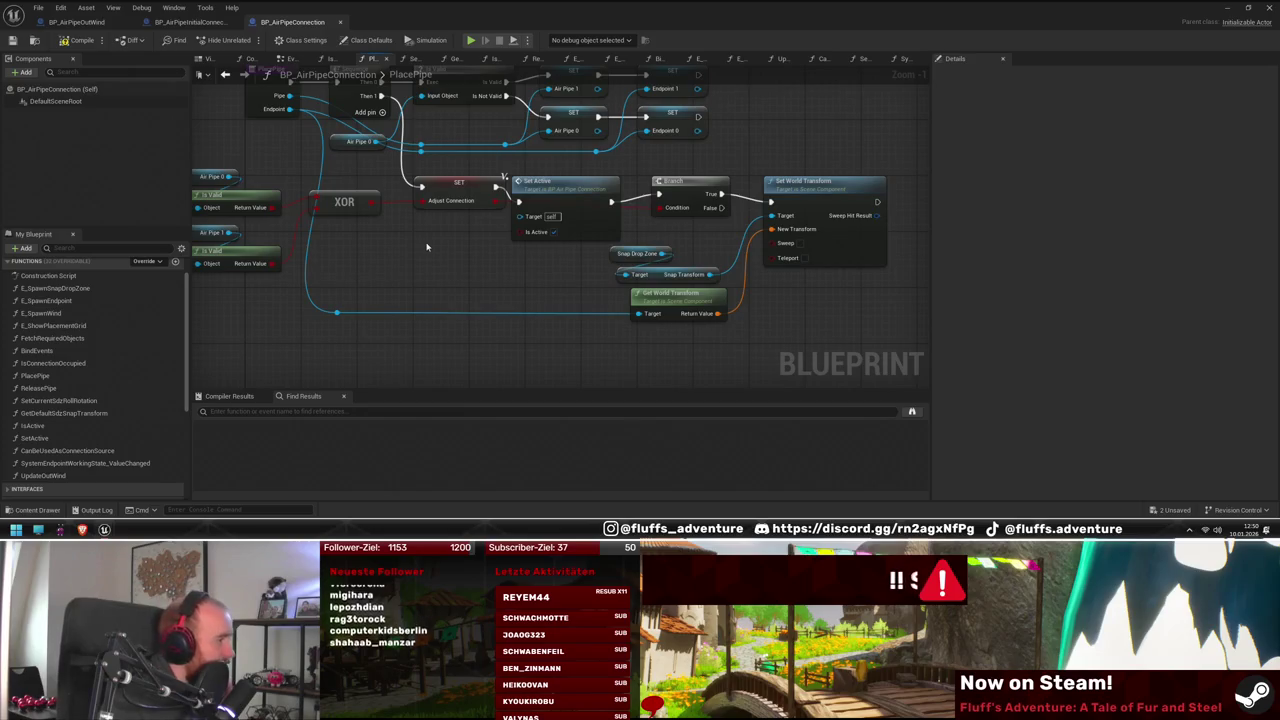
pyautogui.doubleClick(76, 31)
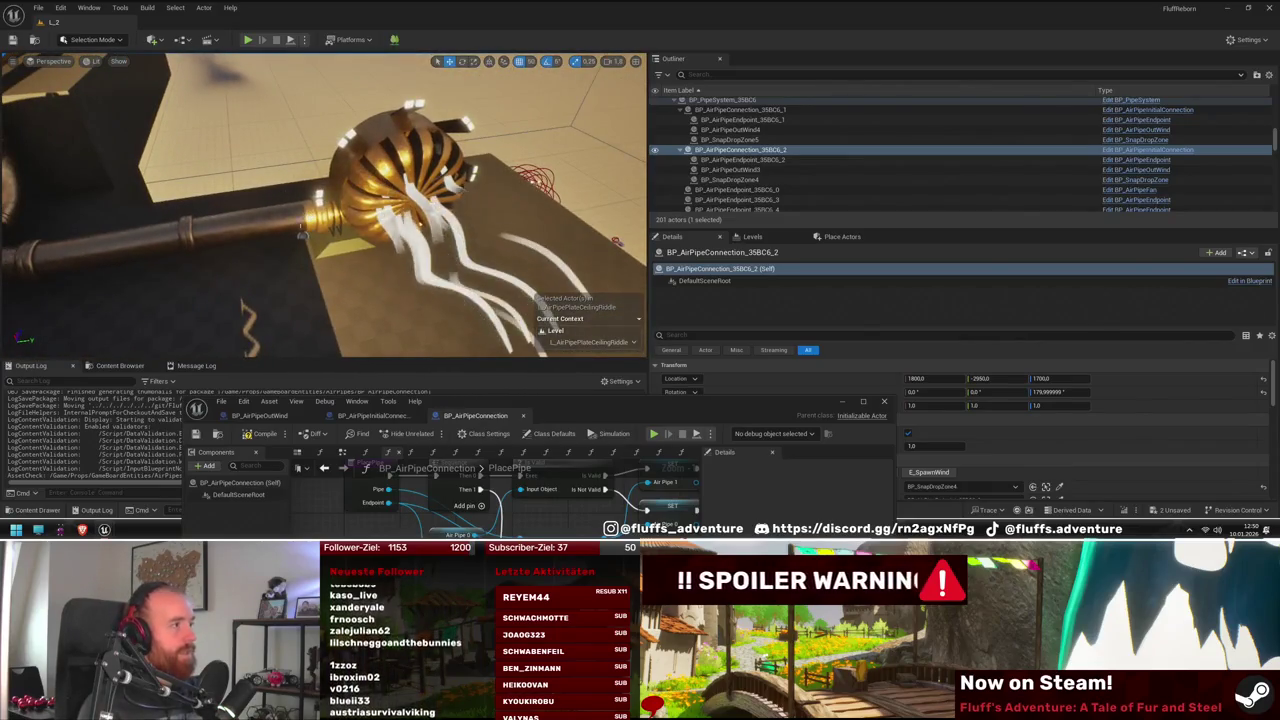
pyautogui.click(1133, 160)
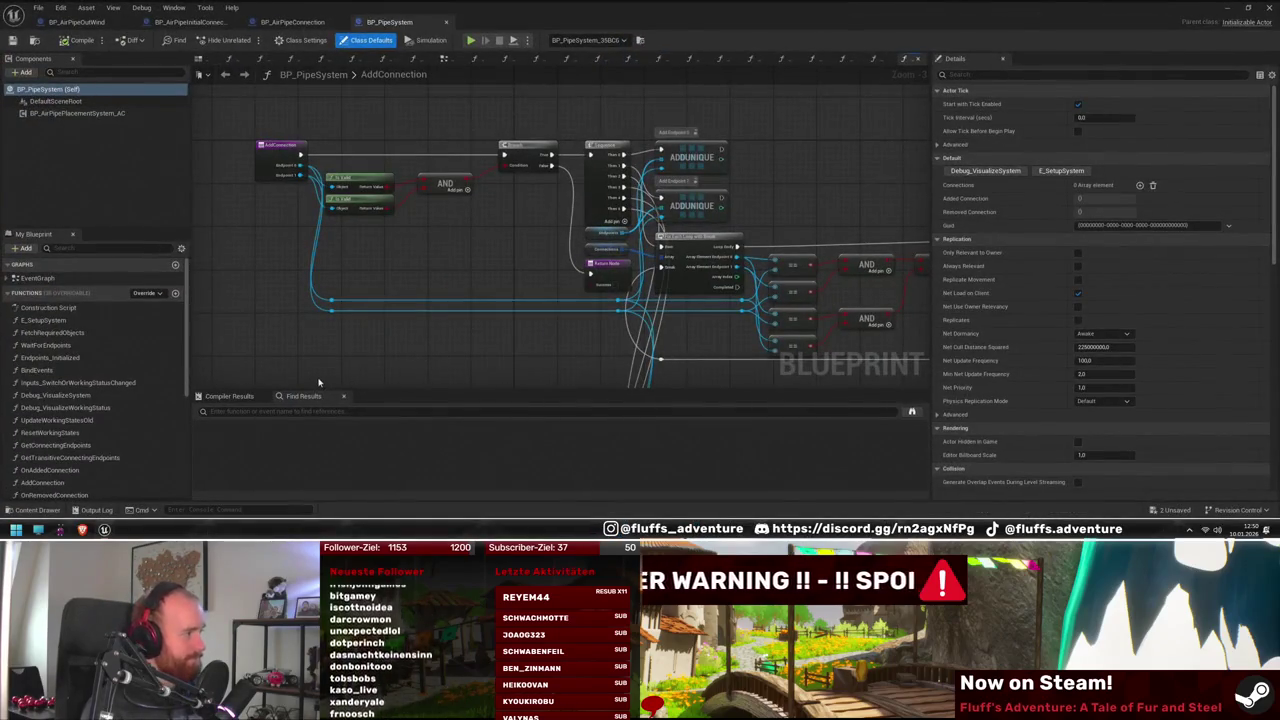
# Inspect AddConnection's ADDUNIQUE, AND/OR, SET and Update Endpoint Inputs nodes, then float the editor window
pyautogui.click(494, 406)
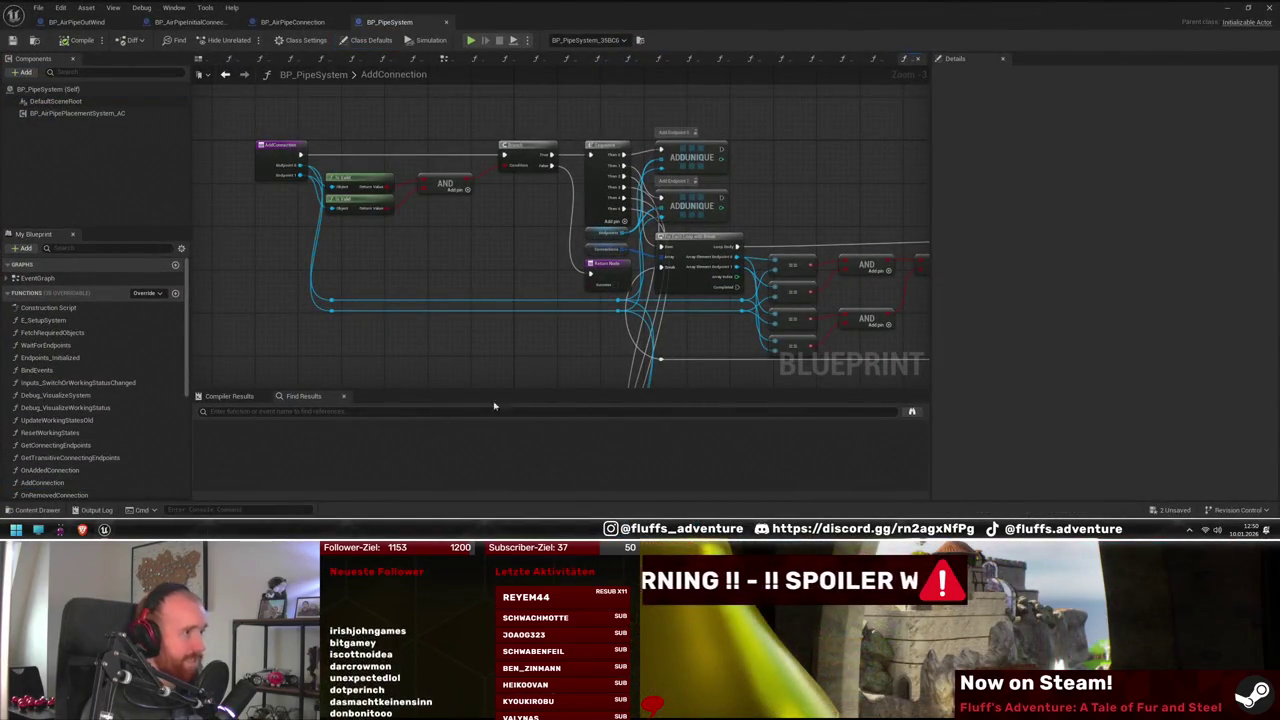
pyautogui.moveTo(733, 345)
pyautogui.mouseDown()
pyautogui.moveTo(600, 300)
pyautogui.moveTo(677, 320)
pyautogui.moveTo(702, 234)
pyautogui.moveTo(703, 300)
pyautogui.moveTo(663, 277)
pyautogui.moveTo(677, 245)
pyautogui.moveTo(663, 235)
pyautogui.mouseUp()
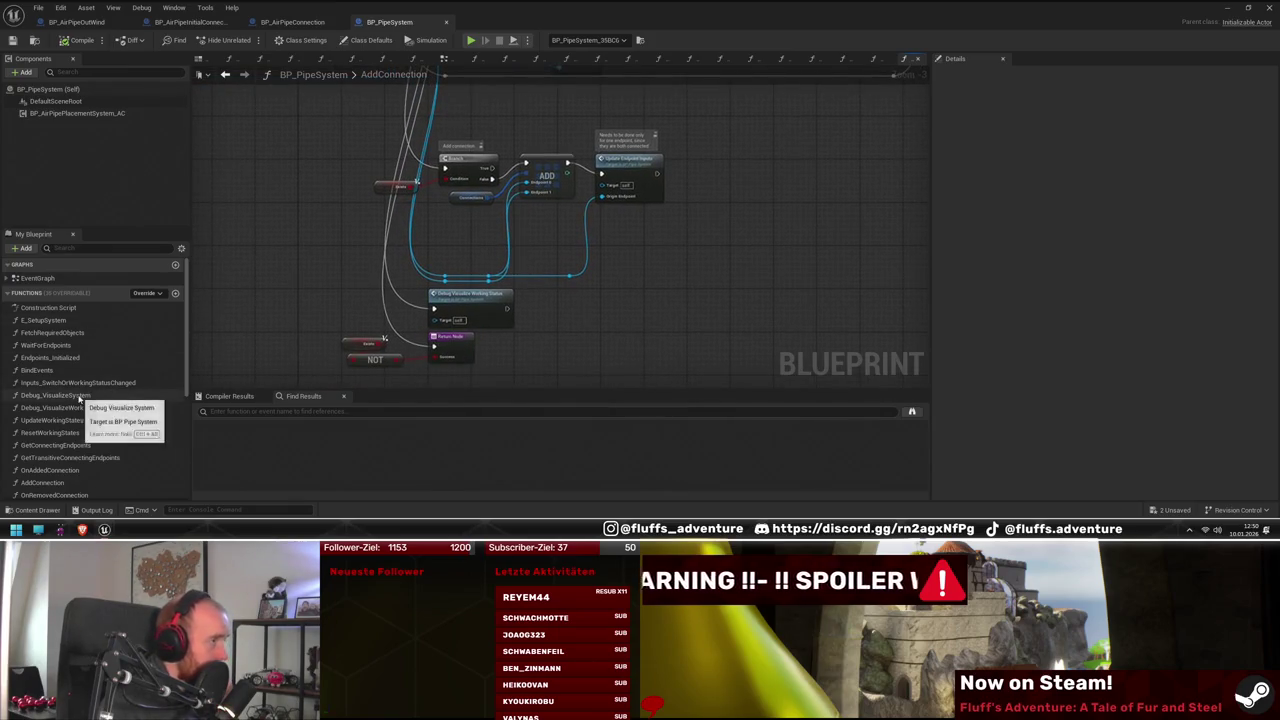
pyautogui.scroll(-5, 79, 398)
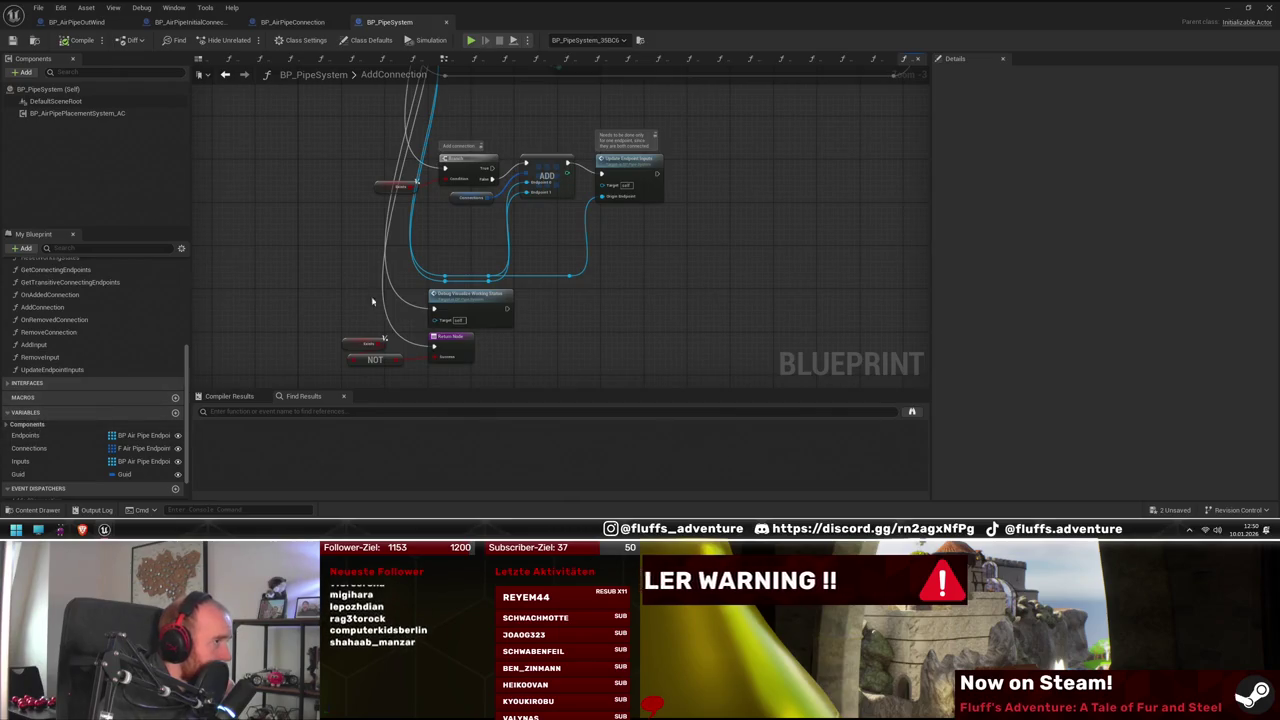
pyautogui.scroll(1, 350, 294)
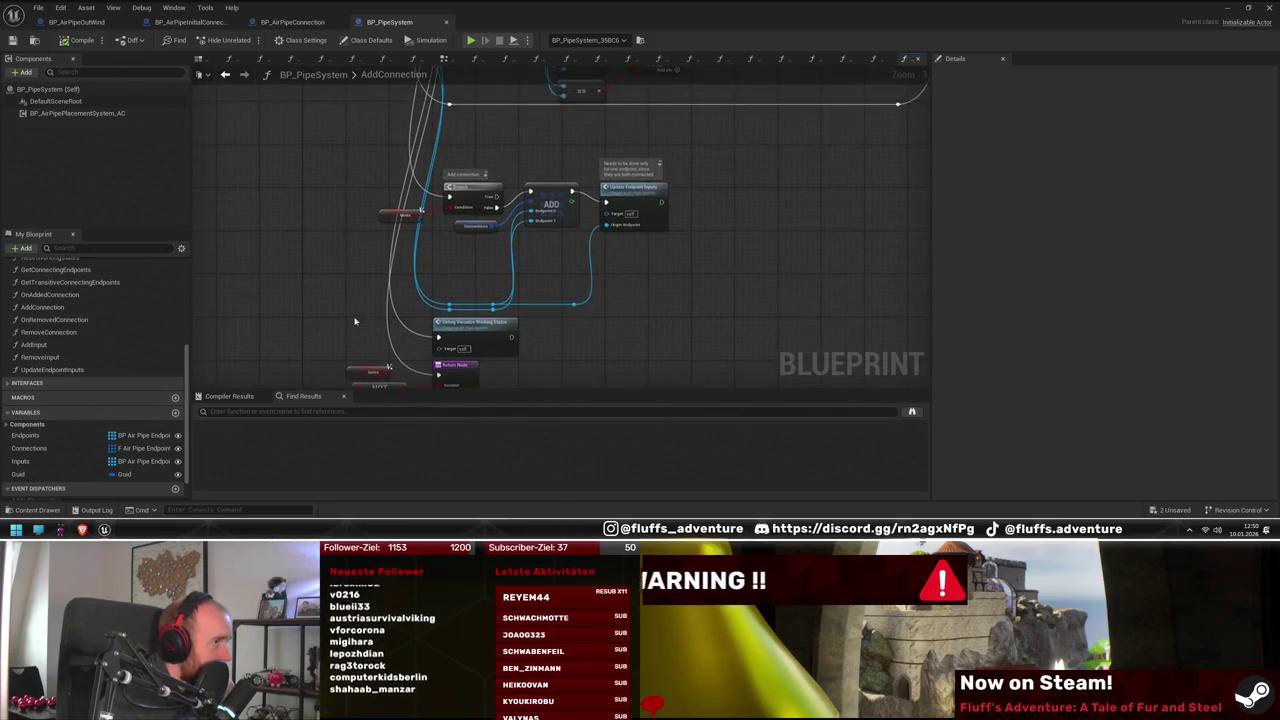
pyautogui.moveTo(323, 277); pyautogui.dragTo(396, 387)
pyautogui.moveTo(491, 366)
pyautogui.mouseDown()
pyautogui.moveTo(477, 363)
pyautogui.moveTo(706, 371)
pyautogui.moveTo(538, 360)
pyautogui.moveTo(414, 271)
pyautogui.moveTo(380, 300)
pyautogui.mouseUp()
pyautogui.moveTo(800, 360)
pyautogui.mouseDown()
pyautogui.moveTo(737, 357)
pyautogui.moveTo(661, 312)
pyautogui.mouseUp()
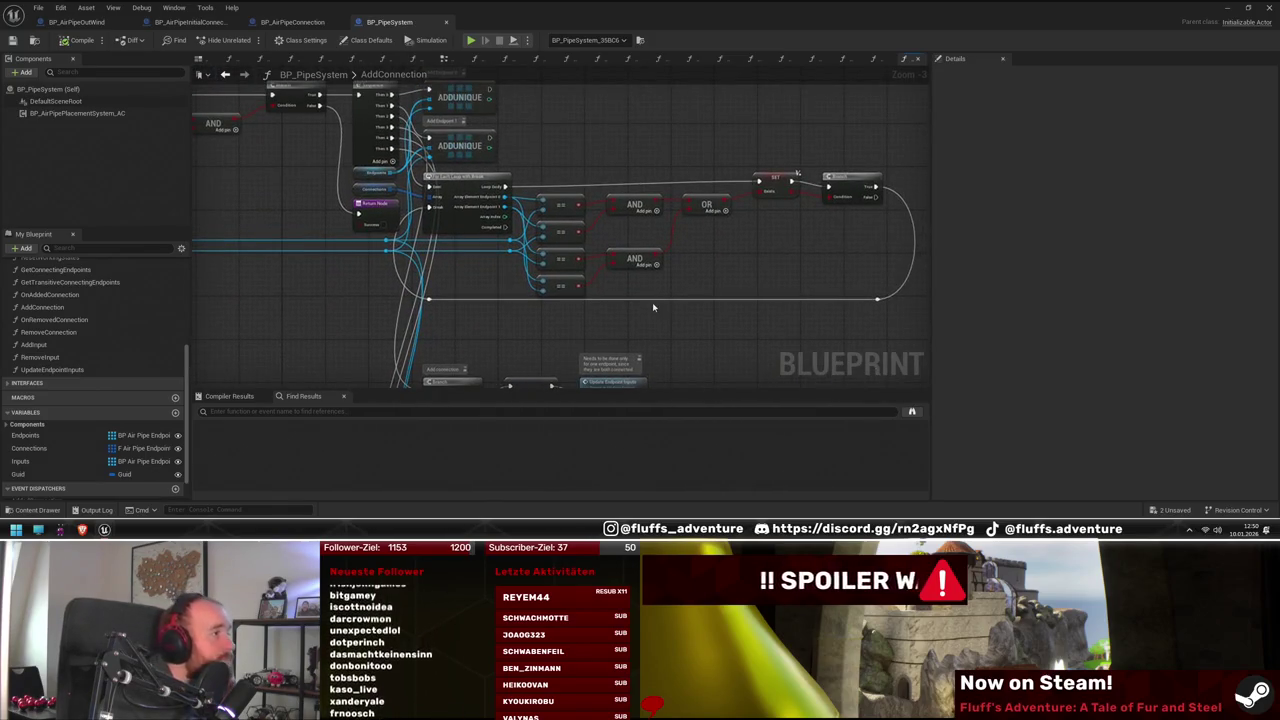
pyautogui.moveTo(582, 329)
pyautogui.mouseDown()
pyautogui.moveTo(560, 280)
pyautogui.moveTo(746, 297)
pyautogui.moveTo(683, 263)
pyautogui.moveTo(646, 211)
pyautogui.mouseUp()
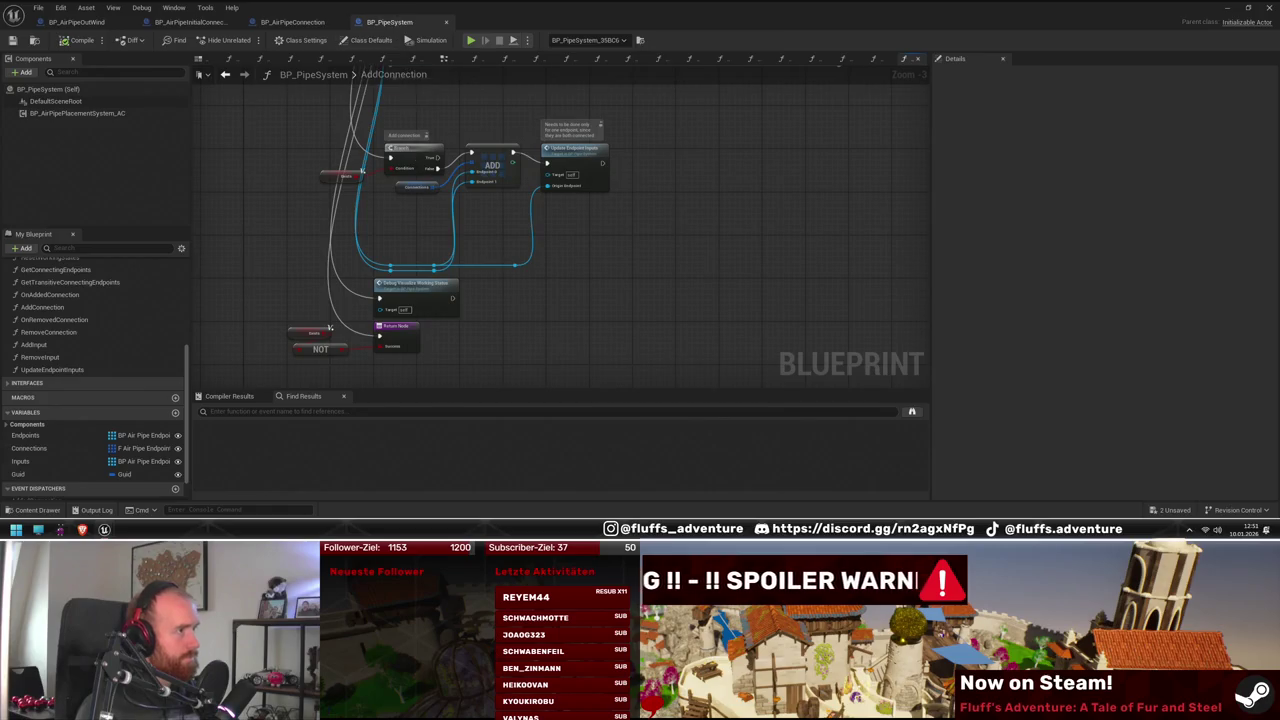
pyautogui.moveTo(428, 178); pyautogui.dragTo(451, 235)
pyautogui.doubleClick(435, 7)
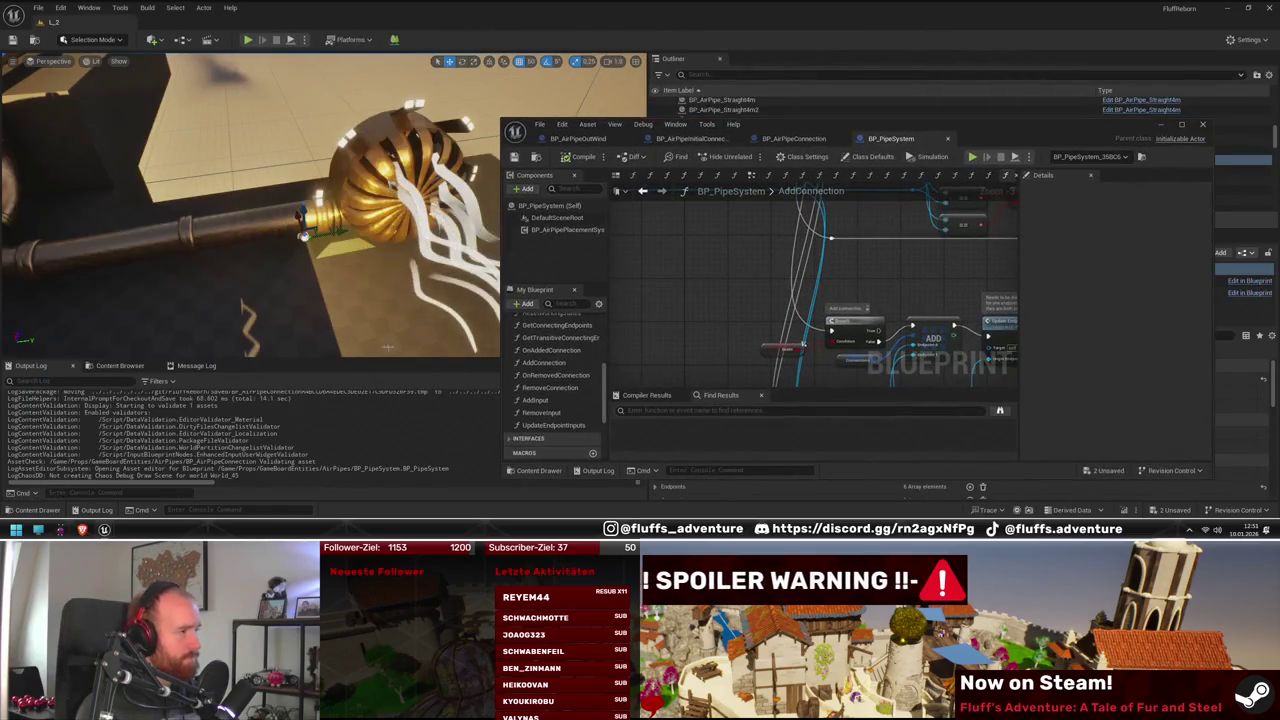
pyautogui.click(536, 158)
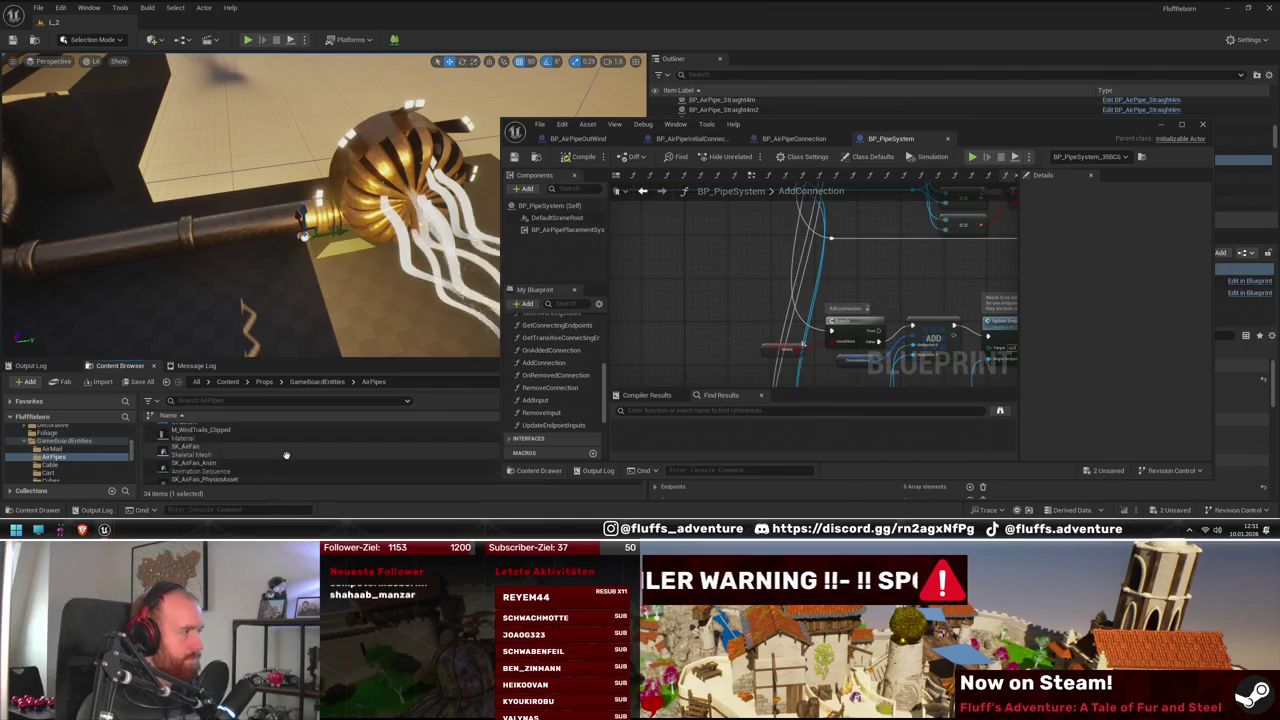
pyautogui.scroll(3, 288, 457)
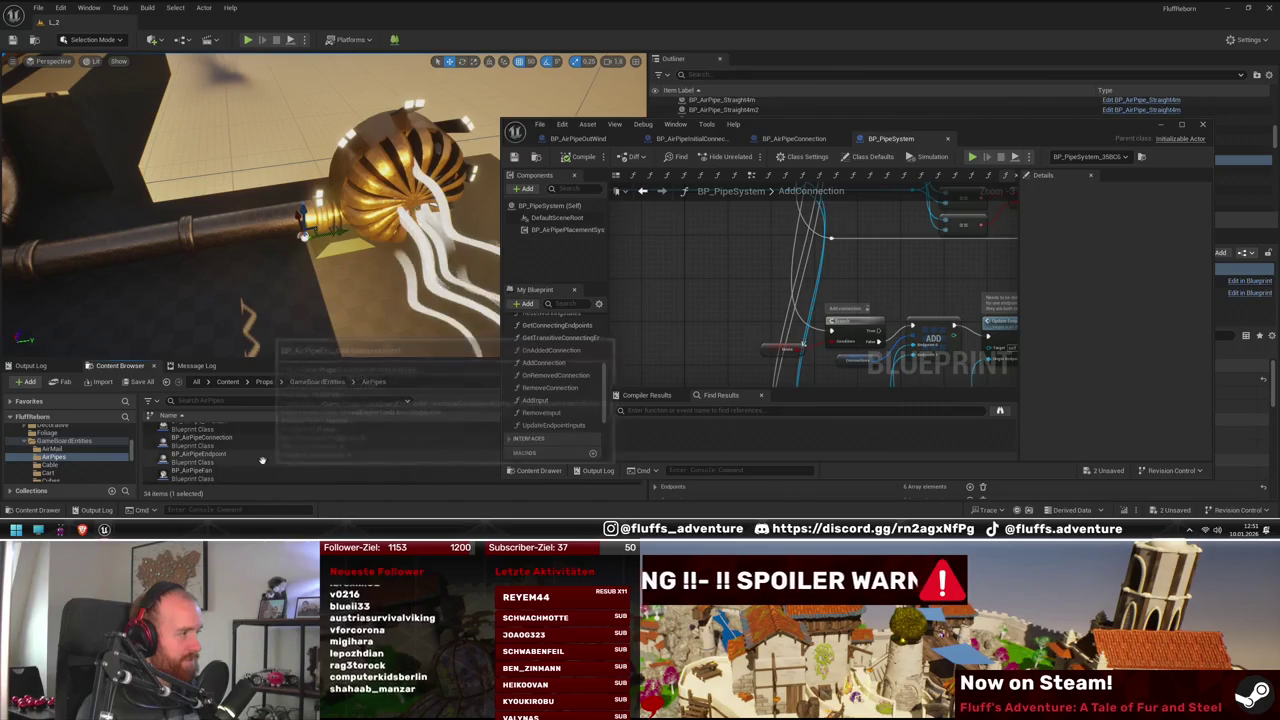
pyautogui.doubleClick(240, 455)
pyautogui.doubleClick(990, 126)
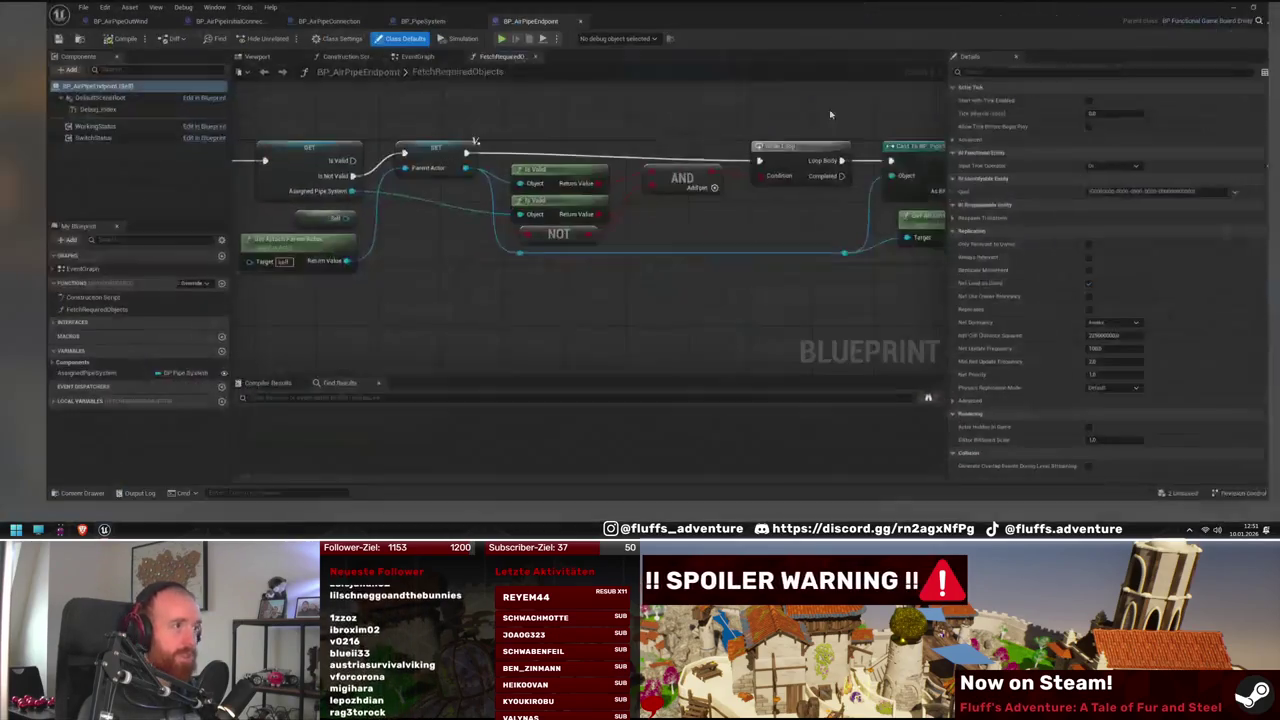
pyautogui.moveTo(457, 366)
pyautogui.mouseDown()
pyautogui.moveTo(534, 337)
pyautogui.moveTo(676, 346)
pyautogui.mouseUp()
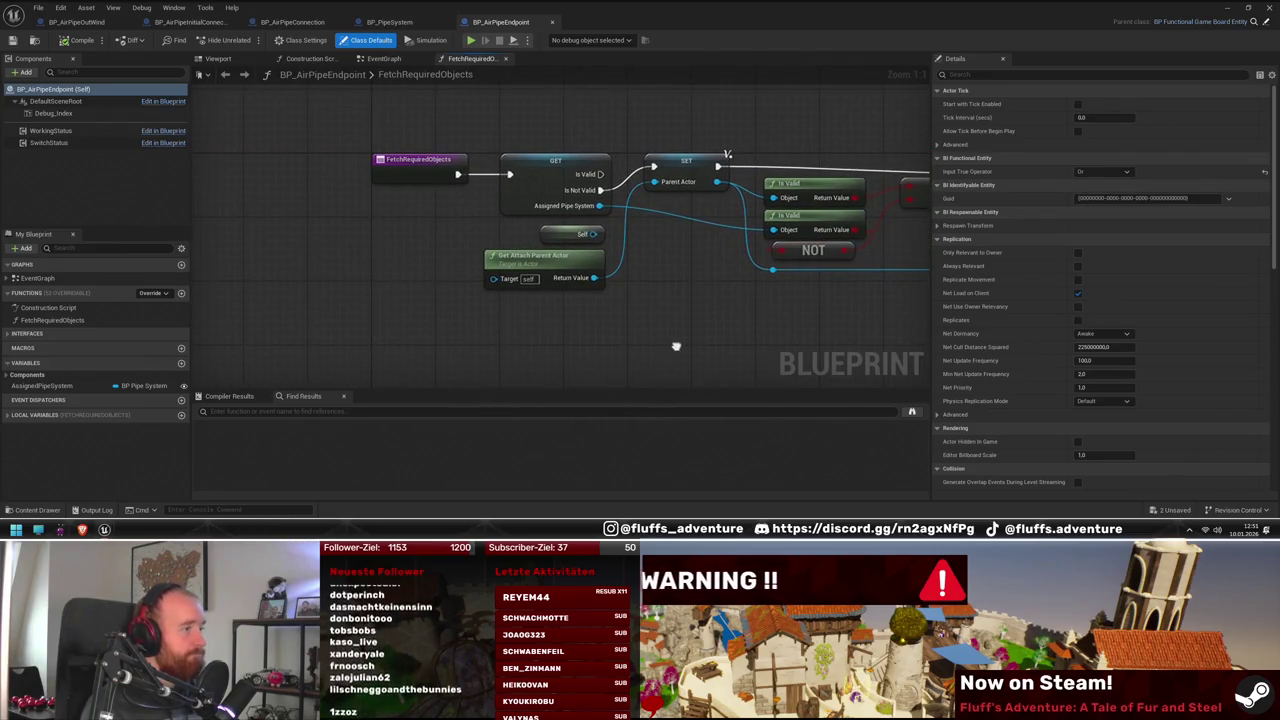
pyautogui.doubleClick(123, 278)
pyautogui.doubleClick(75, 321)
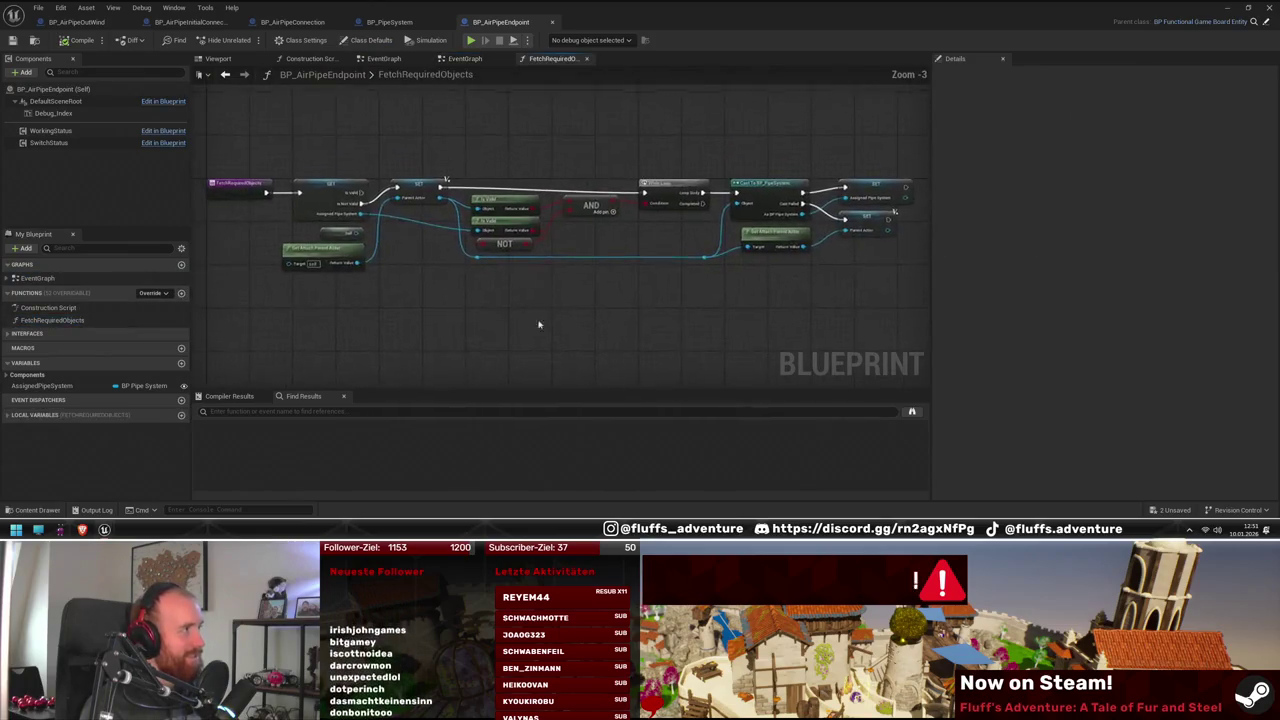
pyautogui.moveTo(505, 322); pyautogui.dragTo(532, 325)
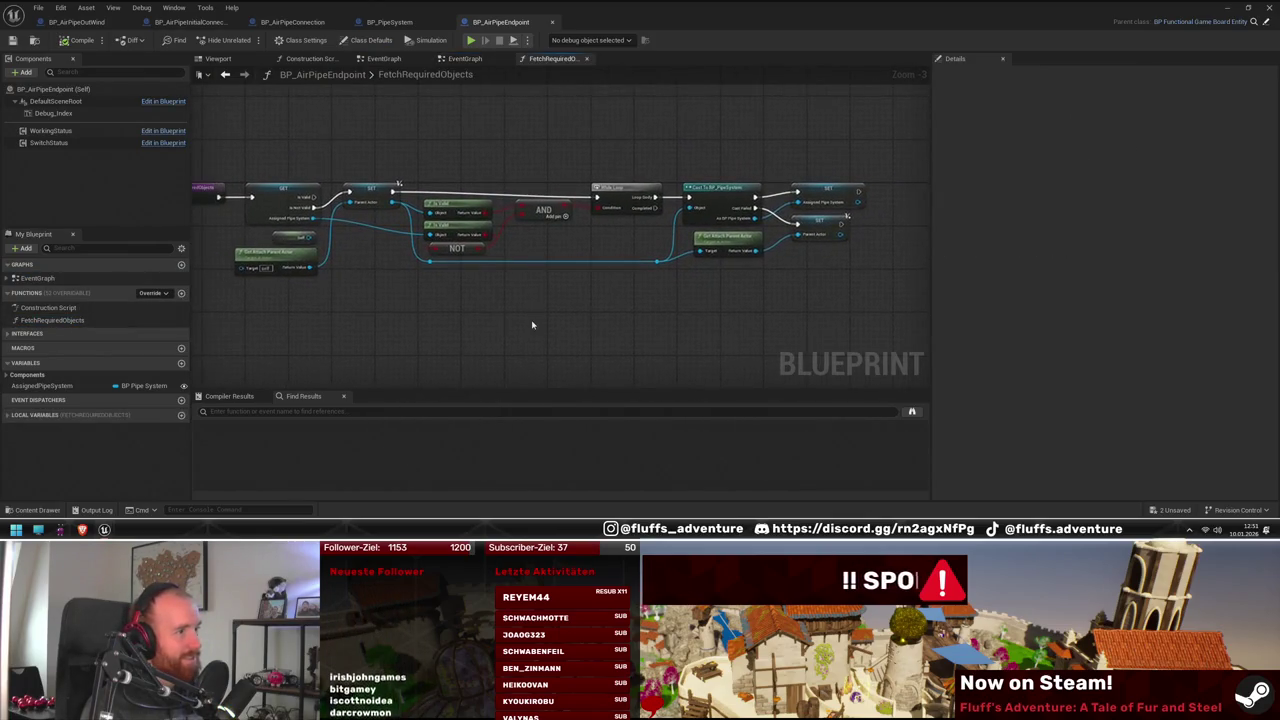
pyautogui.click(300, 240)
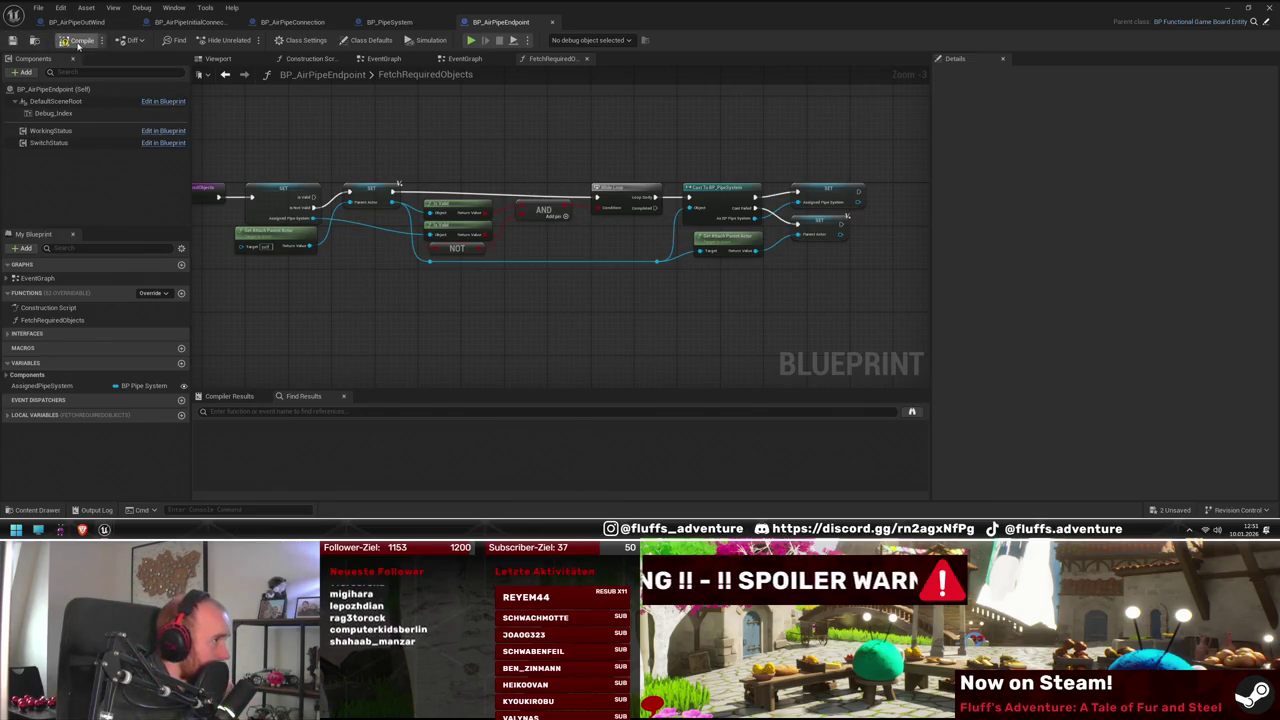
pyautogui.moveTo(420, 296); pyautogui.dragTo(466, 299)
pyautogui.click(5, 375)
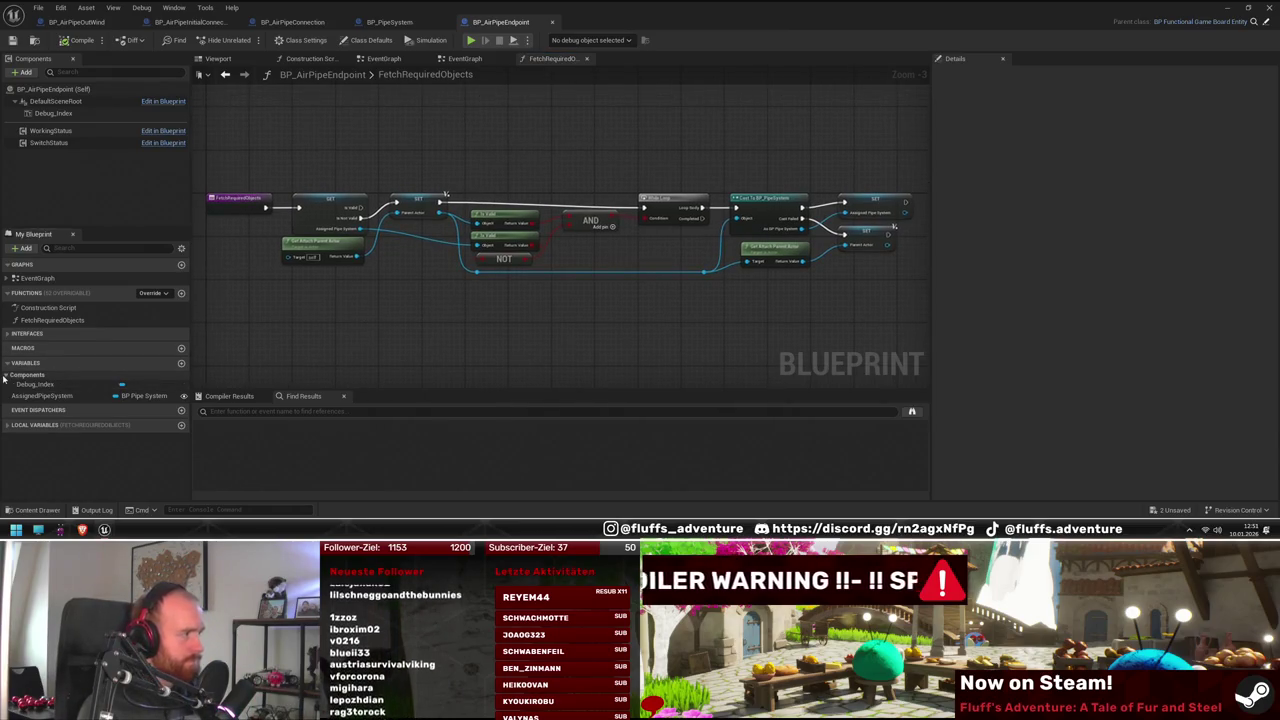
pyautogui.click(5, 375)
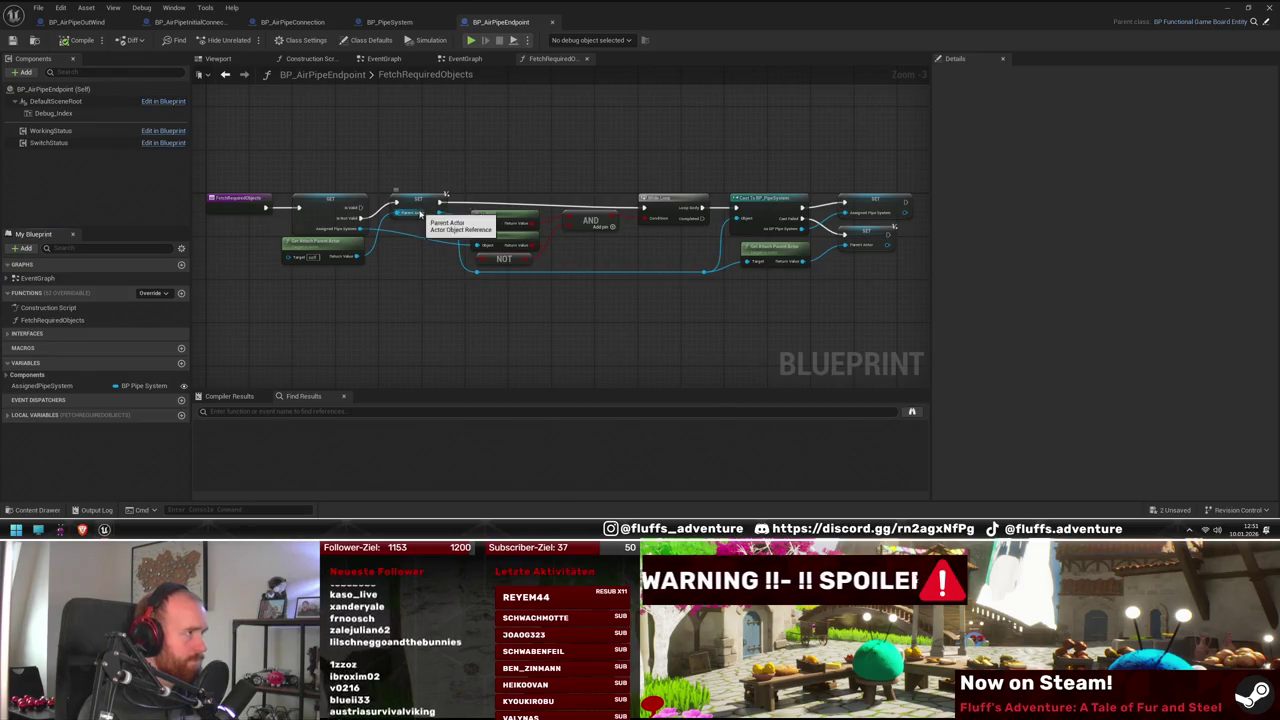
pyautogui.scroll(3, 629, 280)
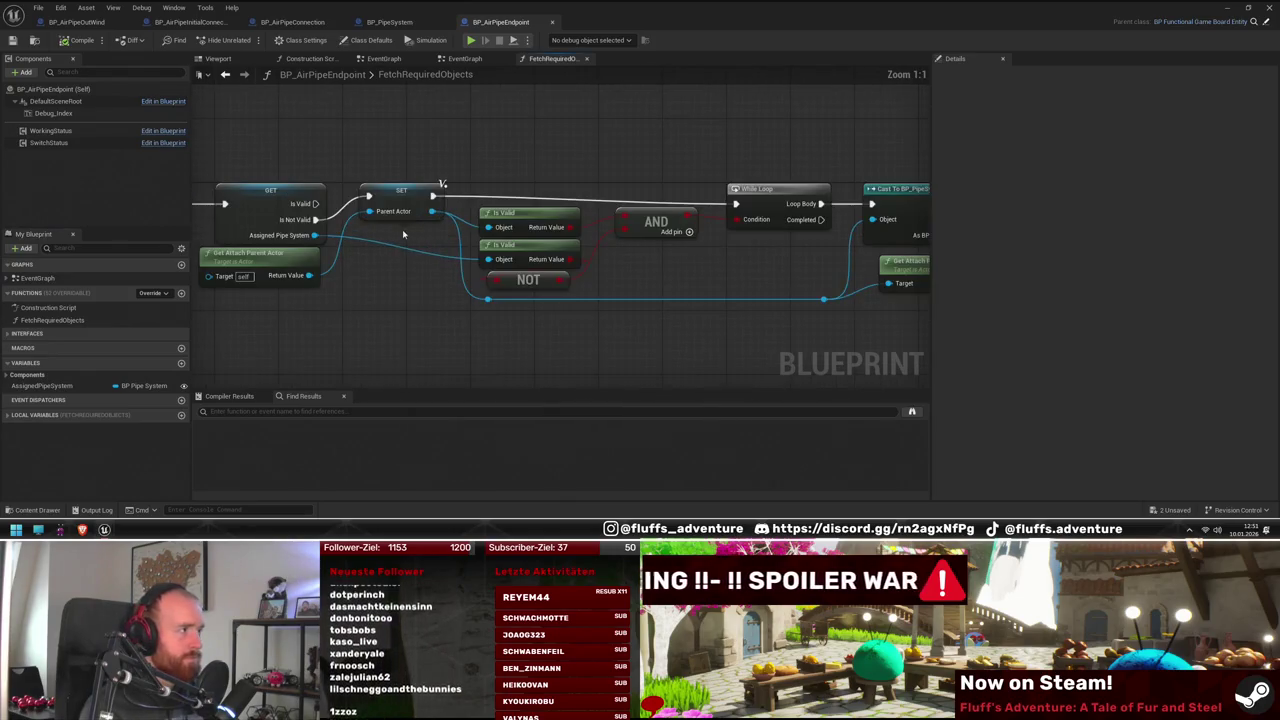
pyautogui.moveTo(618, 317); pyautogui.dragTo(511, 314)
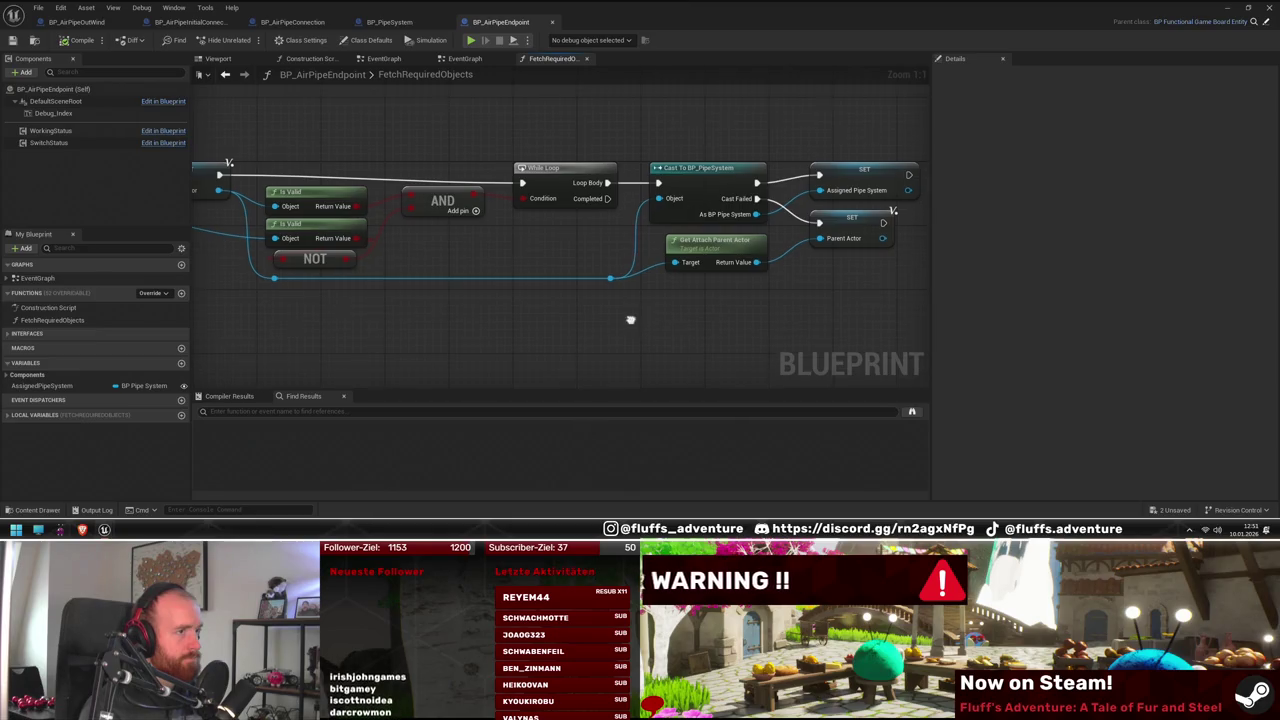
pyautogui.scroll(-2, 660, 325)
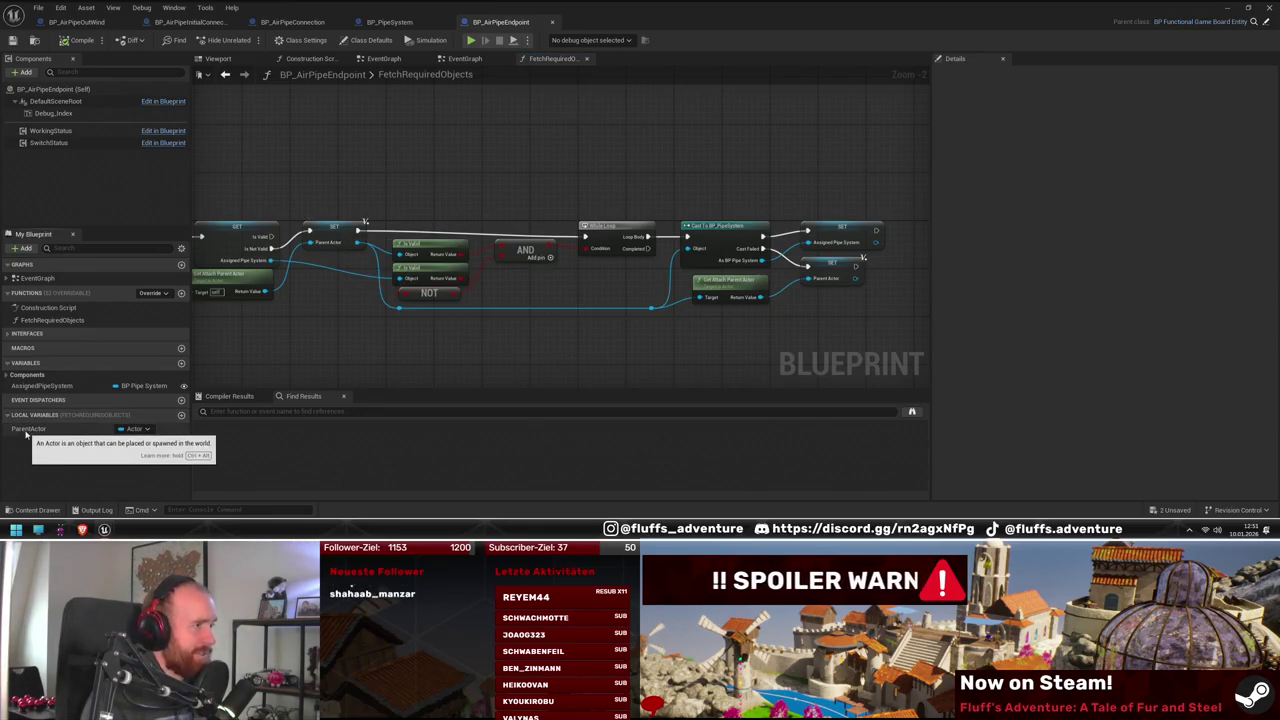
pyautogui.moveTo(365, 350); pyautogui.dragTo(393, 343)
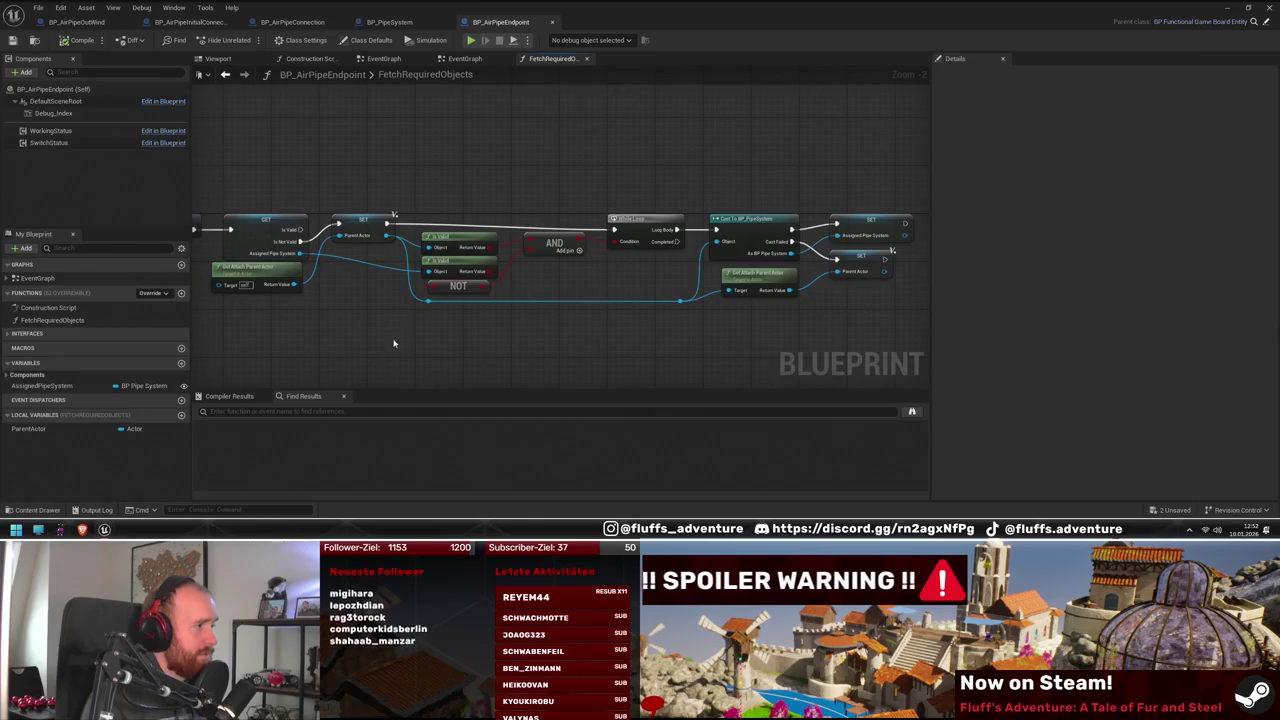
pyautogui.scroll(1, 393, 343)
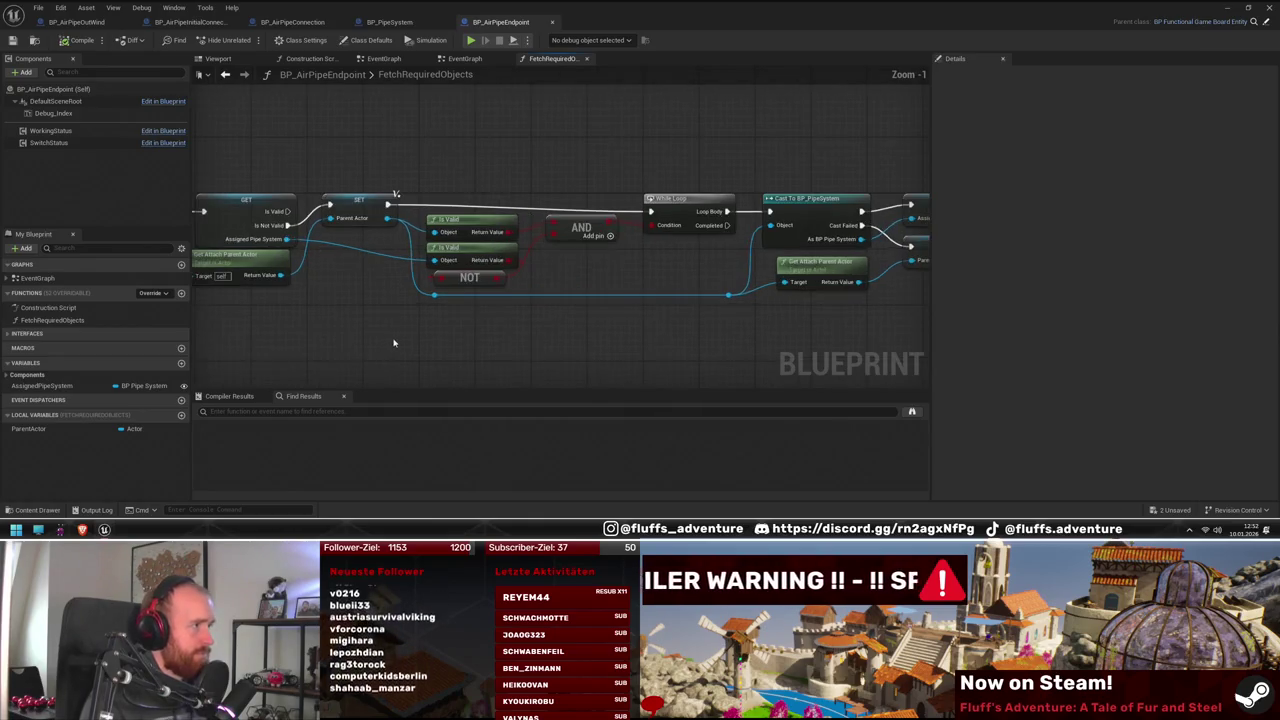
pyautogui.moveTo(394, 337); pyautogui.dragTo(420, 331)
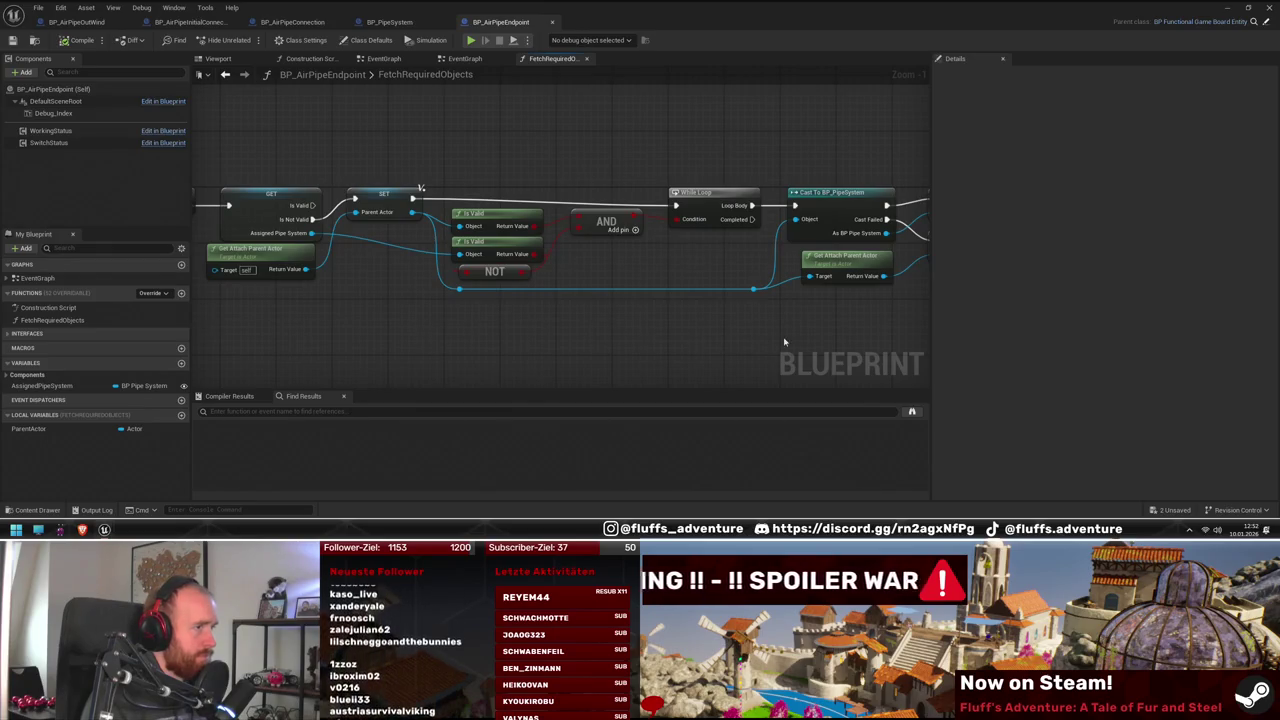
pyautogui.moveTo(781, 338); pyautogui.dragTo(763, 337)
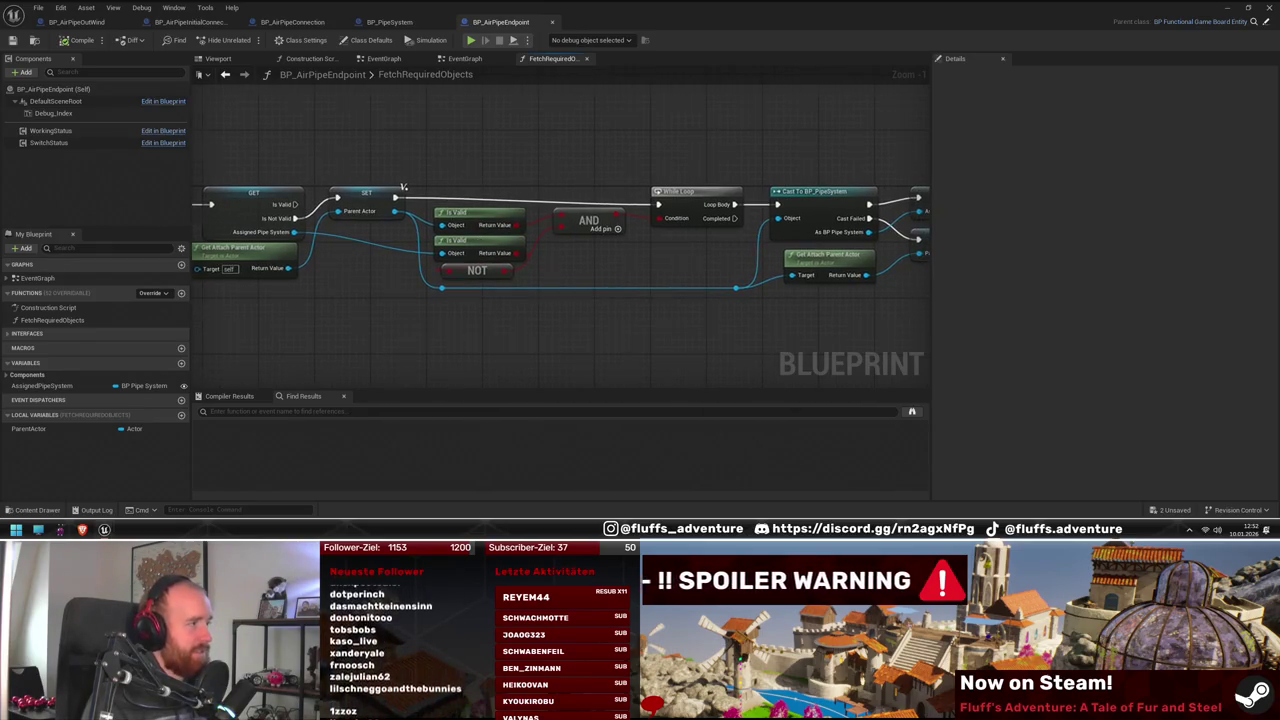
pyautogui.moveTo(694, 294); pyautogui.dragTo(506, 294)
pyautogui.moveTo(722, 306); pyautogui.dragTo(666, 306)
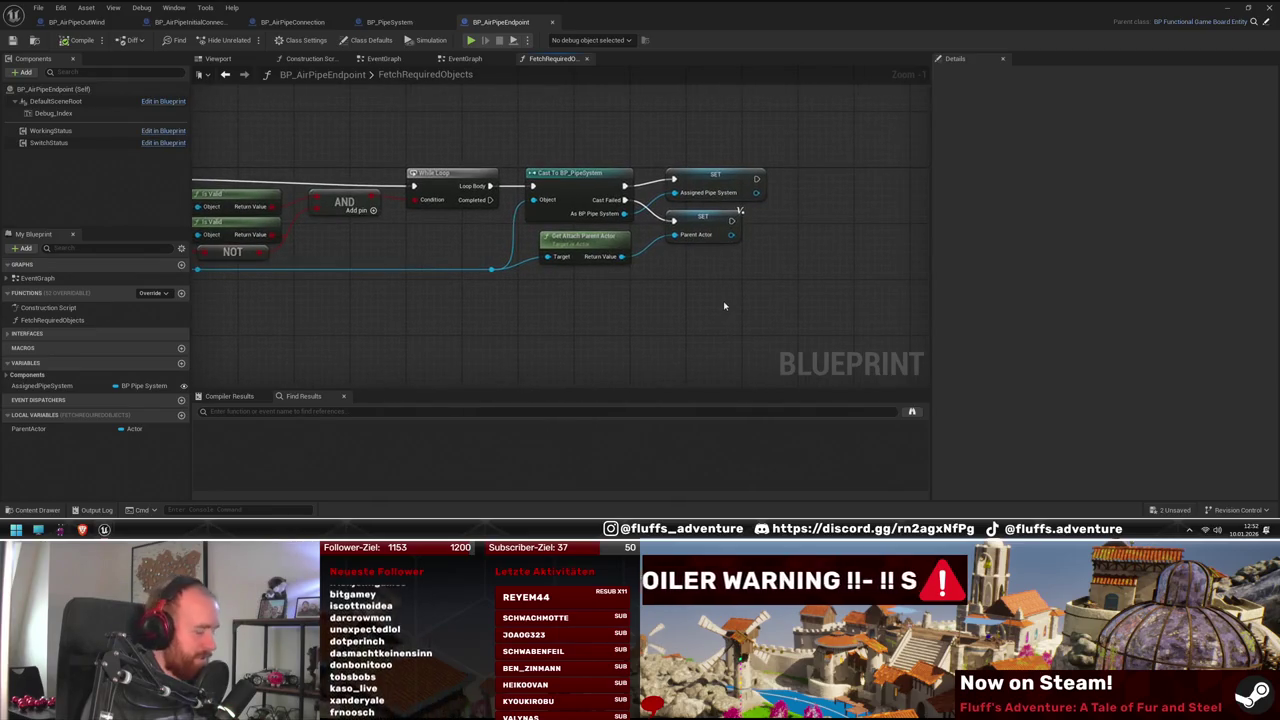
pyautogui.hotkey('ctrl', 'z')
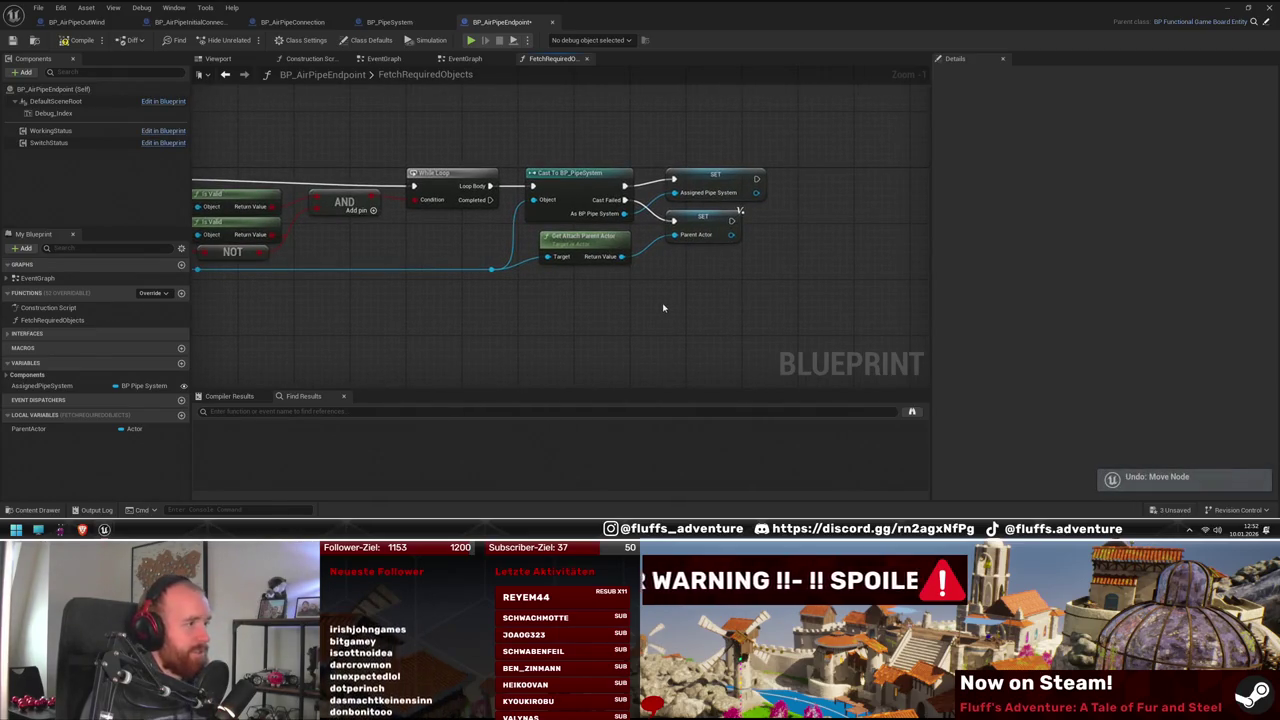
pyautogui.scroll(-4, 626, 309)
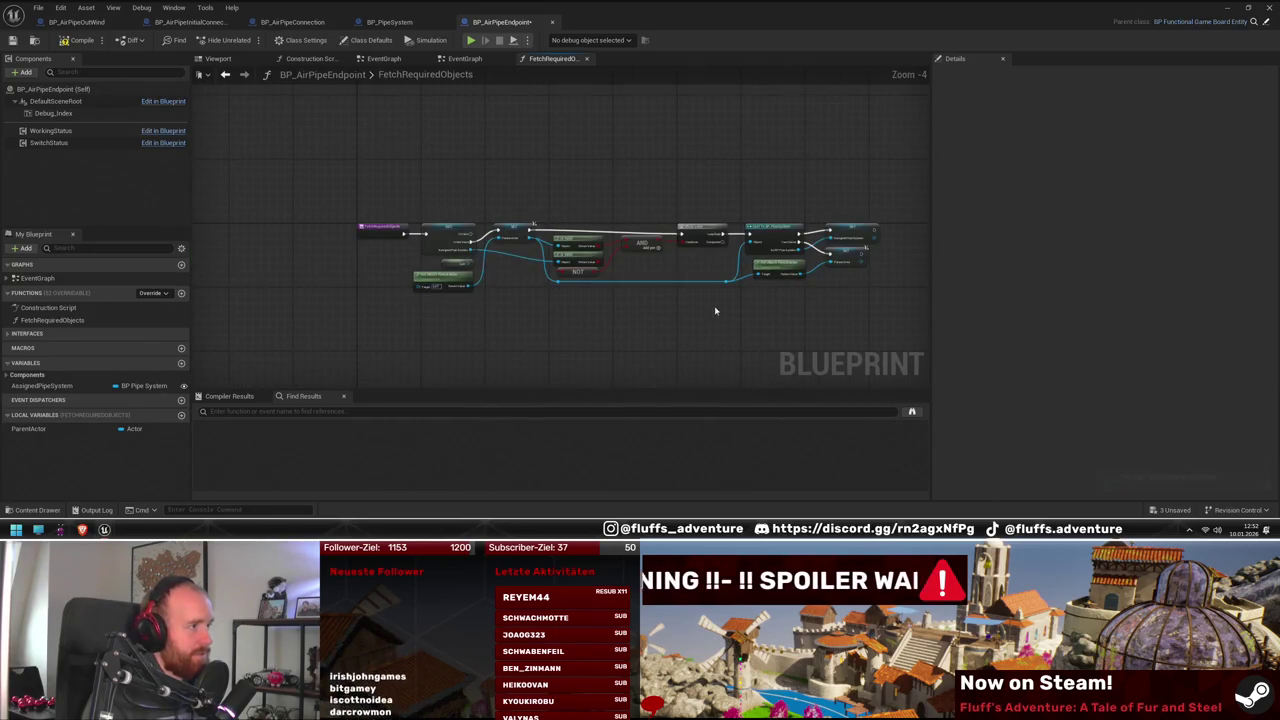
pyautogui.scroll(2, 670, 301)
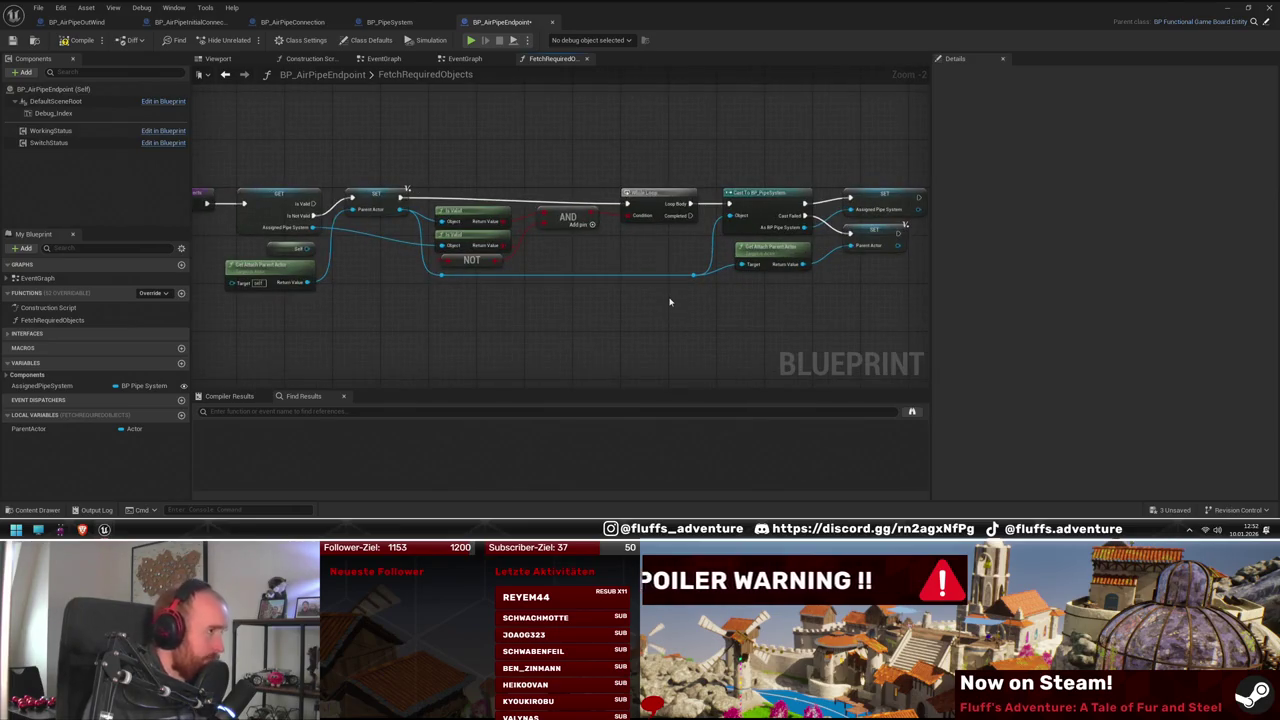
pyautogui.hotkey('ctrl', 'y')
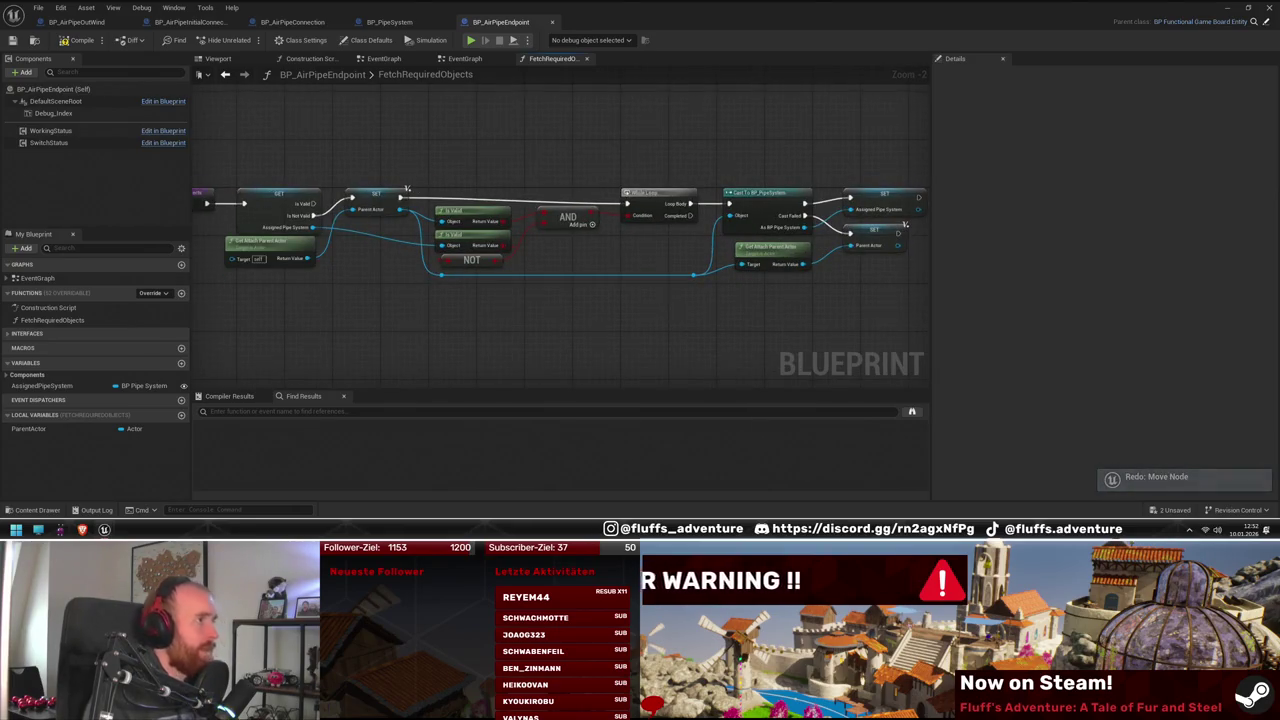
pyautogui.moveTo(647, 300); pyautogui.dragTo(680, 287)
pyautogui.moveTo(592, 302); pyautogui.dragTo(600, 301)
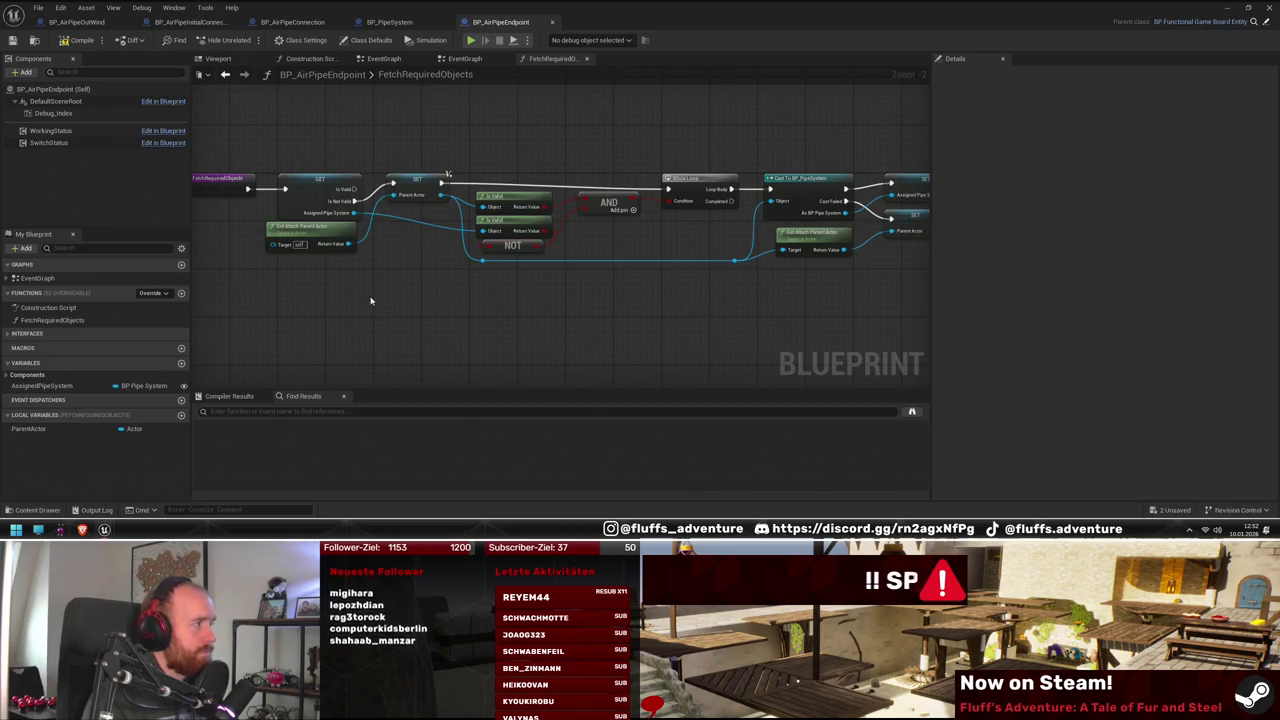
pyautogui.click(392, 22)
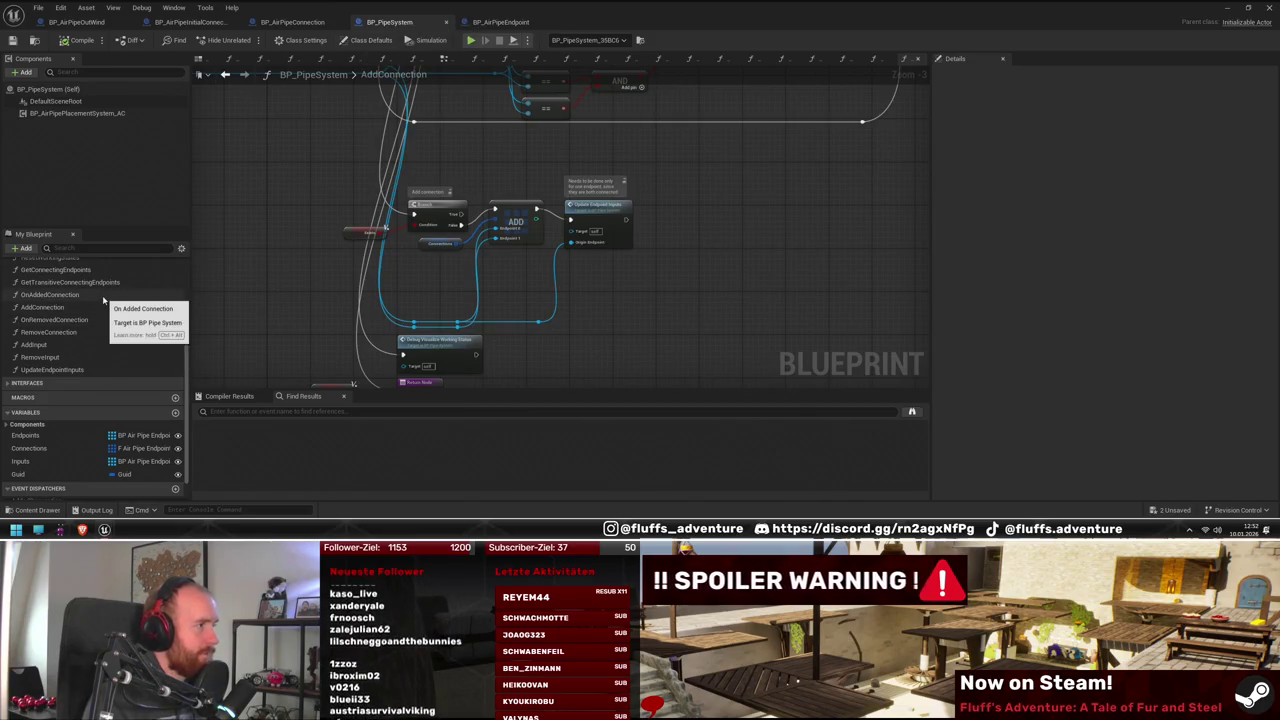
# Open the BindEvents function graph in BP_AirPipeConnection
pyautogui.click(296, 23)
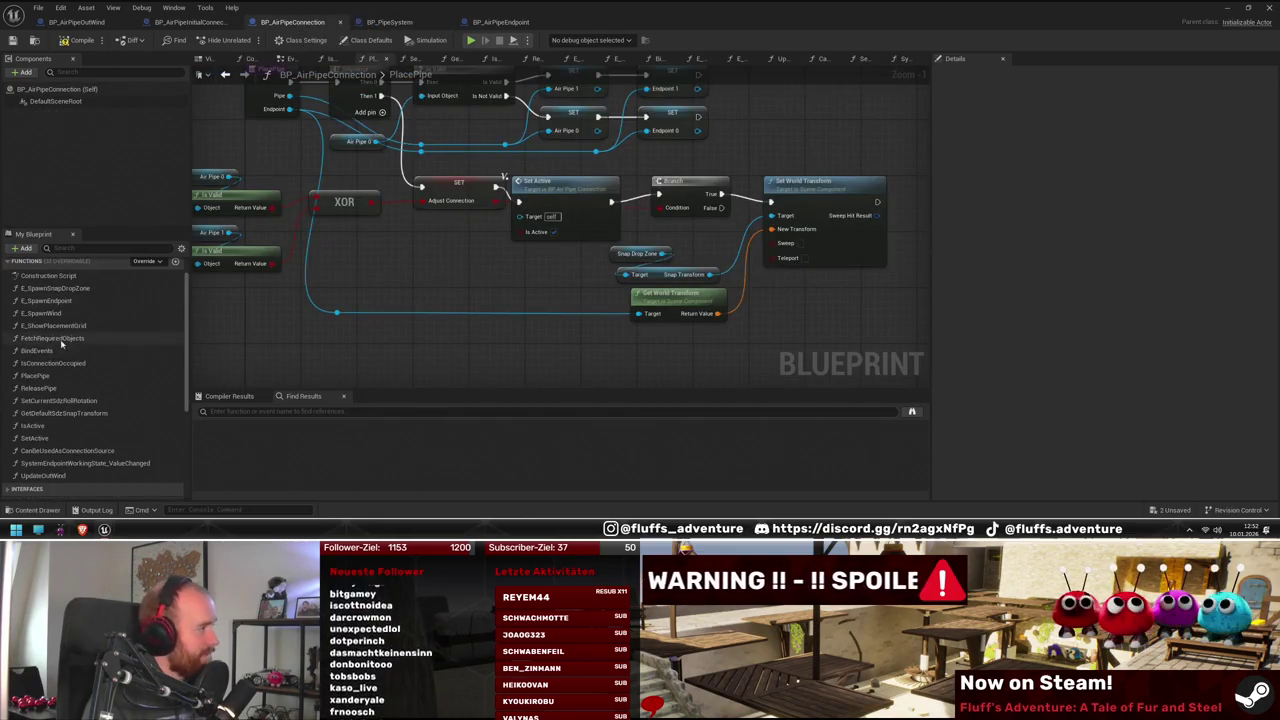
pyautogui.scroll(-3, 100, 362)
pyautogui.scroll(-2, 95, 380)
pyautogui.scroll(-4, 58, 480)
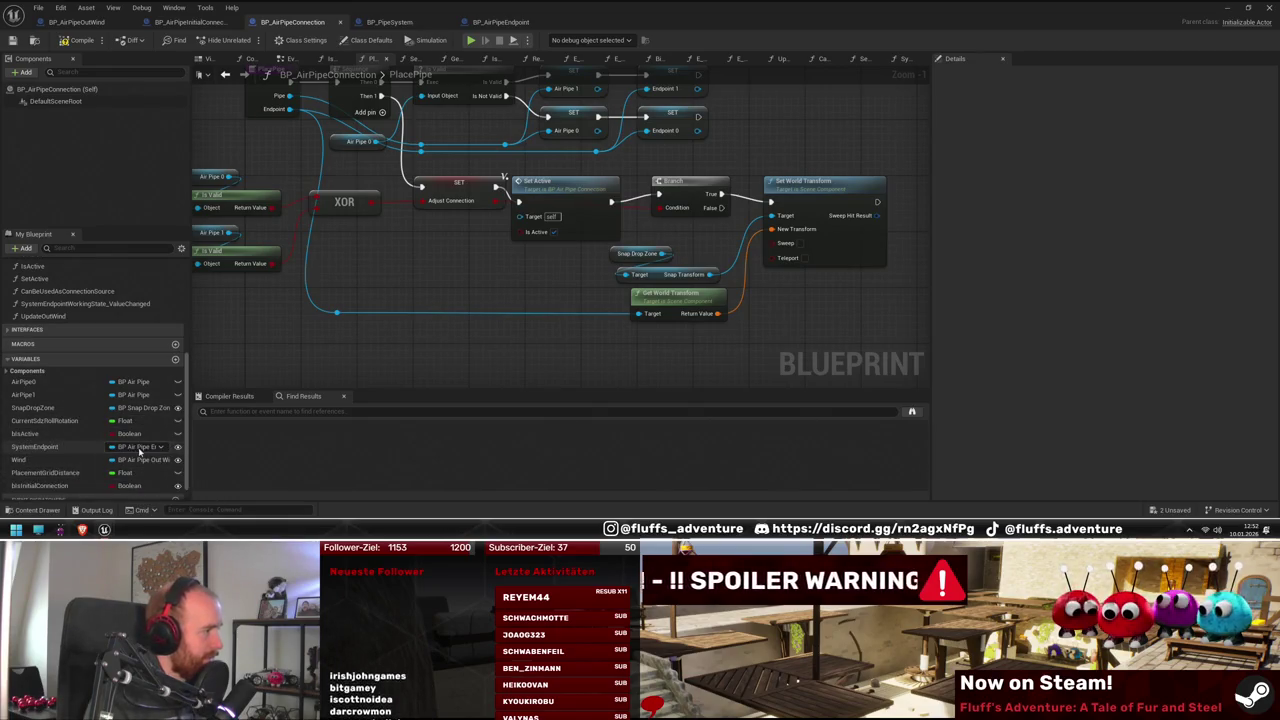
pyautogui.scroll(3, 86, 349)
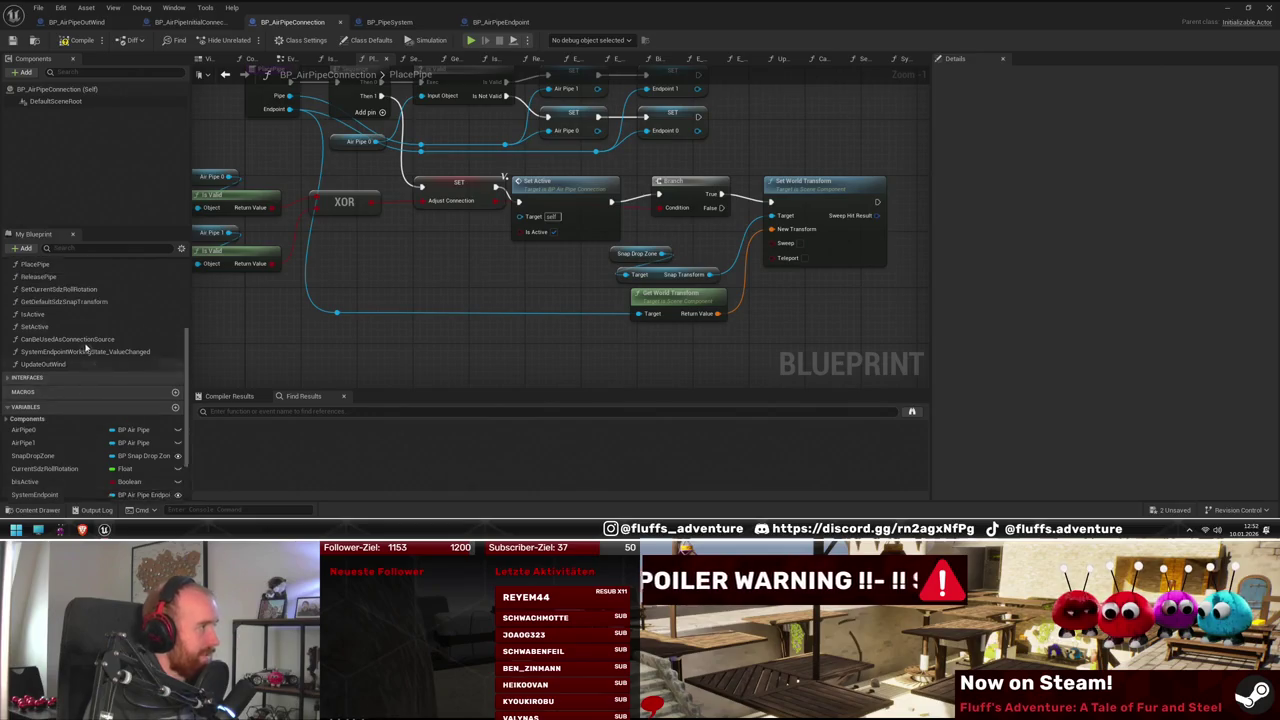
pyautogui.scroll(5, 86, 349)
pyautogui.scroll(4, 86, 347)
pyautogui.doubleClick(40, 382)
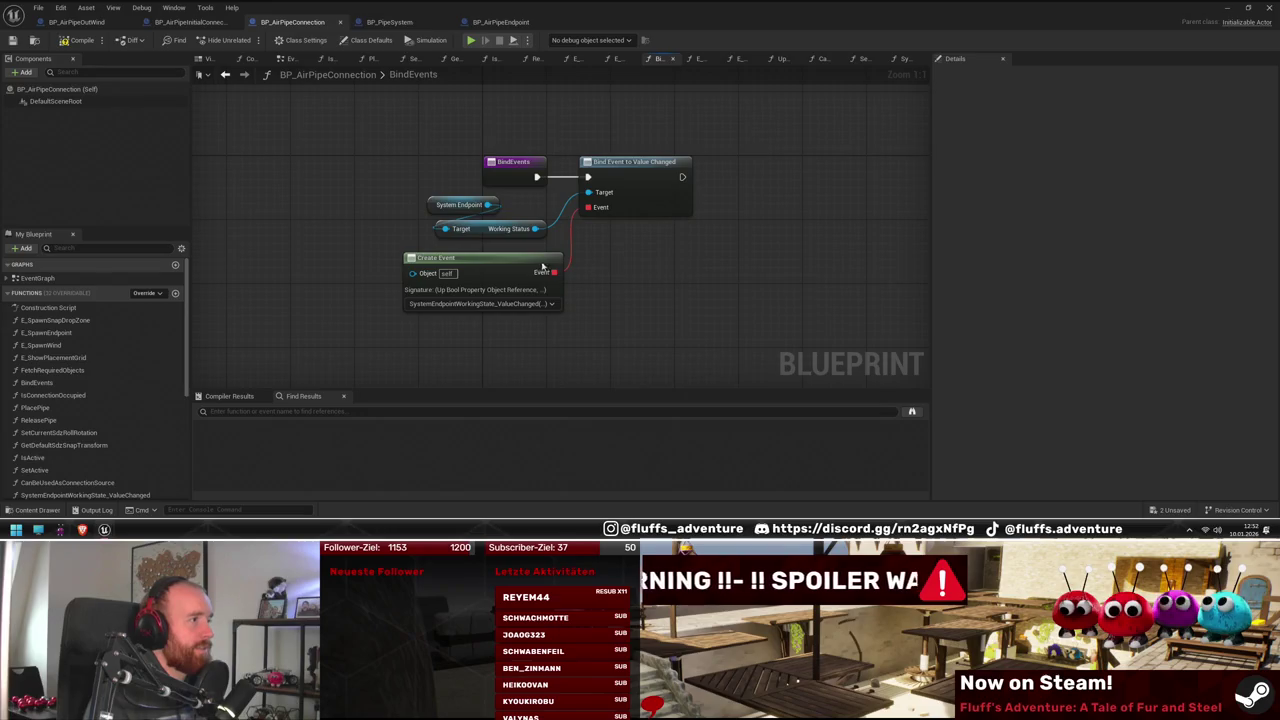
# Insert a Sequence node after the BindEvents entry, then compile and save
pyautogui.moveTo(525, 262)
pyautogui.mouseDown()
pyautogui.moveTo(490, 258)
pyautogui.moveTo(508, 251)
pyautogui.mouseUp()
pyautogui.moveTo(622, 161); pyautogui.dragTo(776, 163)
pyautogui.moveTo(532, 177); pyautogui.dragTo(627, 161)
pyautogui.write('seq')
pyautogui.click(630, 220)
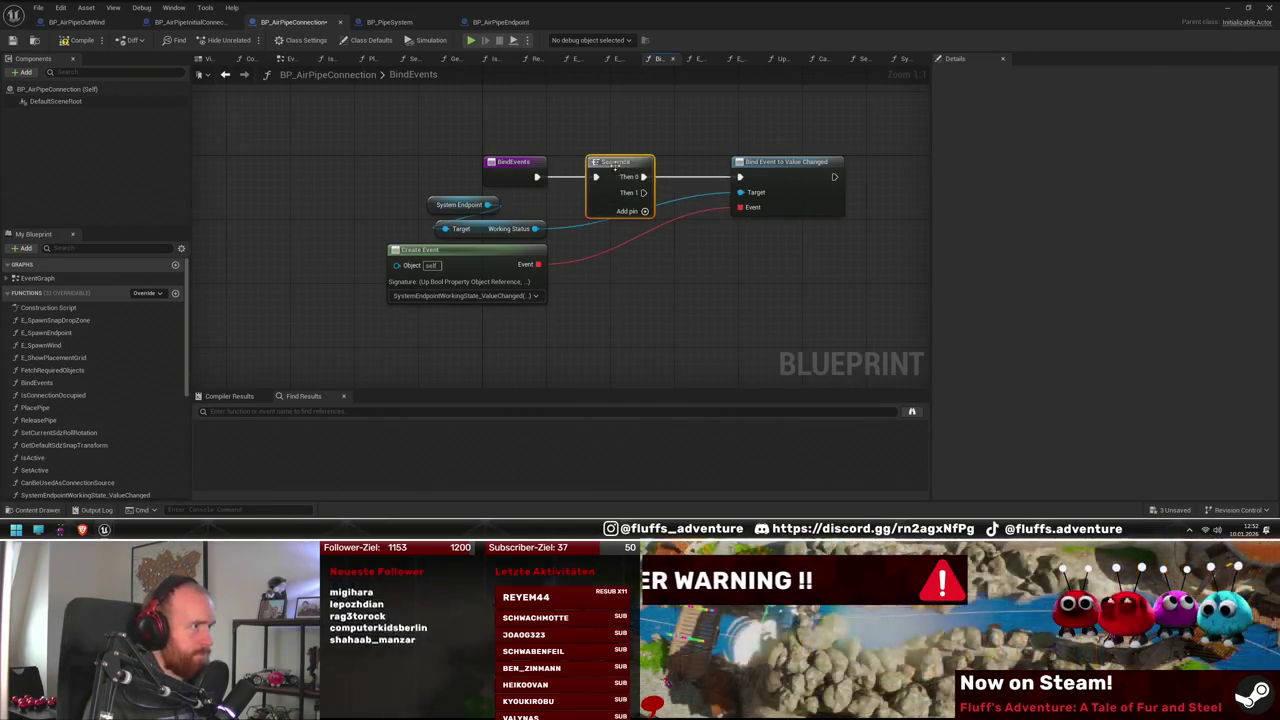
pyautogui.moveTo(782, 172)
pyautogui.mouseDown()
pyautogui.moveTo(676, 156)
pyautogui.moveTo(716, 166)
pyautogui.mouseUp()
pyautogui.click(70, 42)
# Add a Get Assigned Pipe System node from the System Endpoint output
pyautogui.moveTo(737, 320)
pyautogui.mouseDown()
pyautogui.moveTo(714, 283)
pyautogui.moveTo(660, 298)
pyautogui.mouseUp()
pyautogui.moveTo(374, 144); pyautogui.dragTo(435, 310)
pyautogui.write('get assign')
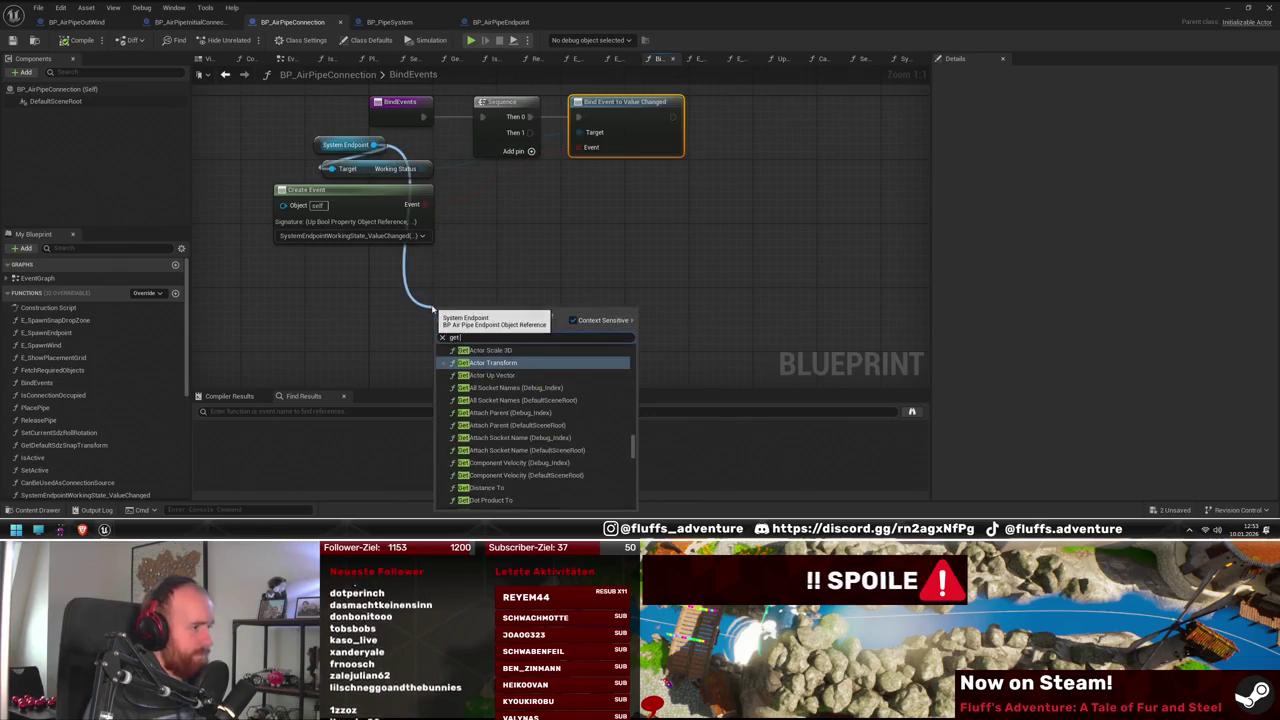
pyautogui.press('Return')
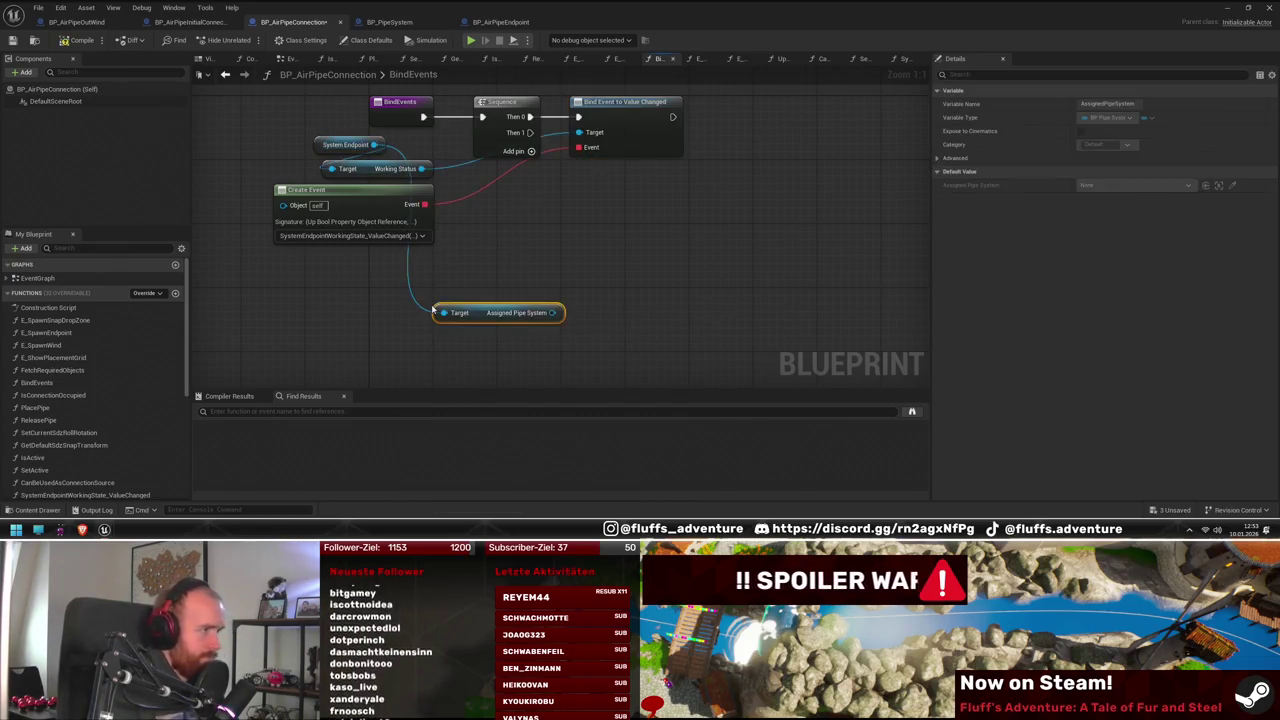
pyautogui.moveTo(491, 312)
pyautogui.mouseDown()
pyautogui.moveTo(368, 267)
pyautogui.moveTo(557, 240)
pyautogui.moveTo(578, 251)
pyautogui.mouseUp()
# Add Bind Event to Added Connection and Removed Connection nodes targeting Assigned Pipe System
pyautogui.write('bind event')
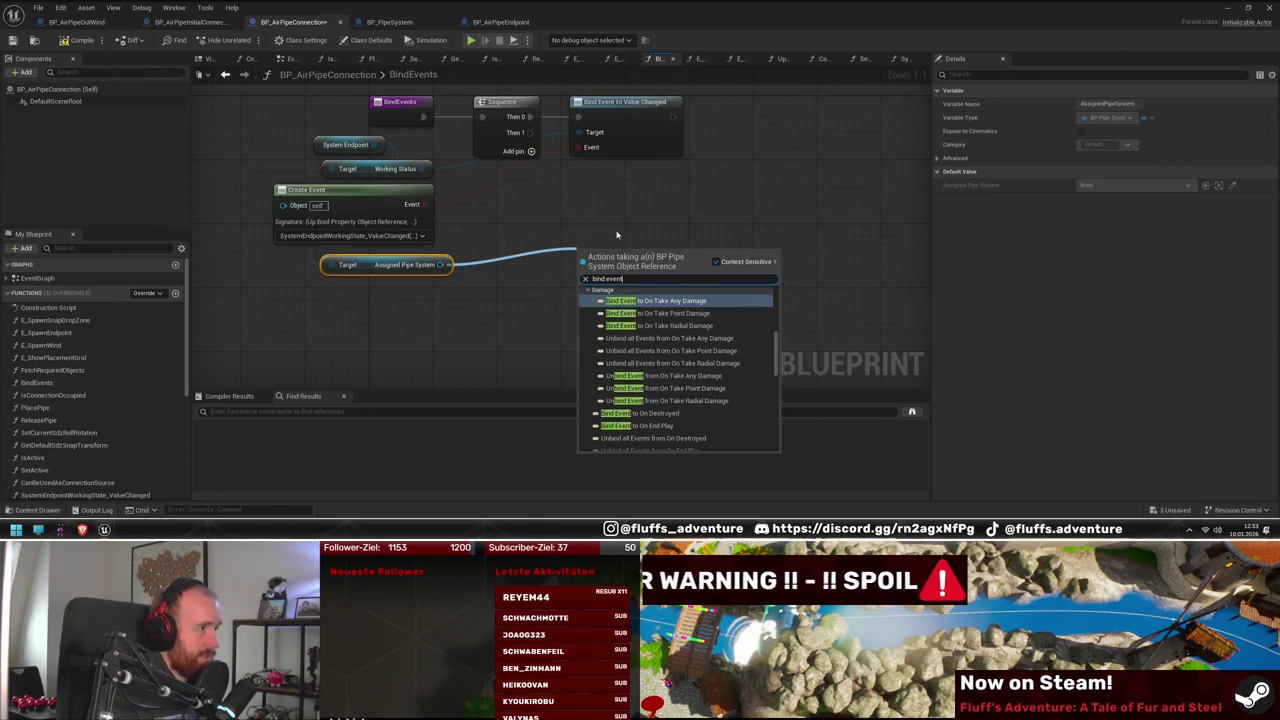
pyautogui.write(' to conne')
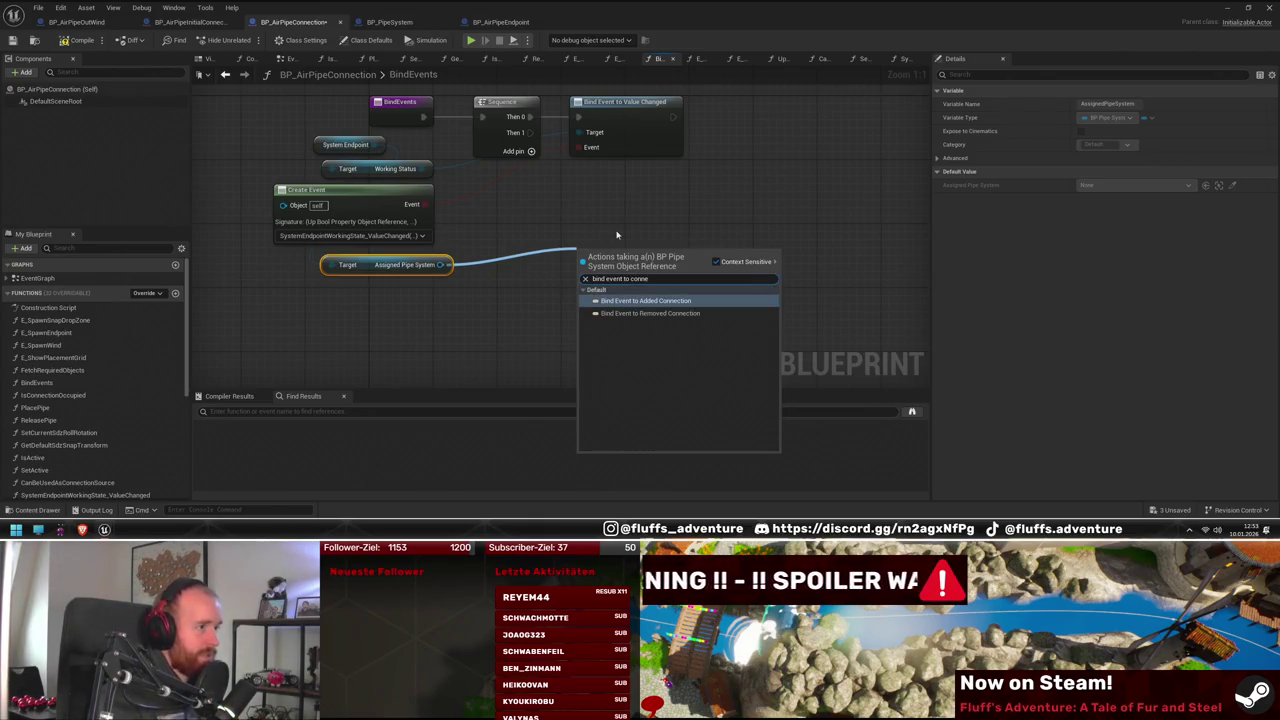
pyautogui.press('Return')
pyautogui.moveTo(626, 265); pyautogui.dragTo(626, 177)
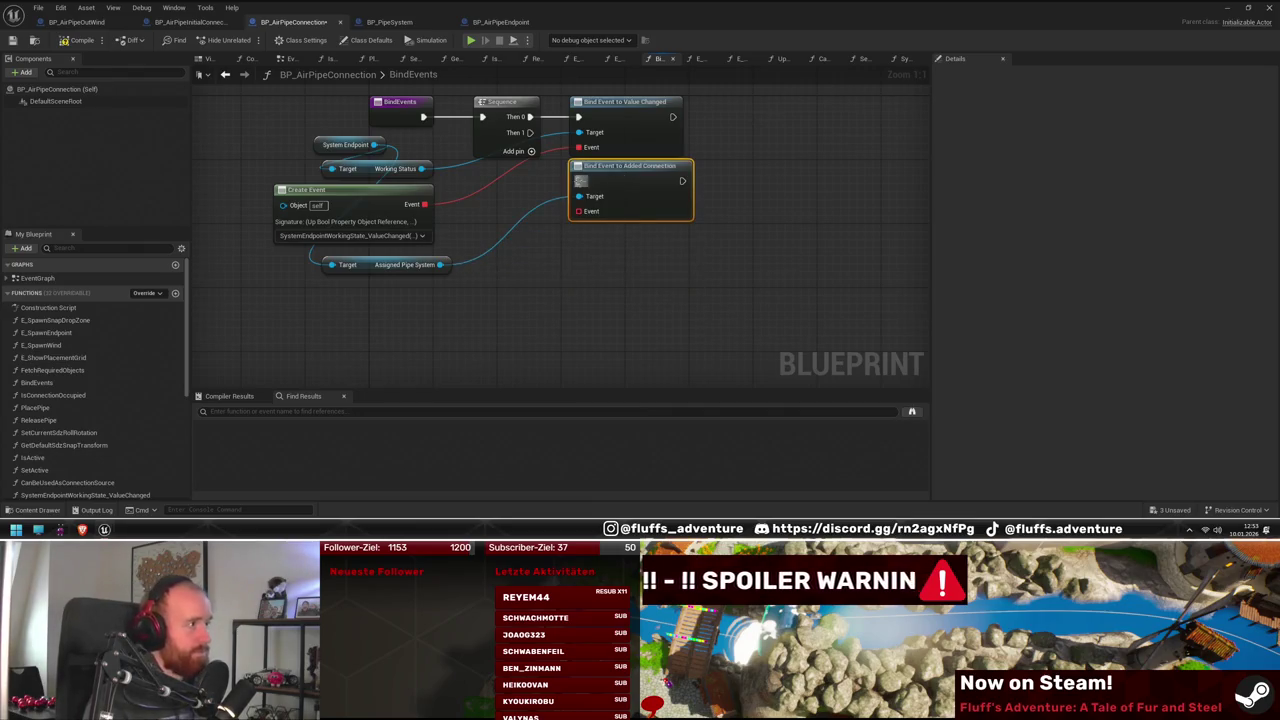
pyautogui.moveTo(534, 137)
pyautogui.mouseDown()
pyautogui.moveTo(425, 287)
pyautogui.moveTo(843, 266)
pyautogui.moveTo(820, 260)
pyautogui.mouseUp()
pyautogui.write('bind even')
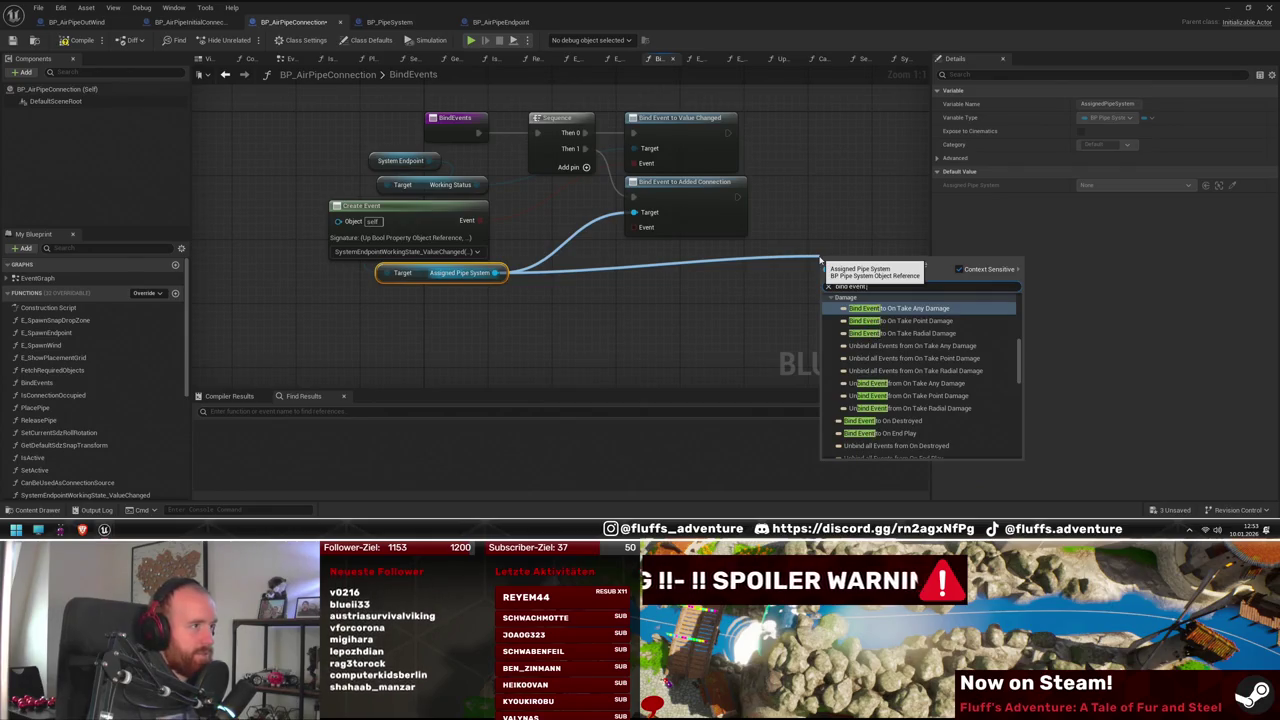
pyautogui.write(' to added')
pyautogui.press('Return')
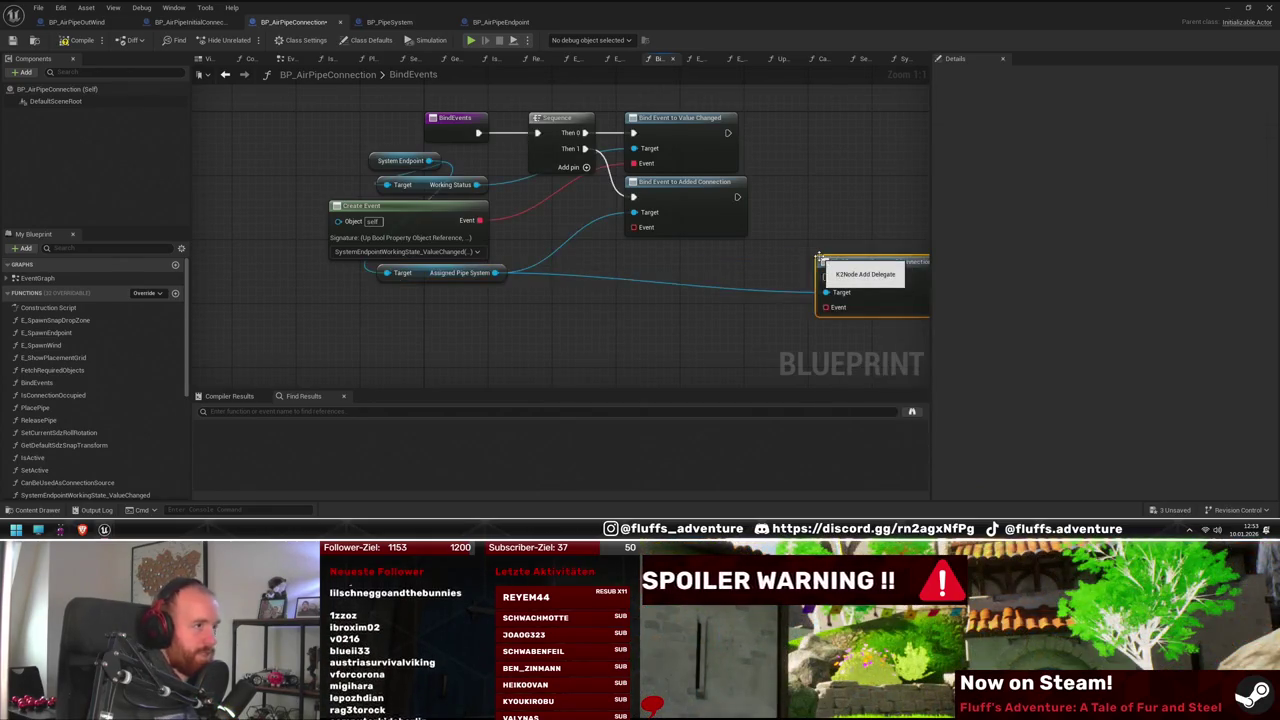
pyautogui.moveTo(904, 281)
pyautogui.mouseDown()
pyautogui.moveTo(855, 180)
pyautogui.moveTo(872, 201)
pyautogui.mouseUp()
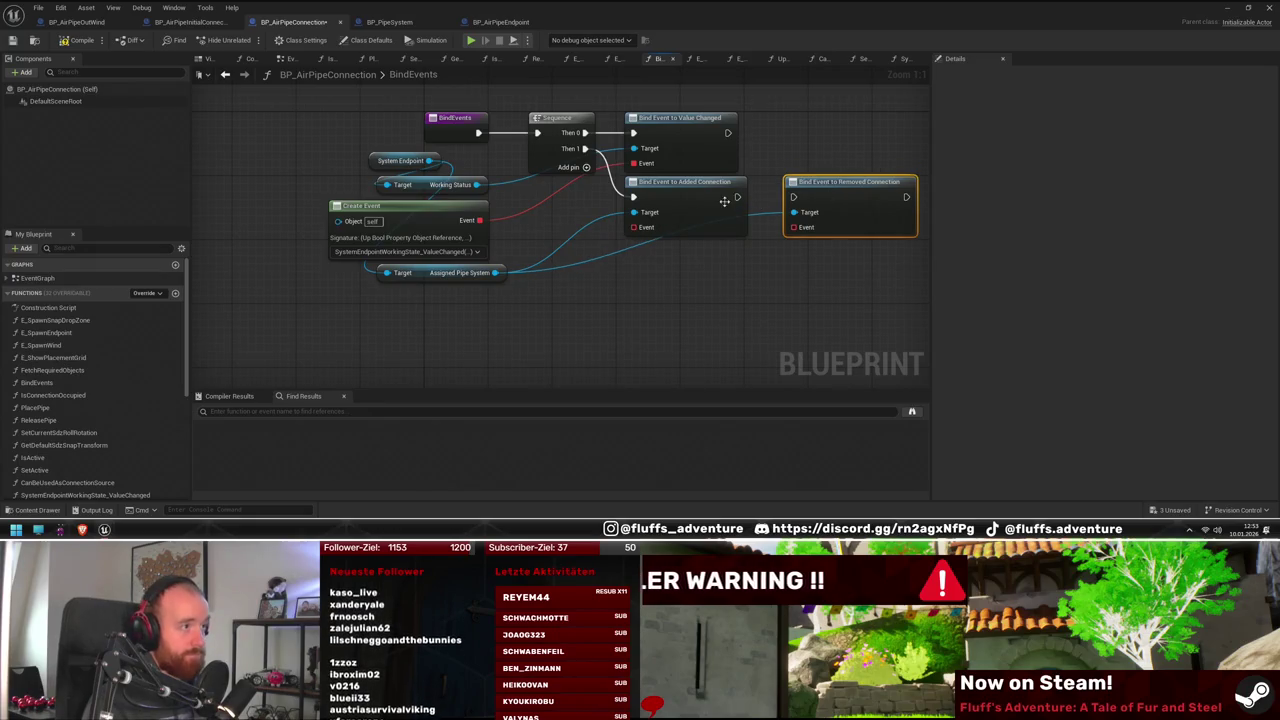
pyautogui.click(541, 260)
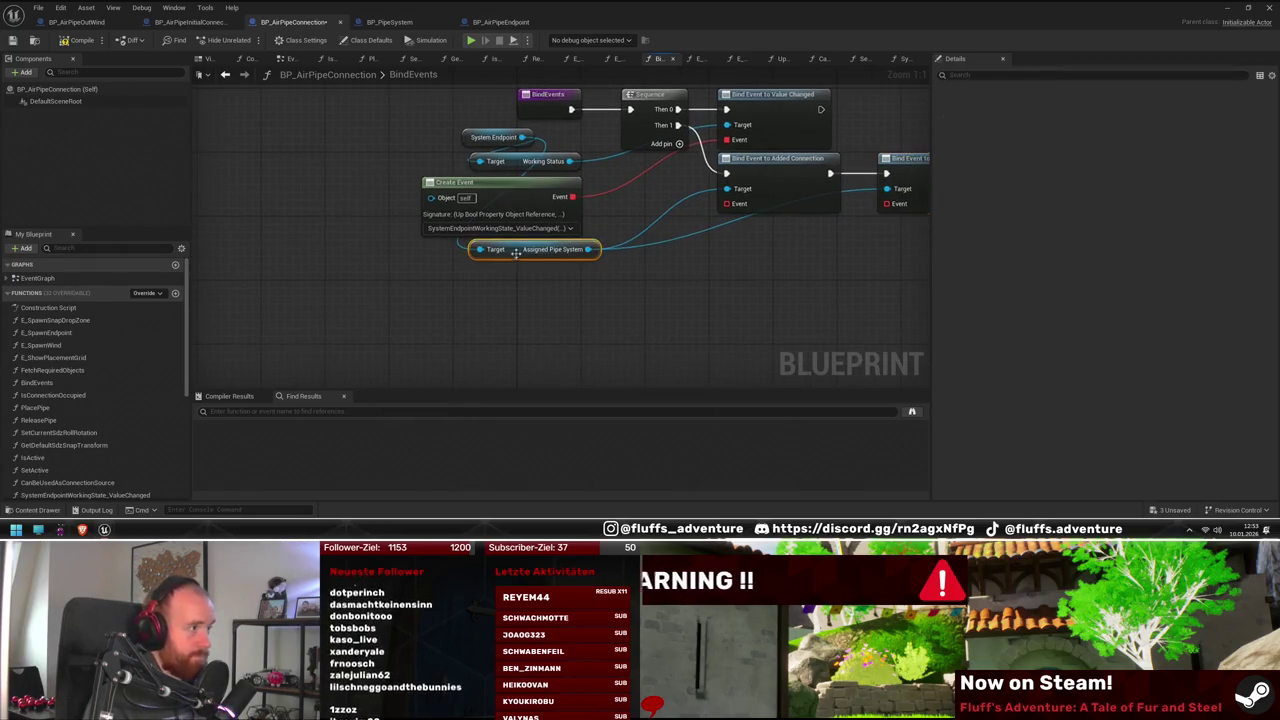
pyautogui.click(488, 21)
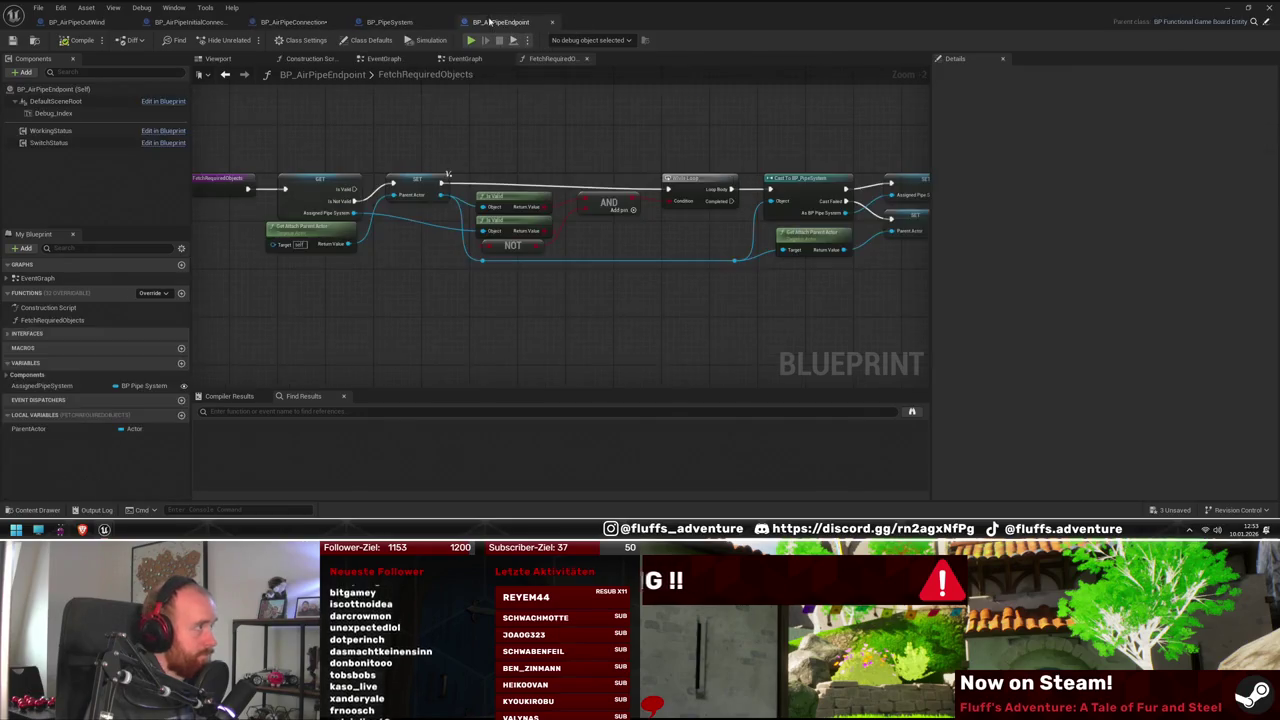
# Give the Added Connection bind a Create Event node with a new matching function
pyautogui.click(45, 387)
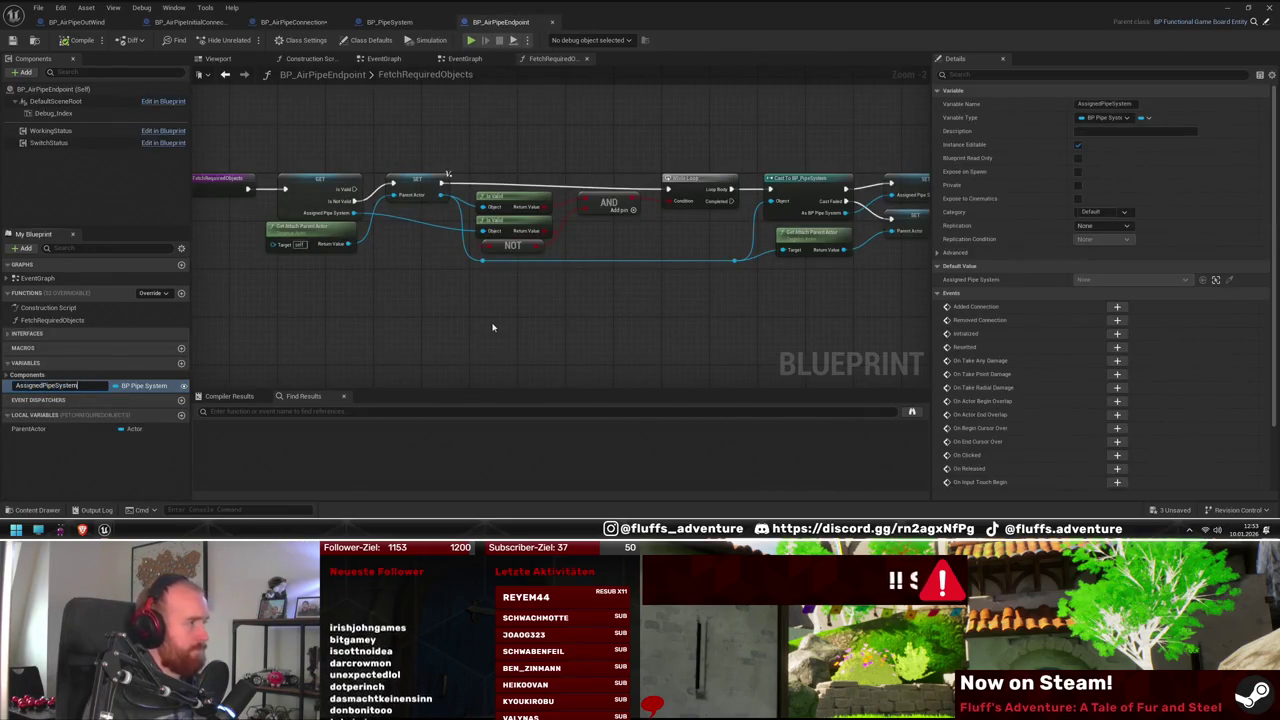
pyautogui.click(375, 24)
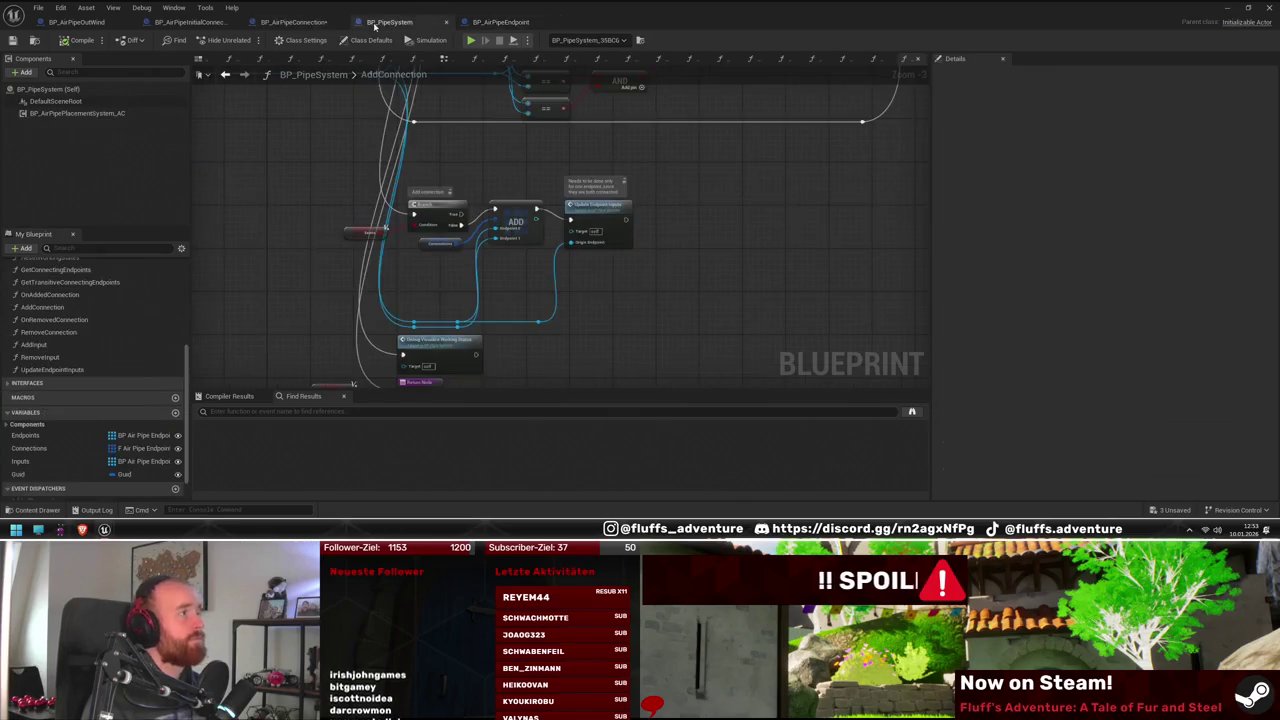
pyautogui.click(293, 22)
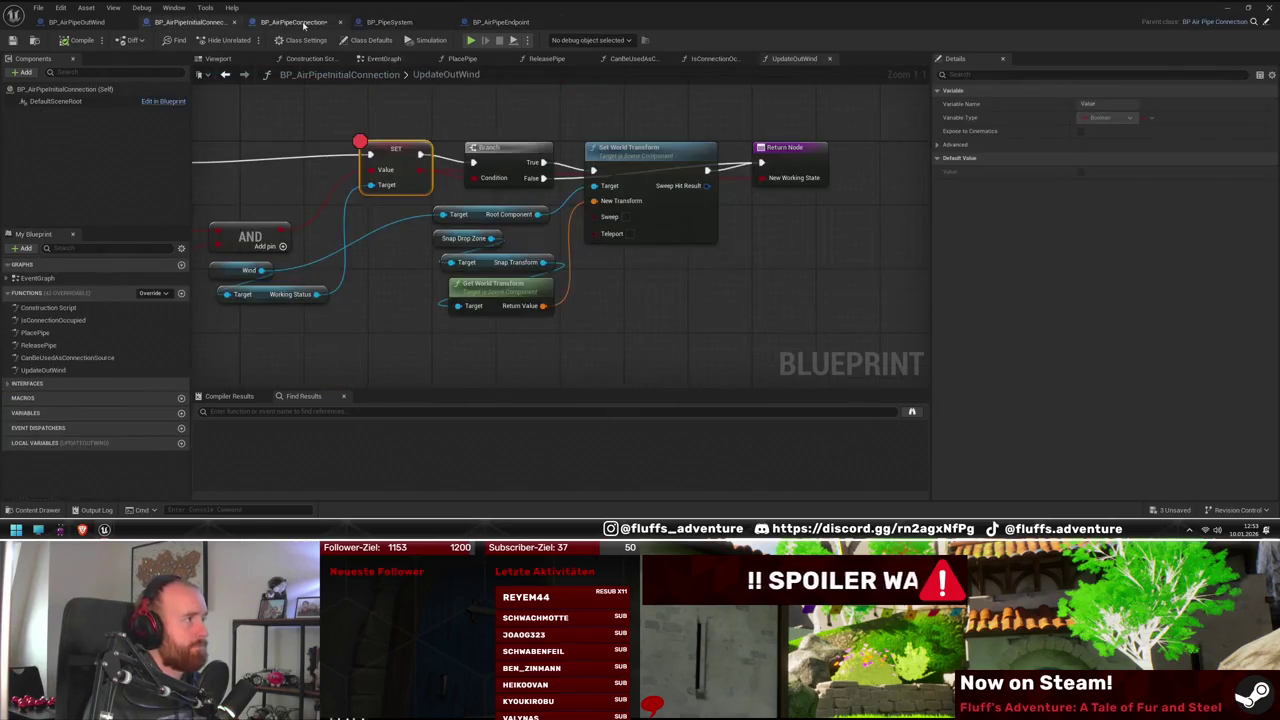
pyautogui.moveTo(497, 218)
pyautogui.mouseDown()
pyautogui.moveTo(408, 331)
pyautogui.moveTo(362, 285)
pyautogui.moveTo(477, 268)
pyautogui.mouseUp()
pyautogui.click(458, 168)
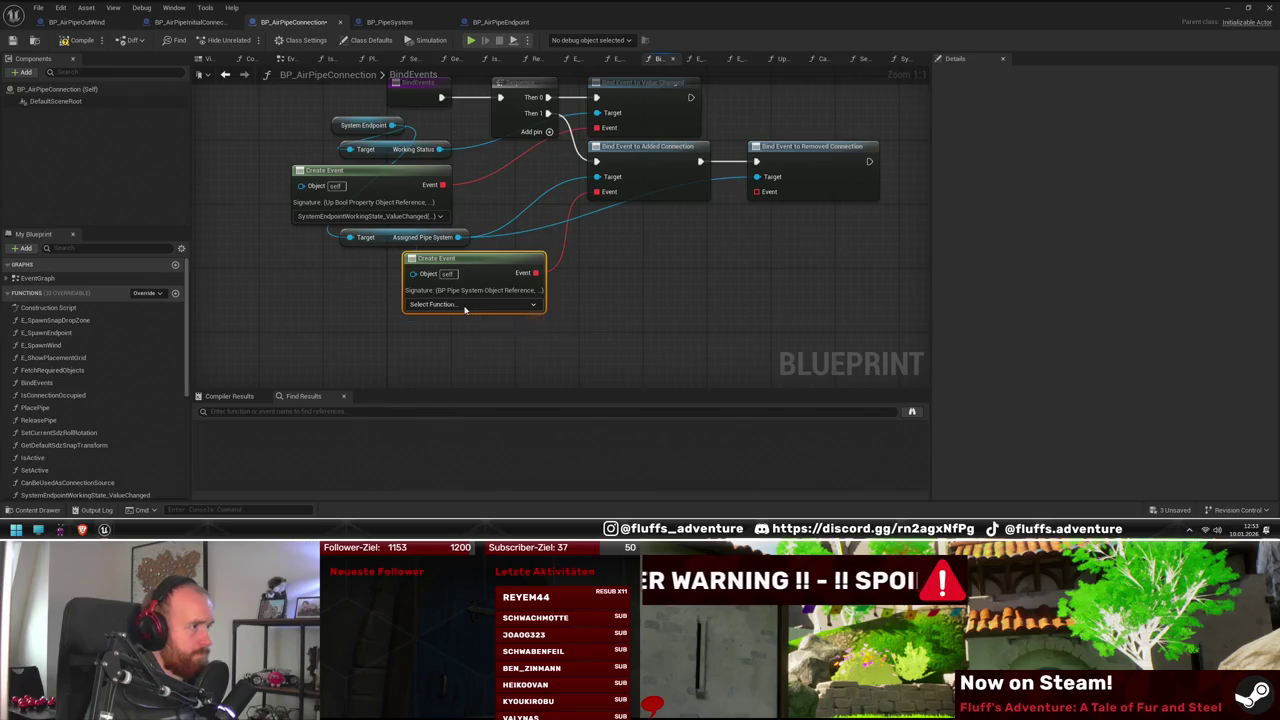
pyautogui.click(464, 338)
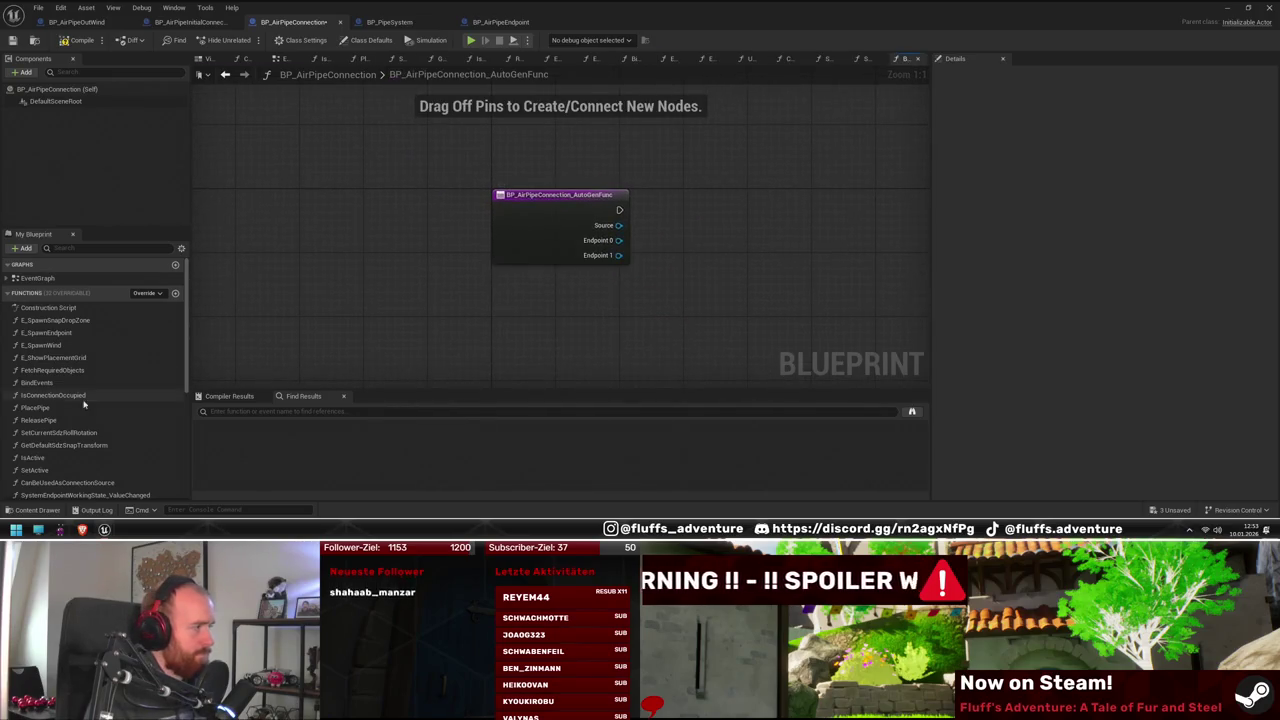
# Rename the new function AssignedPipeSystem_UpdatedConnection and add an Update Out Wind call inside it
pyautogui.scroll(-5, 100, 400)
pyautogui.click(110, 400)
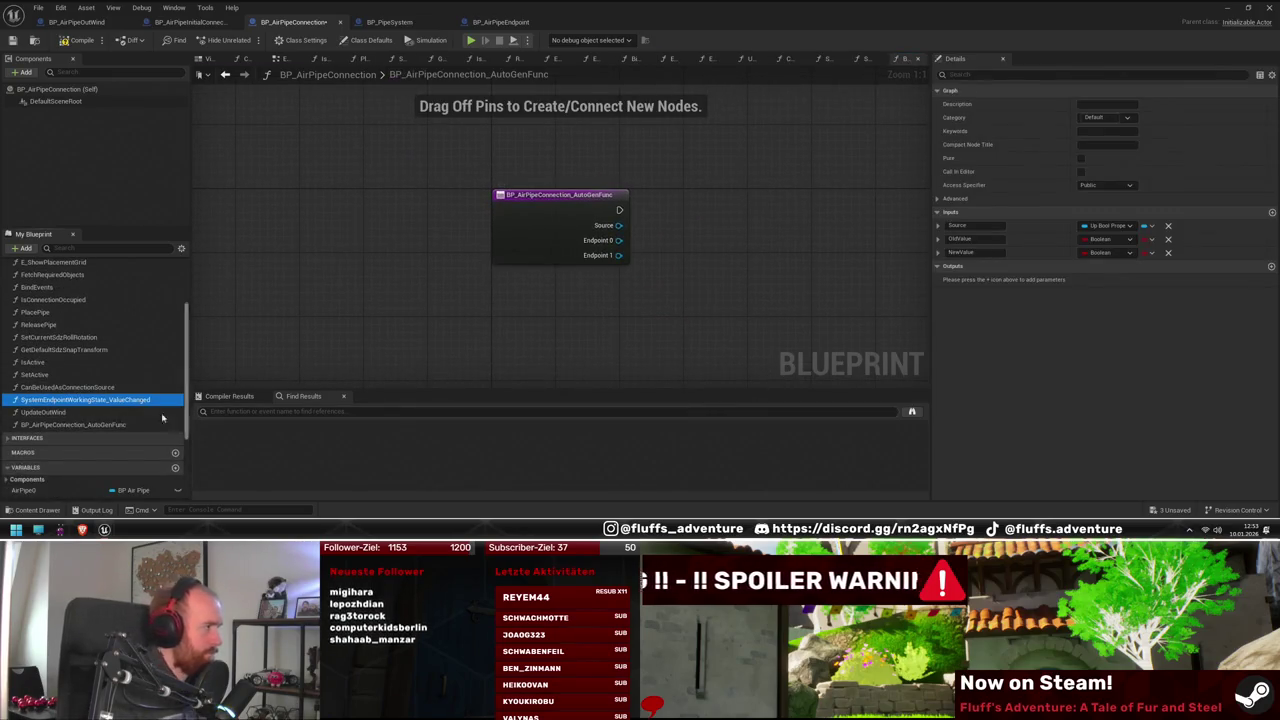
pyautogui.click(100, 425)
pyautogui.press('F2')
pyautogui.write('AssignedPipeSystem_UpdatedConnection')
pyautogui.press('Return')
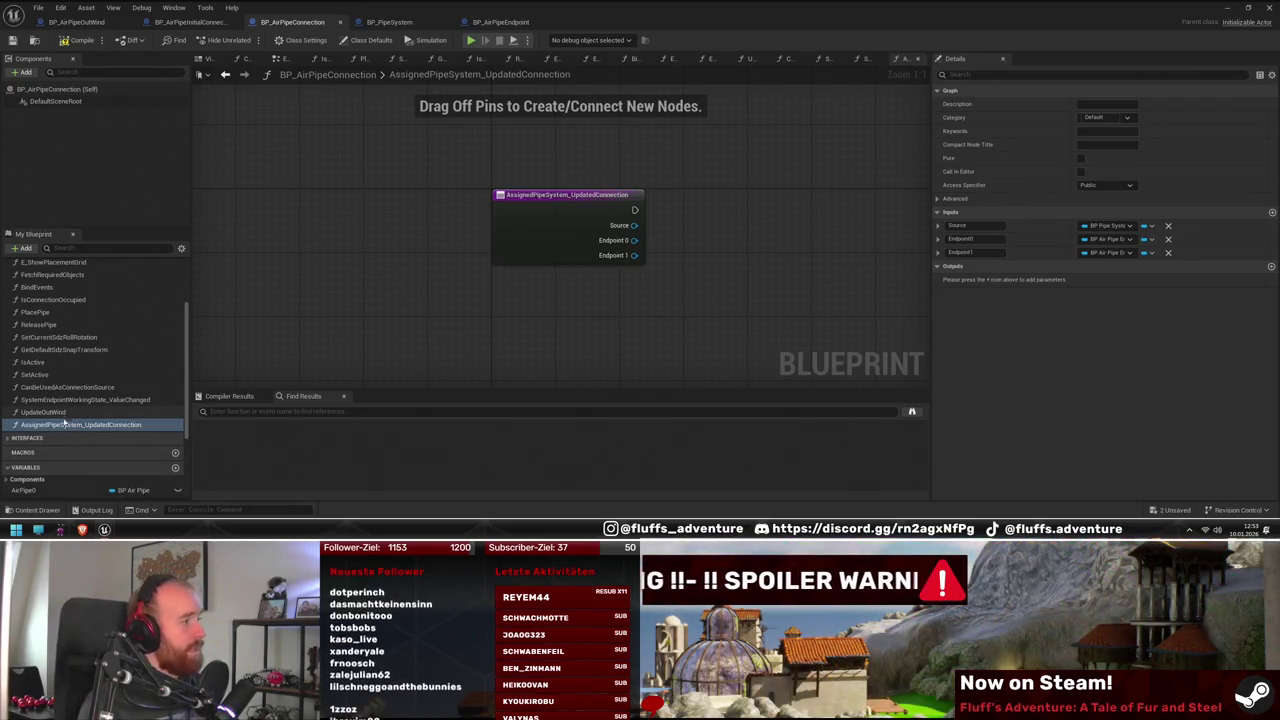
pyautogui.moveTo(64, 424)
pyautogui.mouseDown()
pyautogui.moveTo(657, 230)
pyautogui.moveTo(641, 213)
pyautogui.mouseUp()
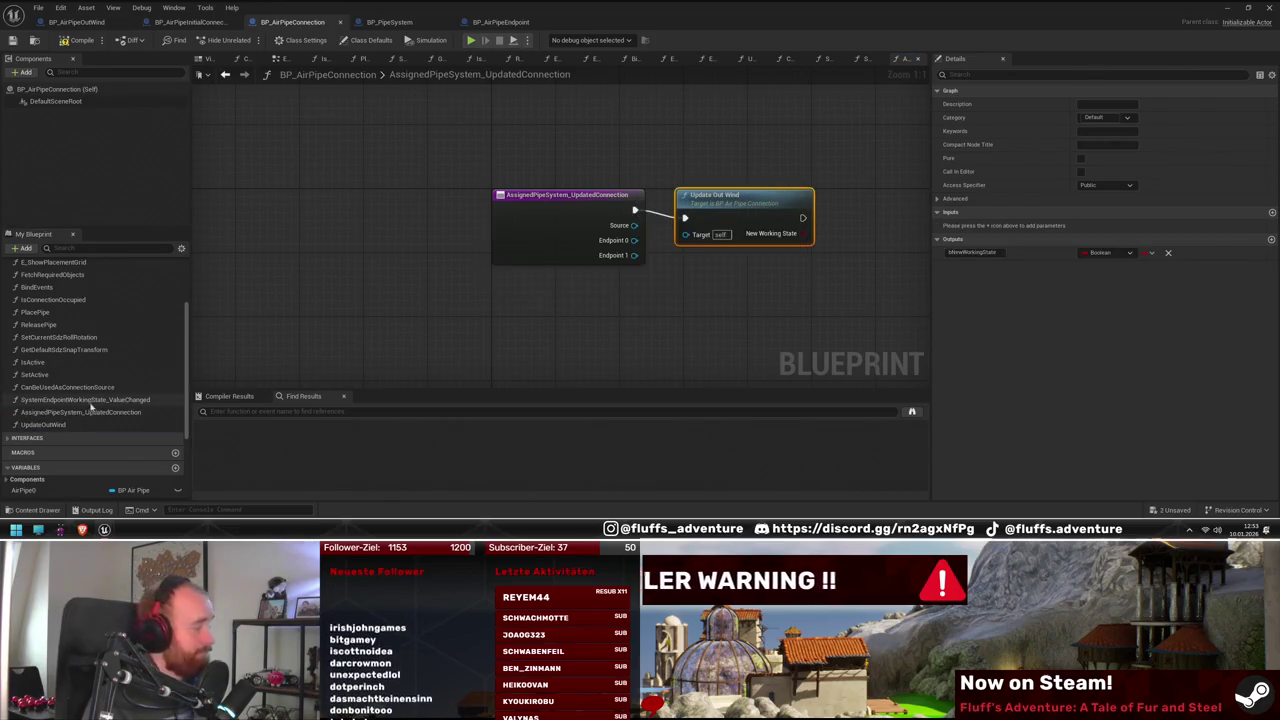
pyautogui.scroll(3, 95, 395)
pyautogui.doubleClick(37, 351)
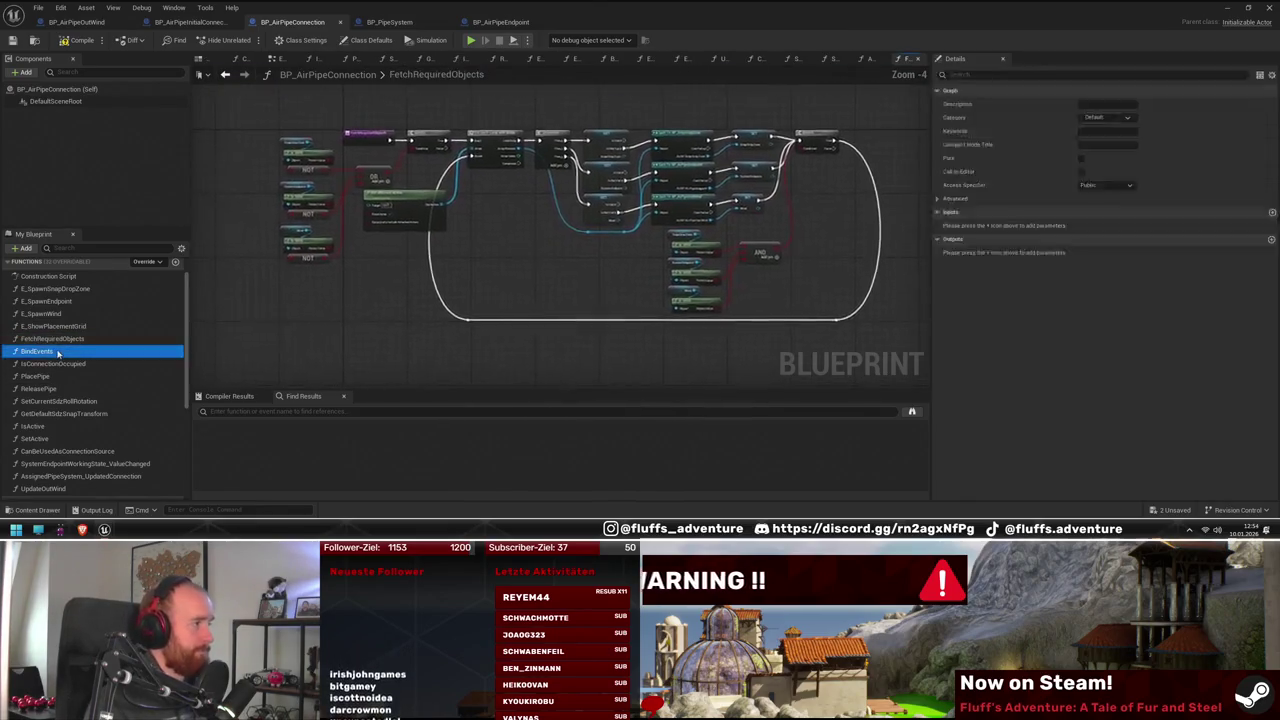
# Arrange BindEvents so both AssignedPipeSystem_UpdatedConnection Create Event nodes sit stacked on the left
pyautogui.scroll(5, 891, 288)
pyautogui.moveTo(771, 194)
pyautogui.mouseDown()
pyautogui.moveTo(547, 284)
pyautogui.moveTo(587, 314)
pyautogui.mouseUp()
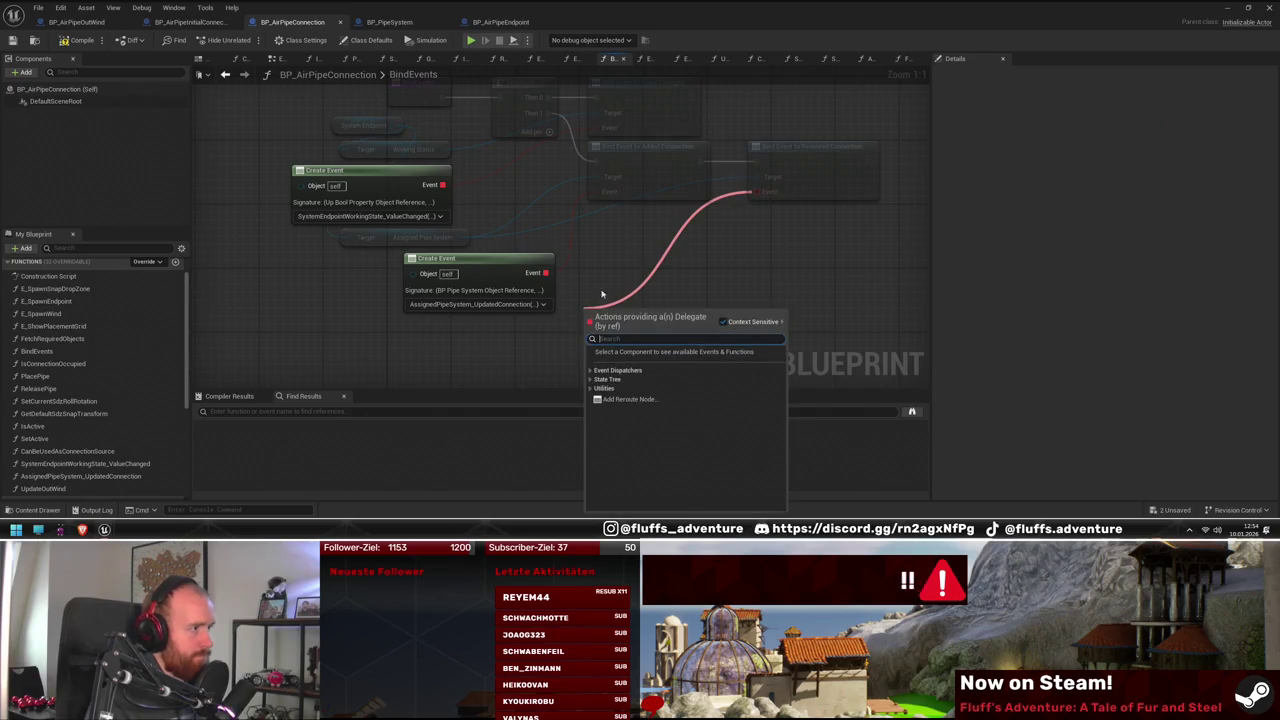
pyautogui.click(560, 283)
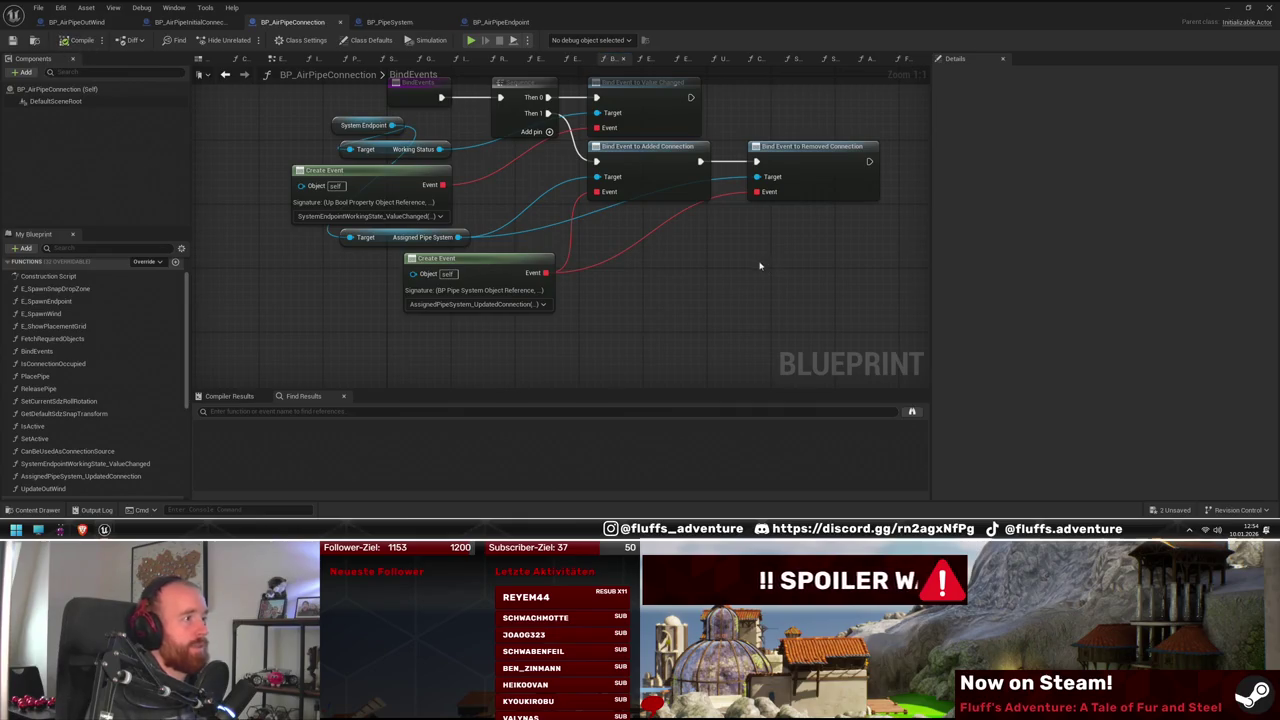
pyautogui.press('Home')
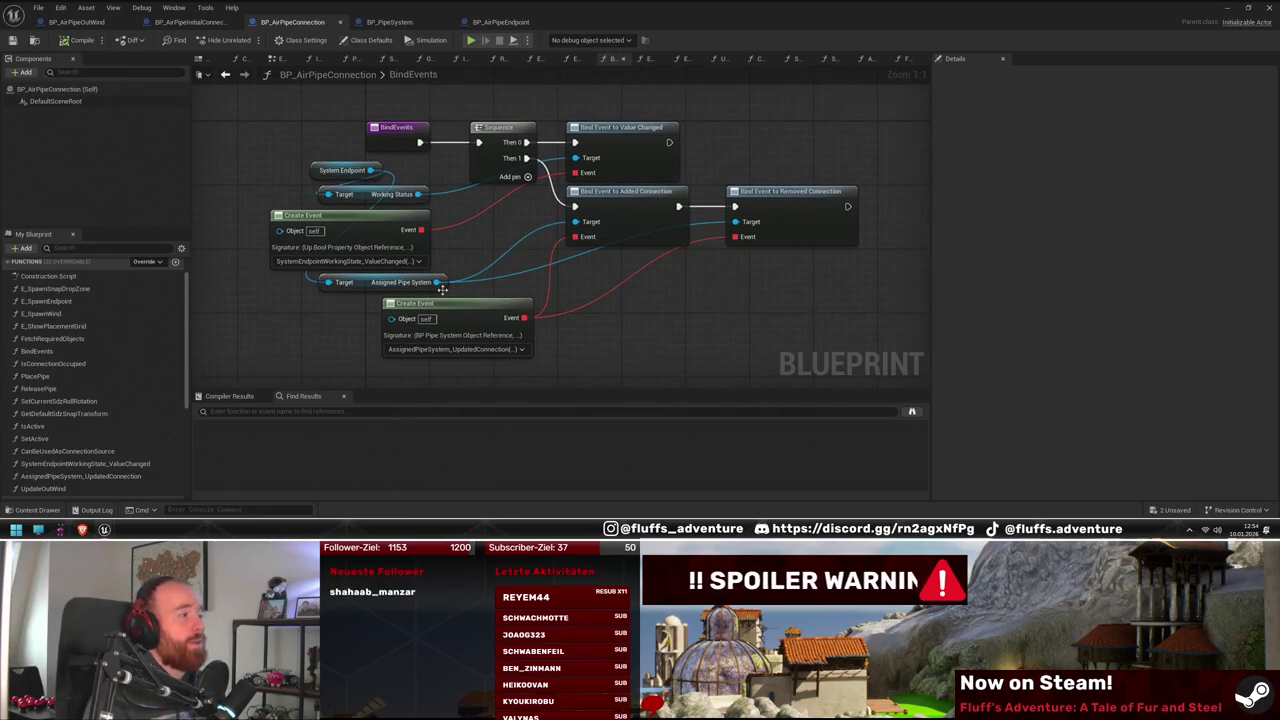
pyautogui.moveTo(450, 306)
pyautogui.mouseDown()
pyautogui.moveTo(345, 305)
pyautogui.moveTo(454, 334)
pyautogui.mouseUp()
pyautogui.click(760, 348)
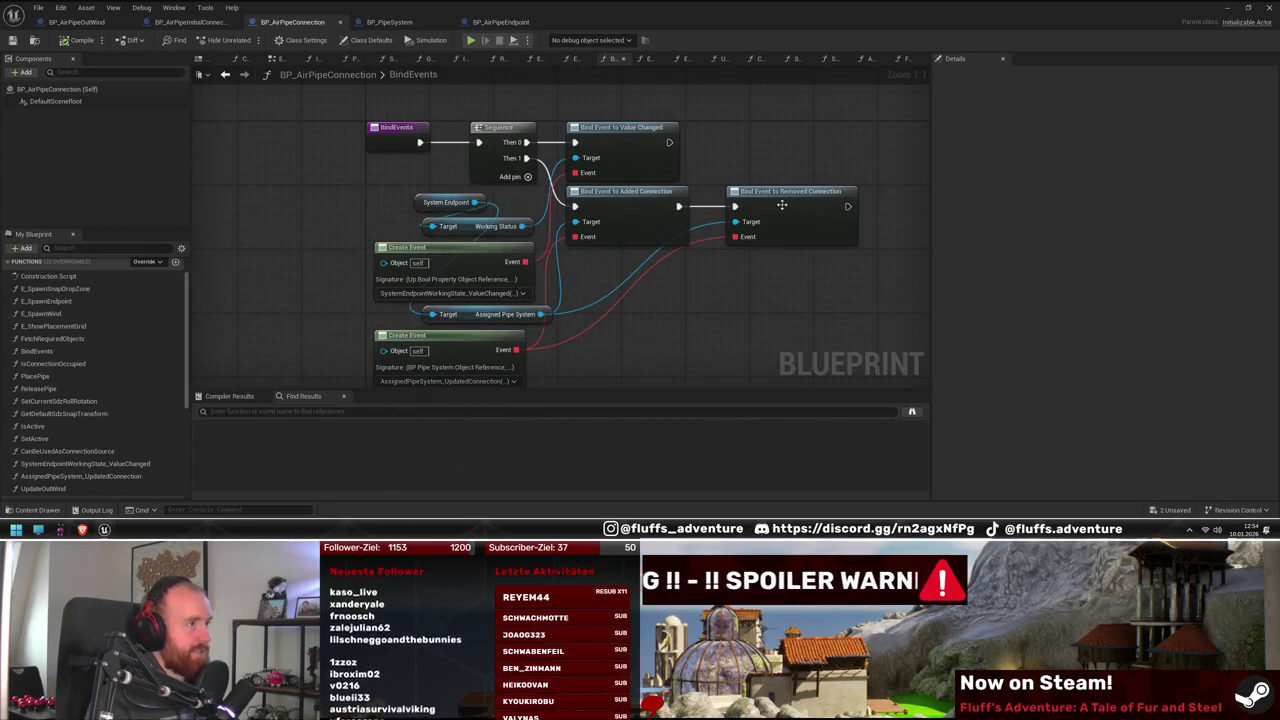
pyautogui.moveTo(298, 303); pyautogui.dragTo(261, 294)
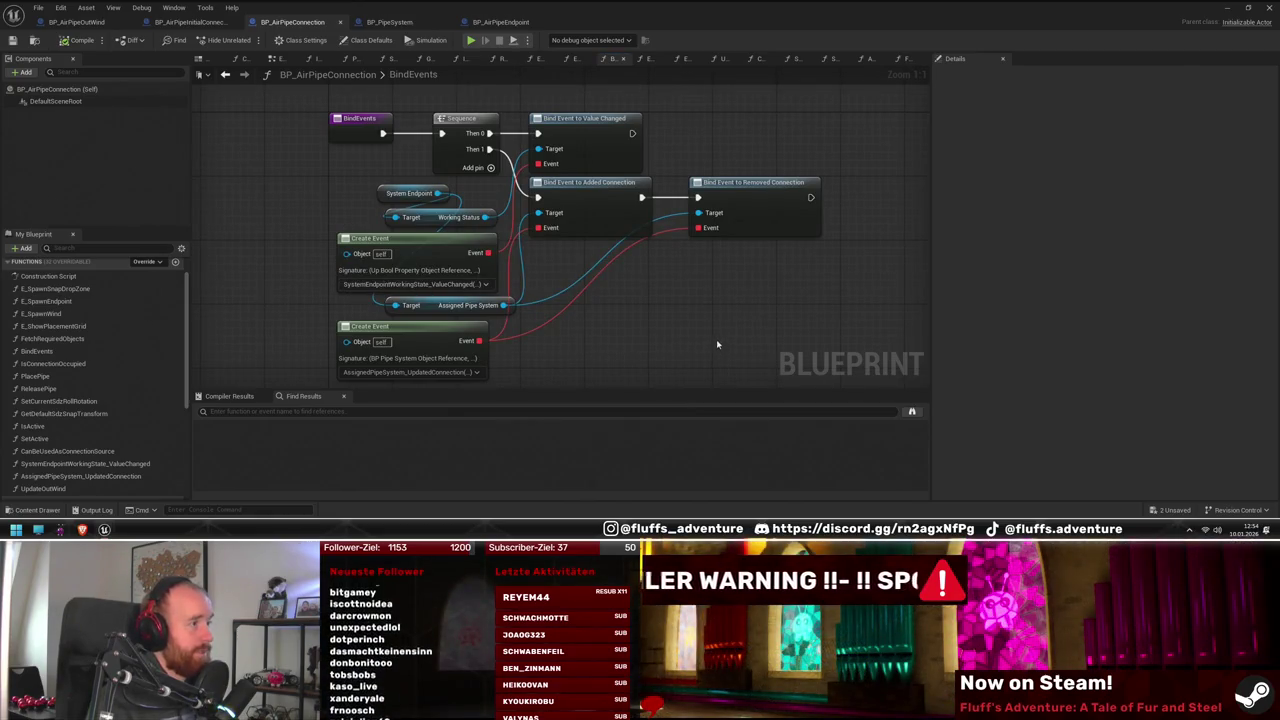
pyautogui.click(1268, 7)
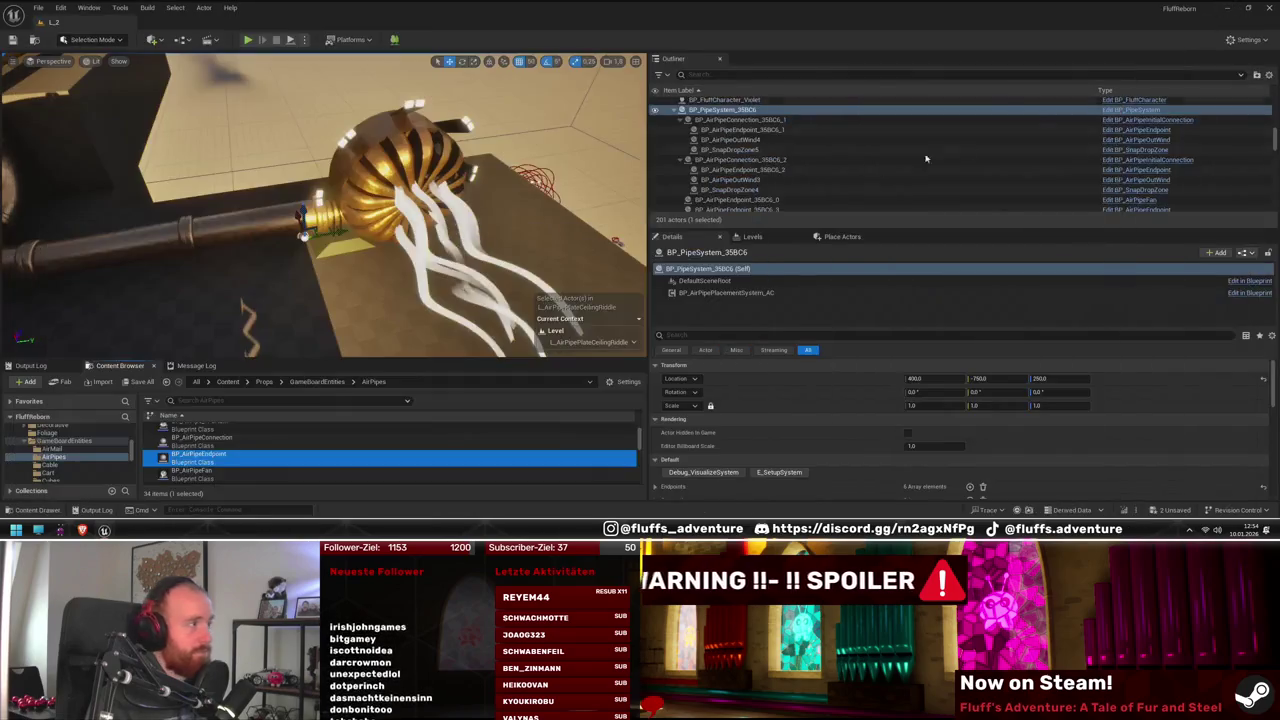
# Simulate L_2, resume twice past the UpdateOutWind breakpoint, stop, and maximize the Blueprint editor
pyautogui.press('f')
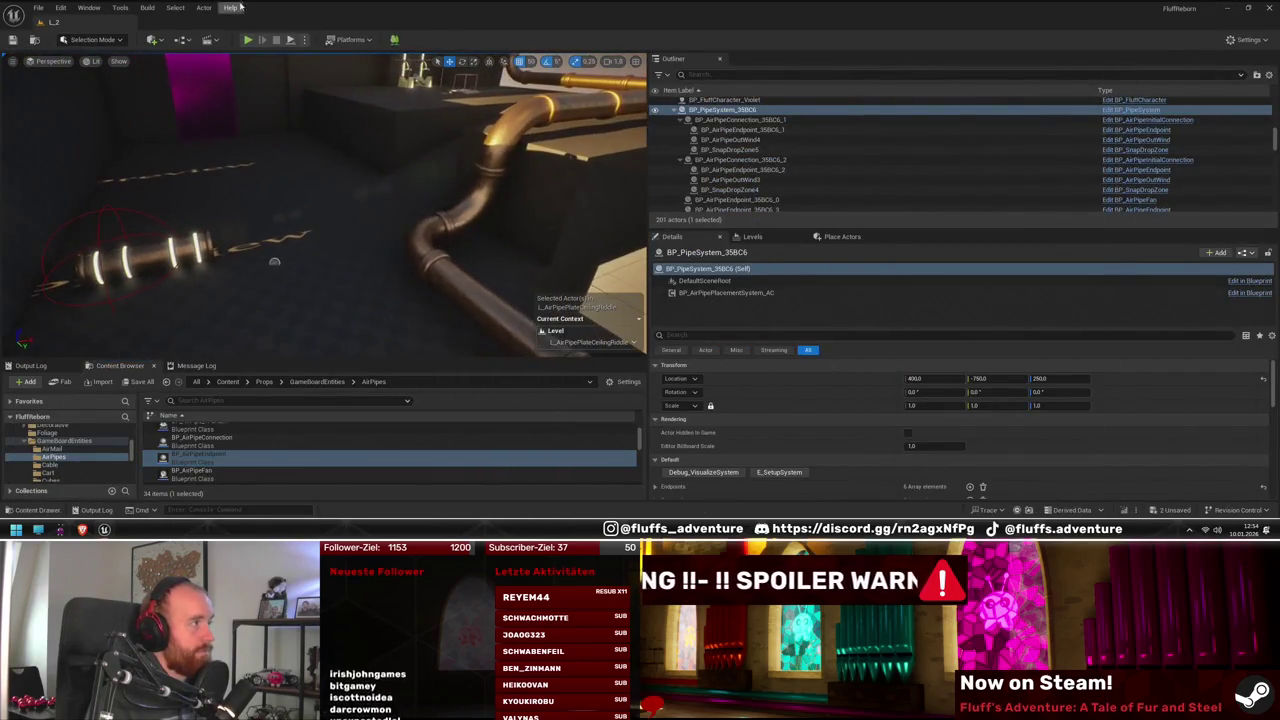
pyautogui.click(247, 40)
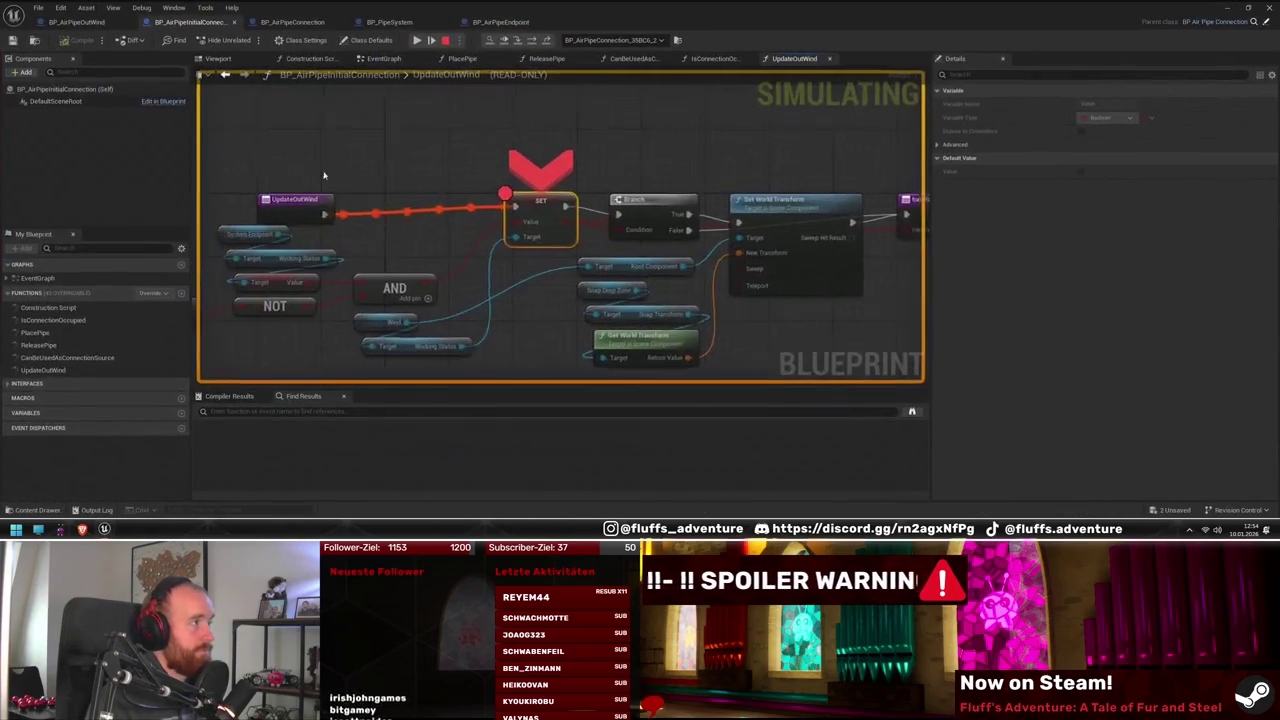
pyautogui.click(414, 41)
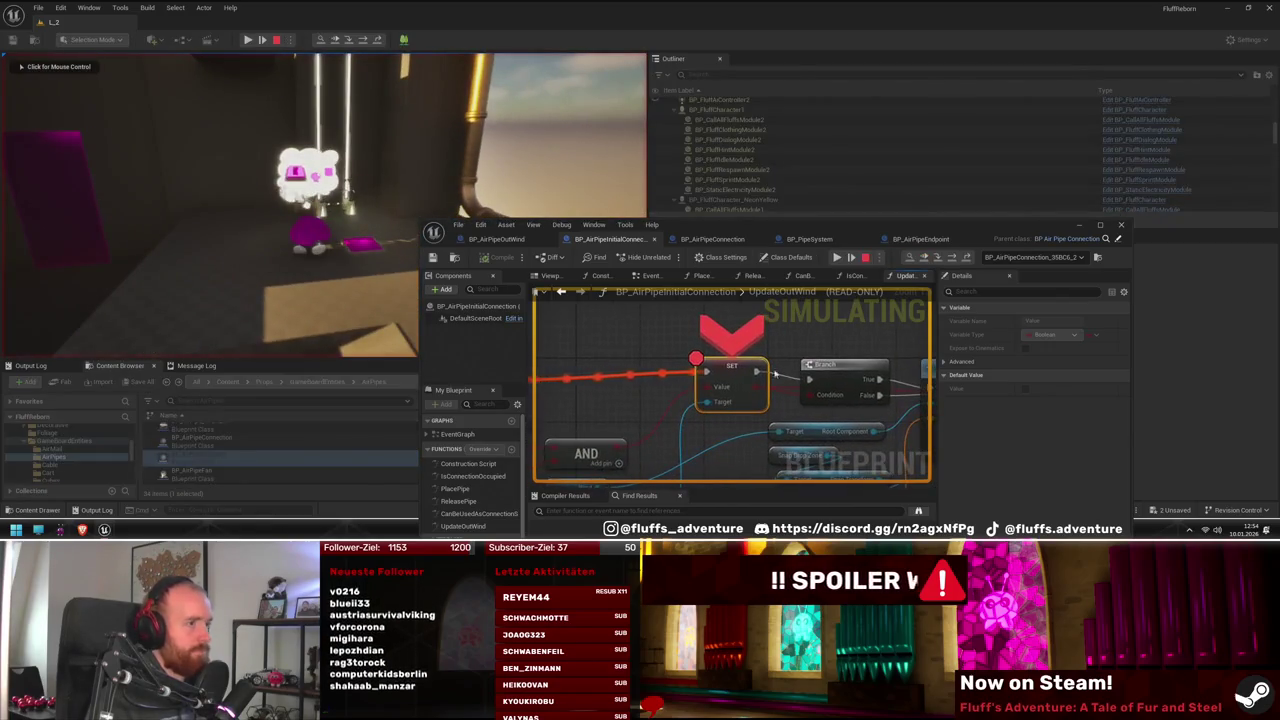
pyautogui.click(838, 257)
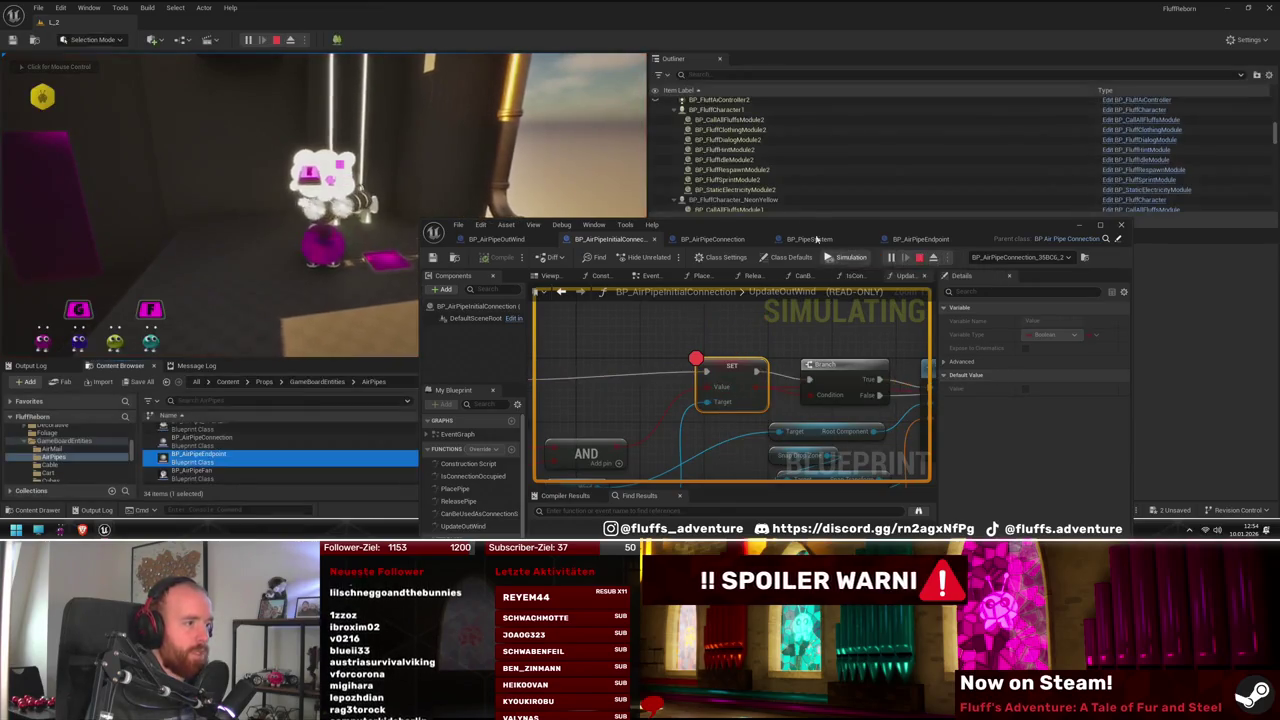
pyautogui.moveTo(802, 227); pyautogui.dragTo(823, 342)
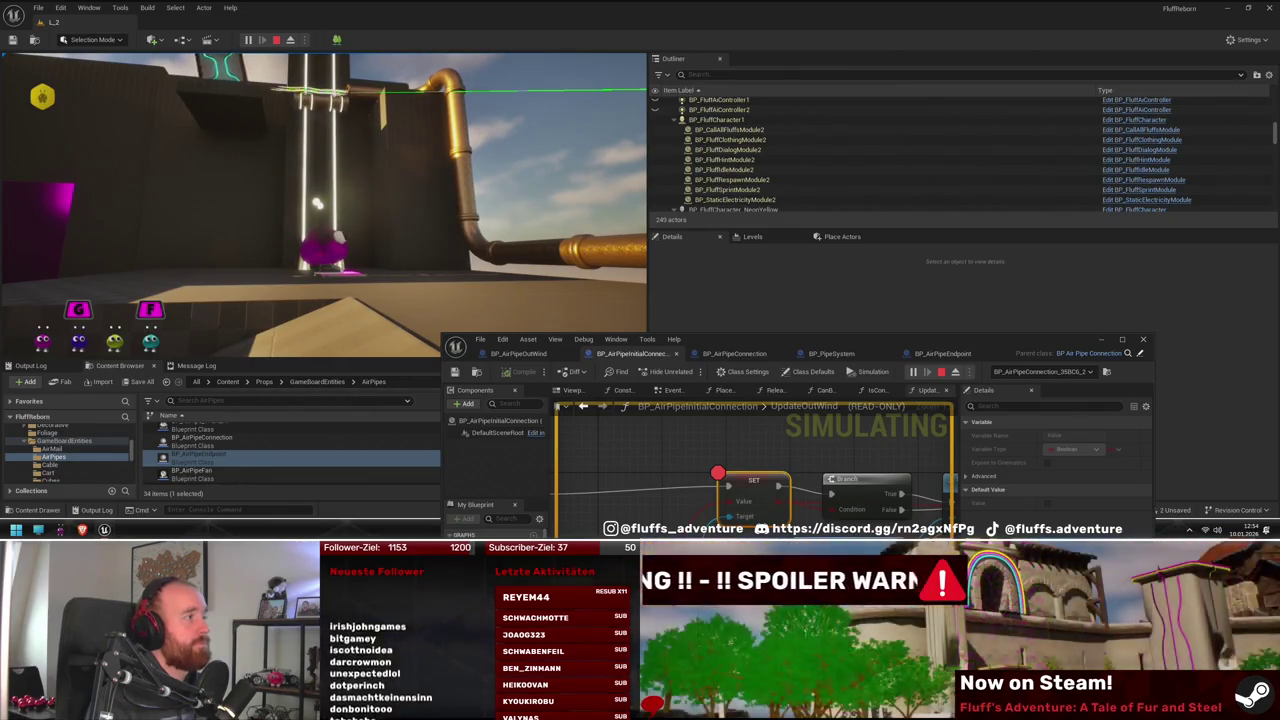
pyautogui.press('Escape')
pyautogui.doubleClick(867, 343)
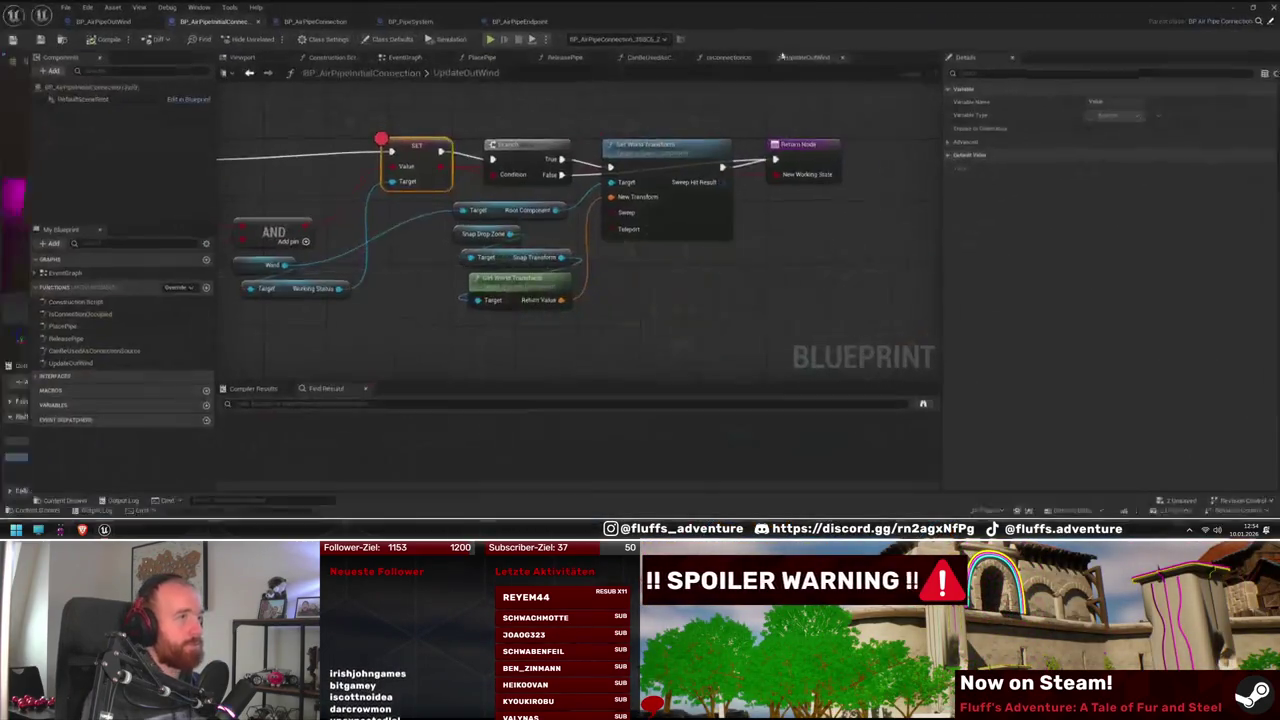
# Add a System Endpoint getter and == nodes comparing it with Endpoint 0 and Endpoint 1
pyautogui.click(285, 22)
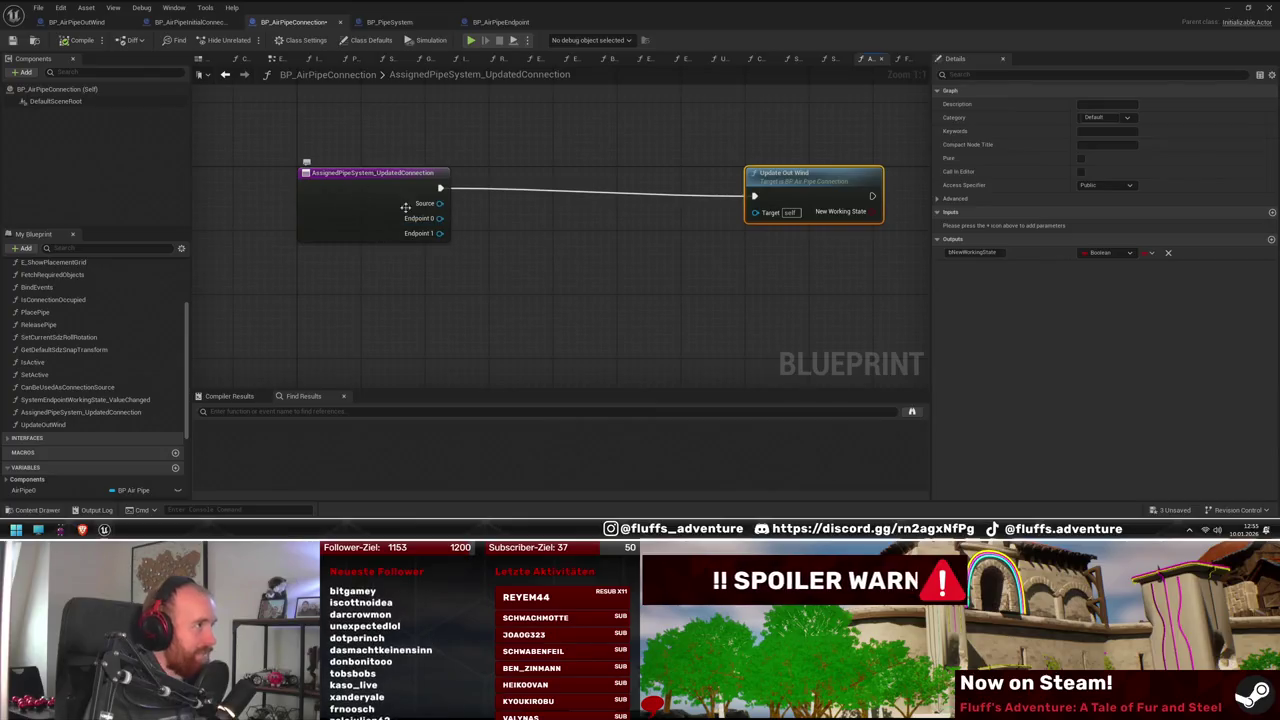
pyautogui.scroll(-3, 97, 392)
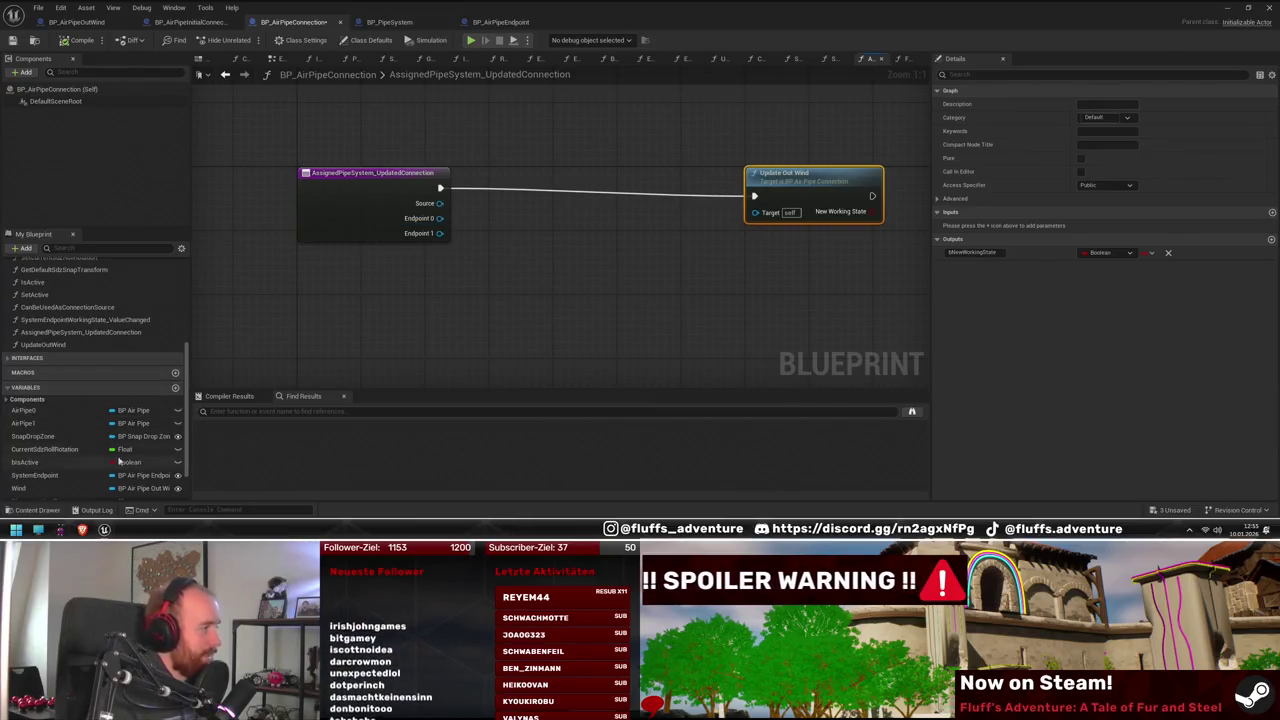
pyautogui.scroll(-2, 104, 456)
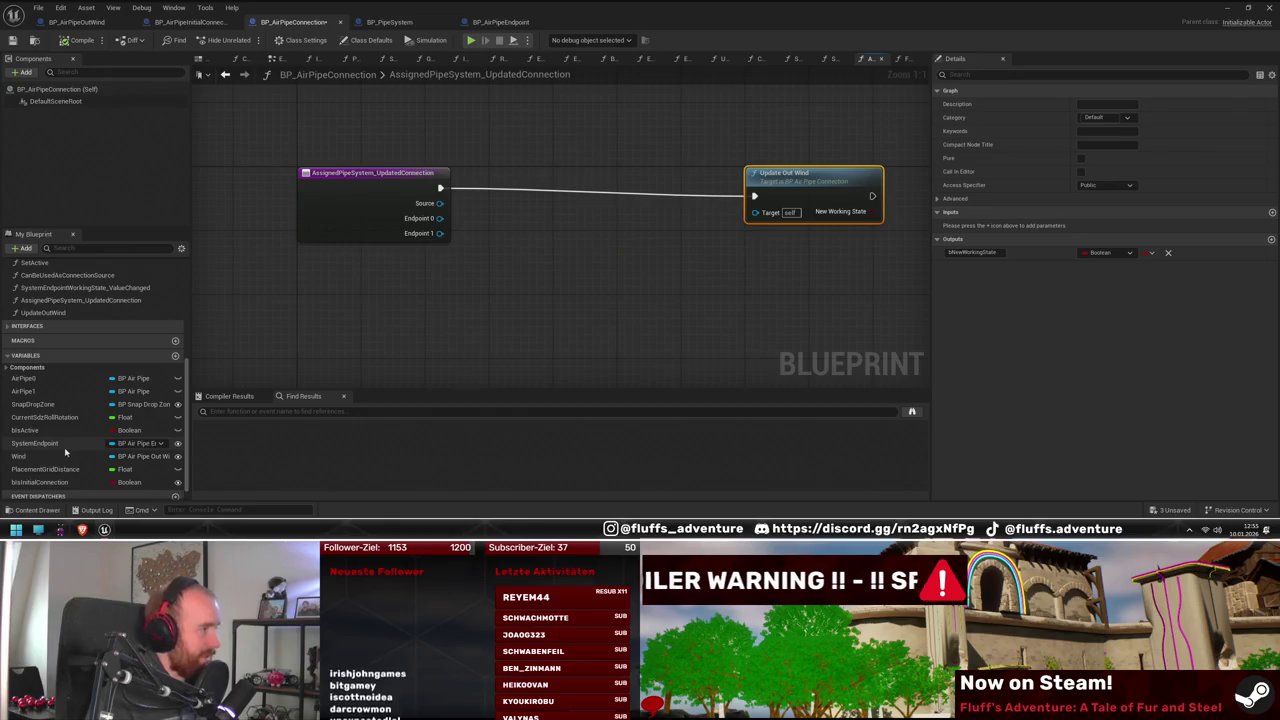
pyautogui.moveTo(40, 443)
pyautogui.mouseDown()
pyautogui.moveTo(365, 303)
pyautogui.moveTo(345, 308)
pyautogui.mouseUp()
pyautogui.click(370, 315)
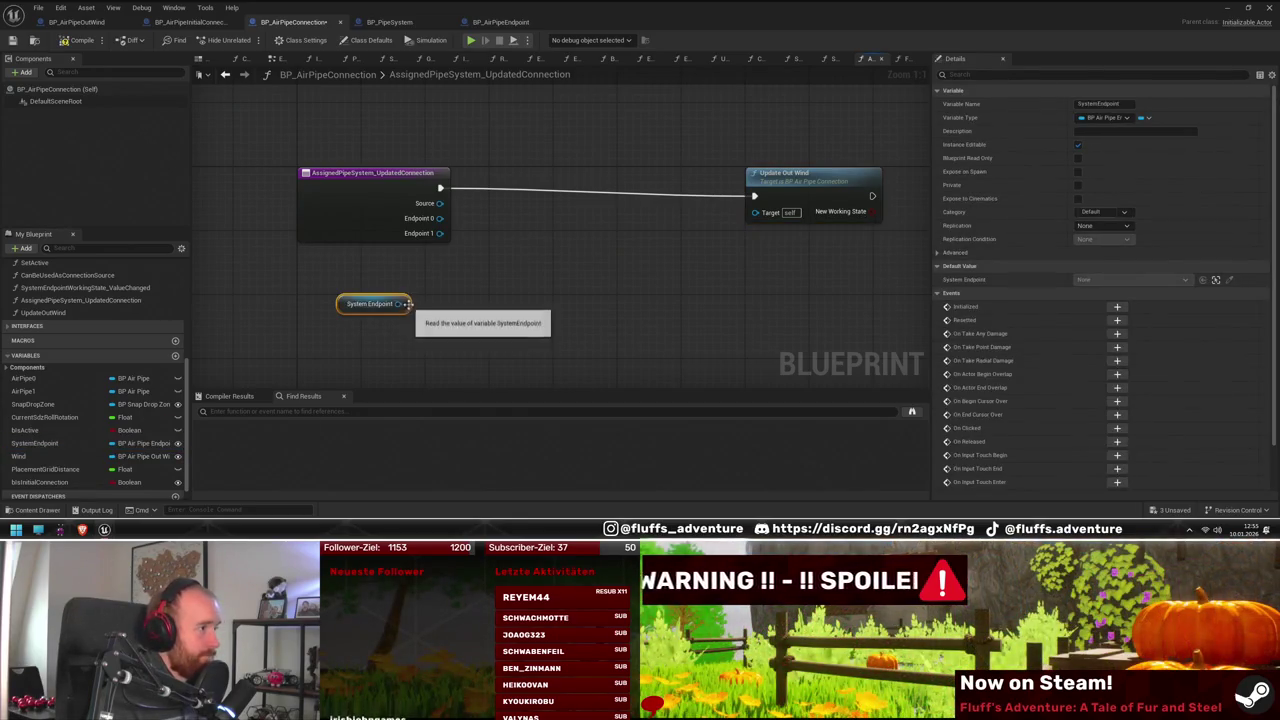
pyautogui.moveTo(493, 220); pyautogui.dragTo(493, 220)
pyautogui.write('==')
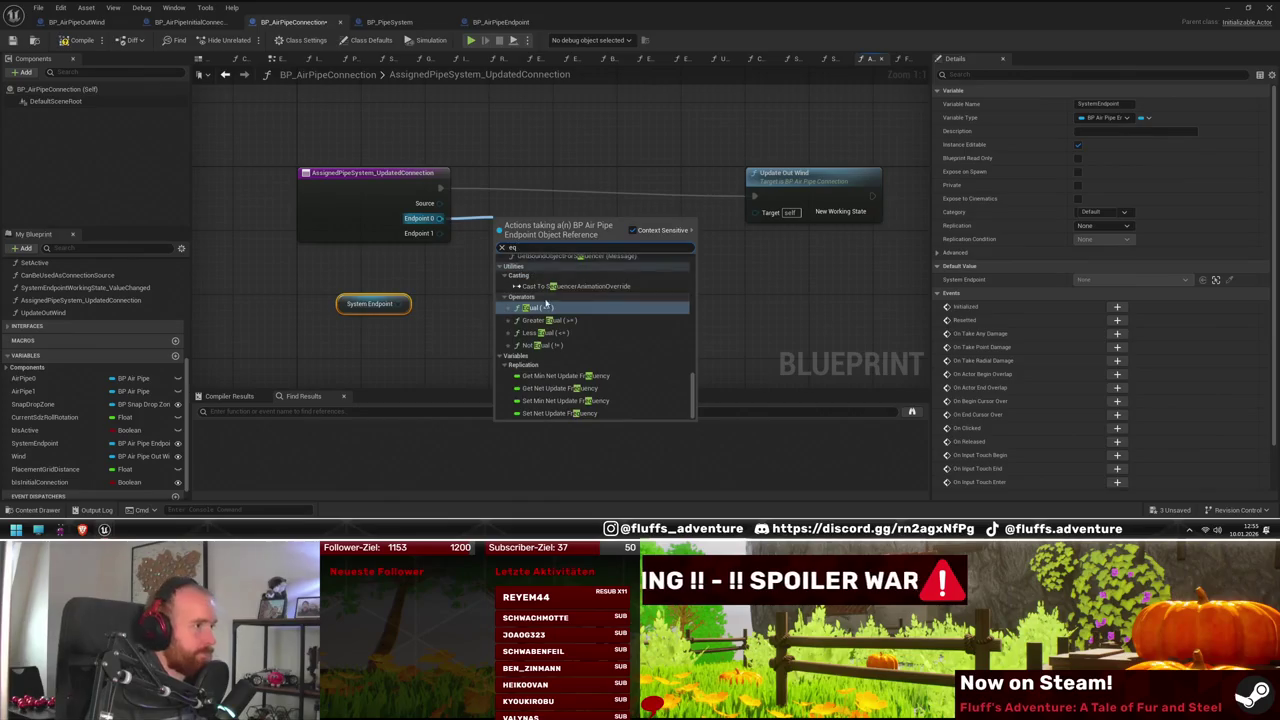
pyautogui.click(528, 265)
pyautogui.moveTo(397, 314); pyautogui.dragTo(440, 277)
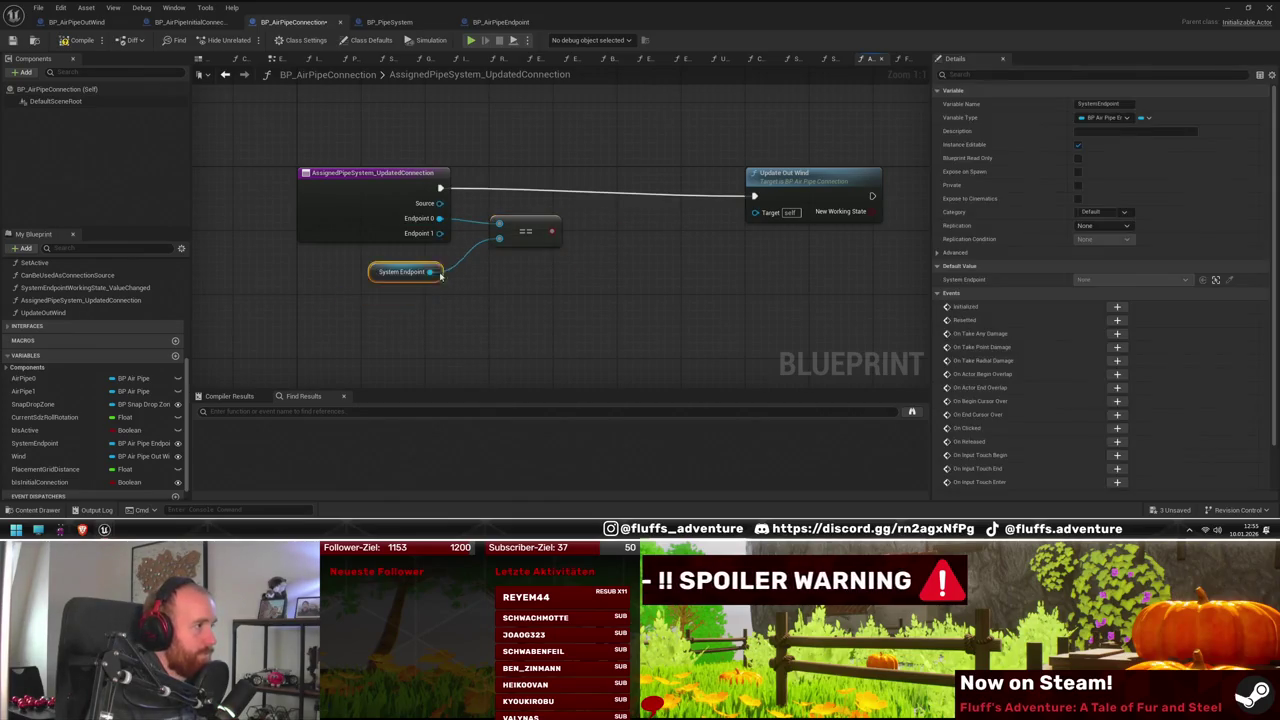
pyautogui.moveTo(520, 231); pyautogui.dragTo(508, 233)
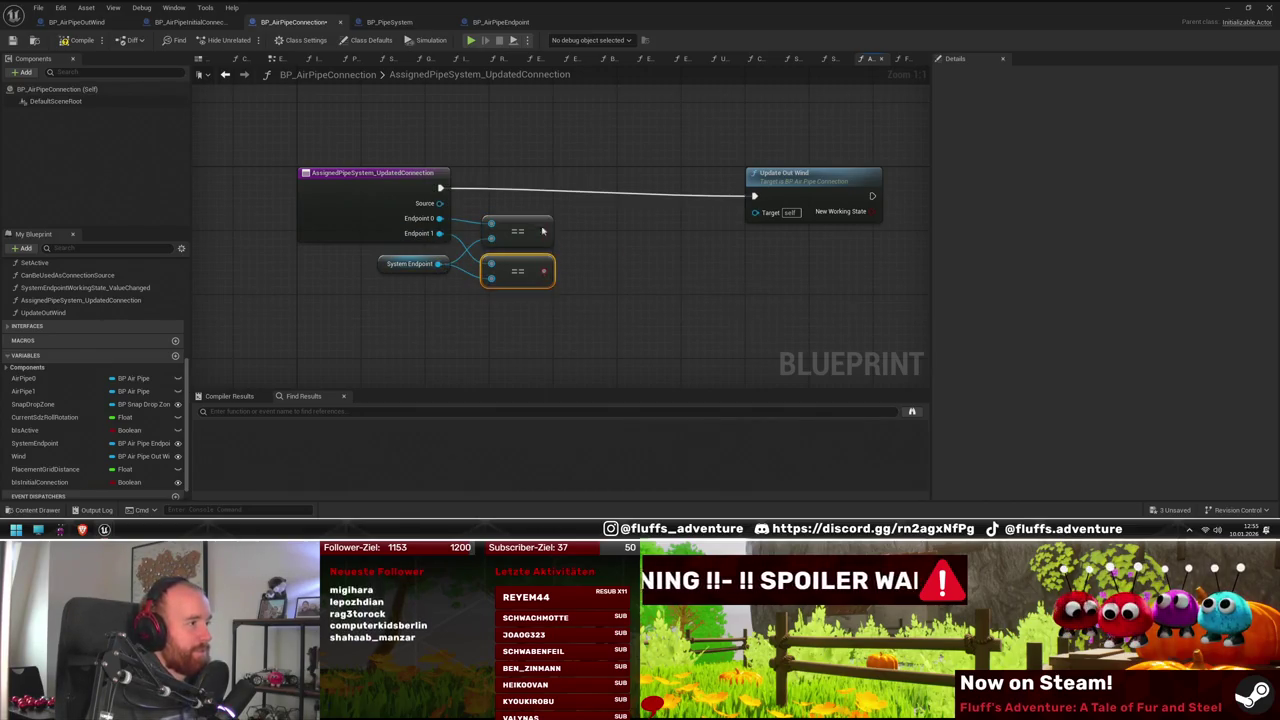
pyautogui.click(517, 233)
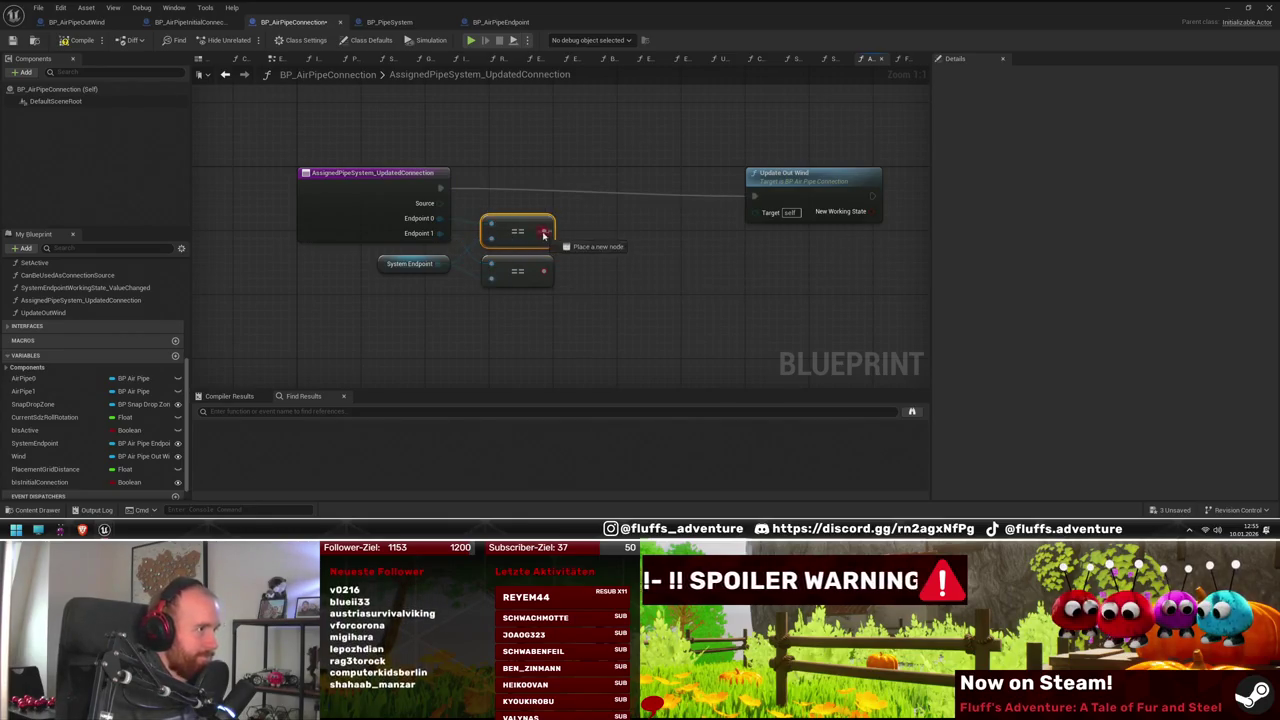
# Join both comparisons with OR into a Branch that runs Update Out Wind on True
pyautogui.moveTo(544, 234); pyautogui.dragTo(588, 233)
pyautogui.write('or')
pyautogui.press('Return')
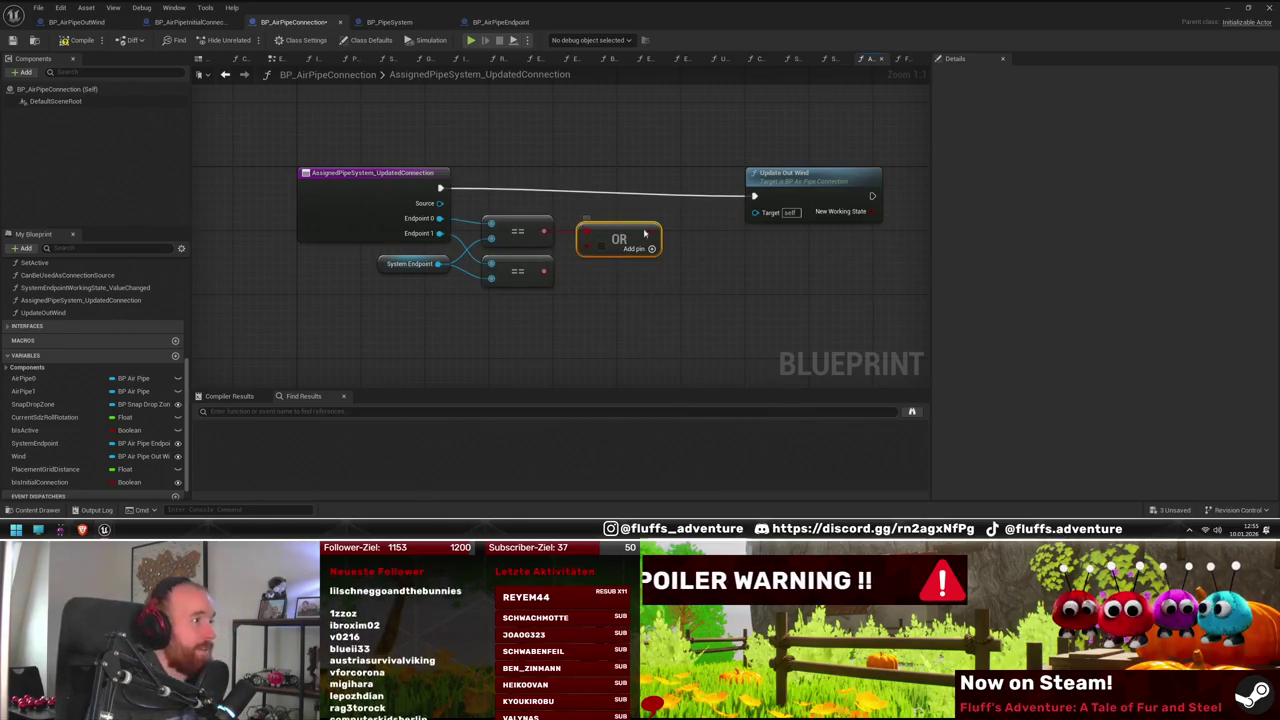
pyautogui.moveTo(544, 271)
pyautogui.mouseDown()
pyautogui.moveTo(595, 239)
pyautogui.moveTo(610, 182)
pyautogui.mouseUp()
pyautogui.write('br')
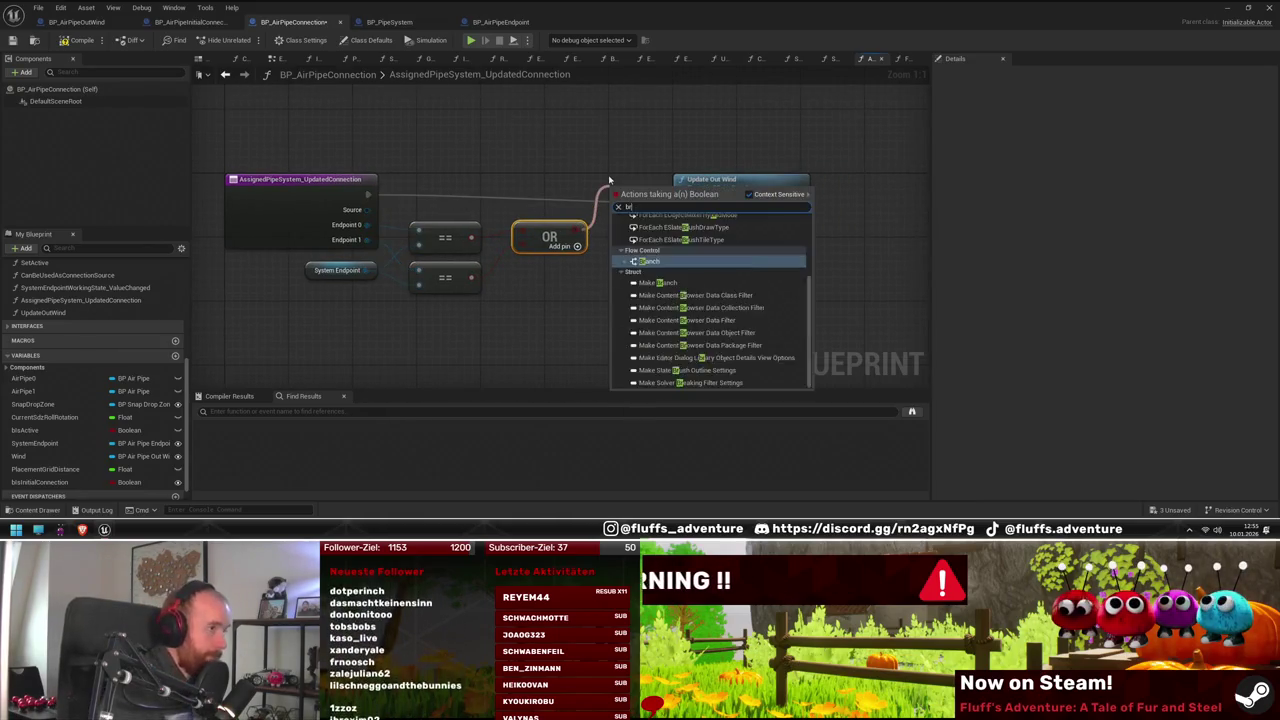
pyautogui.press('Return')
pyautogui.moveTo(637, 189); pyautogui.dragTo(634, 180)
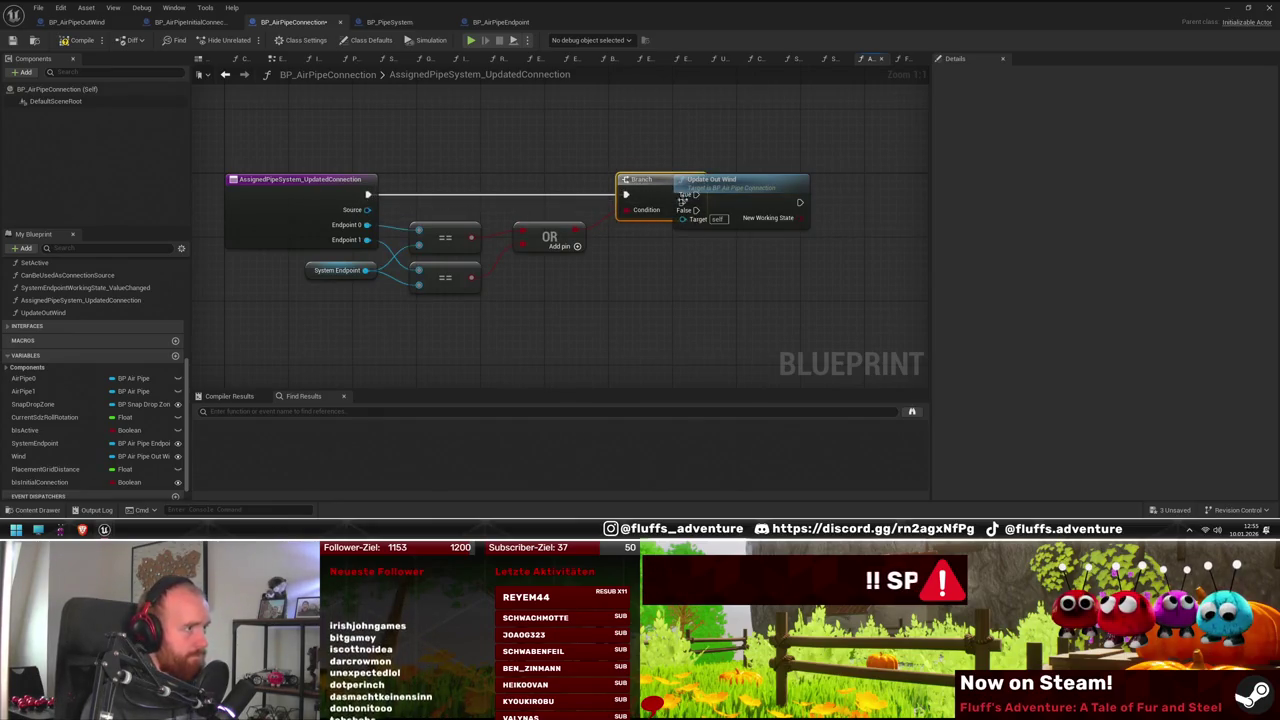
pyautogui.moveTo(722, 182); pyautogui.dragTo(798, 181)
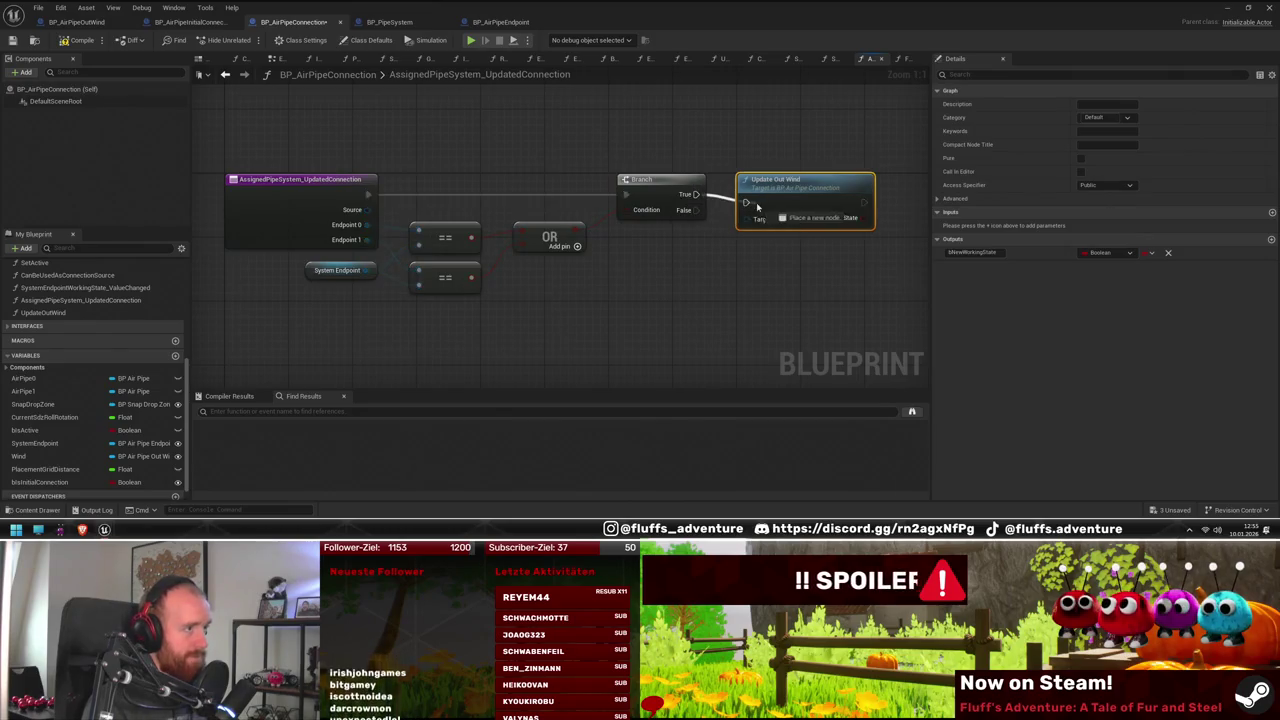
pyautogui.click(403, 24)
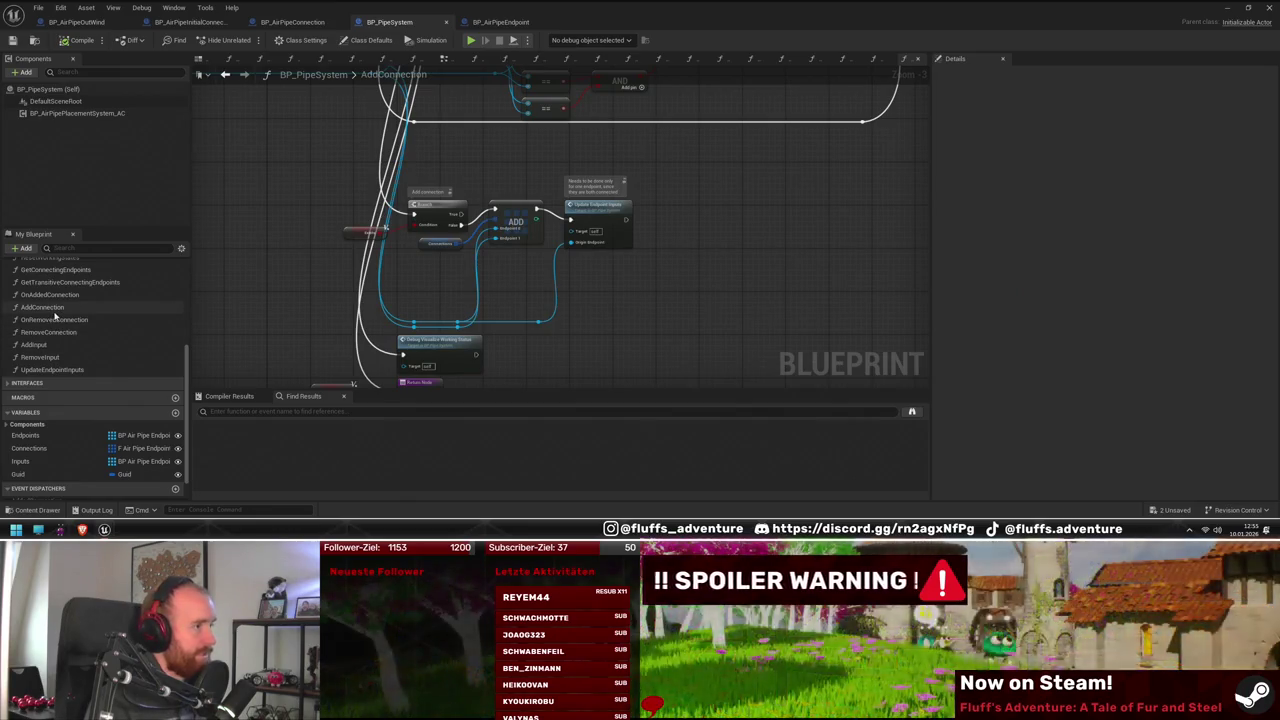
# Find where OnAddedConnection is used and jump to its reference in AddConnection
pyautogui.scroll(-5, 645, 300)
pyautogui.scroll(2, 657, 302)
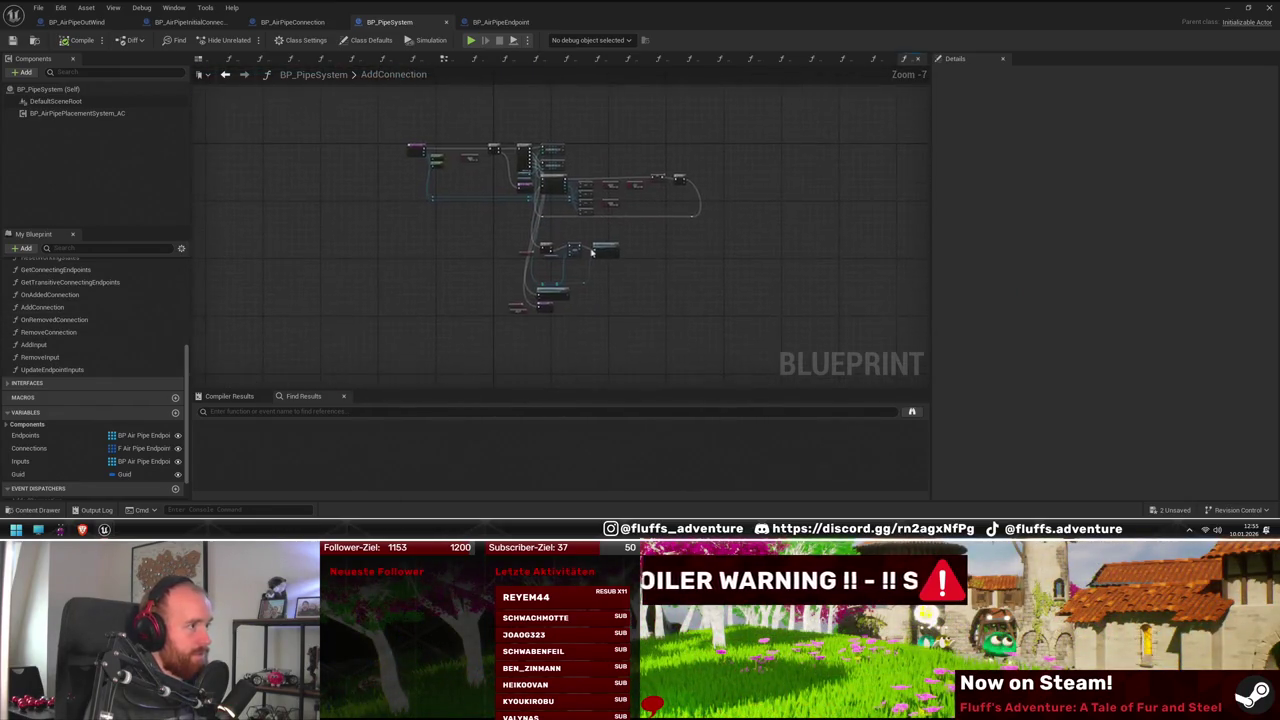
pyautogui.doubleClick(57, 296)
pyautogui.rightClick(62, 296)
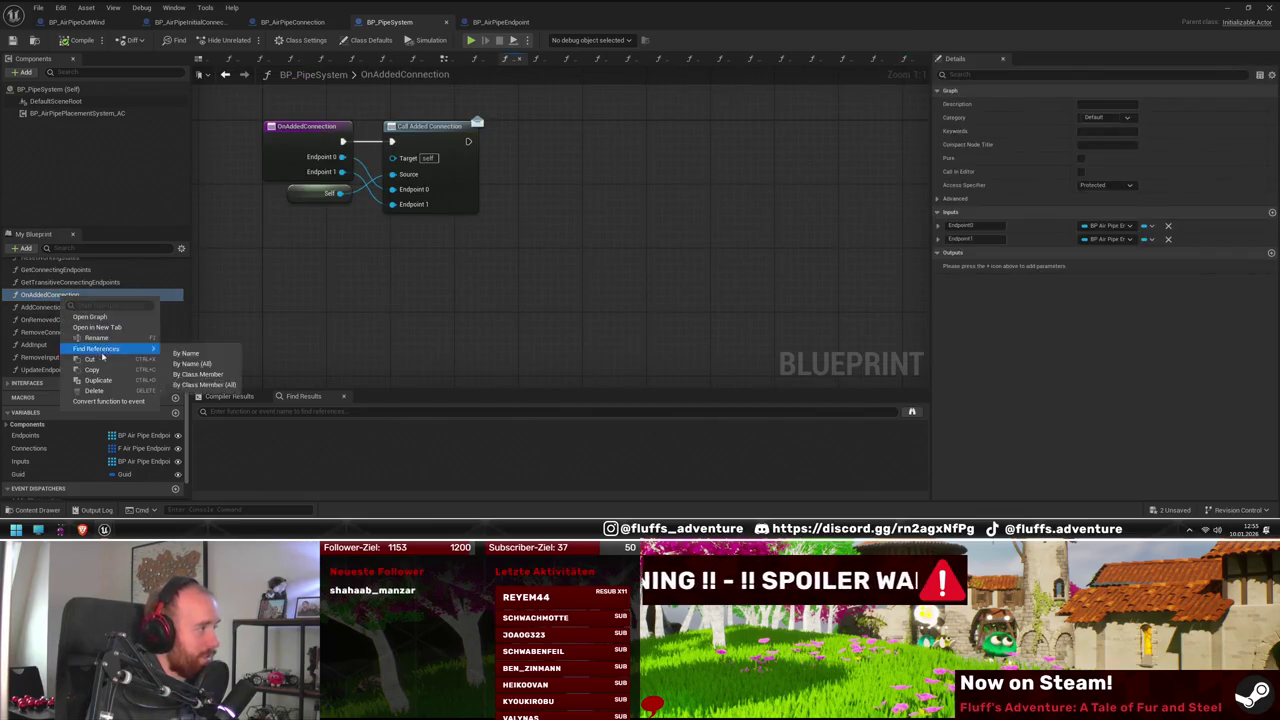
pyautogui.moveTo(130, 348)
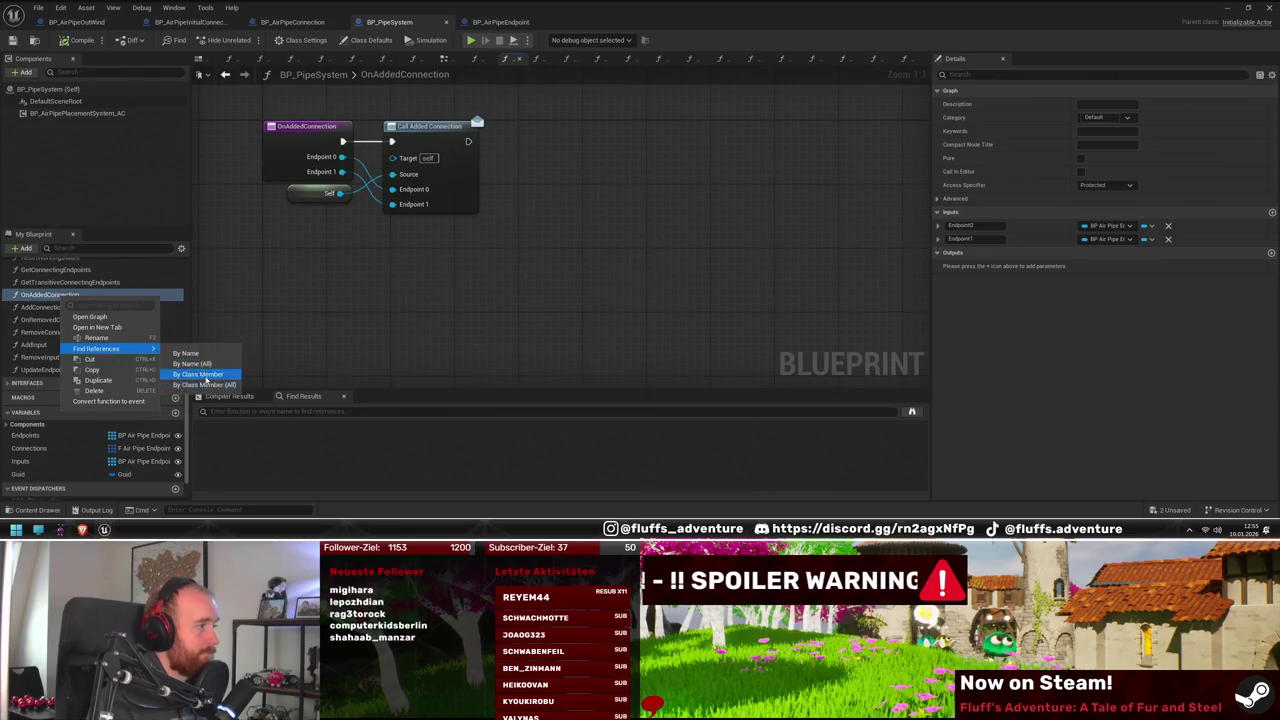
pyautogui.click(200, 374)
pyautogui.doubleClick(63, 308)
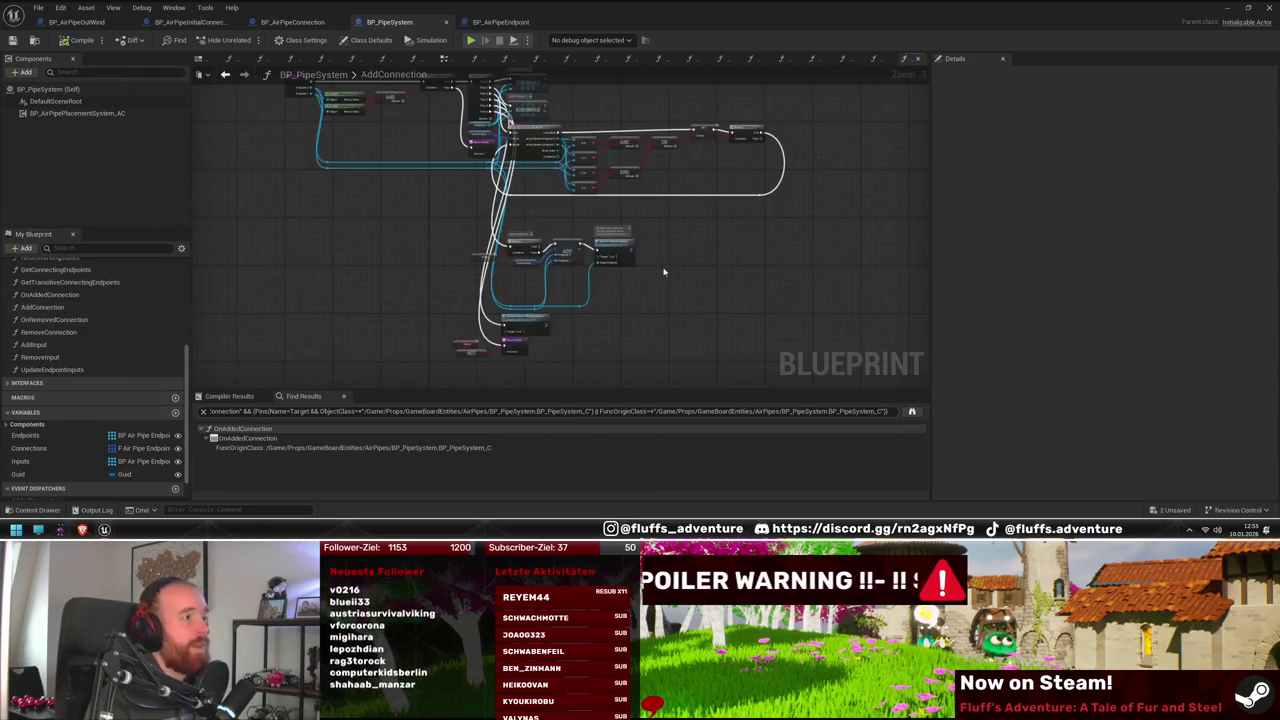
pyautogui.scroll(6, 451, 311)
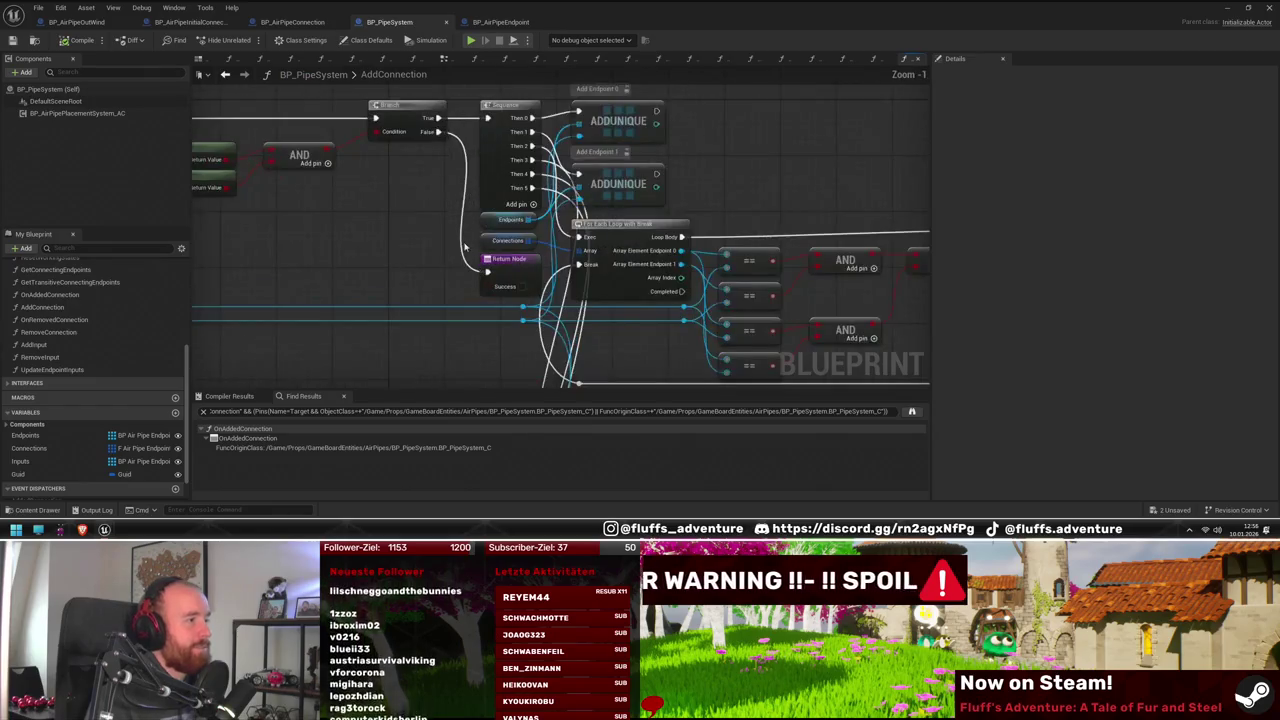
# Move the Exists, NOT and Return nodes down to make room after the loop
pyautogui.moveTo(445, 203); pyautogui.dragTo(561, 202)
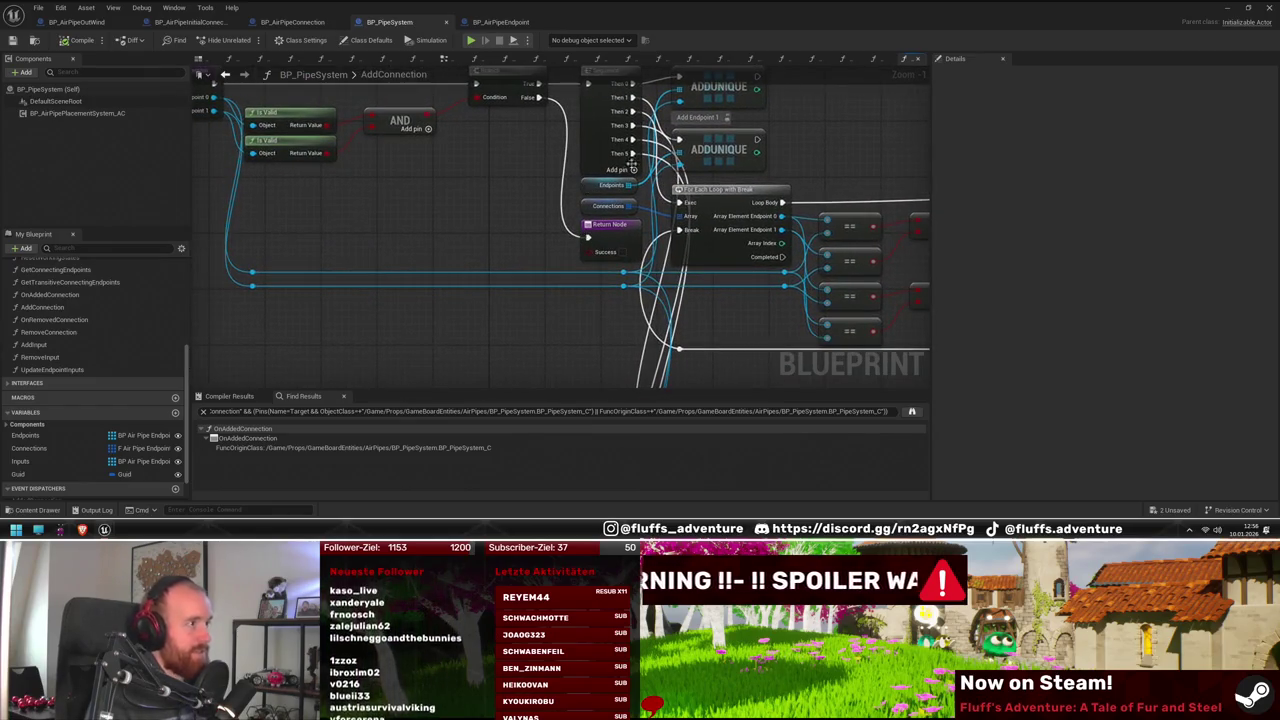
pyautogui.moveTo(652, 185)
pyautogui.mouseDown()
pyautogui.moveTo(590, 224)
pyautogui.moveTo(646, 141)
pyautogui.mouseUp()
pyautogui.moveTo(600, 292)
pyautogui.mouseDown()
pyautogui.moveTo(428, 196)
pyautogui.moveTo(430, 219)
pyautogui.mouseUp()
pyautogui.press('Down')
pyautogui.press('Down')
pyautogui.press('Down')
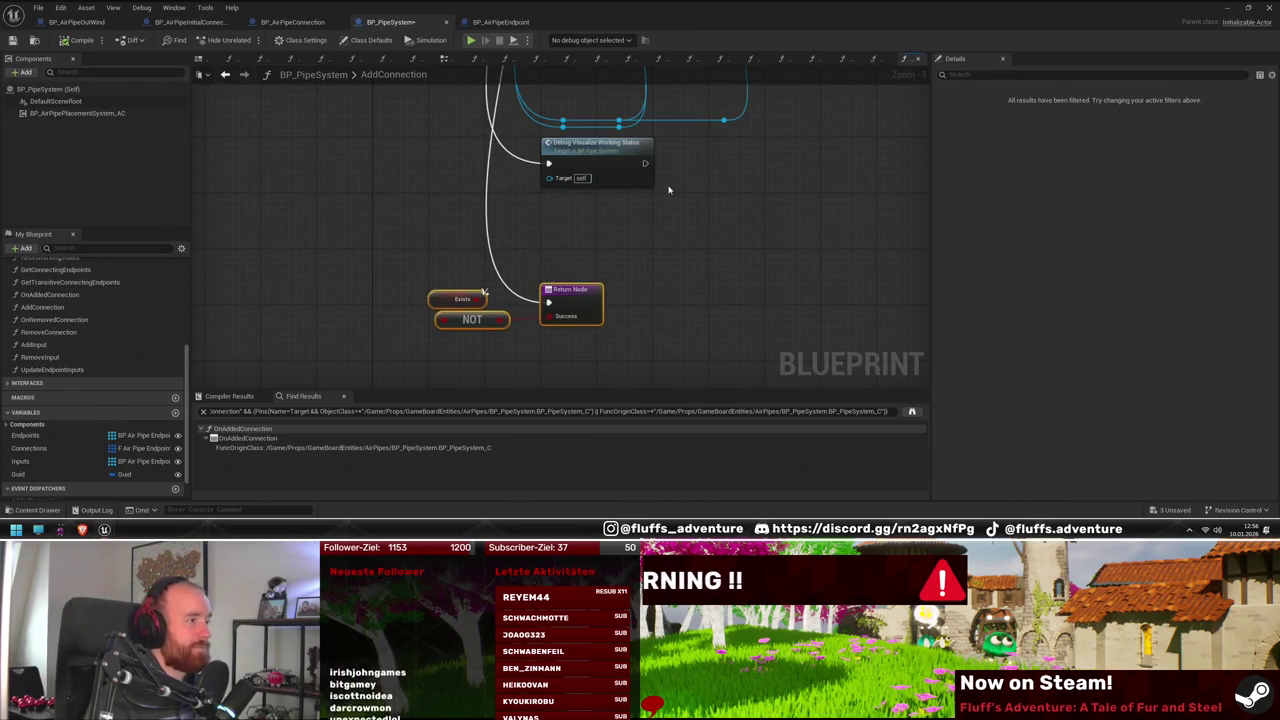
pyautogui.moveTo(678, 228); pyautogui.dragTo(675, 357)
pyautogui.rightClick(518, 172)
pyautogui.moveTo(554, 233); pyautogui.dragTo(490, 192)
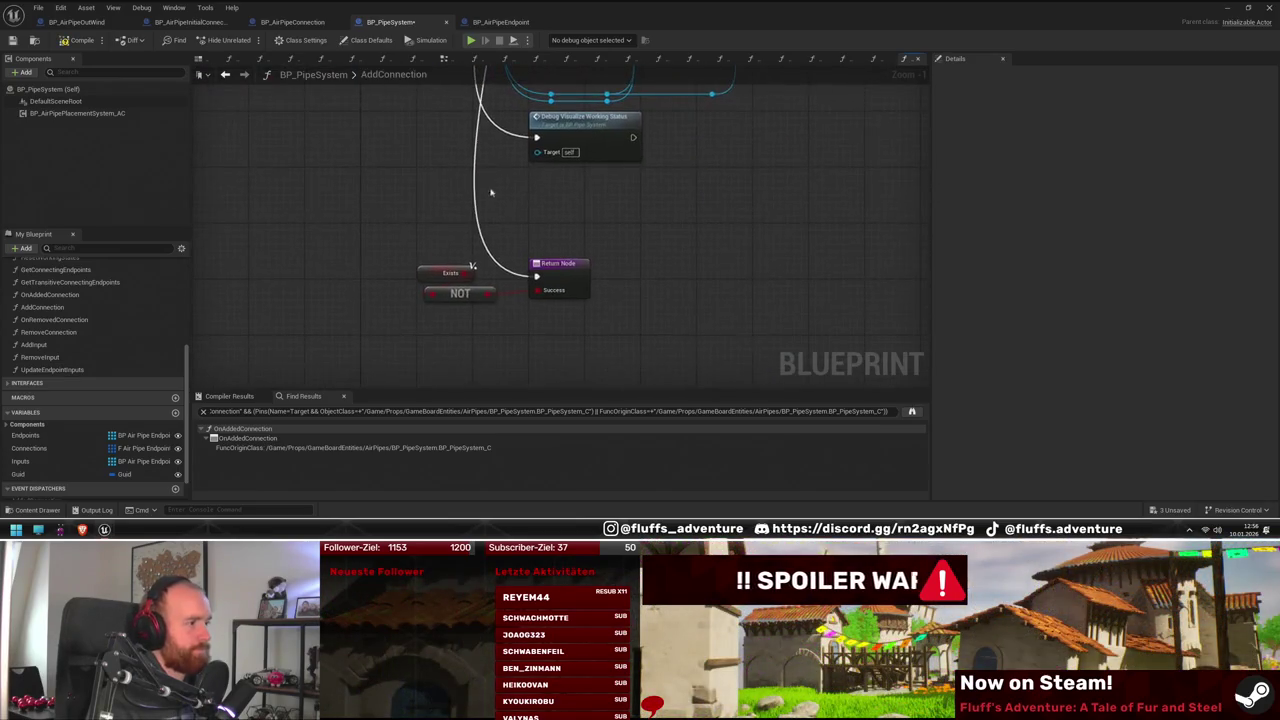
# Add a Branch node driven by the NOT result
pyautogui.moveTo(491, 293); pyautogui.dragTo(502, 243)
pyautogui.write('branch')
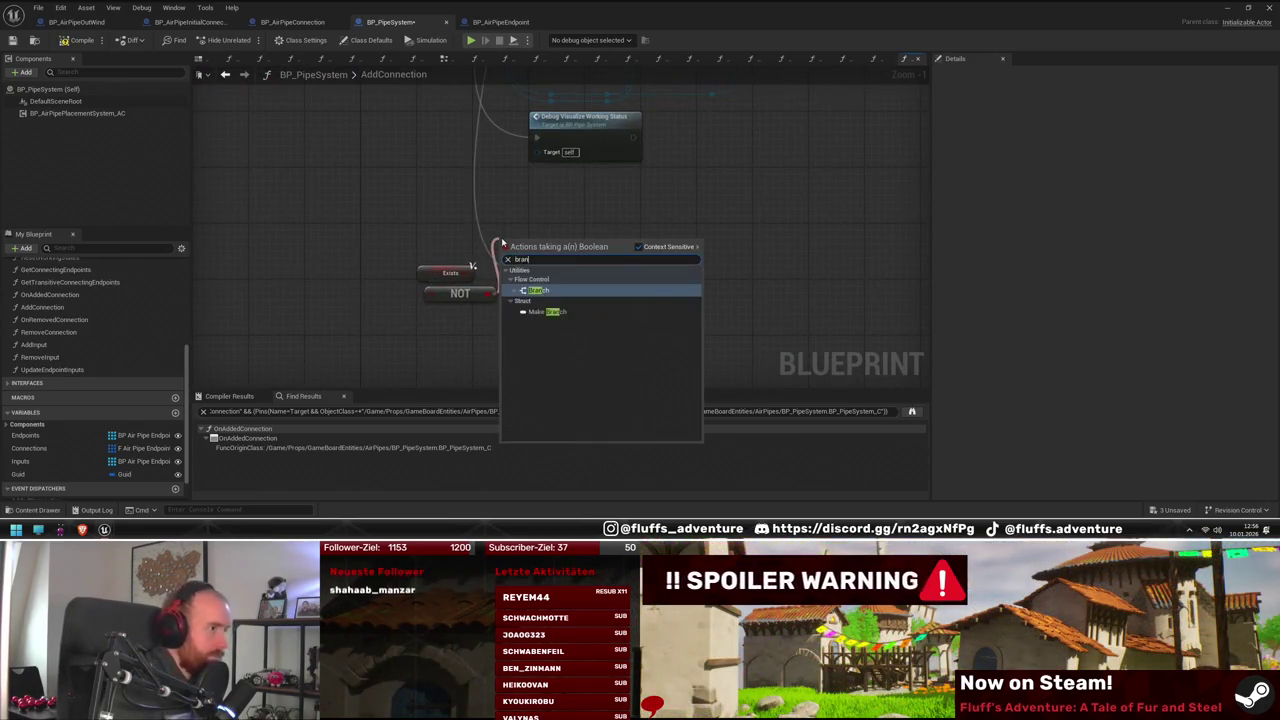
pyautogui.press('Return')
pyautogui.moveTo(513, 262); pyautogui.dragTo(533, 237)
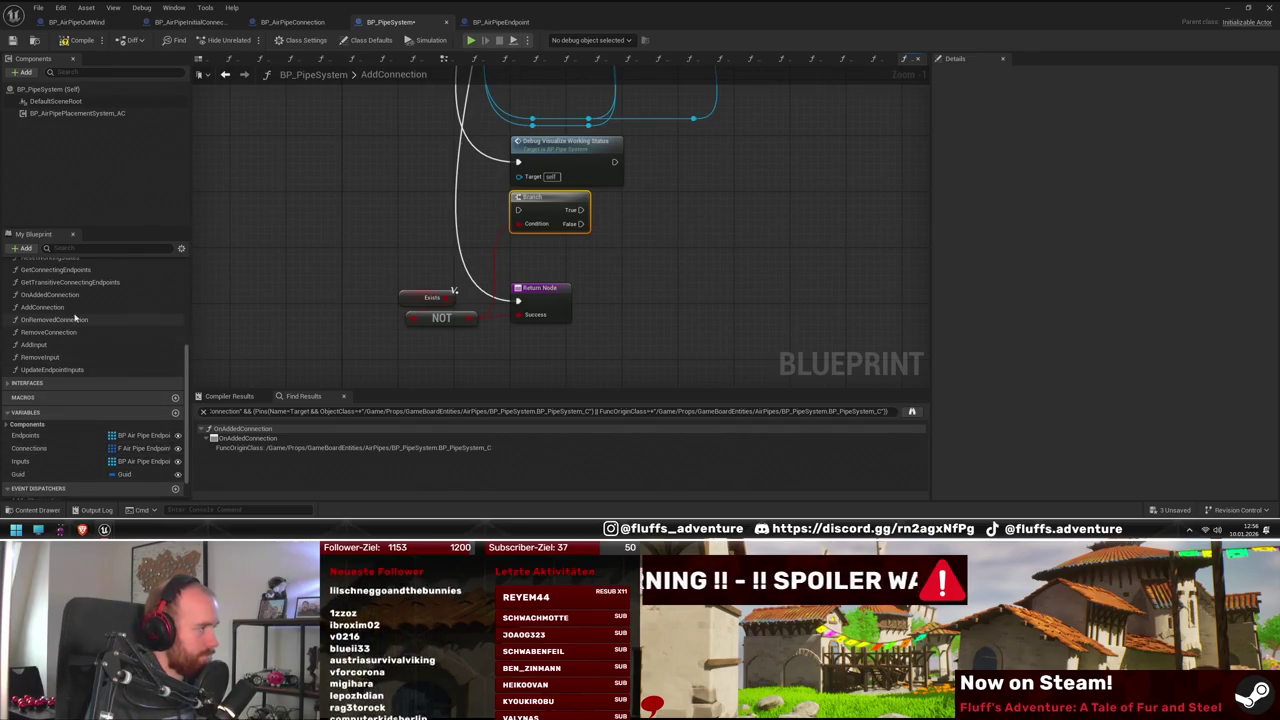
# Place an On Added Connection call and wire the Branch's True output to it
pyautogui.scroll(1, 60, 350)
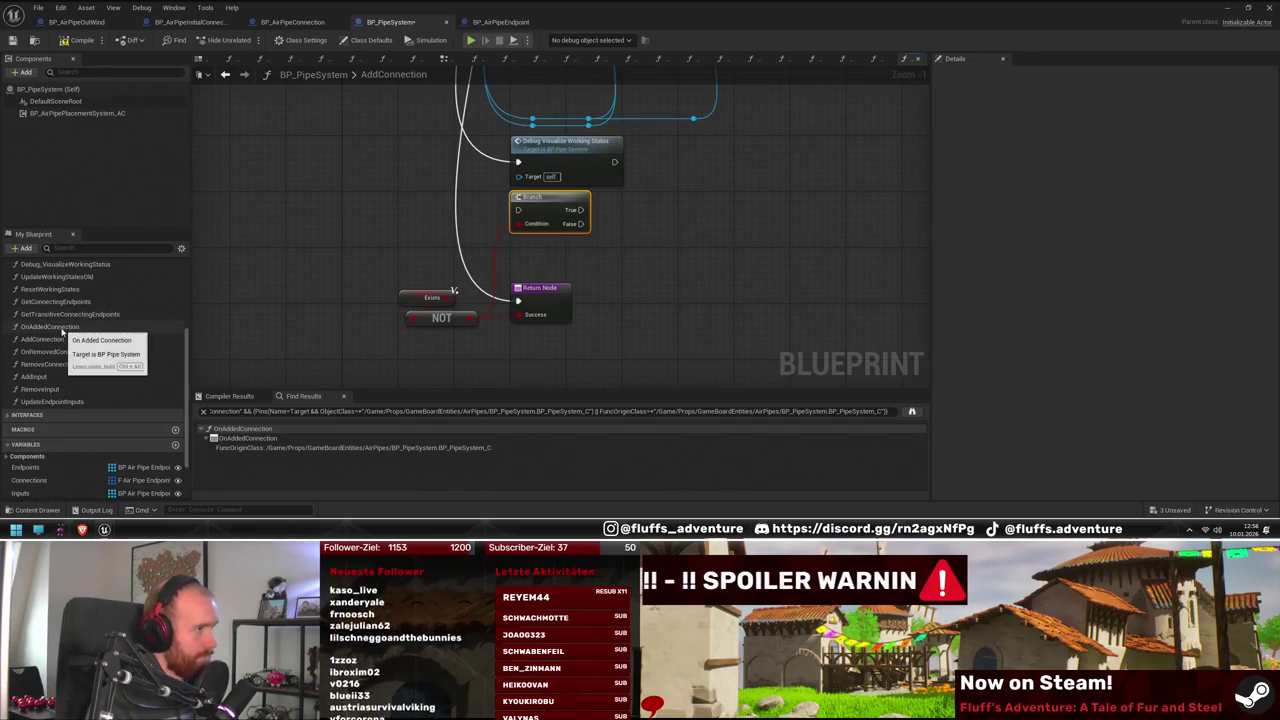
pyautogui.click(67, 326)
pyautogui.moveTo(67, 326)
pyautogui.mouseDown()
pyautogui.moveTo(653, 212)
pyautogui.moveTo(701, 264)
pyautogui.mouseUp()
pyautogui.moveTo(584, 91)
pyautogui.mouseDown()
pyautogui.moveTo(571, 140)
pyautogui.moveTo(586, 250)
pyautogui.moveTo(535, 203)
pyautogui.mouseUp()
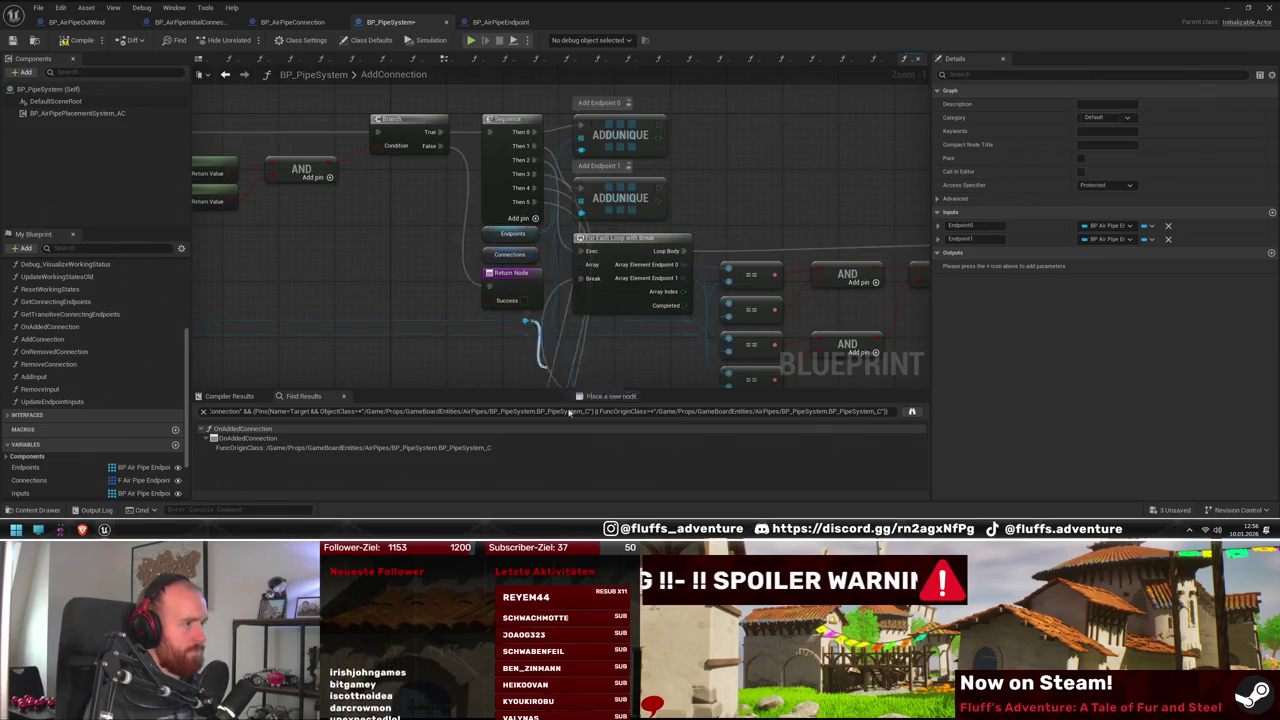
pyautogui.moveTo(524, 328); pyautogui.dragTo(688, 243)
pyautogui.moveTo(677, 97)
pyautogui.mouseDown()
pyautogui.moveTo(609, 213)
pyautogui.moveTo(524, 208)
pyautogui.mouseUp()
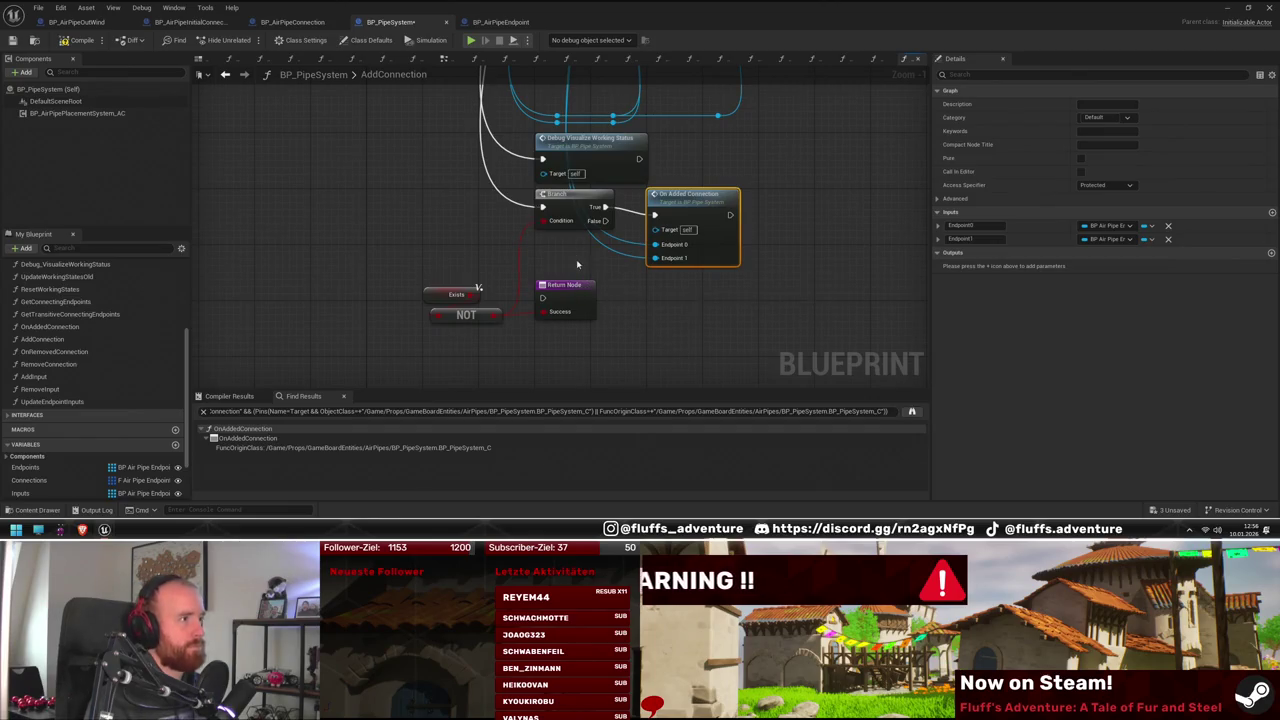
pyautogui.moveTo(605, 269)
pyautogui.mouseDown()
pyautogui.moveTo(618, 280)
pyautogui.moveTo(822, 204)
pyautogui.moveTo(741, 232)
pyautogui.mouseUp()
pyautogui.moveTo(621, 301)
pyautogui.mouseDown()
pyautogui.moveTo(430, 312)
pyautogui.moveTo(425, 342)
pyautogui.moveTo(497, 256)
pyautogui.moveTo(475, 258)
pyautogui.mouseUp()
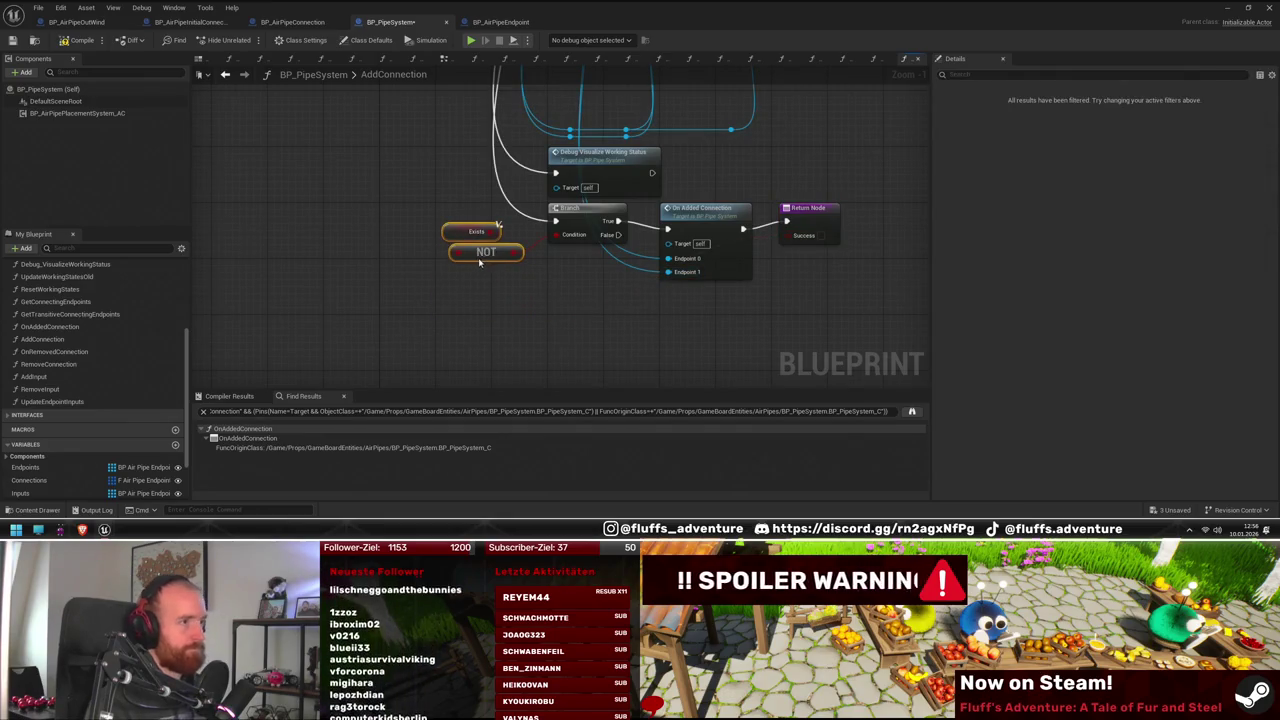
pyautogui.click(817, 204)
# Duplicate the Return Node and connect the Branch's False output directly to it
pyautogui.hotkey('ctrl', 'c')
pyautogui.hotkey('ctrl', 'v')
pyautogui.moveTo(881, 250)
pyautogui.mouseDown()
pyautogui.moveTo(702, 304)
pyautogui.moveTo(693, 295)
pyautogui.mouseUp()
pyautogui.moveTo(618, 234)
pyautogui.mouseDown()
pyautogui.moveTo(628, 271)
pyautogui.moveTo(667, 305)
pyautogui.mouseUp()
pyautogui.moveTo(749, 204); pyautogui.dragTo(845, 240)
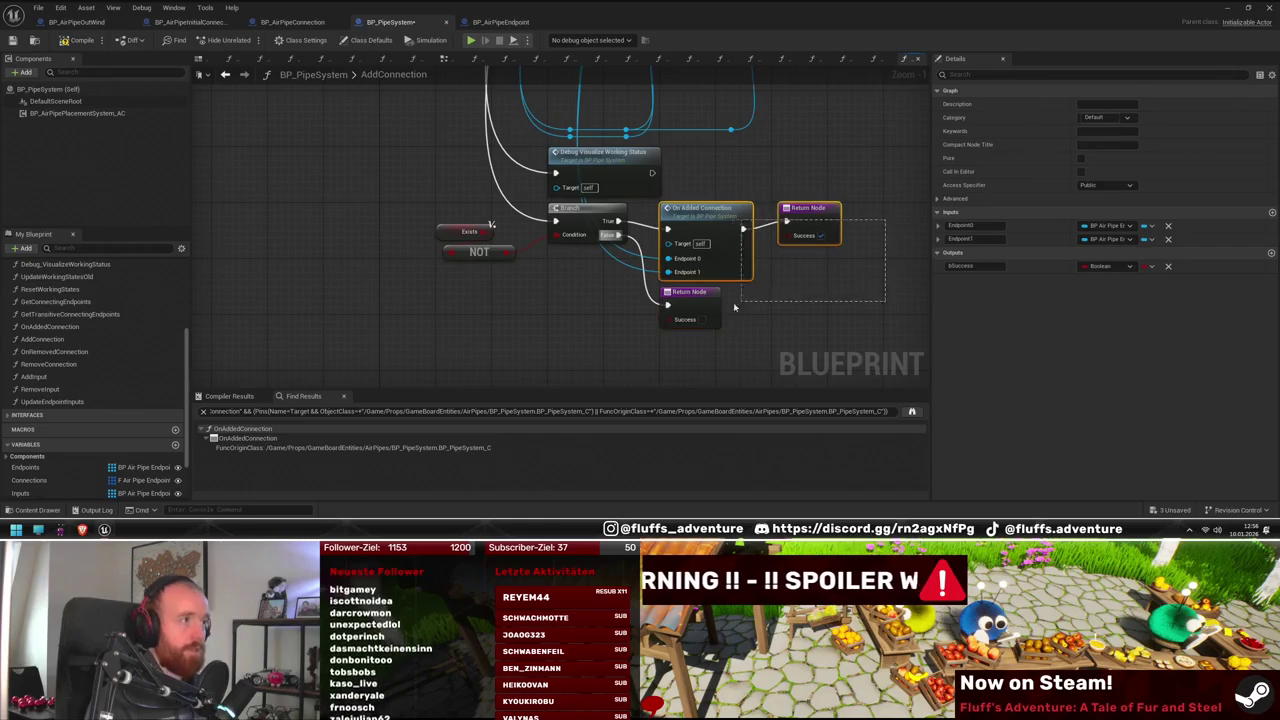
pyautogui.moveTo(690, 292); pyautogui.dragTo(682, 292)
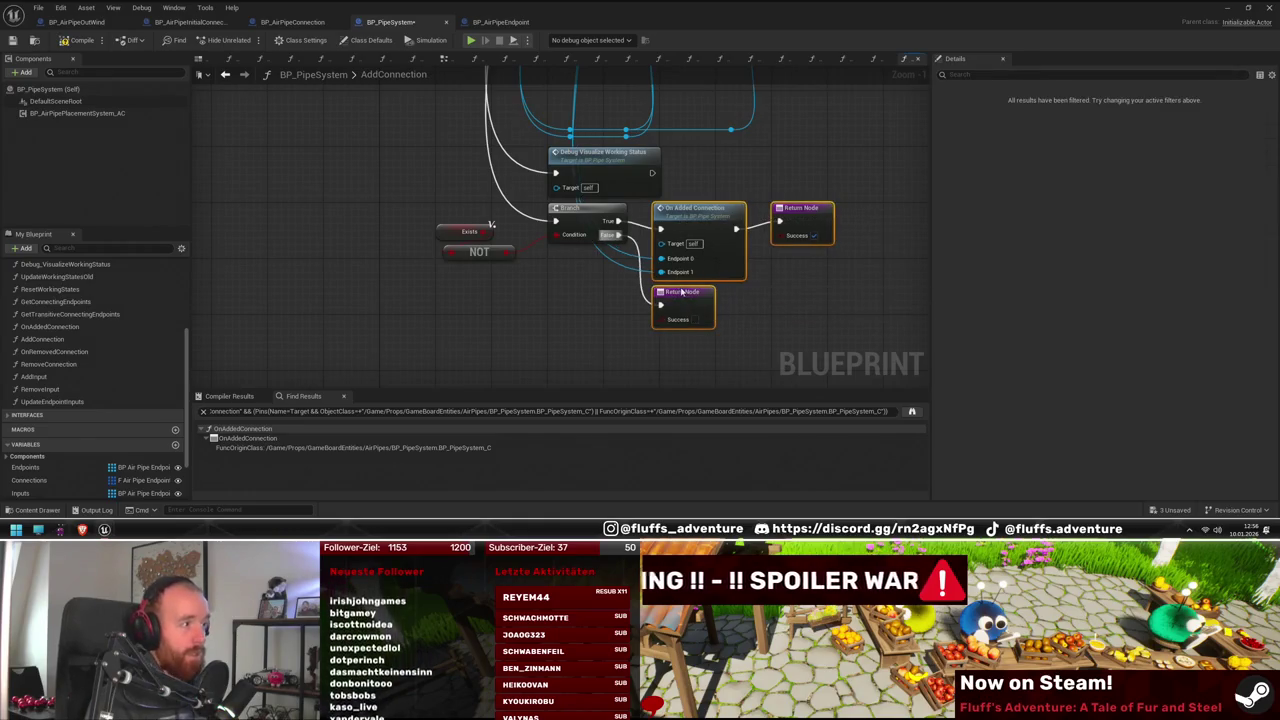
# Open the RemoveConnection graph to view its Sequence, Return and On Removed Connection nodes
pyautogui.doubleClick(45, 364)
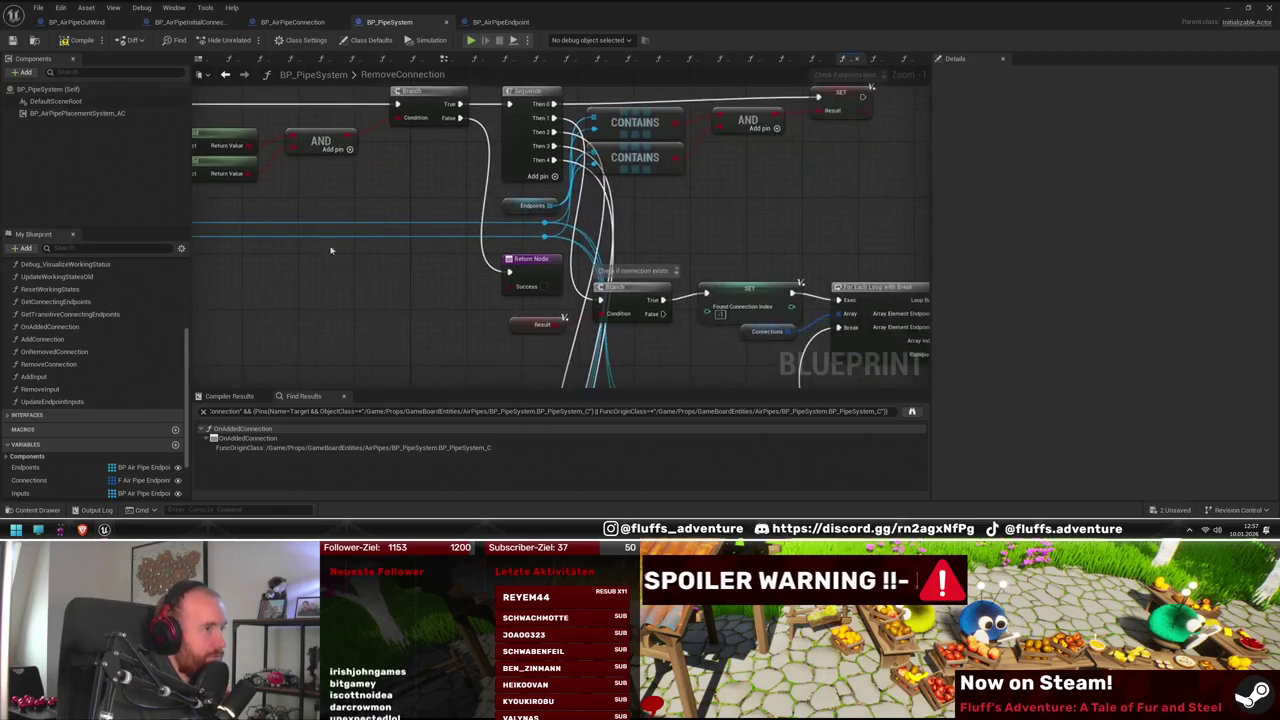
pyautogui.moveTo(461, 252); pyautogui.dragTo(461, 90)
pyautogui.moveTo(636, 302); pyautogui.dragTo(689, 260)
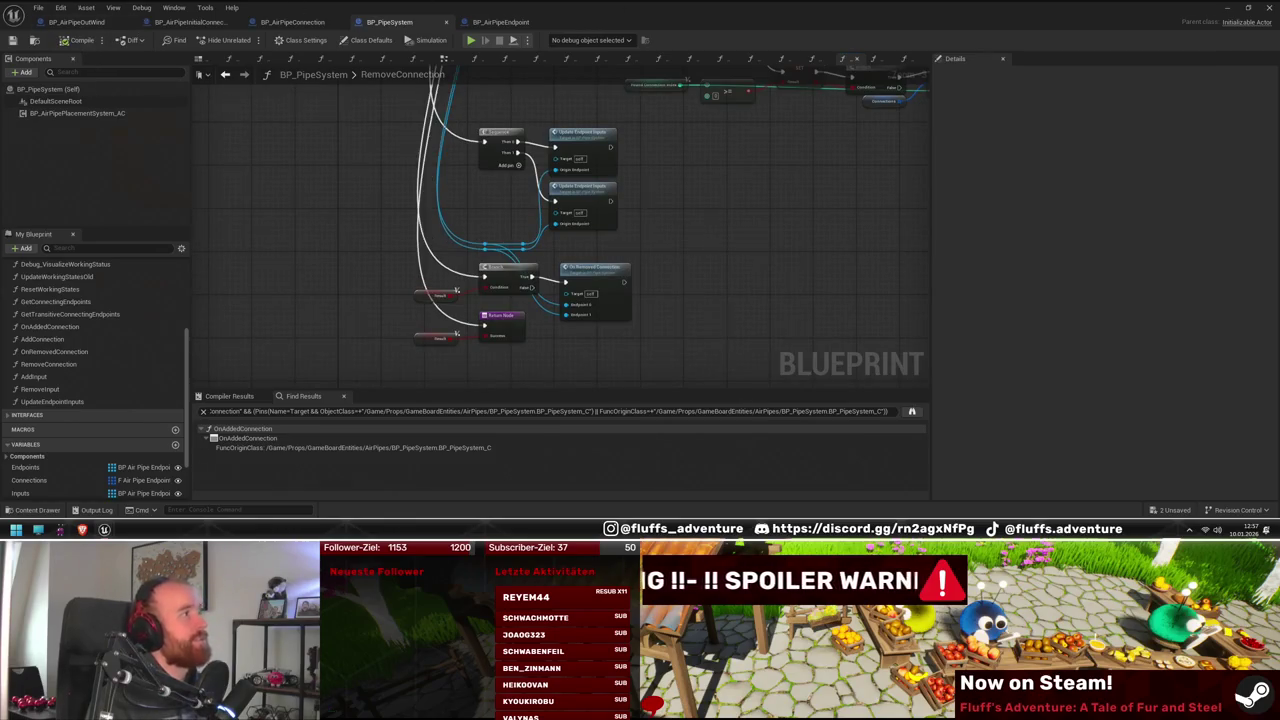
pyautogui.hotkey('alt', 'Tab')
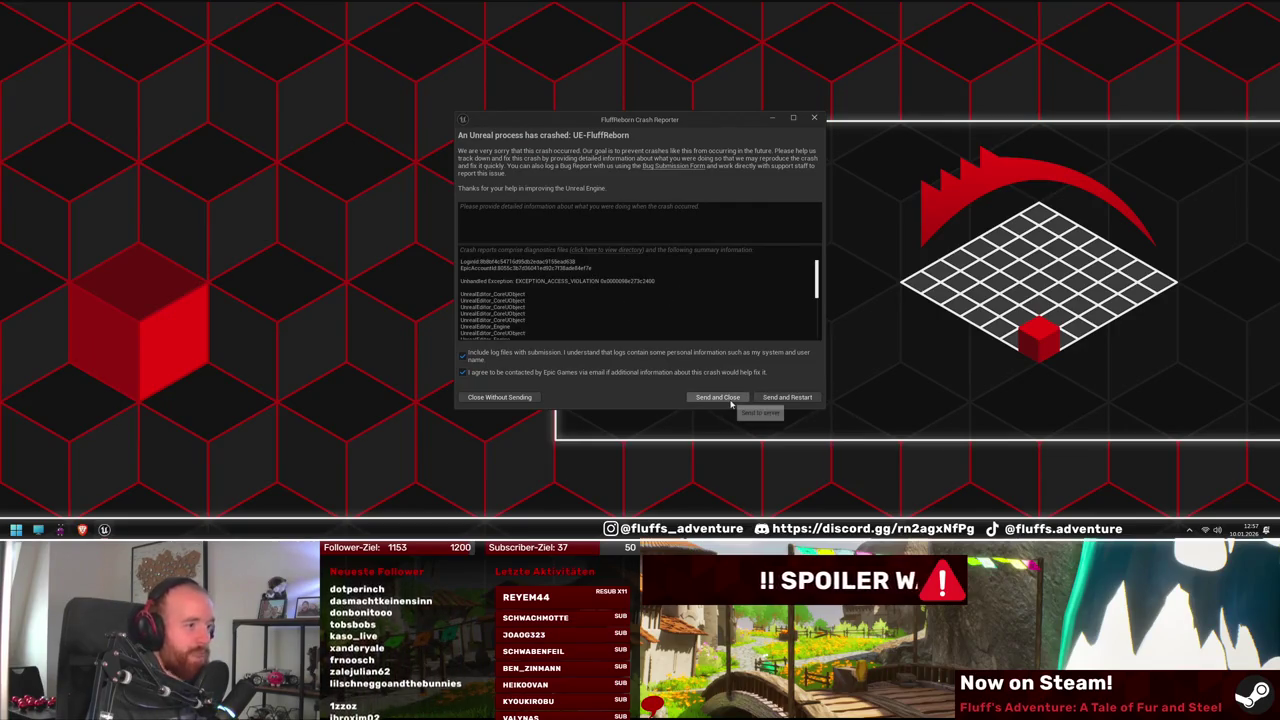
# Send the EXCEPTION_ACCESS_VIOLATION crash report and restart the editor
pyautogui.click(807, 398)
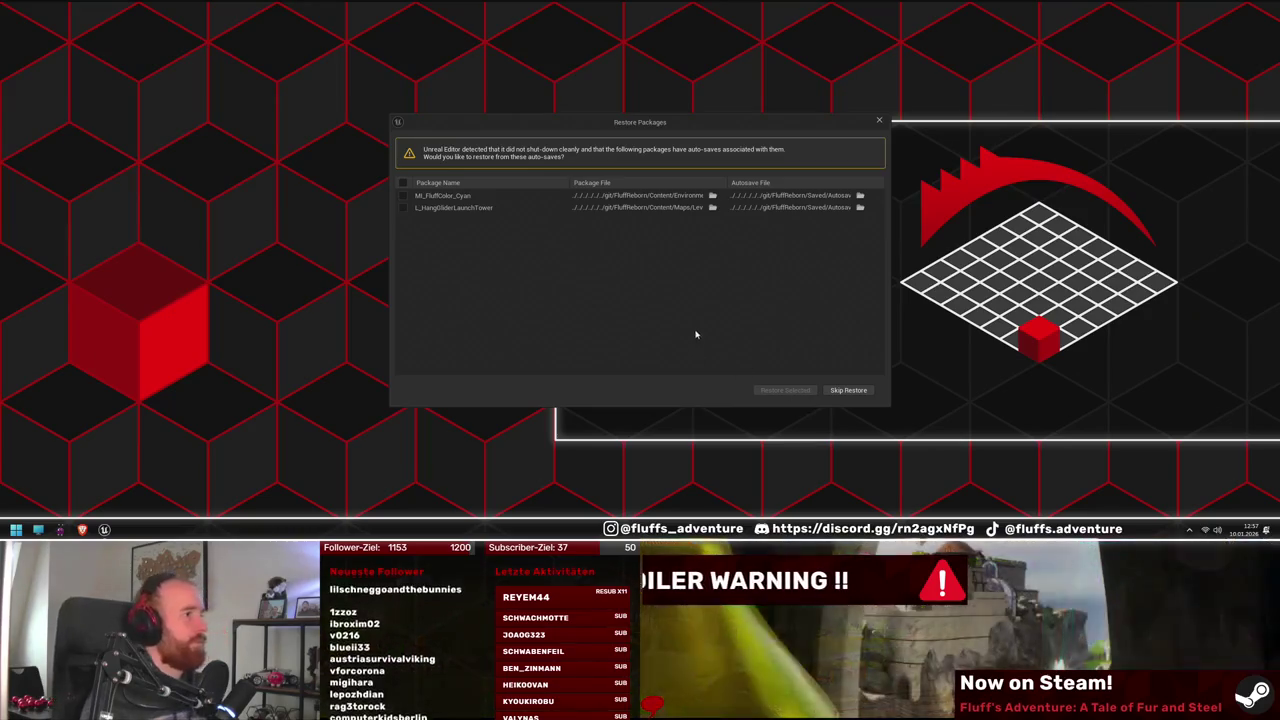
# Mark the auto-saved packages, then skip restoring them and confirm so L_2 loads
pyautogui.click(403, 195)
pyautogui.click(403, 207)
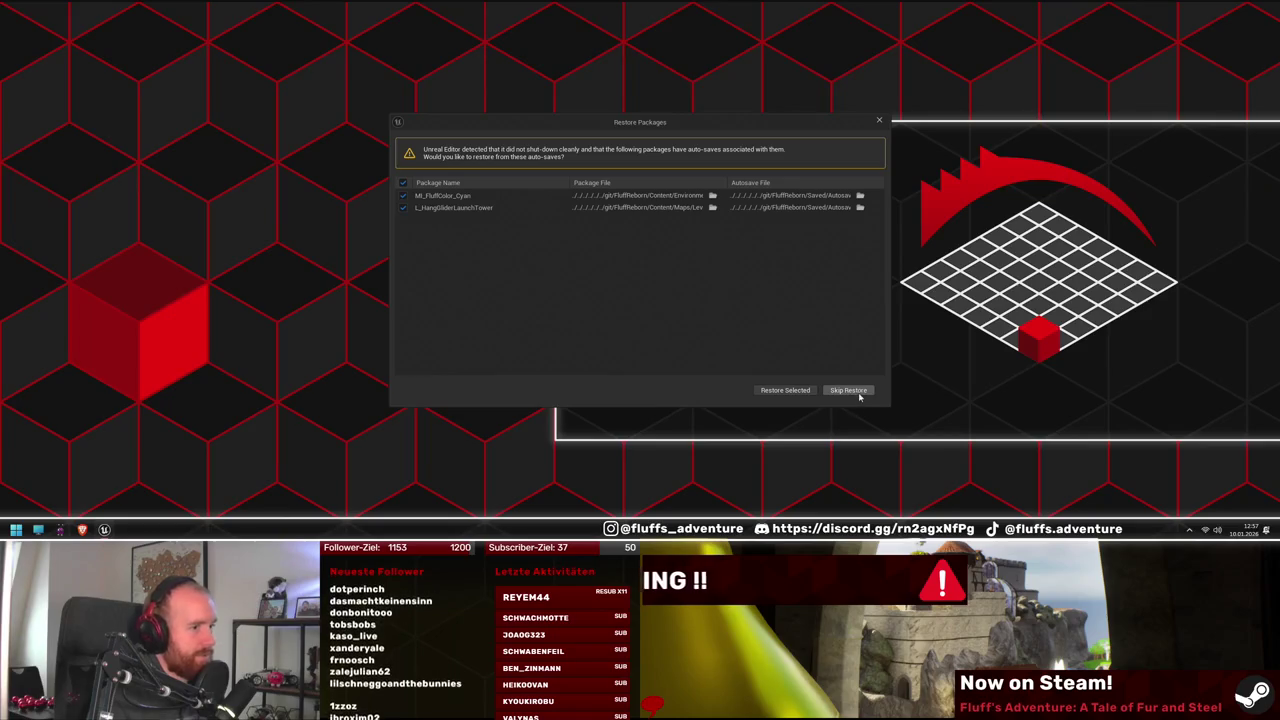
pyautogui.click(787, 391)
pyautogui.click(748, 287)
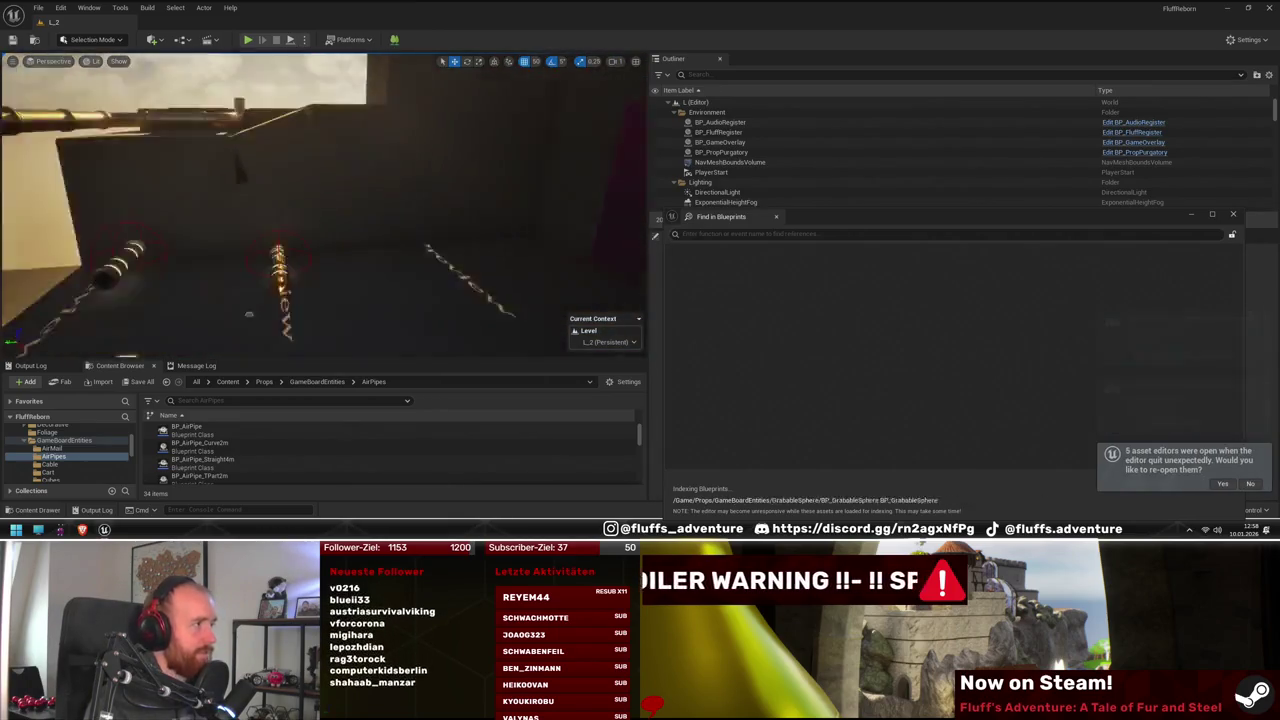
# Frame the pipes machine, start Play in Editor, and resume past the first breakpoint
pyautogui.press('f')
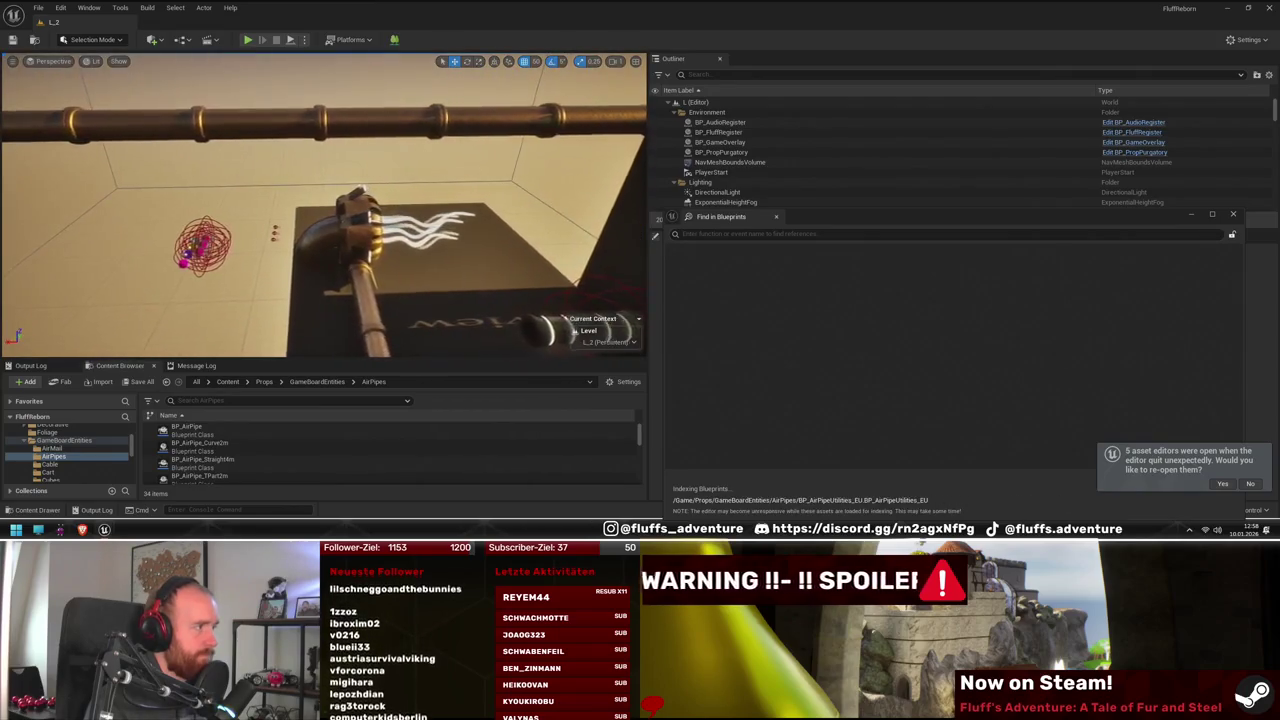
pyautogui.moveTo(320, 200)
pyautogui.mouseDown()
pyautogui.moveTo(330, 190)
pyautogui.moveTo(290, 150)
pyautogui.moveTo(300, 140)
pyautogui.moveTo(310, 180)
pyautogui.moveTo(320, 160)
pyautogui.mouseUp()
pyautogui.click(248, 39)
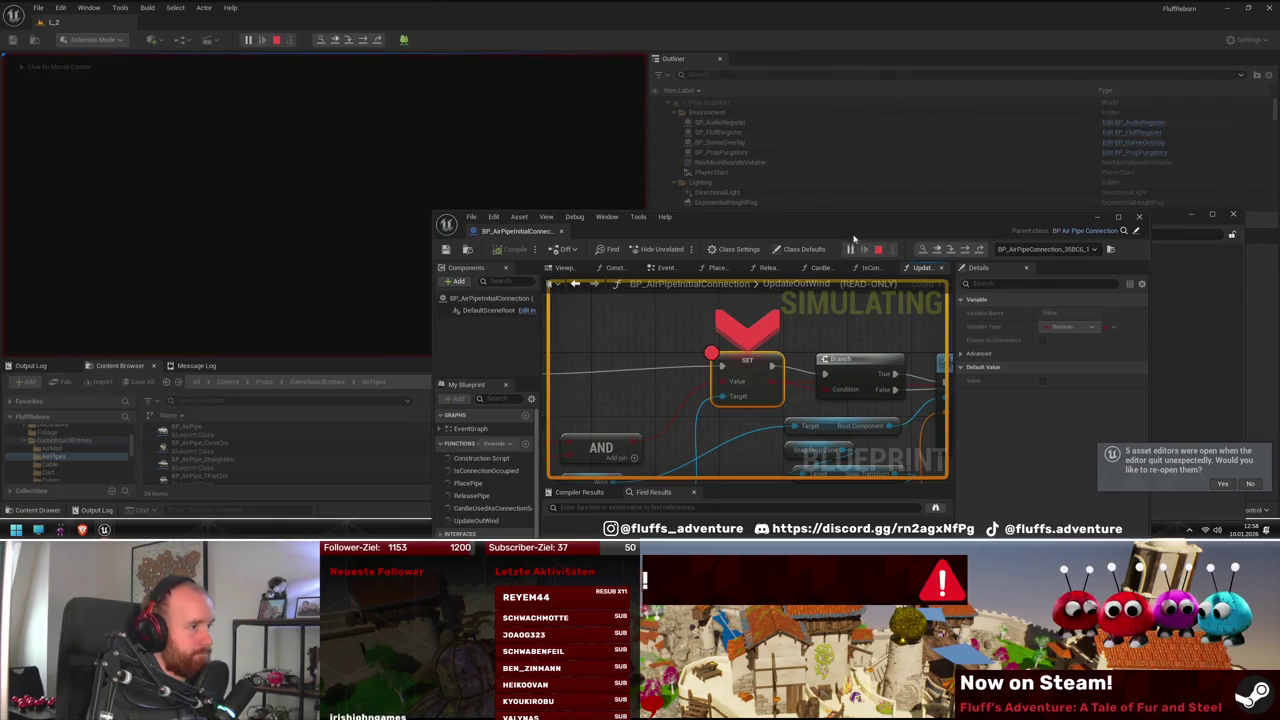
pyautogui.click(850, 249)
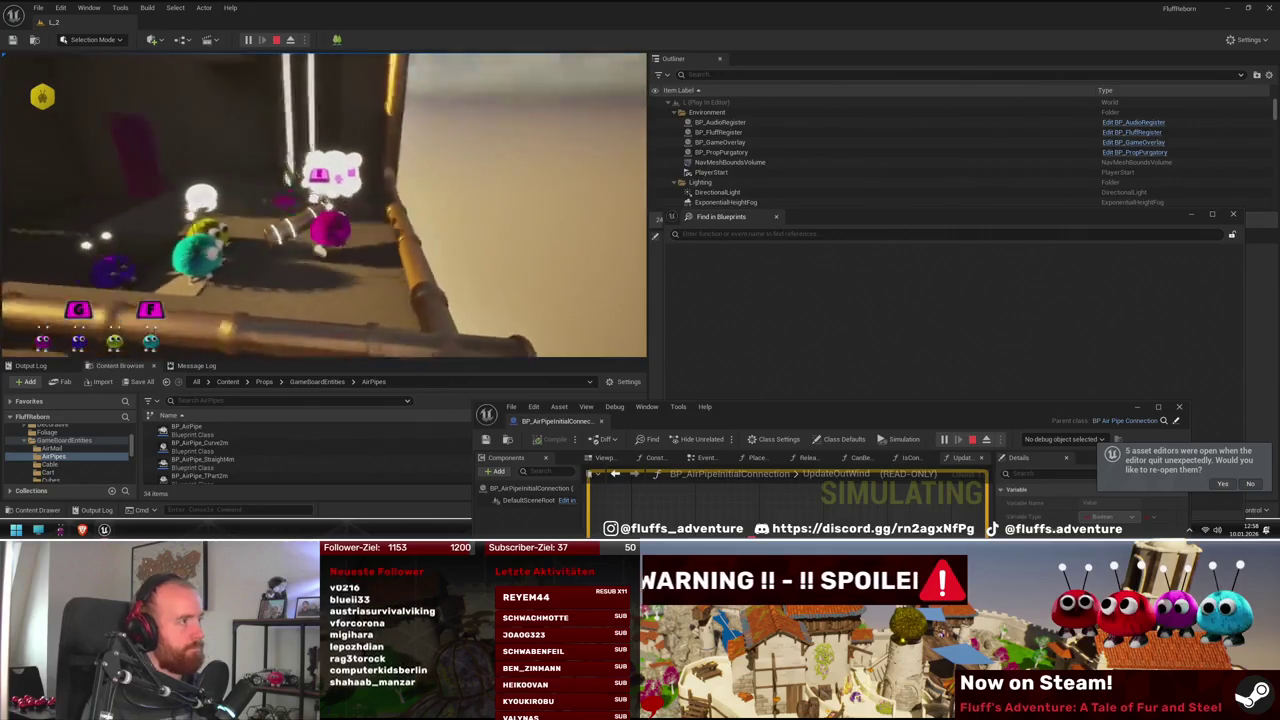
# Pause and resume, then step through UpdateOutWind inspecting Air Pipe 0's Is Valid value
pyautogui.press('Pause')
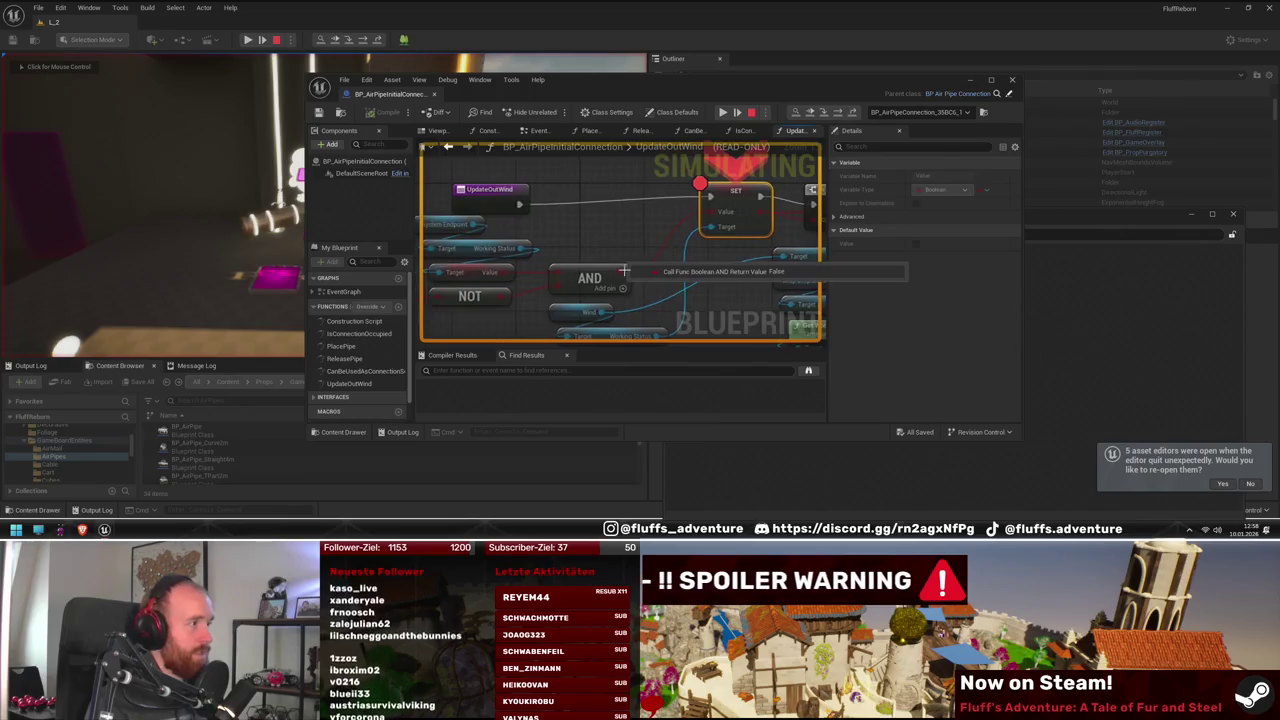
pyautogui.click(723, 111)
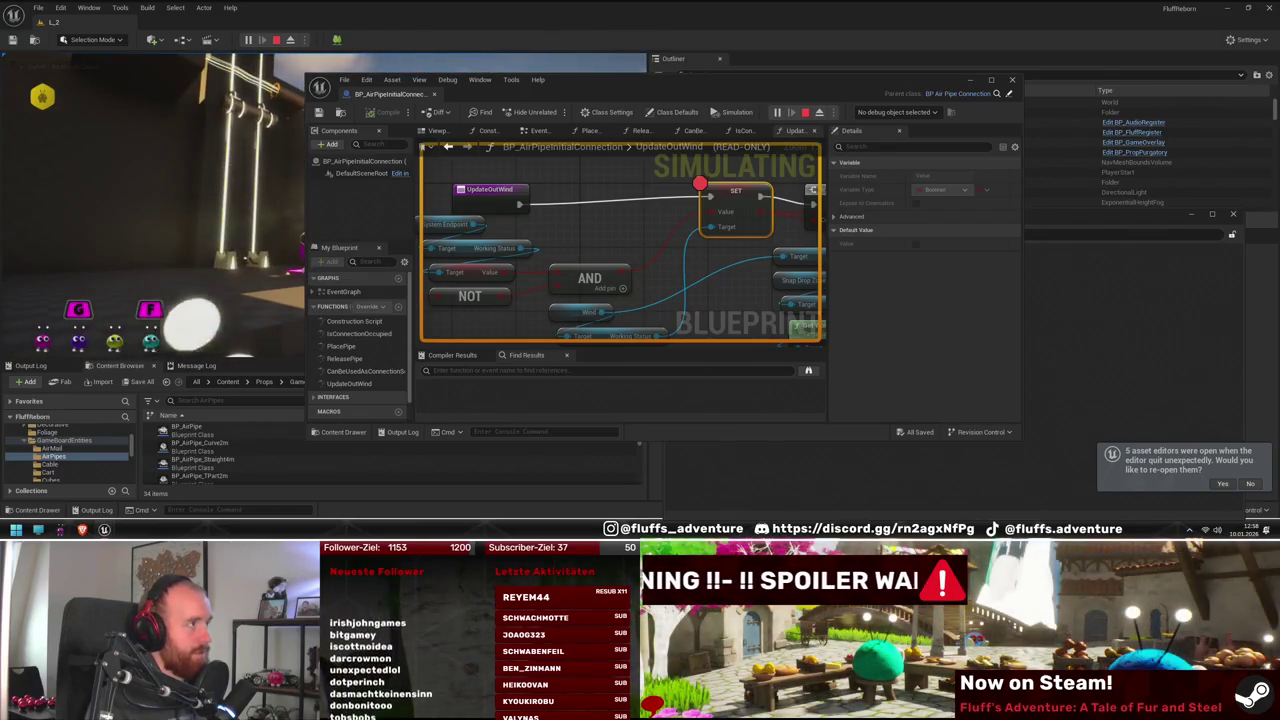
pyautogui.moveTo(617, 248)
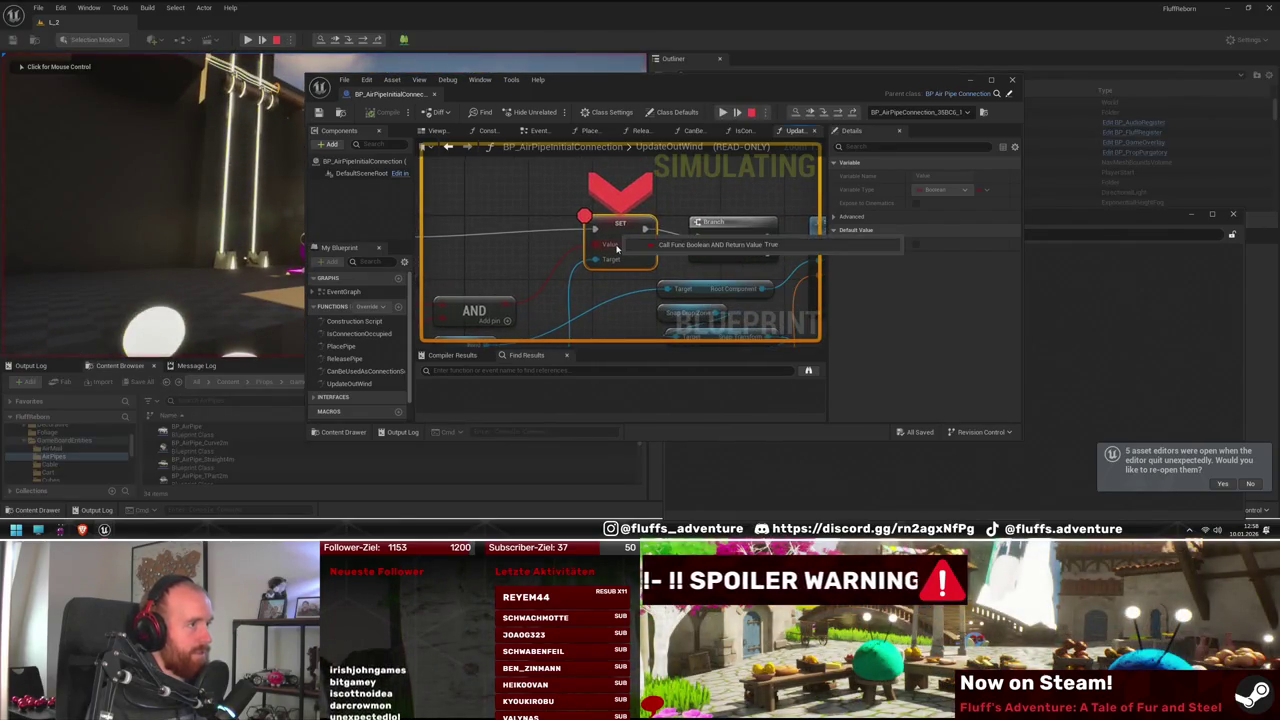
pyautogui.press('F10')
pyautogui.moveTo(502, 293)
pyautogui.press('F10')
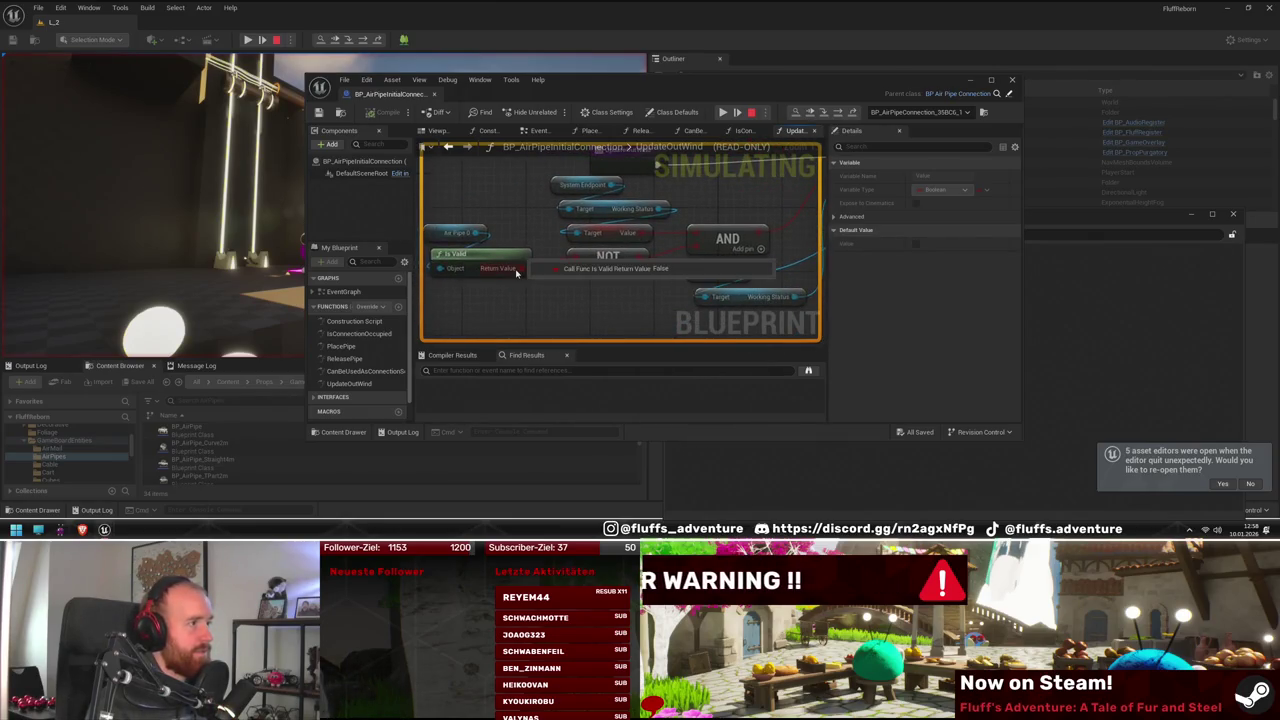
pyautogui.moveTo(480, 237)
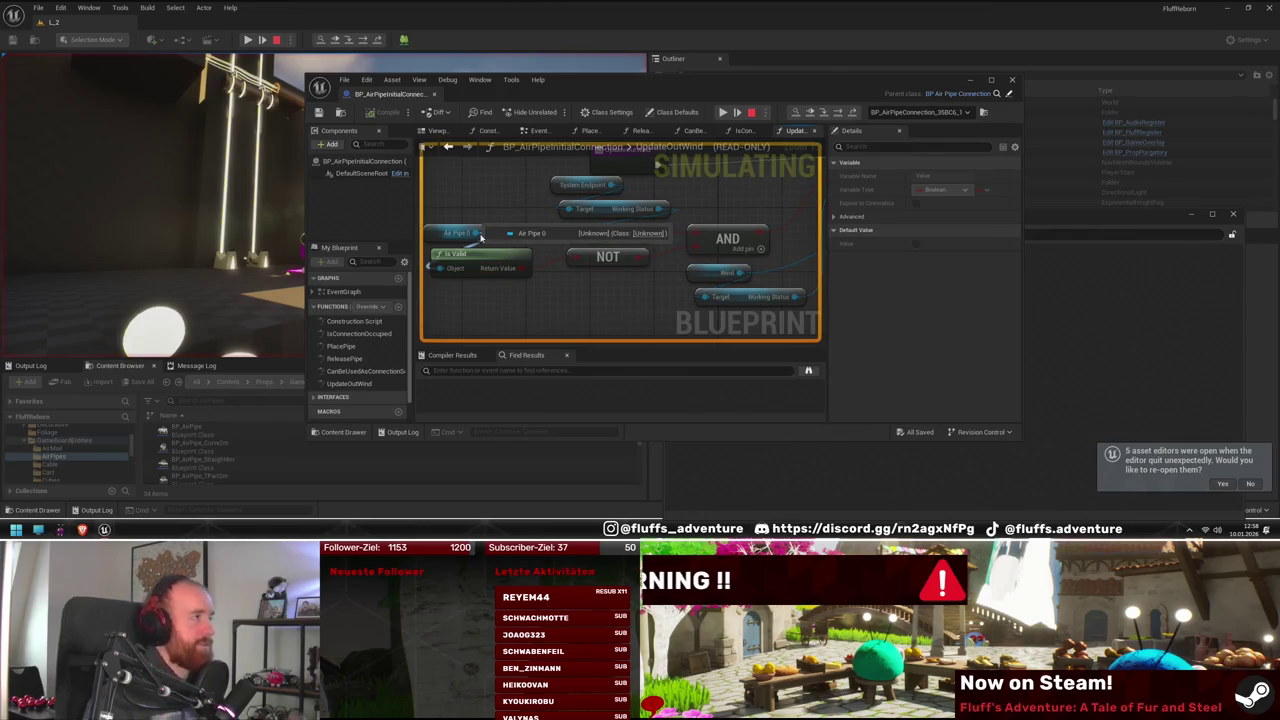
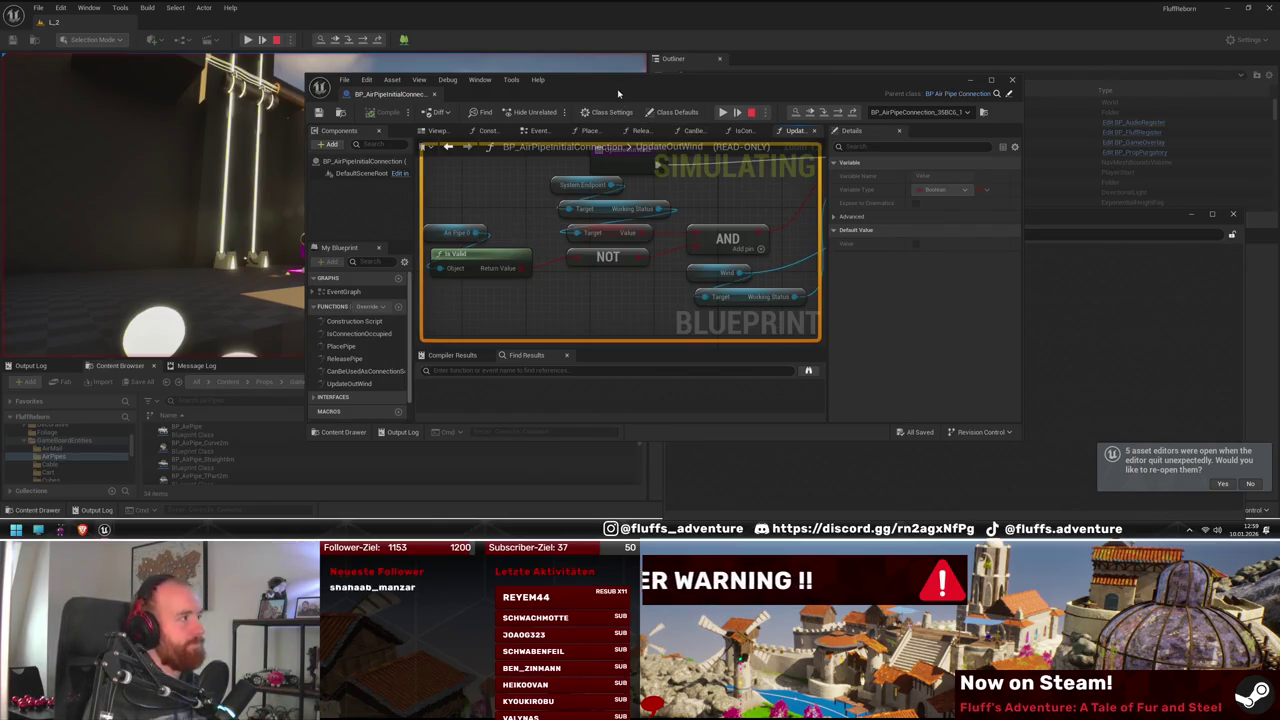
# Free the mouse, maximise the BP_AirPipeInitialConnection editor, and stop the simulation
pyautogui.moveTo(618, 93); pyautogui.dragTo(630, 2)
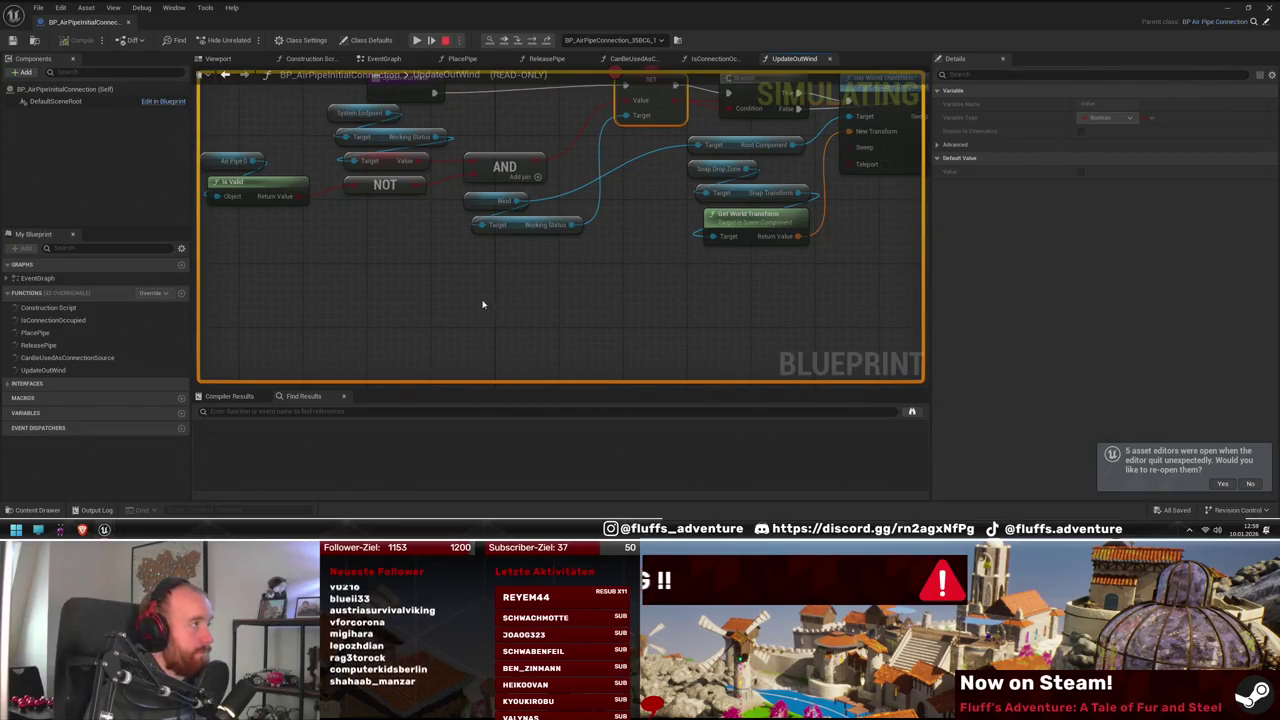
pyautogui.press('super+Down')
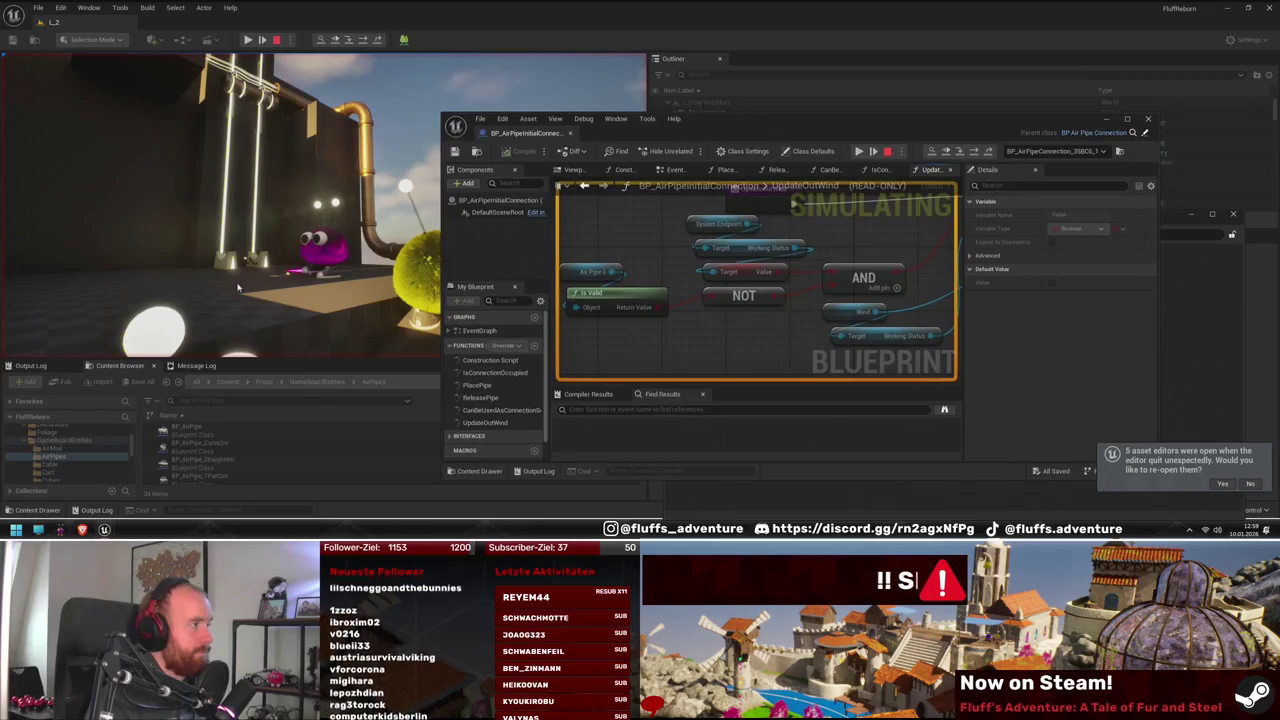
pyautogui.hotkey('shift', 'F1')
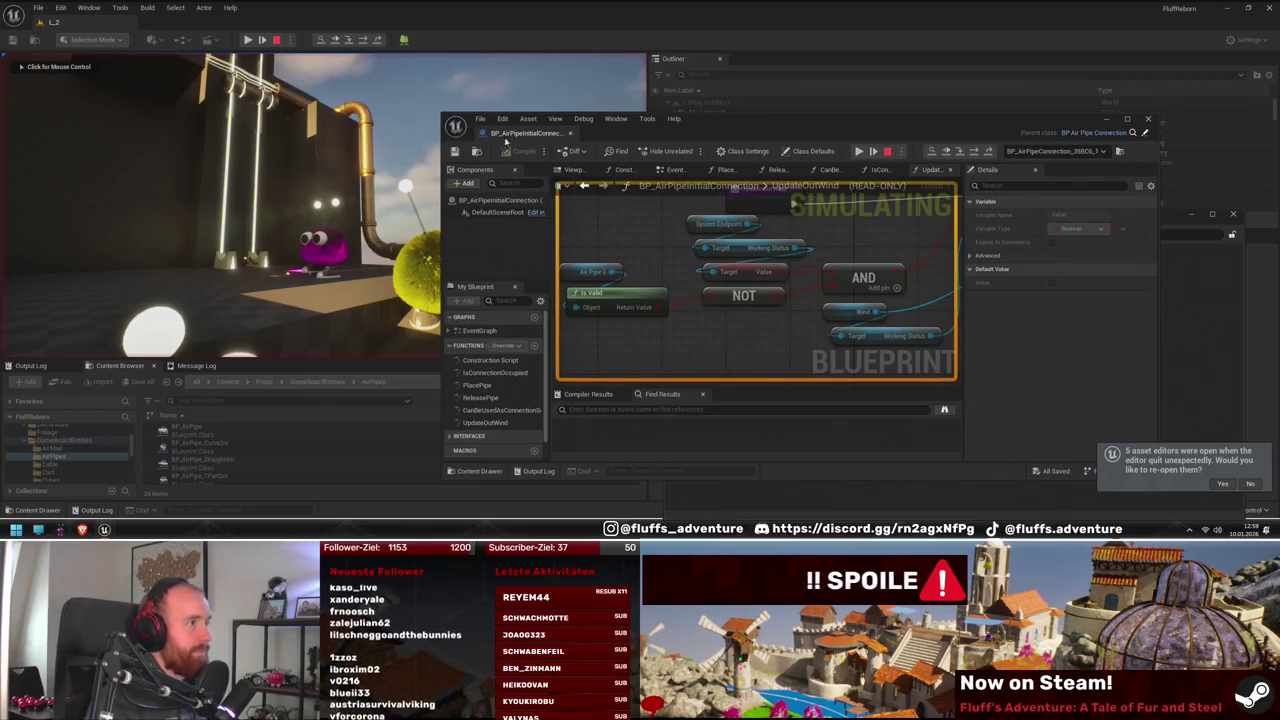
pyautogui.moveTo(620, 142)
pyautogui.mouseDown()
pyautogui.moveTo(406, 138)
pyautogui.moveTo(586, 110)
pyautogui.moveTo(577, 105)
pyautogui.mouseUp()
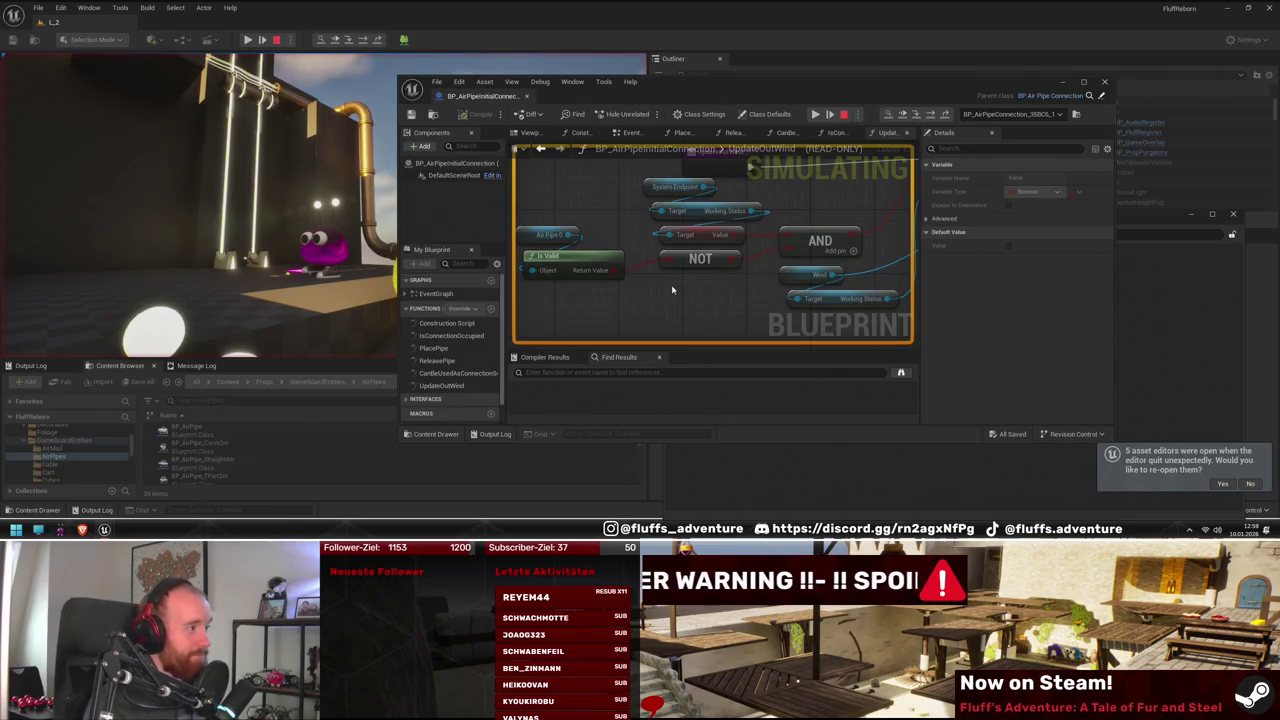
pyautogui.press('super+Up')
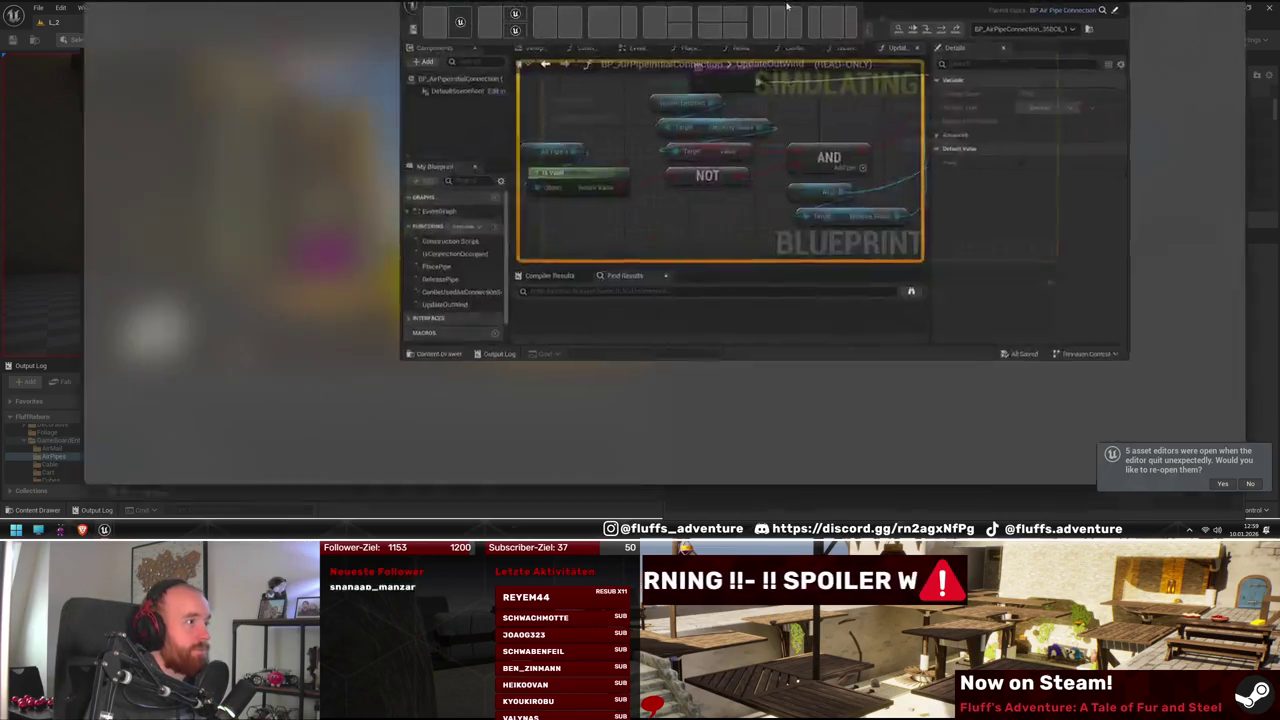
pyautogui.click(445, 41)
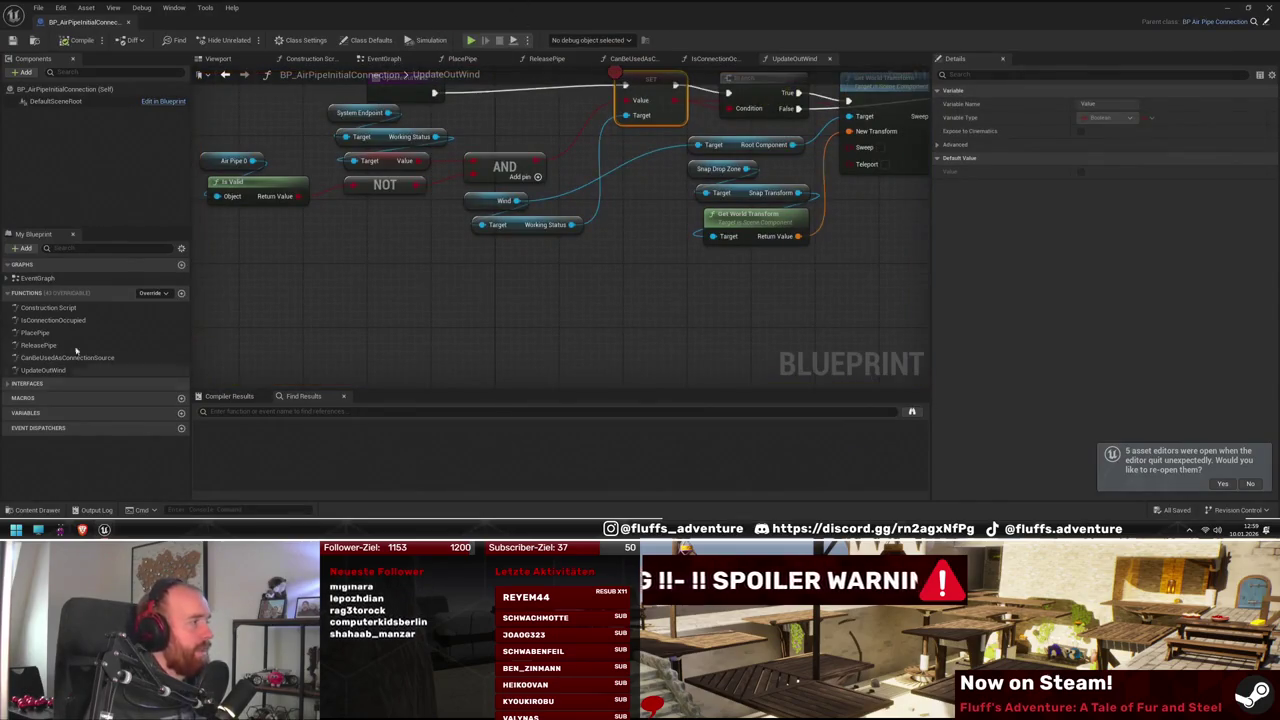
# Open the PlacePipe and then the ReleasePipe function graphs in BP_AirPipeInitialConnection
pyautogui.doubleClick(35, 332)
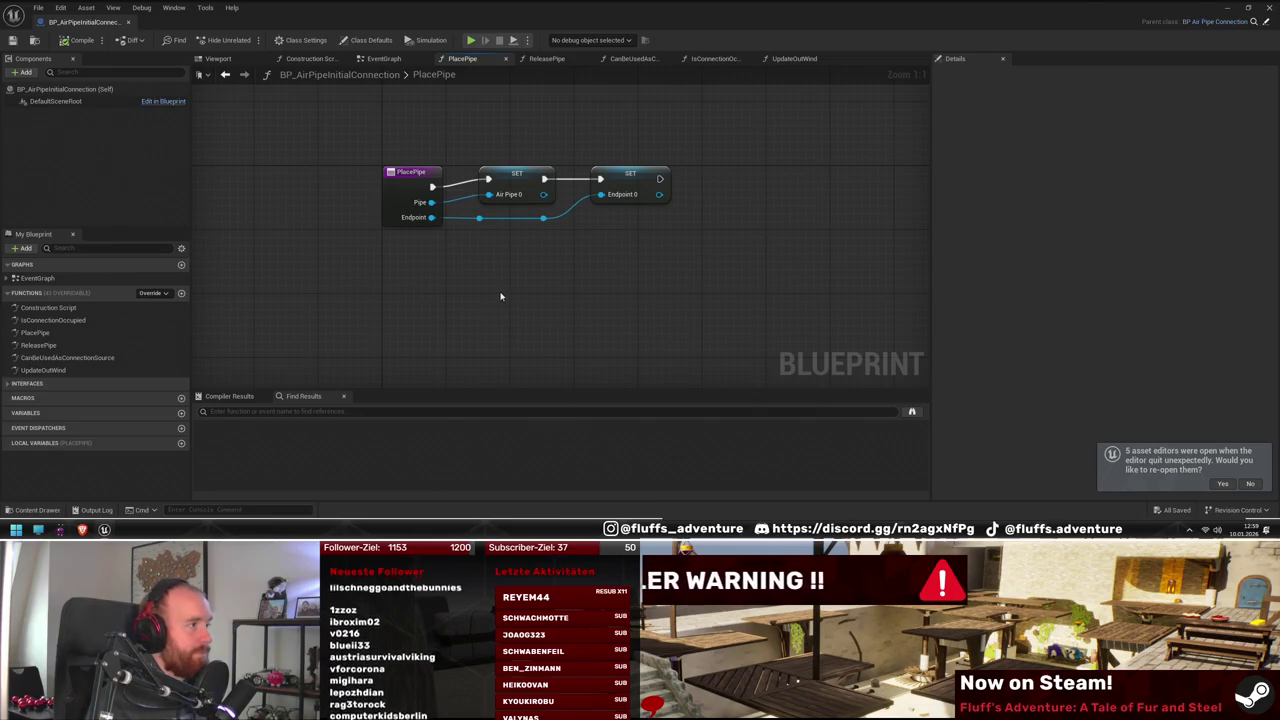
pyautogui.doubleClick(38, 345)
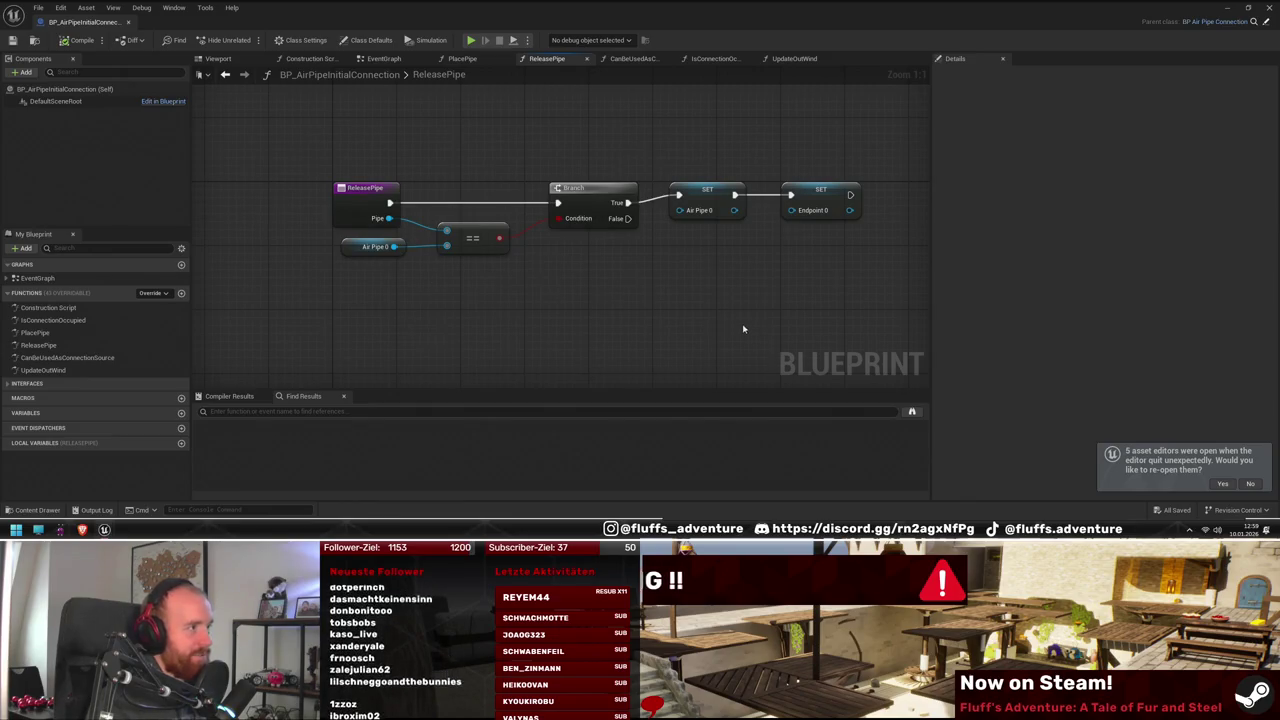
pyautogui.moveTo(701, 314); pyautogui.dragTo(667, 316)
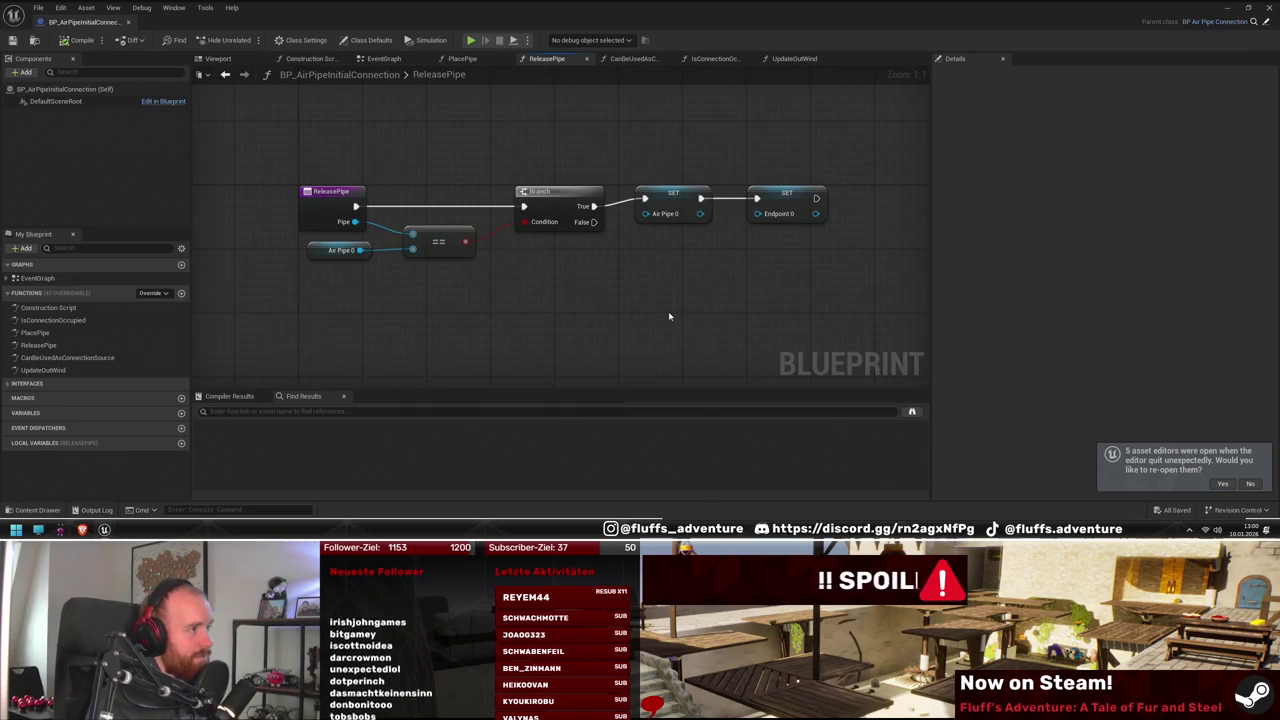
pyautogui.moveTo(669, 316); pyautogui.dragTo(634, 319)
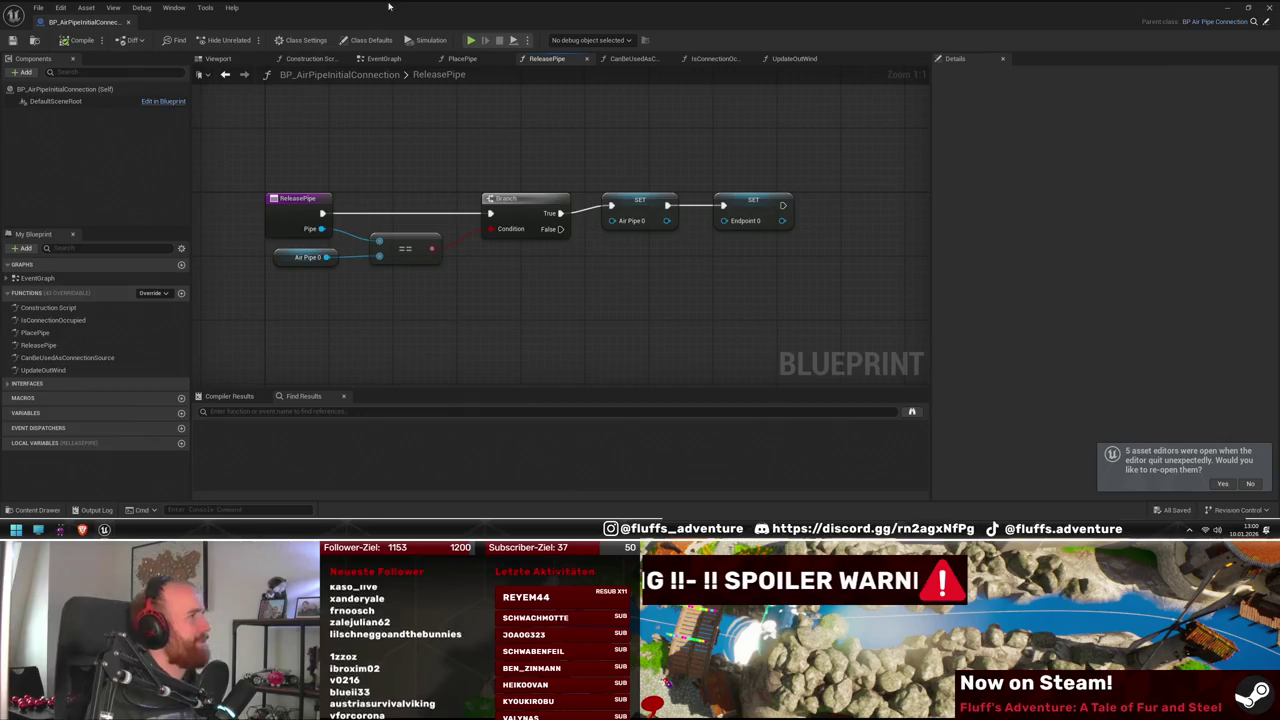
# Float the Blueprint editor over the level and frame the viewport on the two pipe pieces
pyautogui.doubleClick(399, 10)
pyautogui.click(226, 260)
pyautogui.press('f')
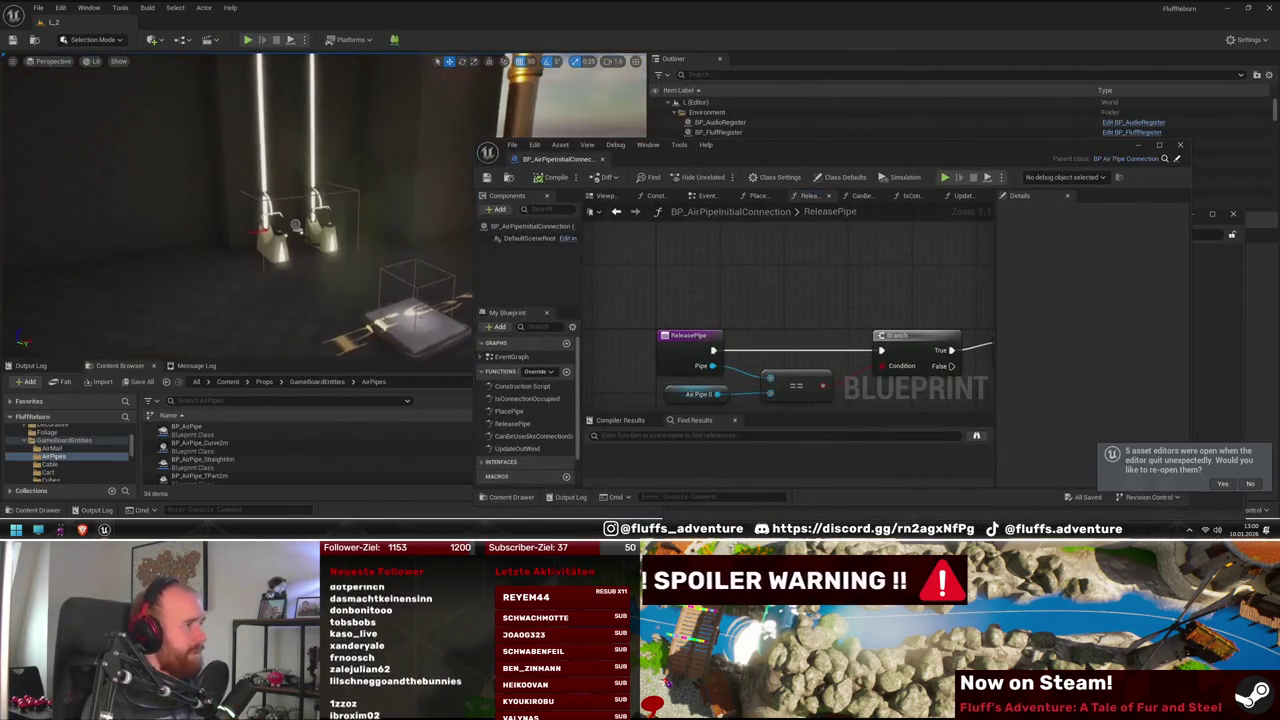
# Select BP_AirPipeElevator by SM_Base in the level and open it with Ctrl+E
pyautogui.moveTo(753, 155); pyautogui.dragTo(215, 172)
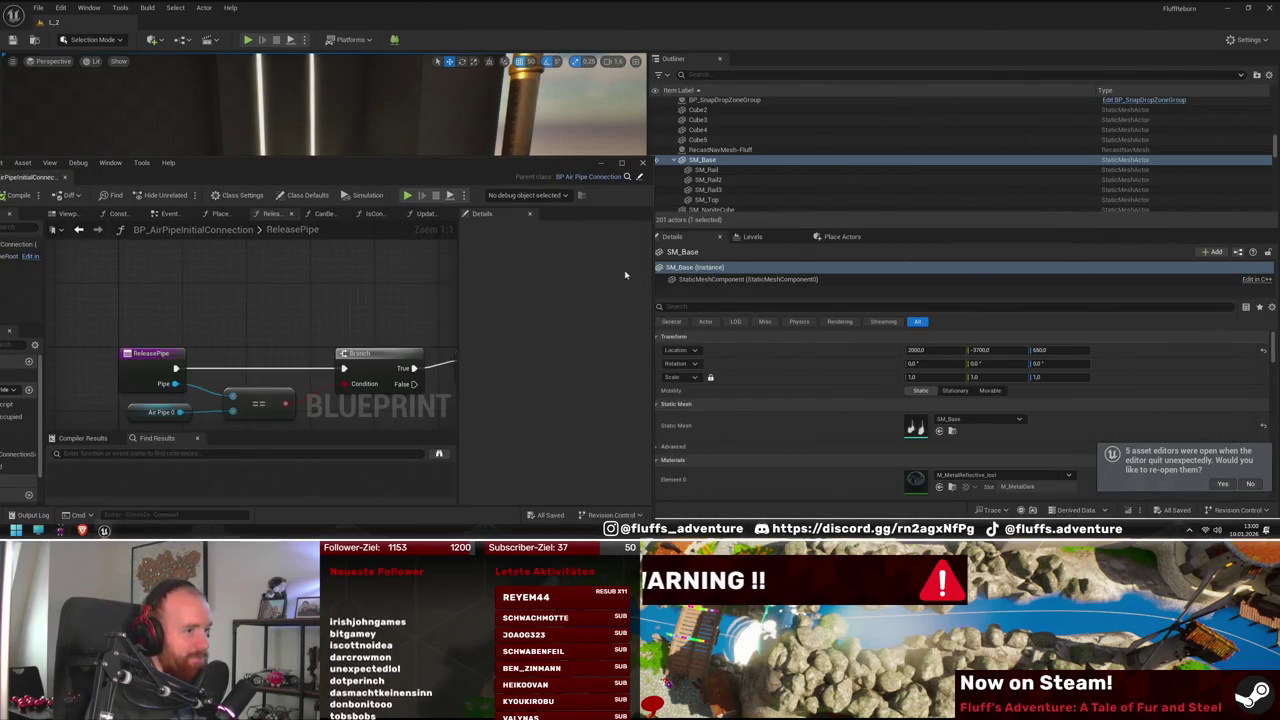
pyautogui.moveTo(300, 170); pyautogui.dragTo(336, 323)
pyautogui.moveTo(330, 200); pyautogui.dragTo(297, 225)
pyautogui.click(341, 148)
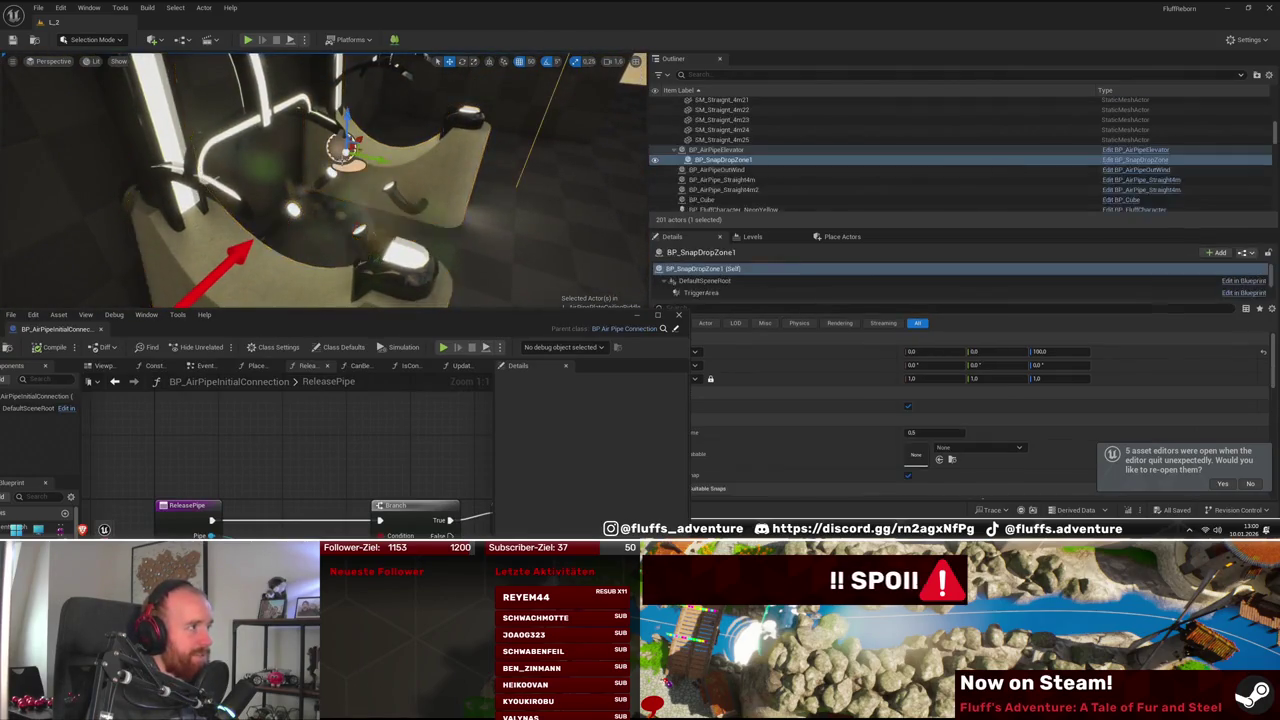
pyautogui.click(336, 126)
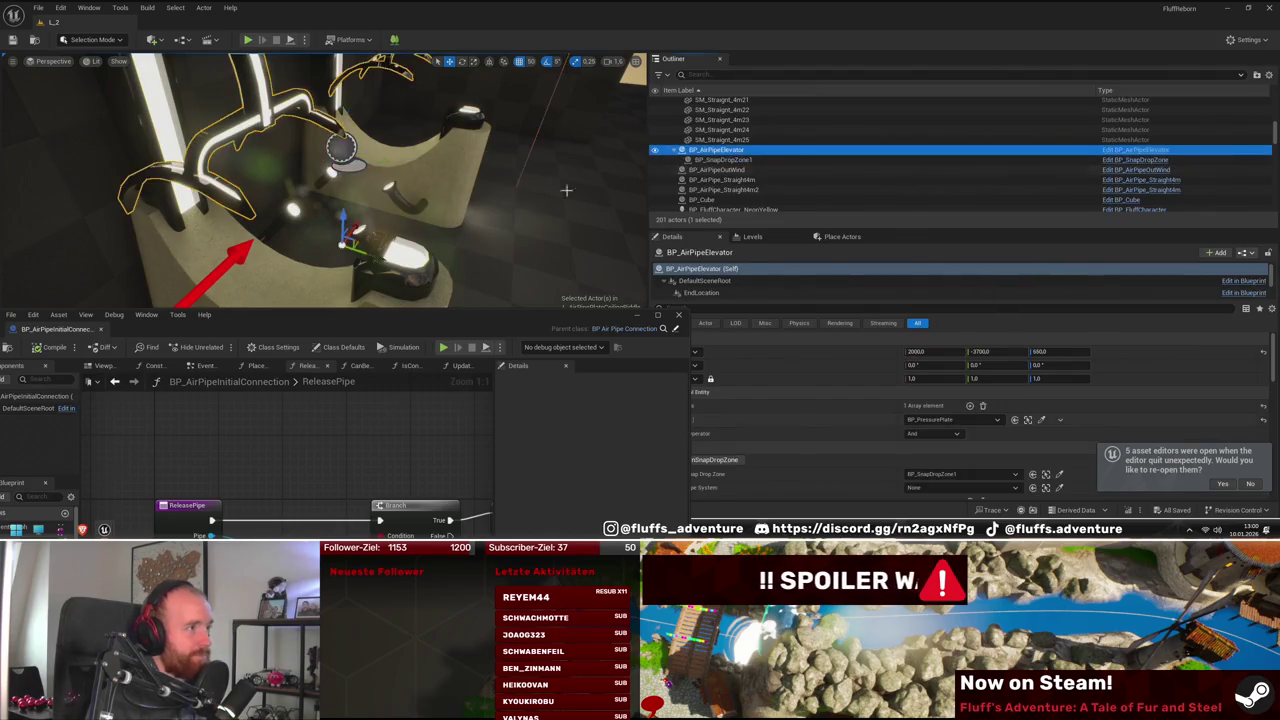
pyautogui.press('f')
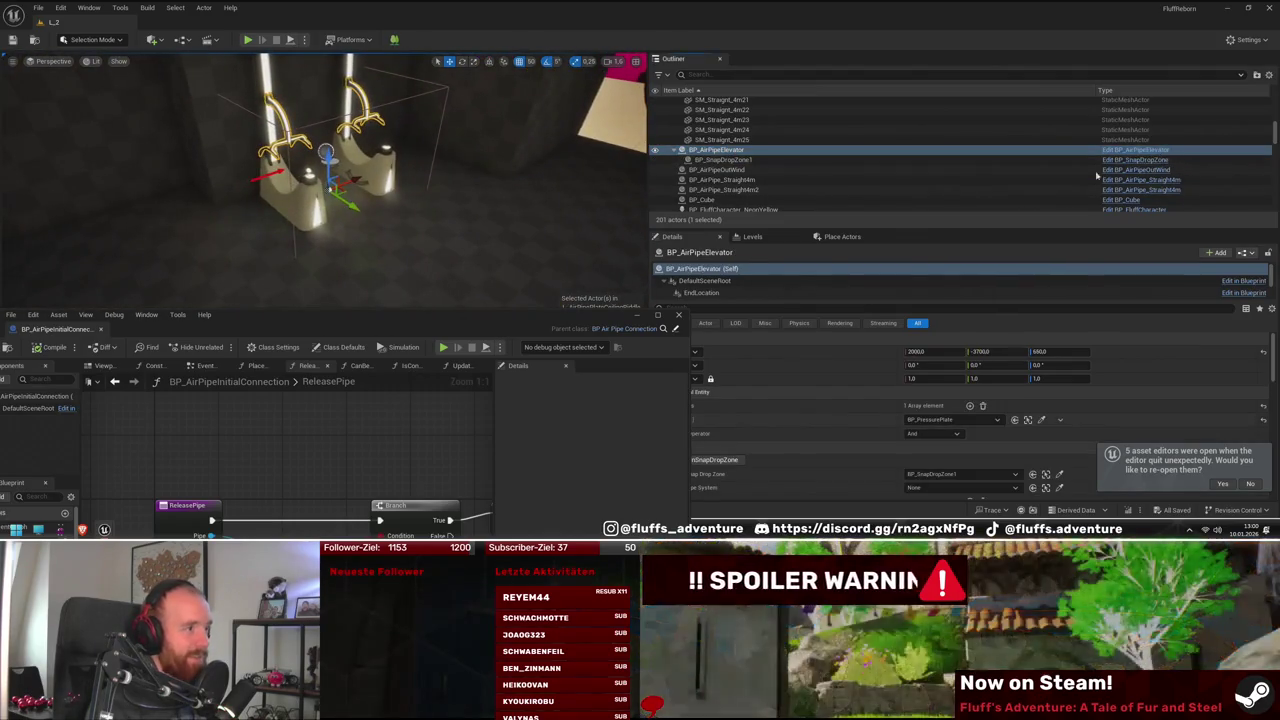
pyautogui.hotkey('ctrl', 'e')
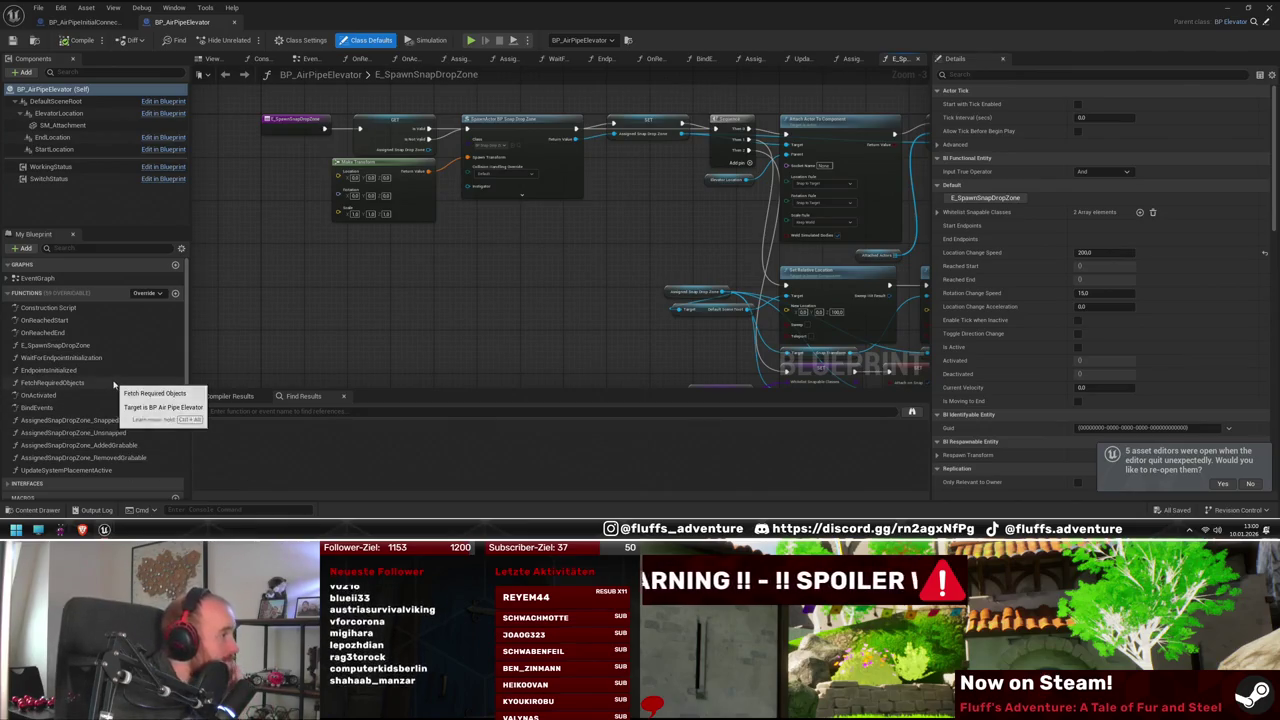
pyautogui.scroll(-2, 108, 380)
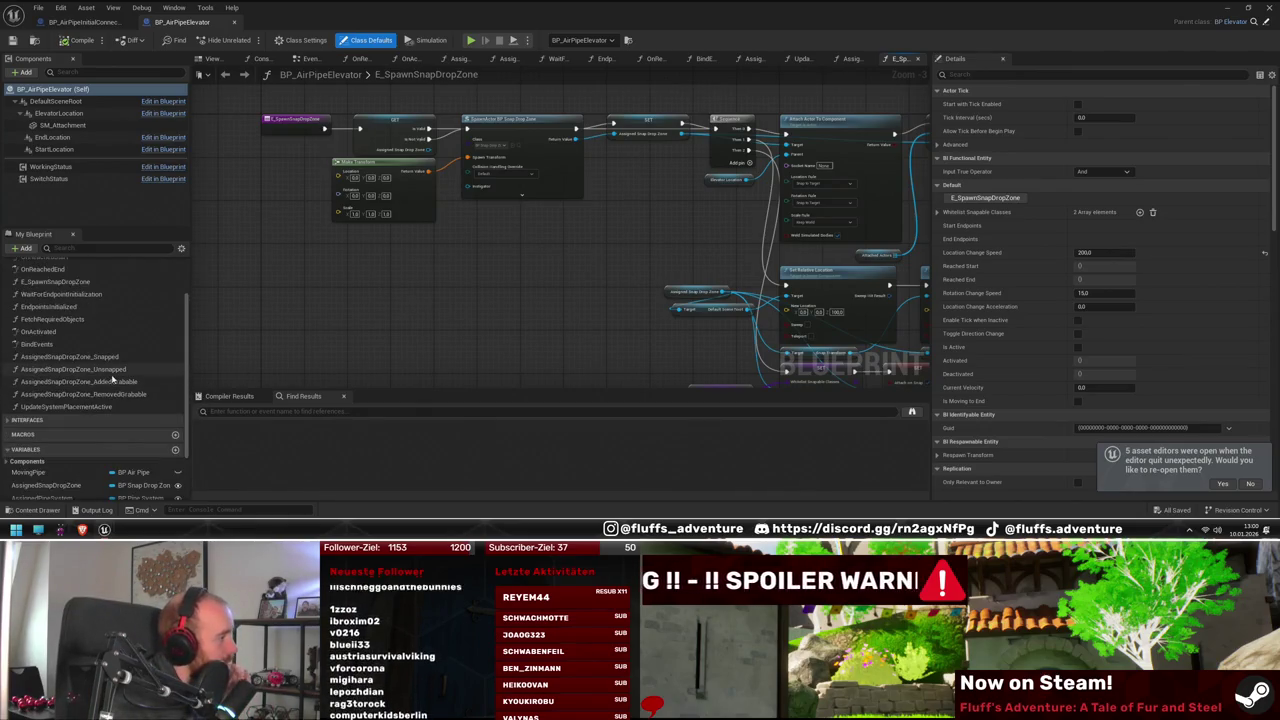
pyautogui.scroll(-1, 113, 380)
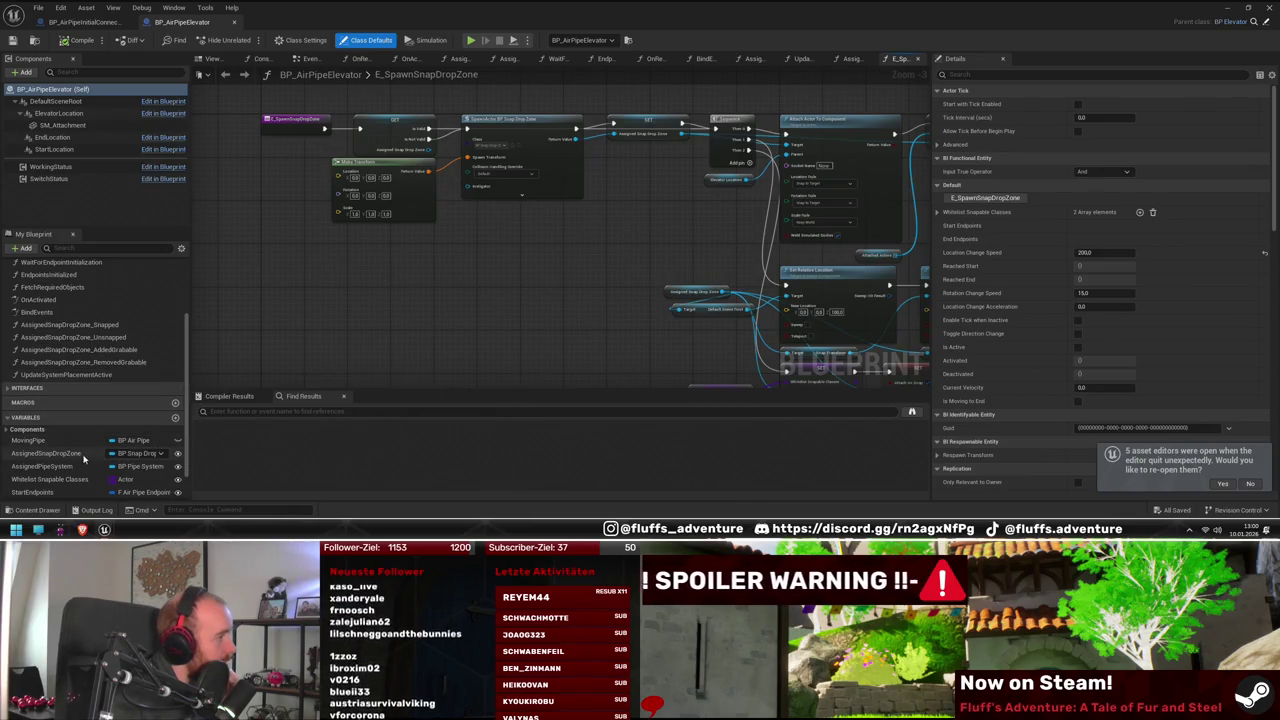
pyautogui.scroll(-1, 70, 465)
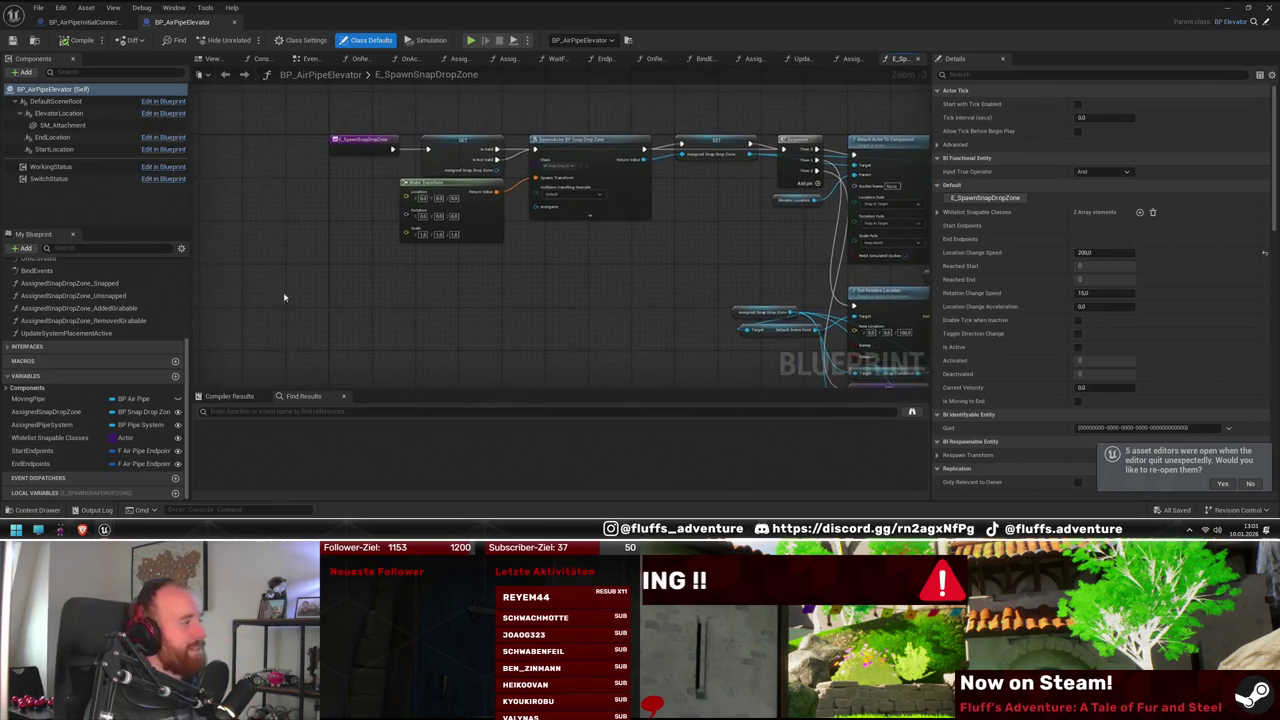
pyautogui.scroll(2, 104, 300)
pyautogui.moveTo(476, 347); pyautogui.dragTo(403, 366)
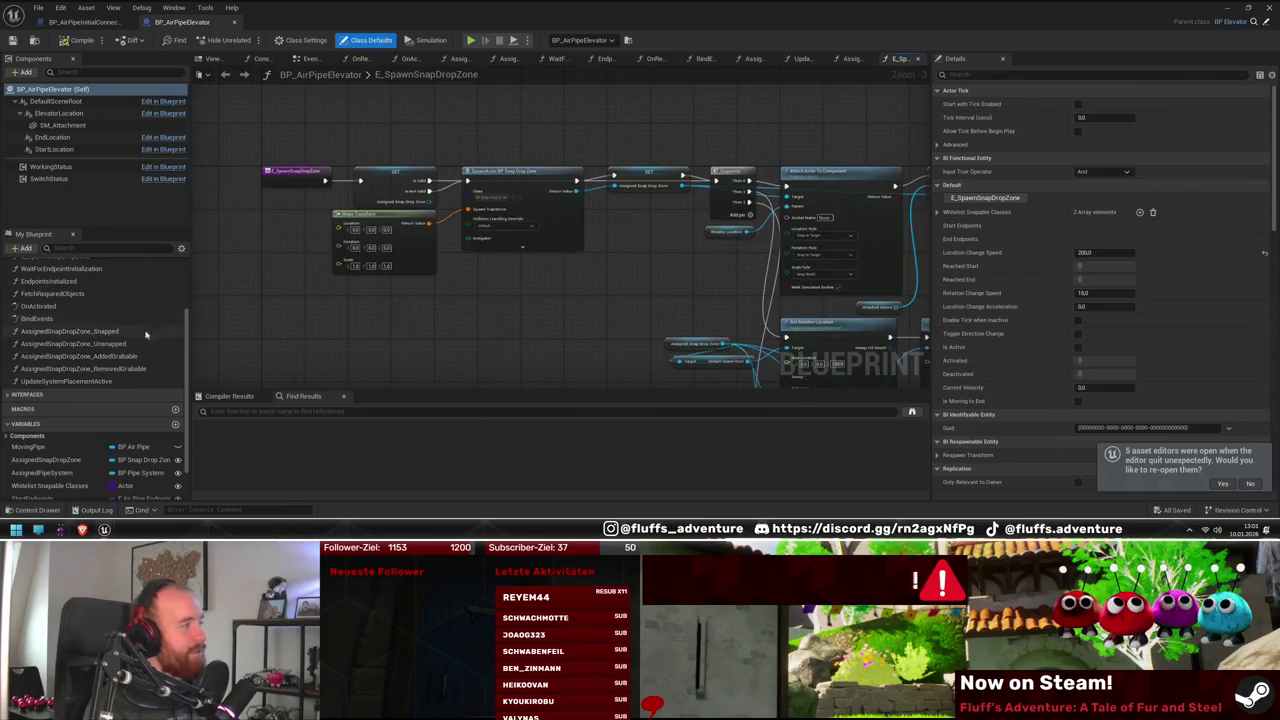
pyautogui.moveTo(610, 360)
pyautogui.mouseDown()
pyautogui.moveTo(596, 325)
pyautogui.moveTo(663, 286)
pyautogui.moveTo(546, 297)
pyautogui.mouseUp()
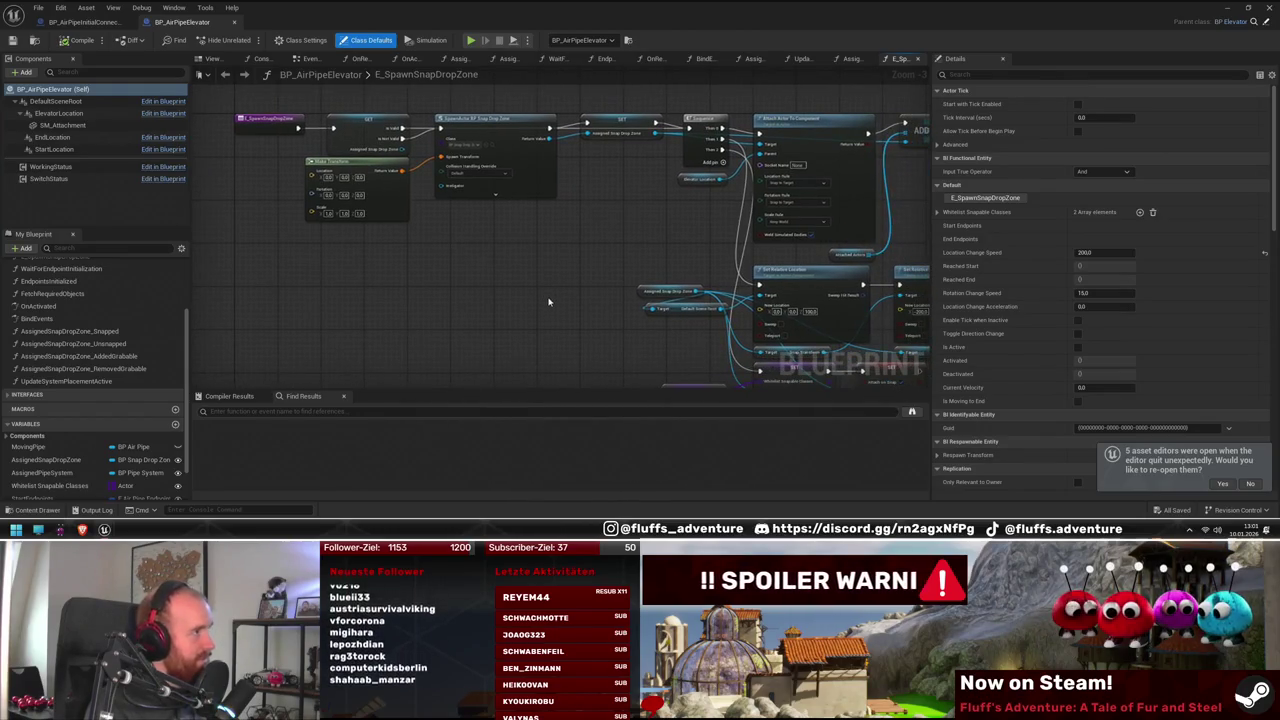
pyautogui.scroll(-2, 145, 455)
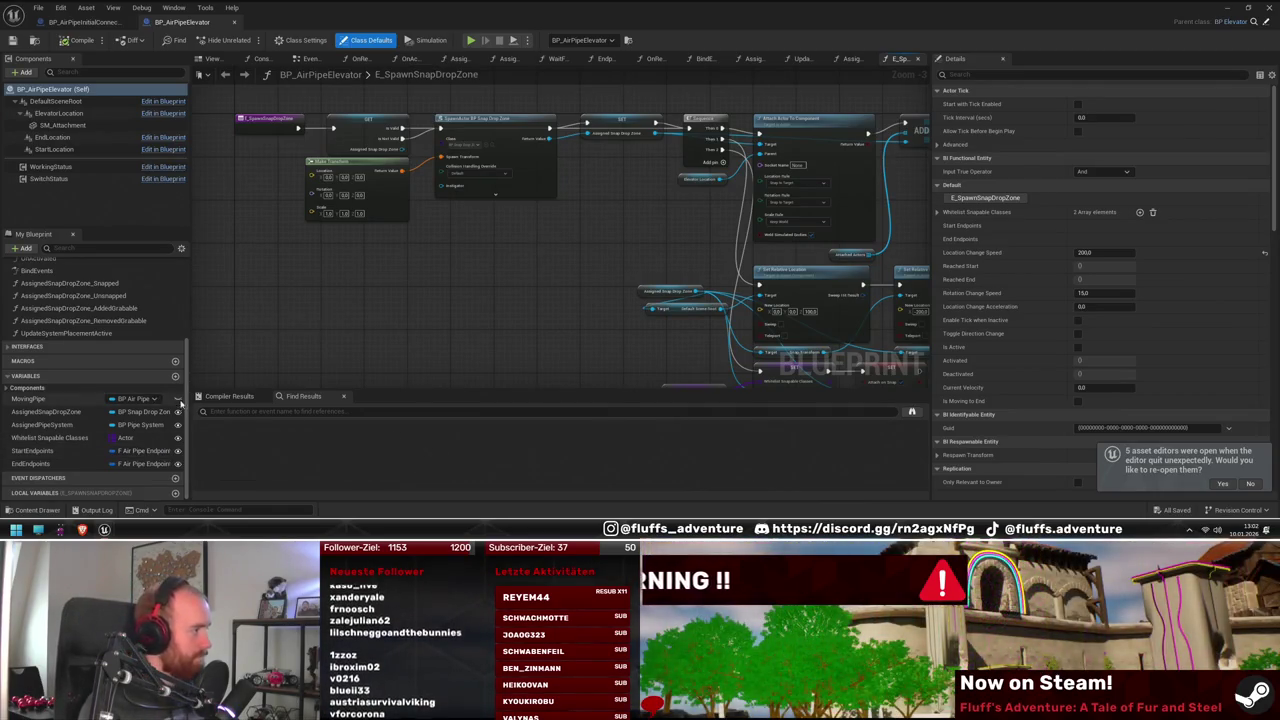
pyautogui.moveTo(313, 322); pyautogui.dragTo(383, 322)
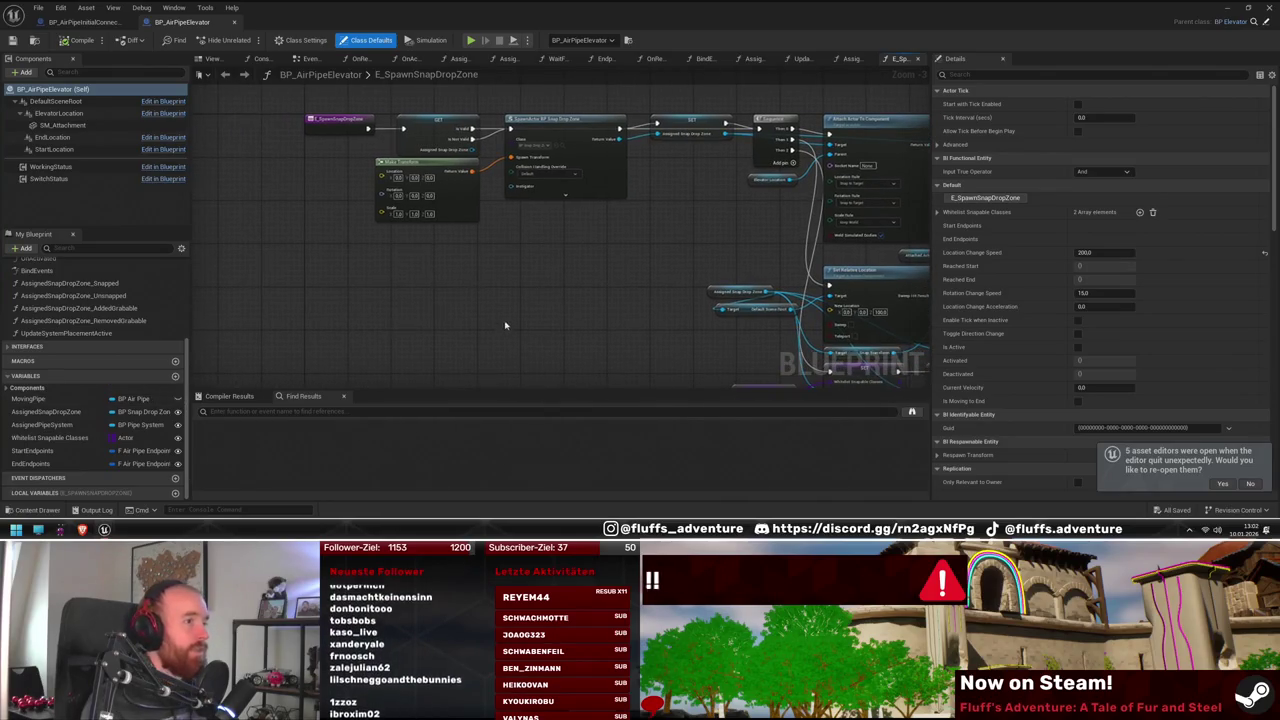
pyautogui.moveTo(508, 323); pyautogui.dragTo(486, 354)
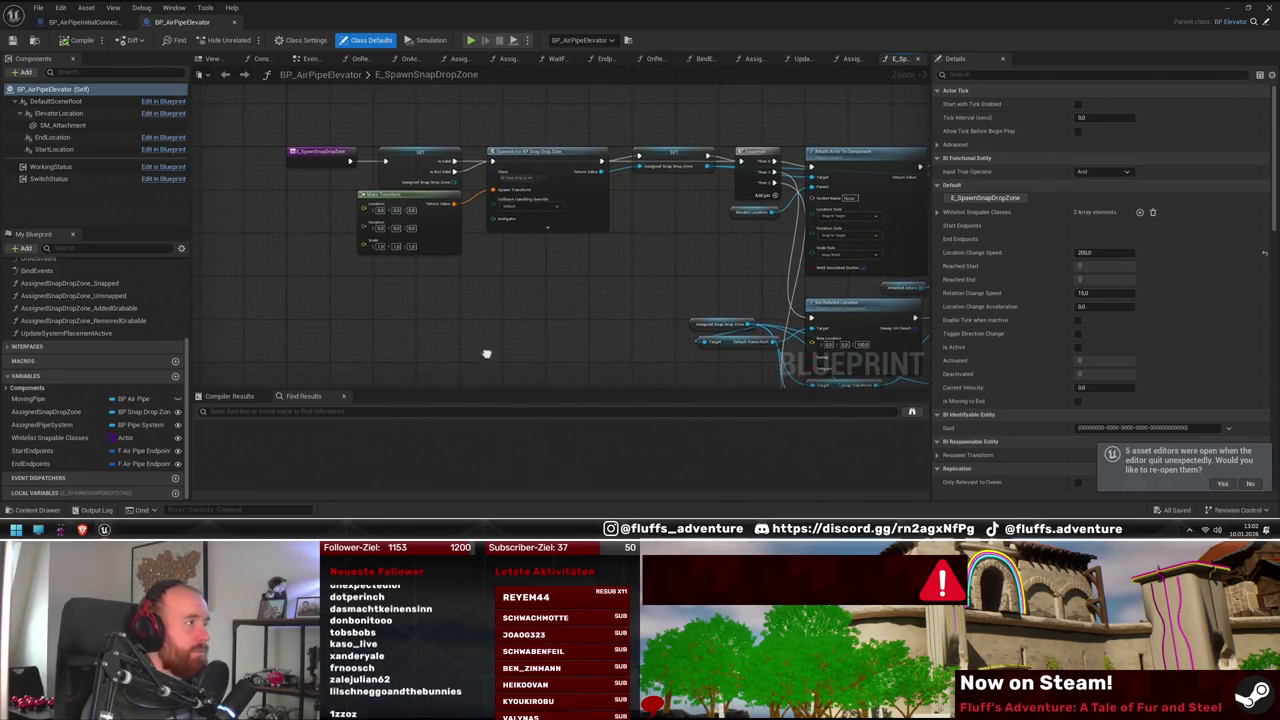
# Add a Boolean variable named StartConnectionsToUpdatePipeIn
pyautogui.click(176, 377)
pyautogui.write('Start')
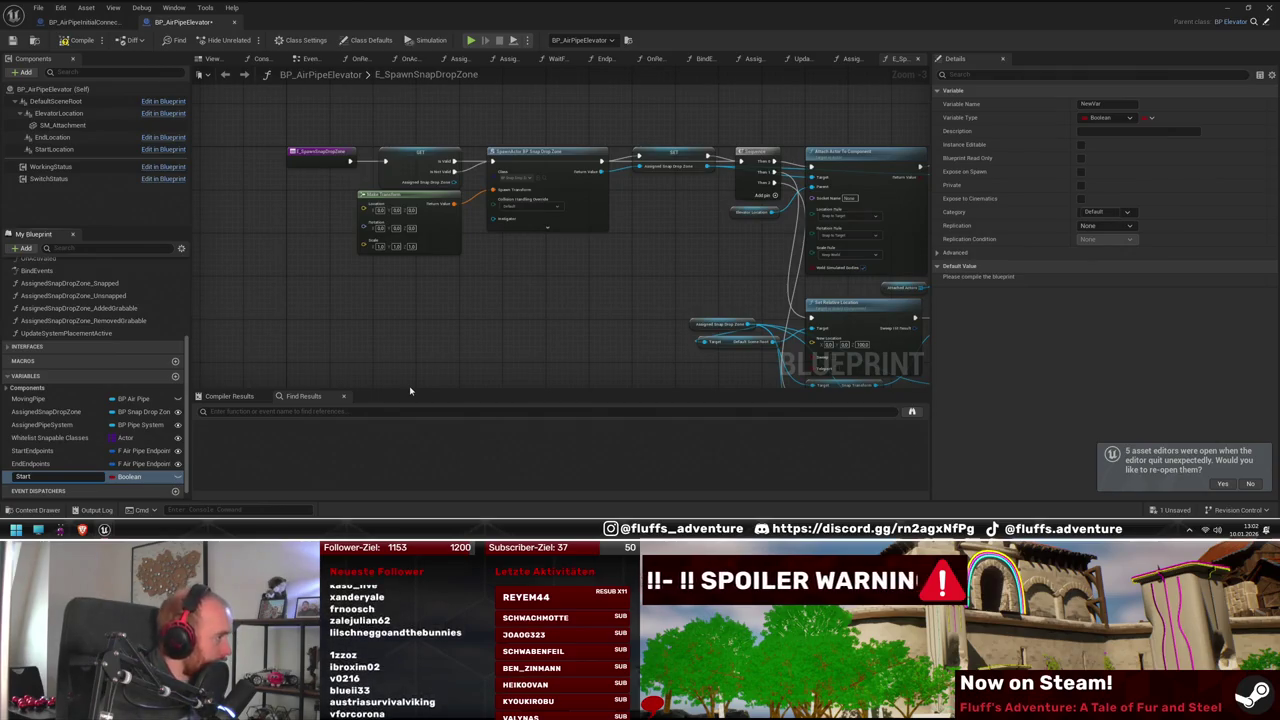
pyautogui.write('Con')
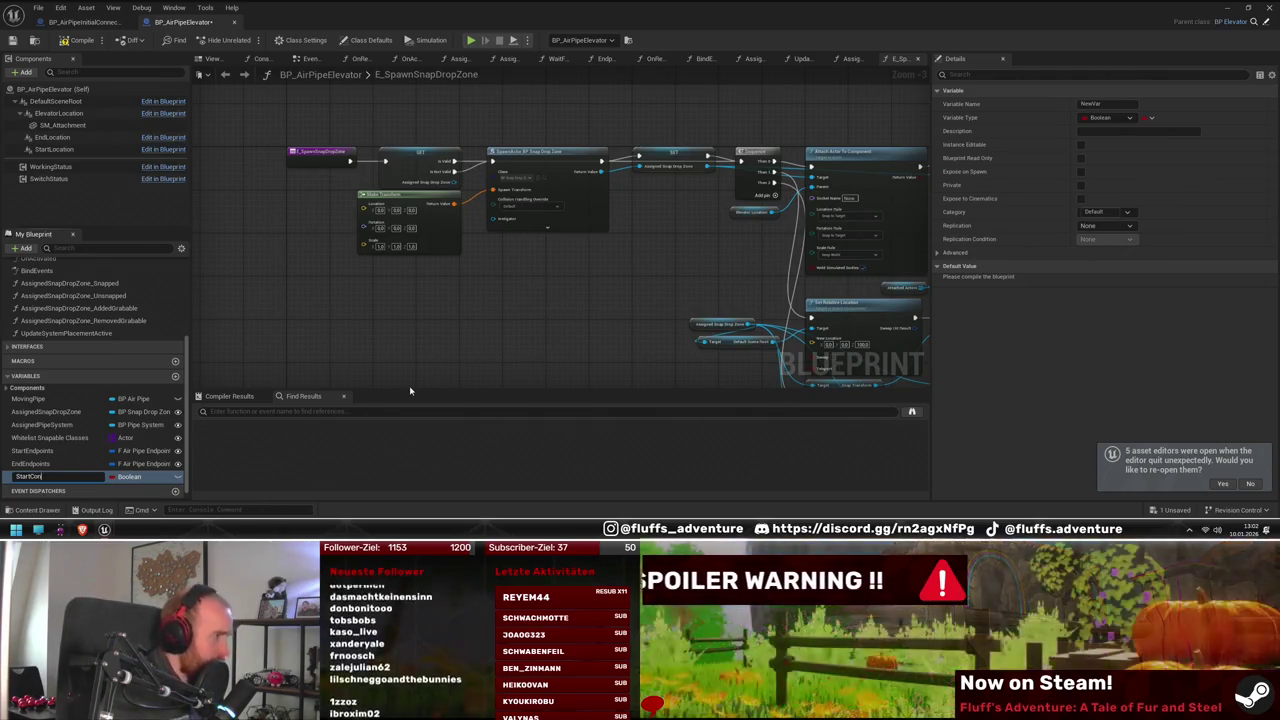
pyautogui.write('nection')
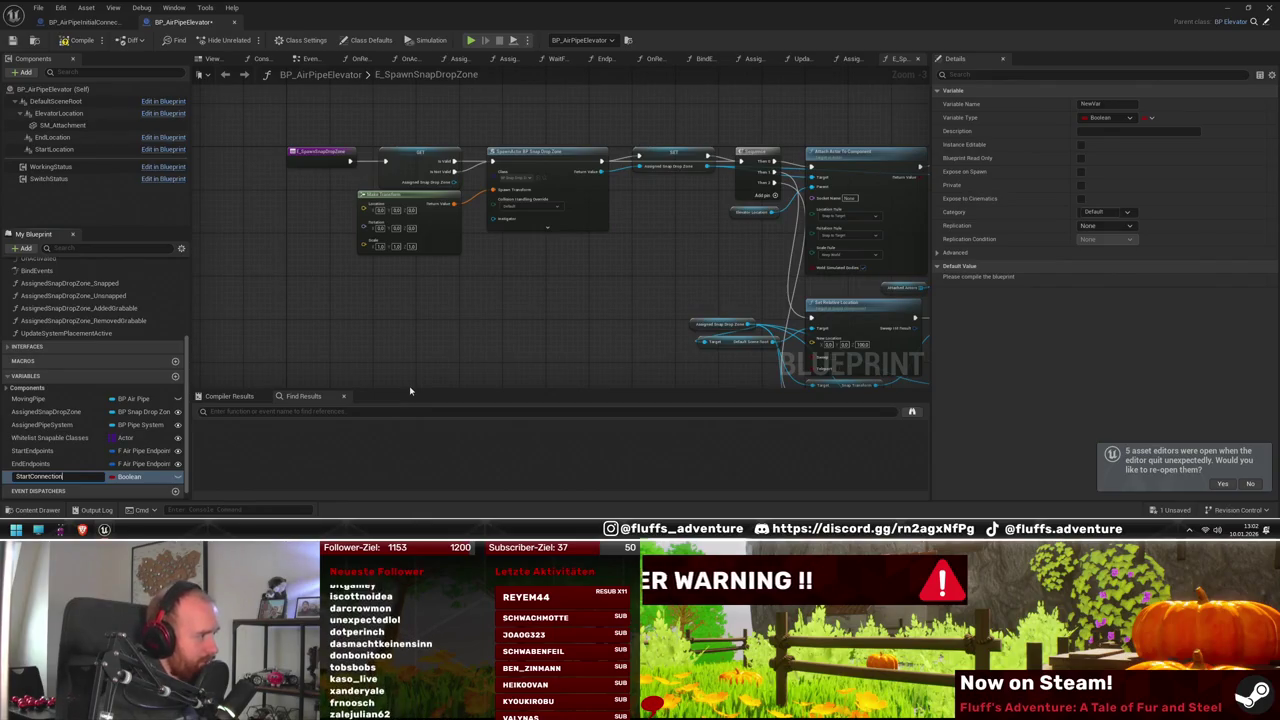
pyautogui.write('sTo')
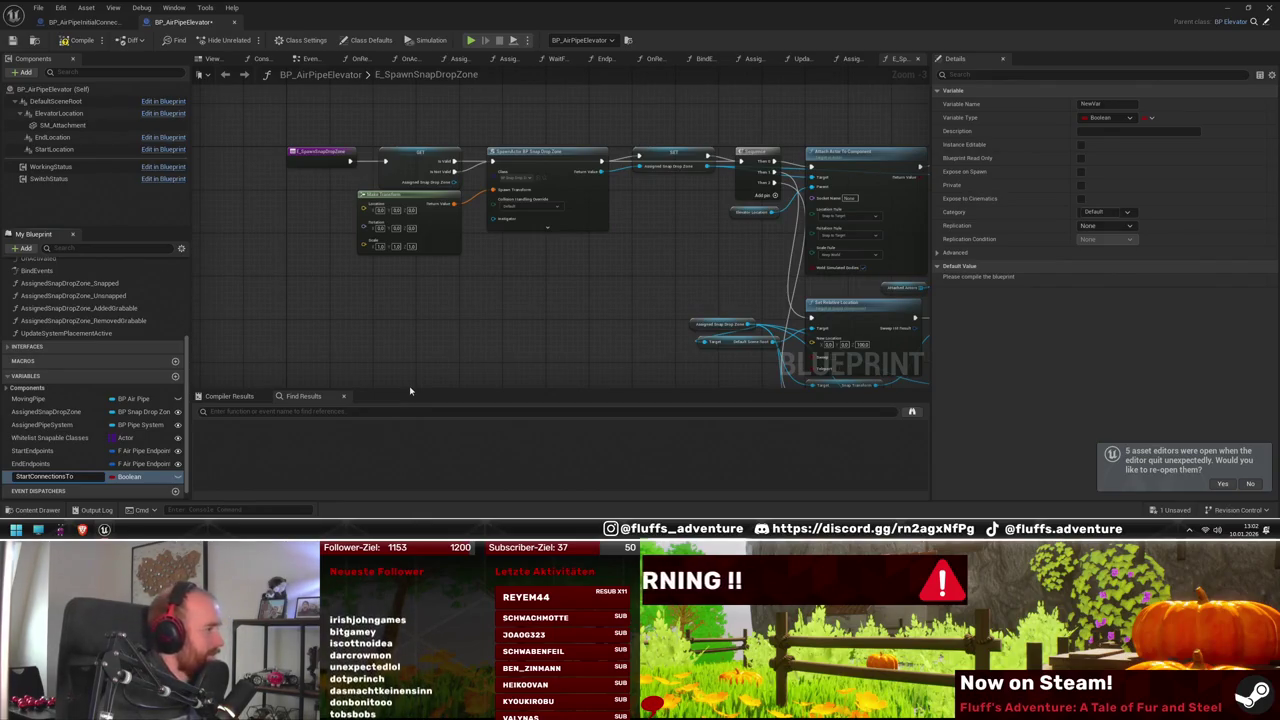
pyautogui.write('UpdatePipeIn')
pyautogui.press('Return')
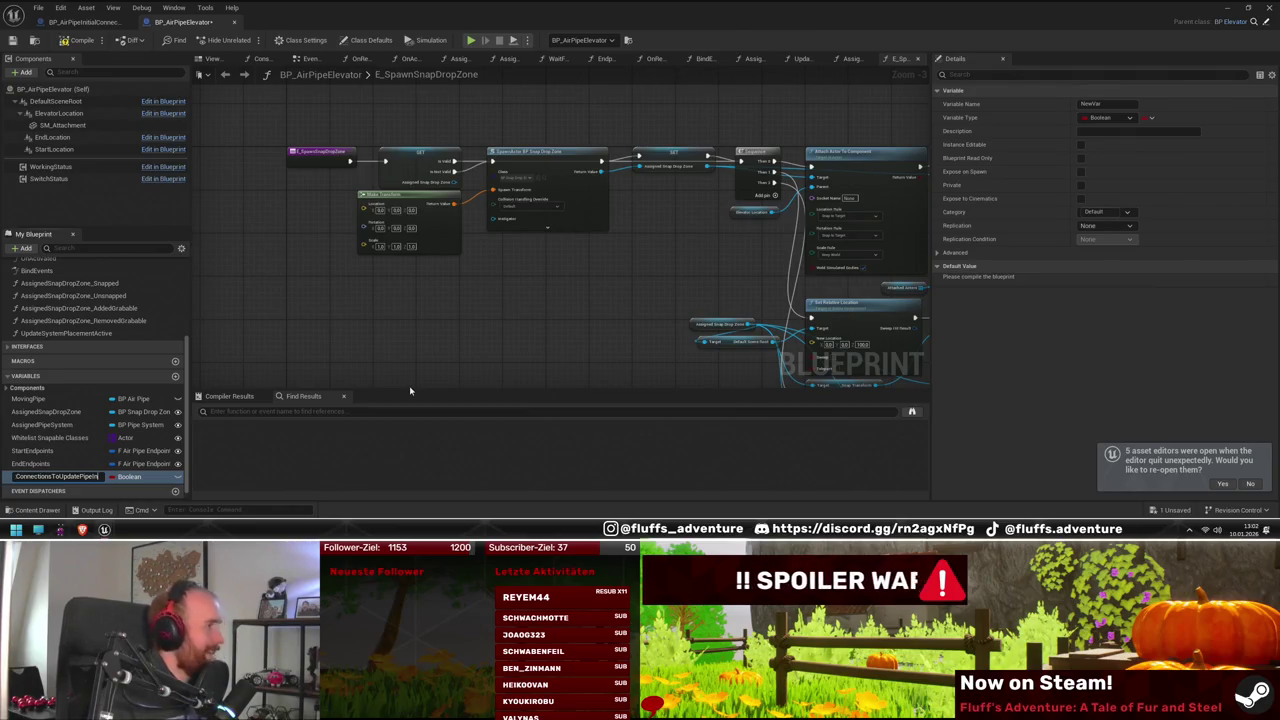
pyautogui.press('Return')
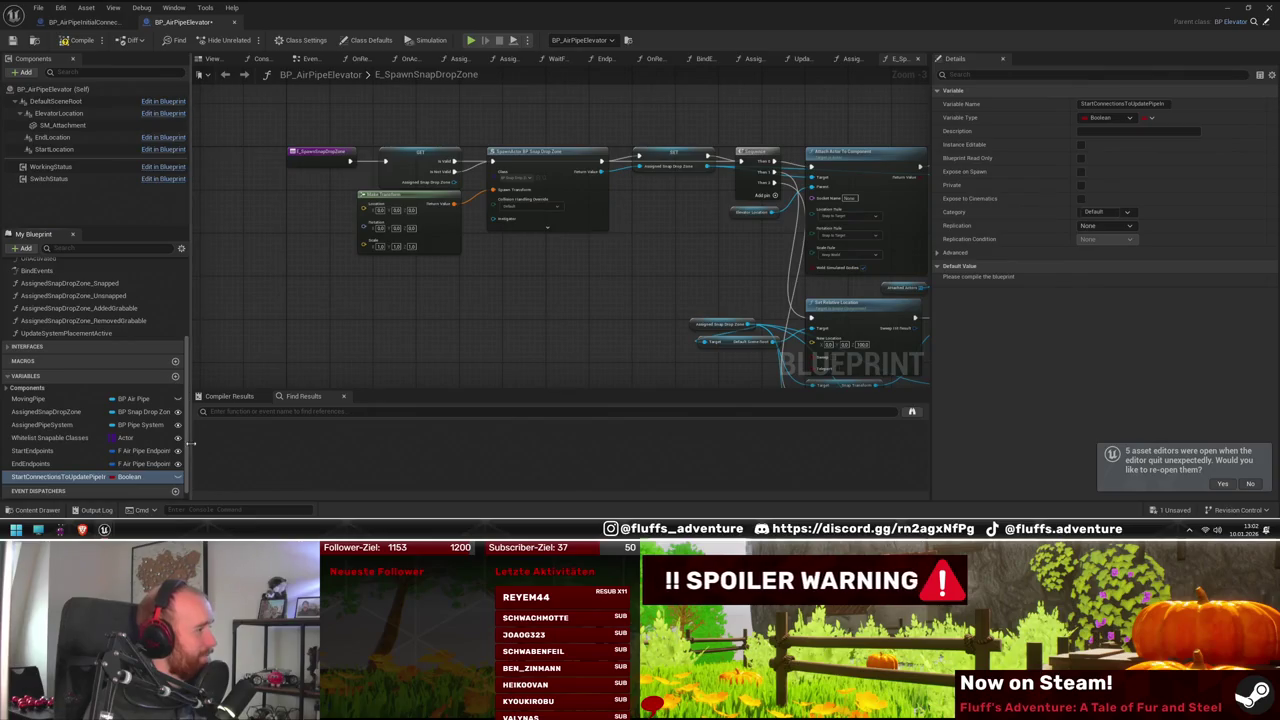
# Search its type list for a connection struct, find none, and return to the level editor
pyautogui.moveTo(190, 443); pyautogui.dragTo(228, 443)
pyautogui.click(152, 477)
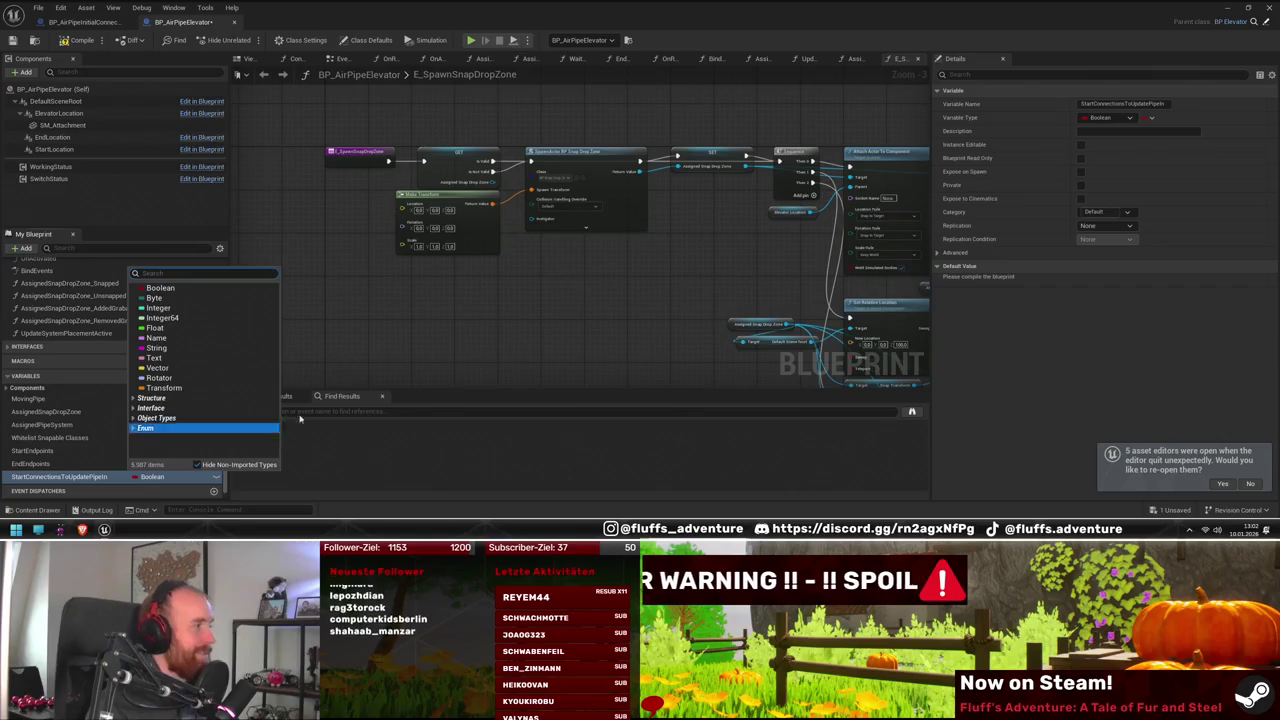
pyautogui.click(416, 337)
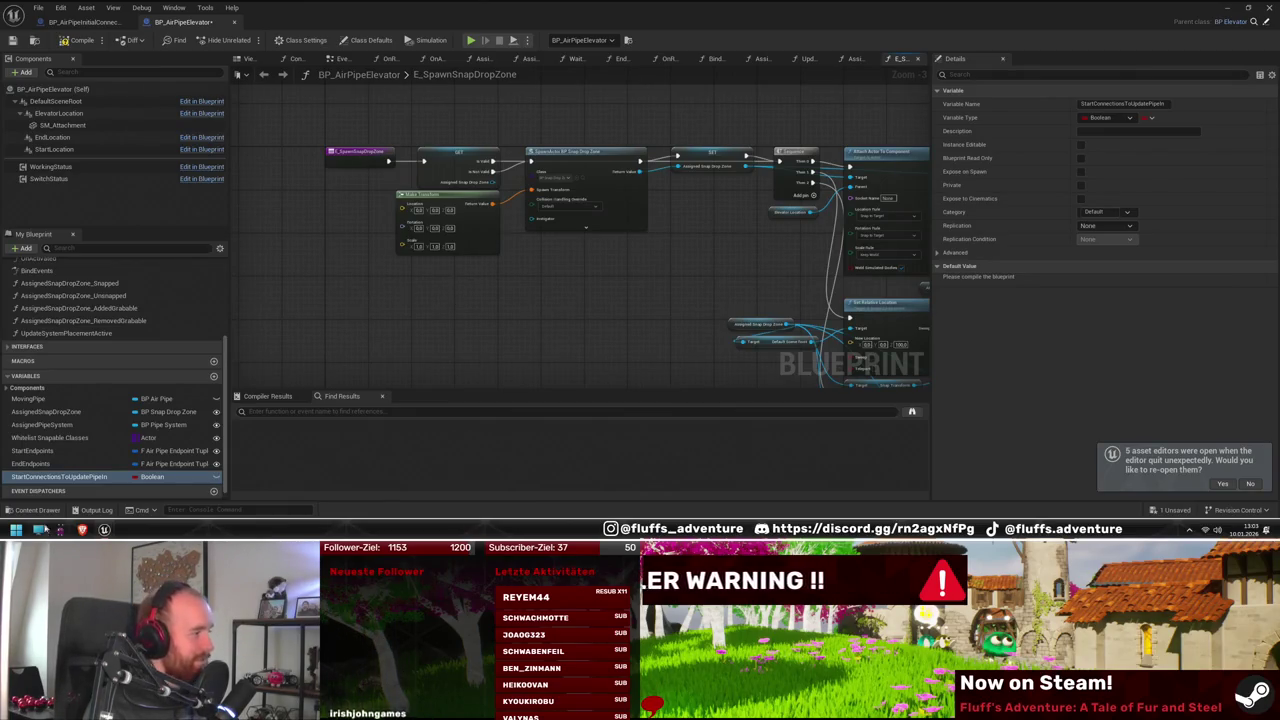
pyautogui.click(170, 477)
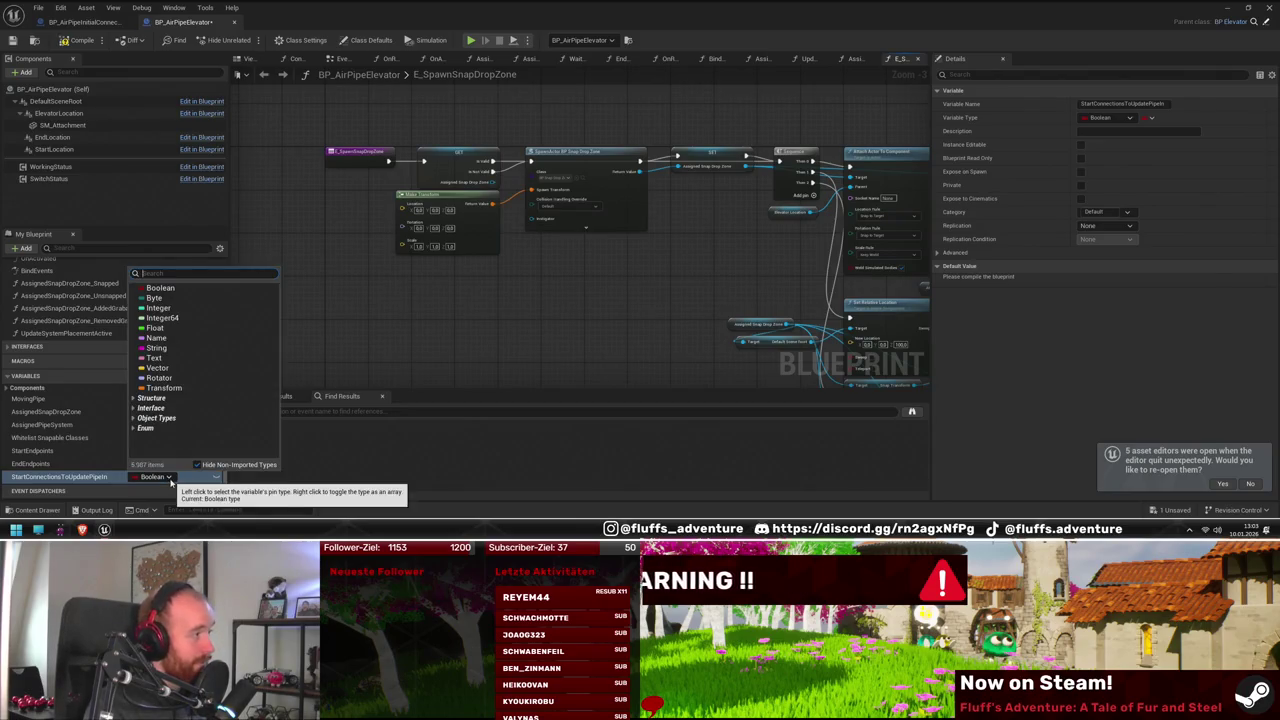
pyautogui.write('FT')
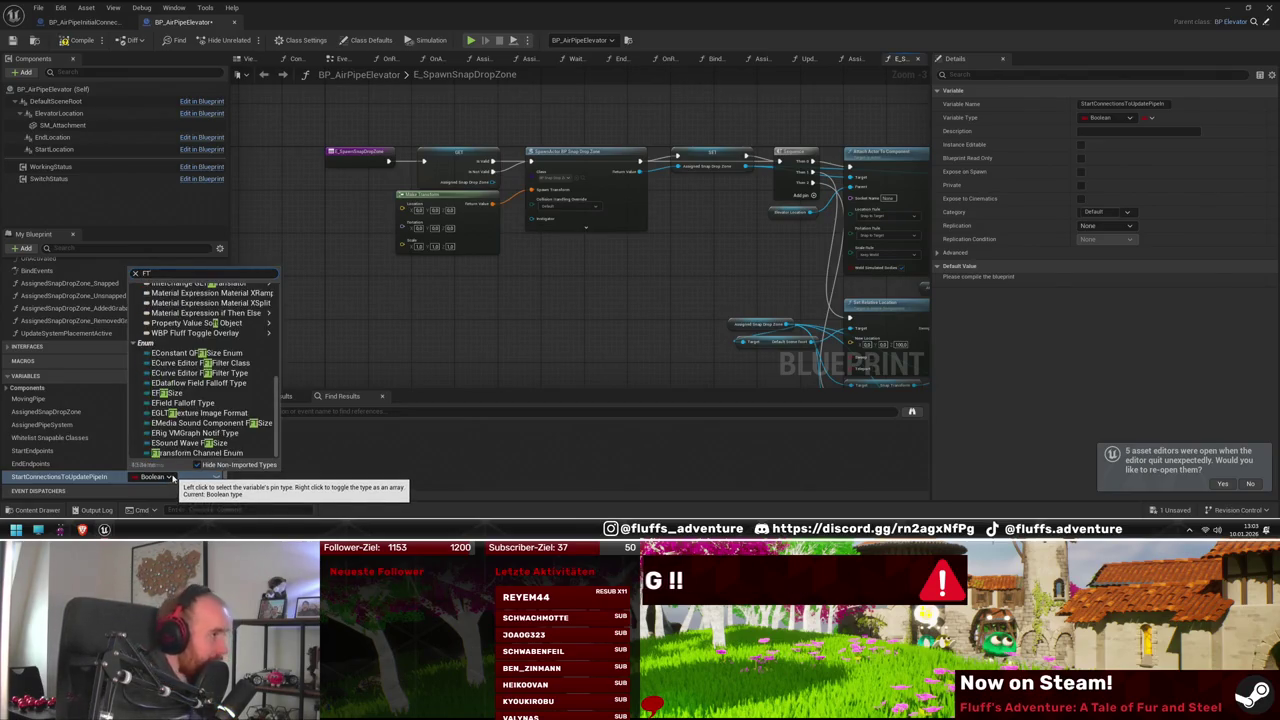
pyautogui.press('BackSpace')
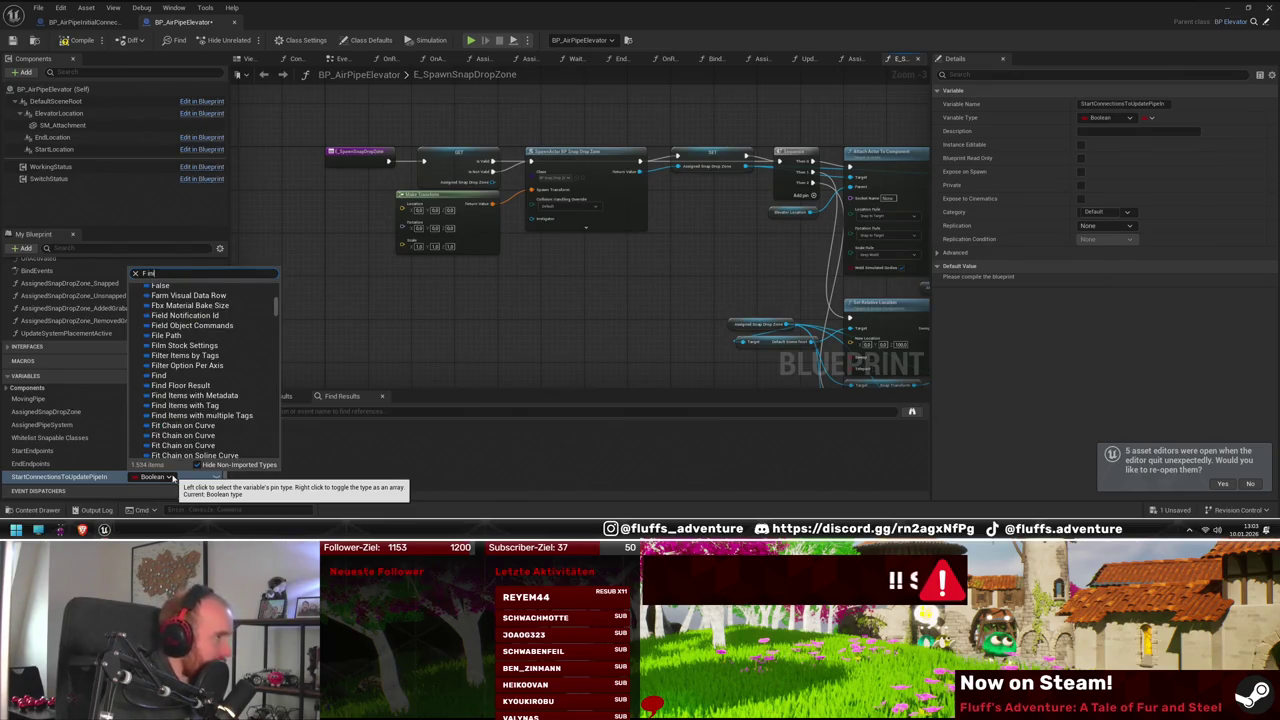
pyautogui.write('t')
pyautogui.press('BackSpace')
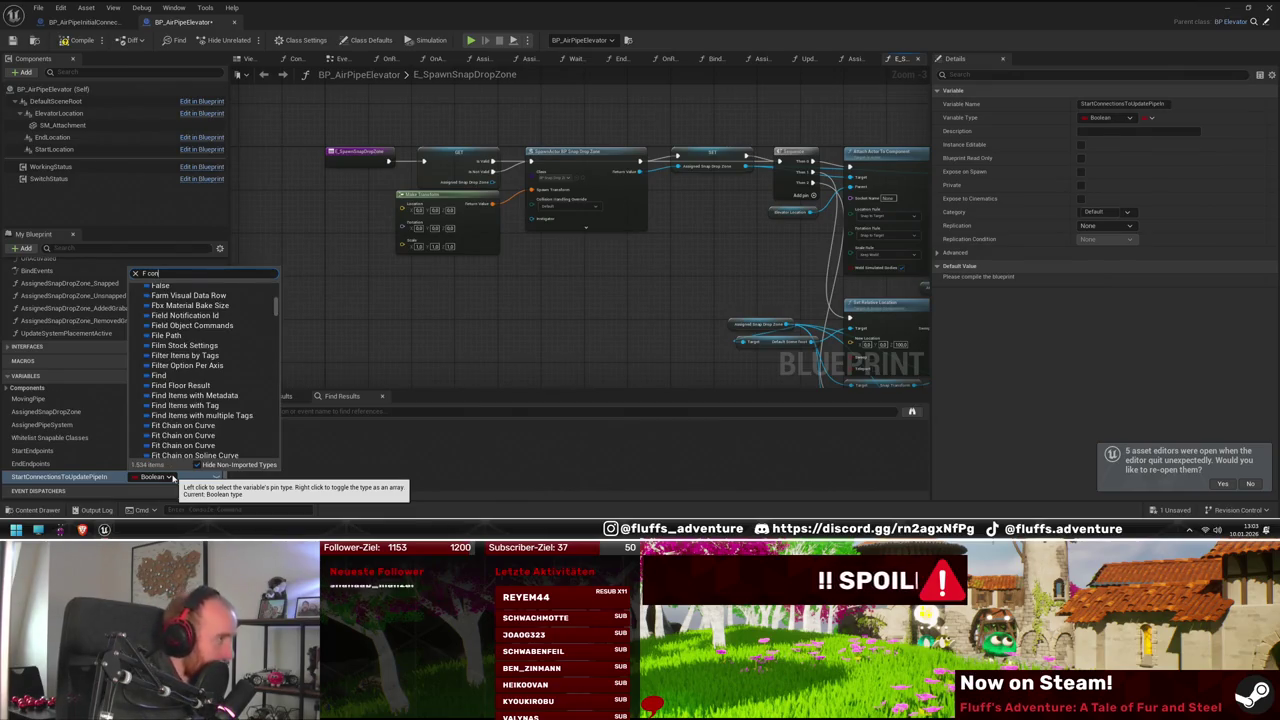
pyautogui.write('nection')
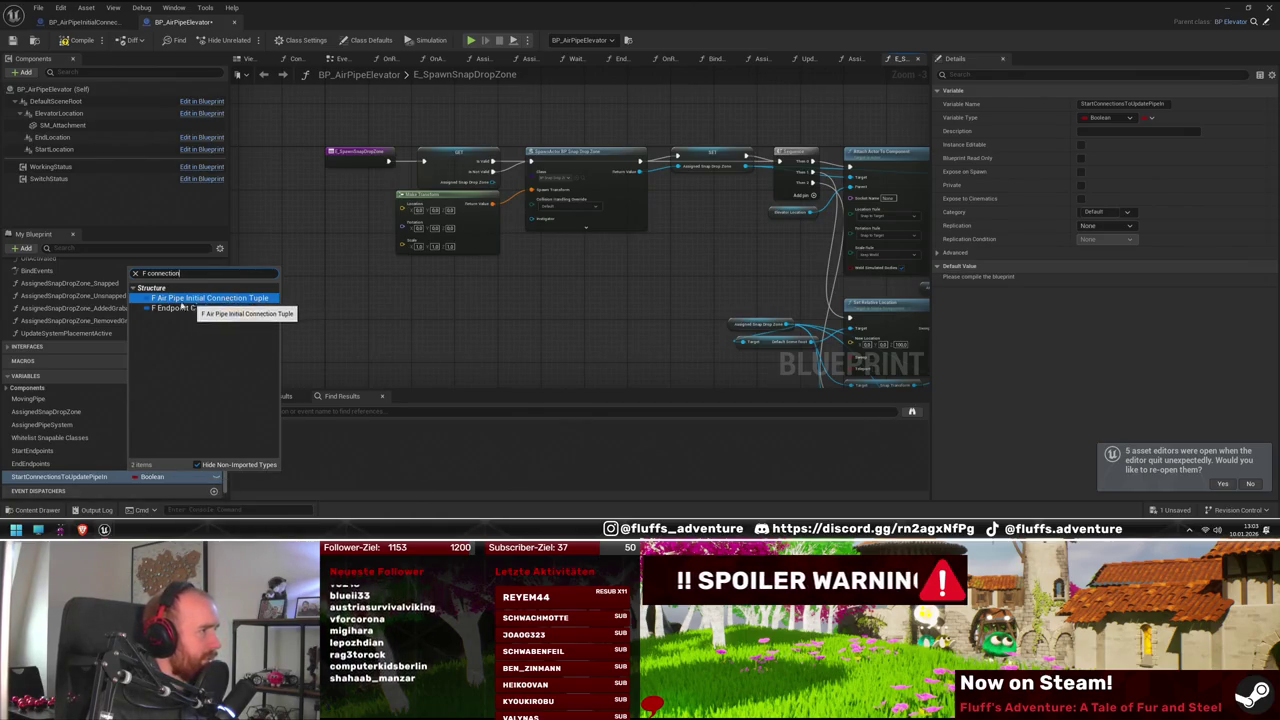
pyautogui.click(193, 300)
pyautogui.hotkey('alt', 'Tab')
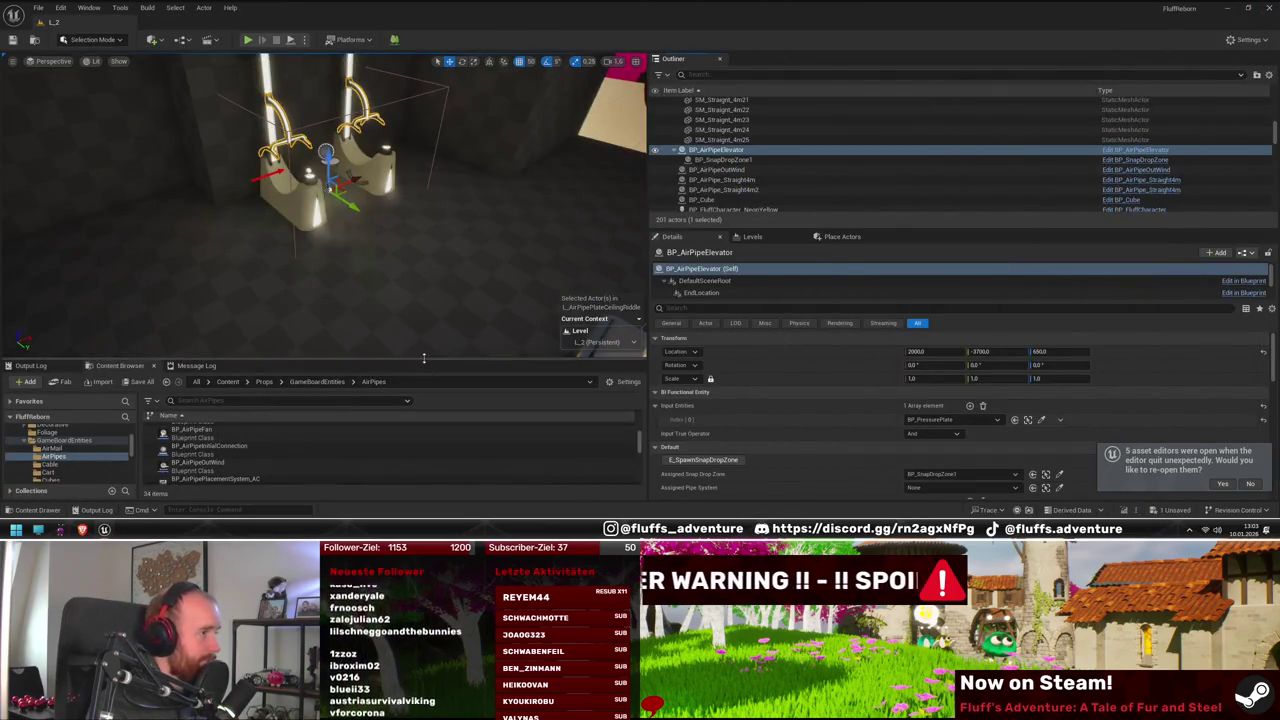
# Find and select F_AirPipeInitialConnectionTuple in the AirPipes asset list
pyautogui.moveTo(351, 361); pyautogui.dragTo(351, 285)
pyautogui.scroll(-3, 351, 374)
pyautogui.scroll(-2, 310, 409)
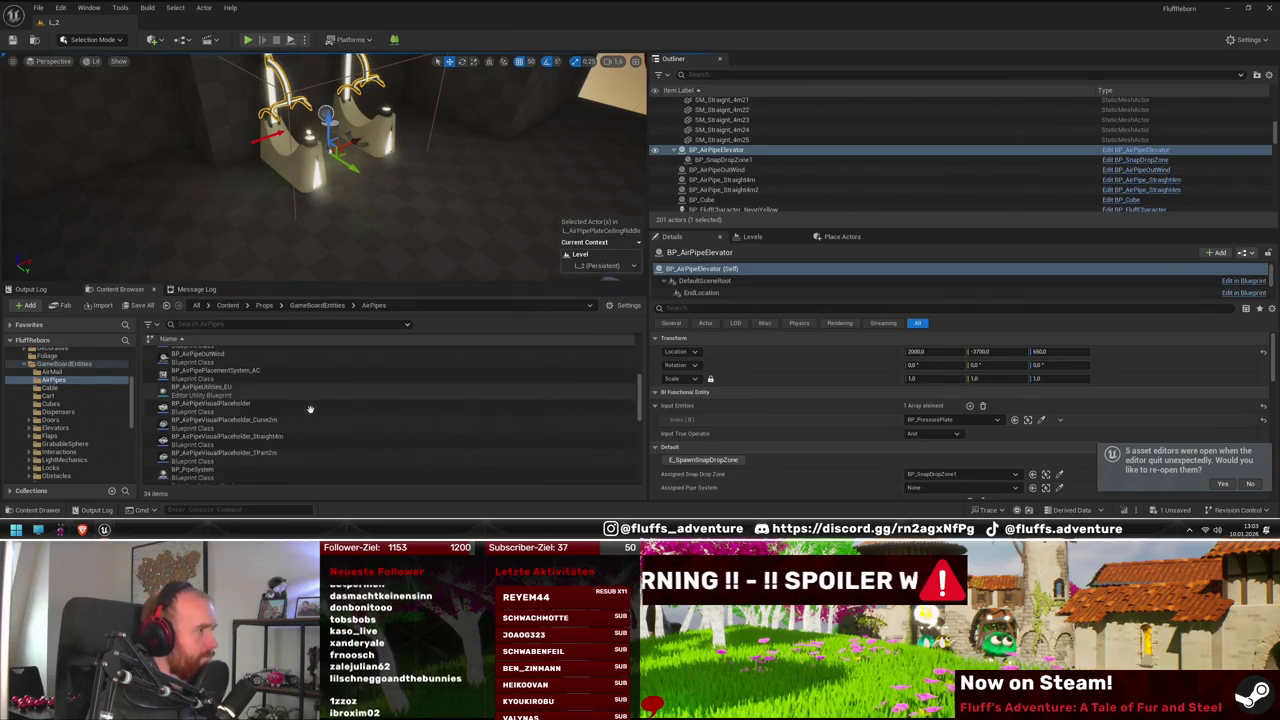
pyautogui.scroll(-2, 310, 409)
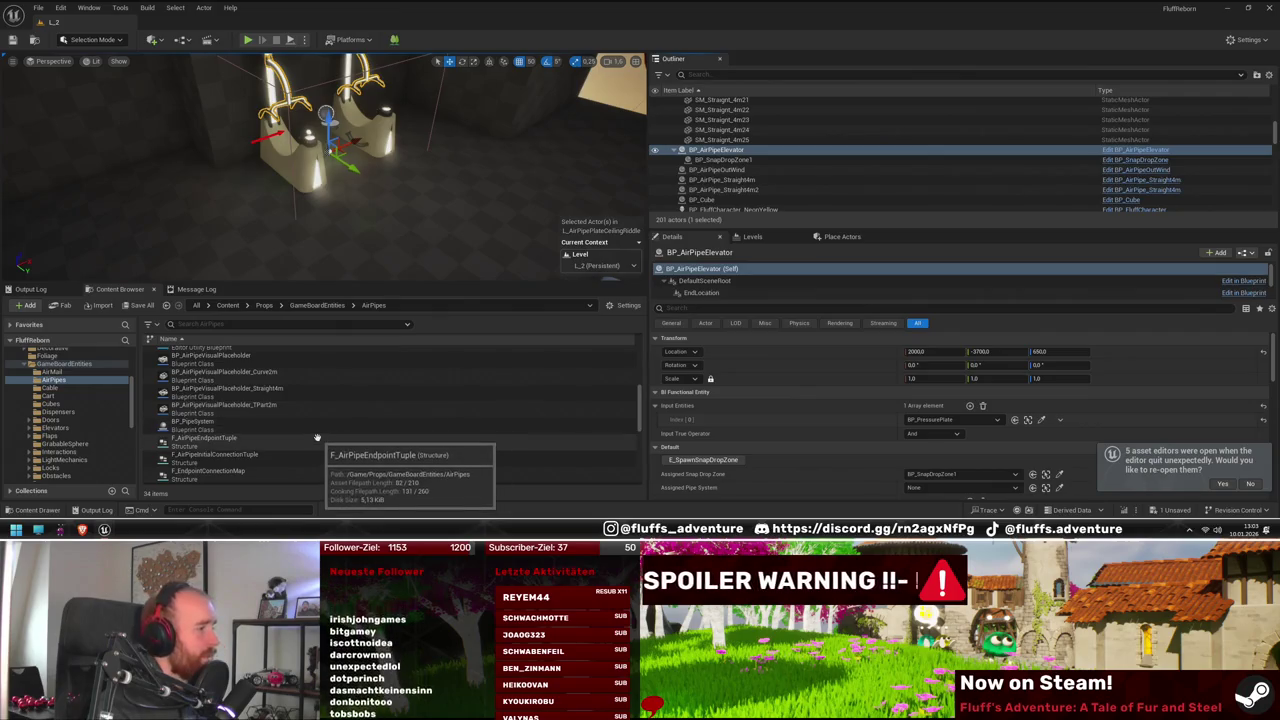
pyautogui.click(317, 437)
pyautogui.scroll(-1, 318, 440)
pyautogui.click(319, 442)
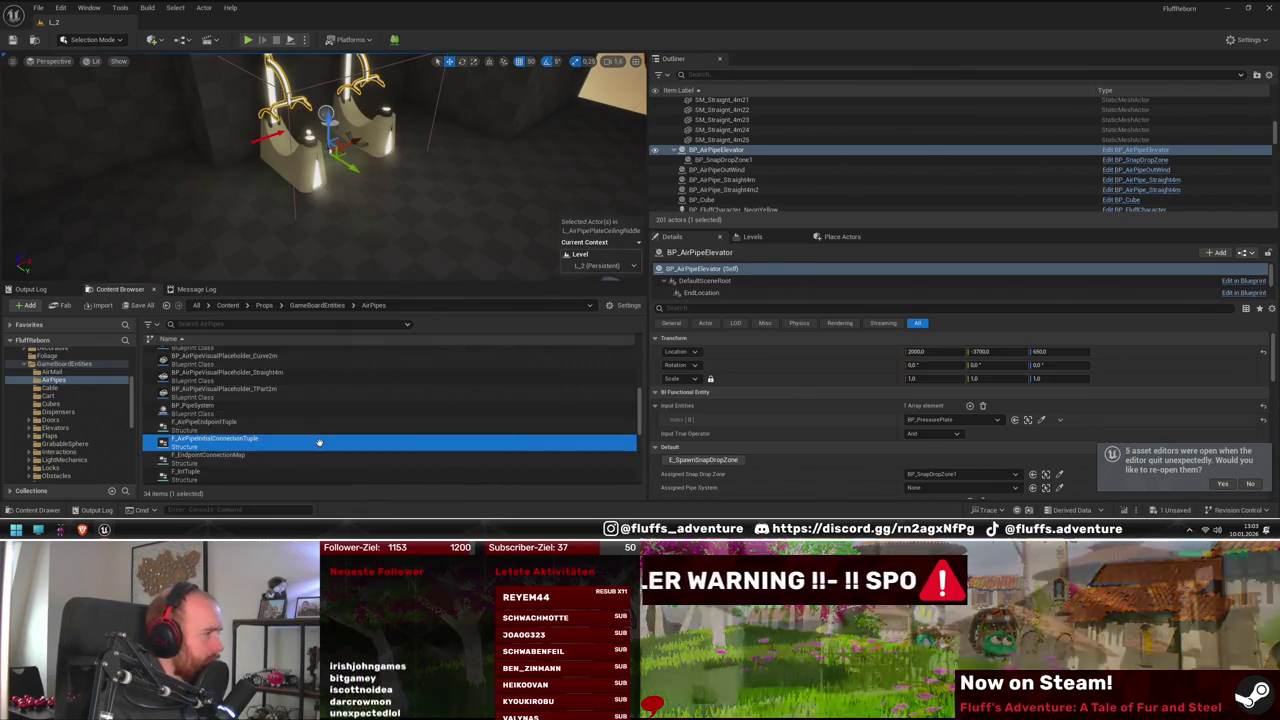
# Duplicate it and rename the copy F_AirPipeConnectionTuple
pyautogui.hotkey('ctrl', 'd')
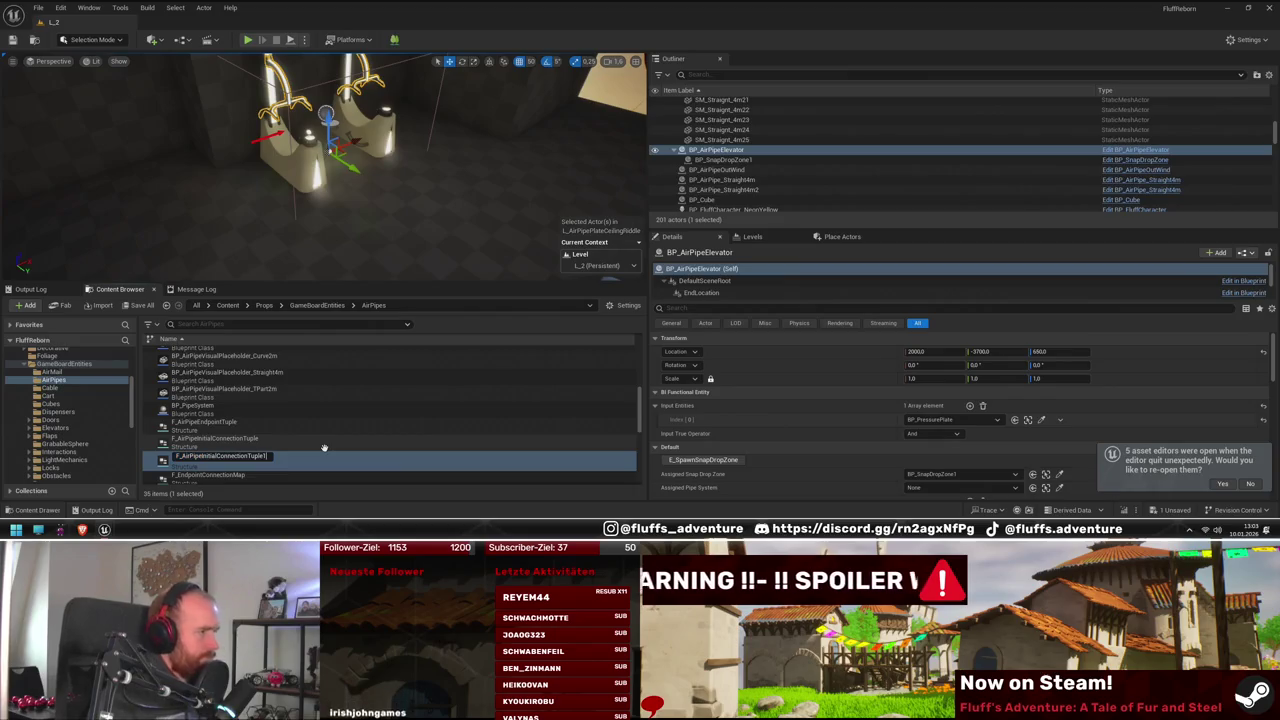
pyautogui.press('BackSpace')
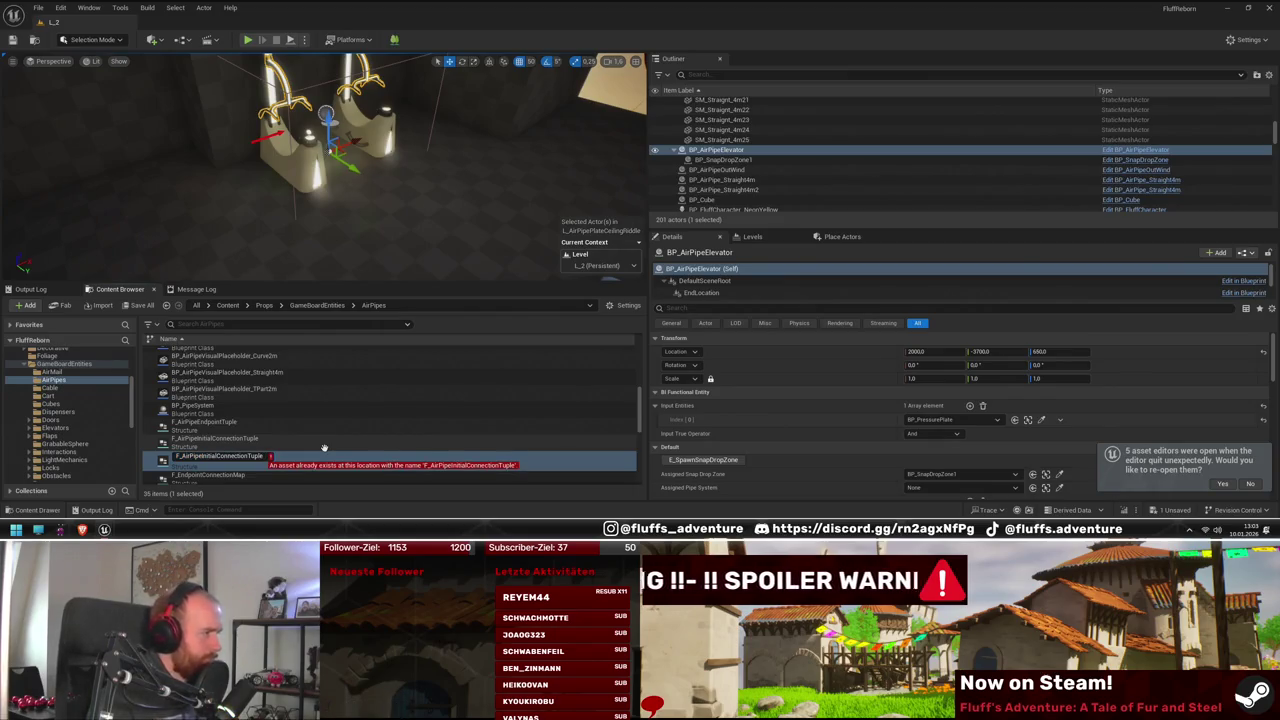
pyautogui.press('Left')
pyautogui.press('Left')
pyautogui.press('Left')
pyautogui.press('BackSpace')
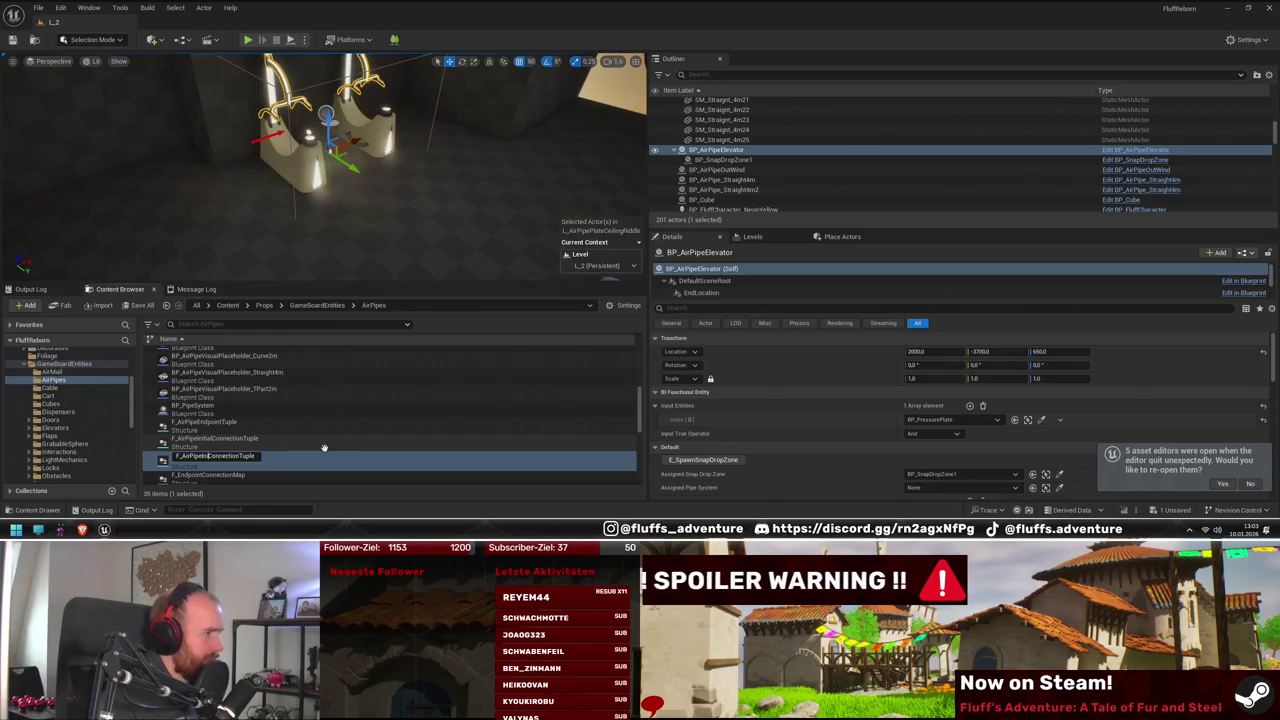
pyautogui.press('Return')
pyautogui.press('Return')
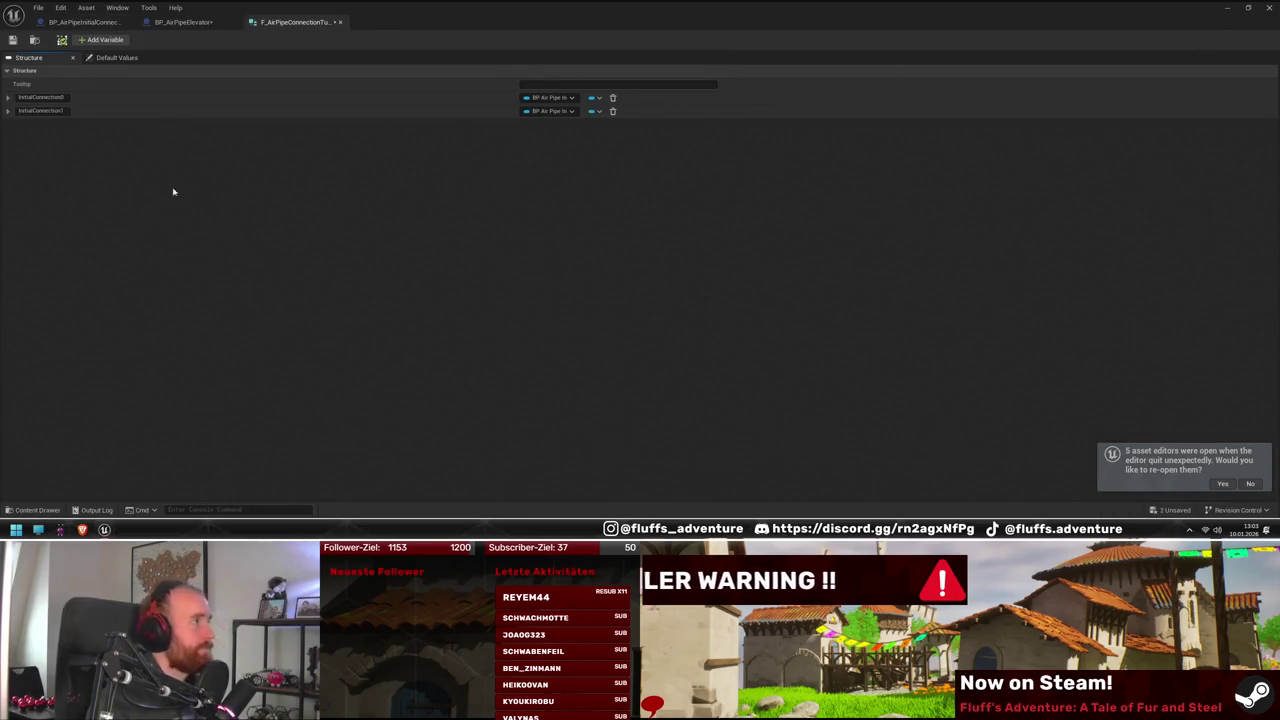
# Rename the structure members to Connection0 and Connection1
pyautogui.click(37, 97)
pyautogui.write('Connection0')
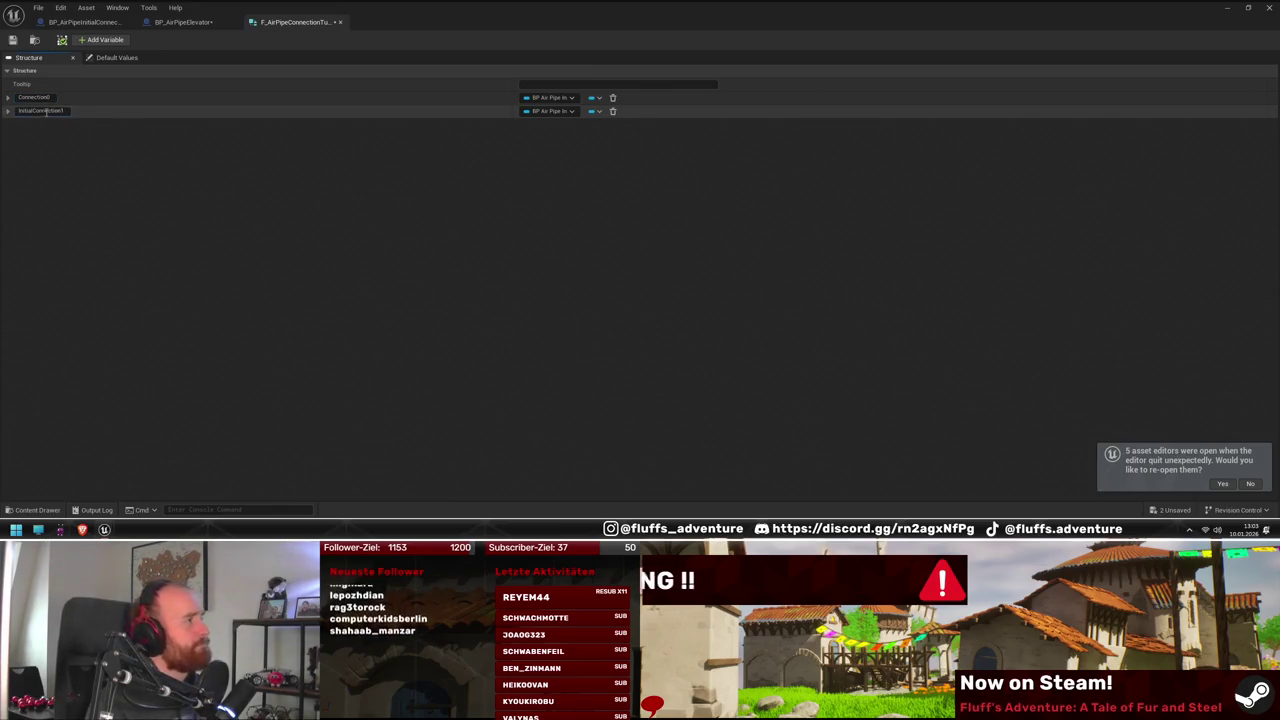
pyautogui.write('Connection1')
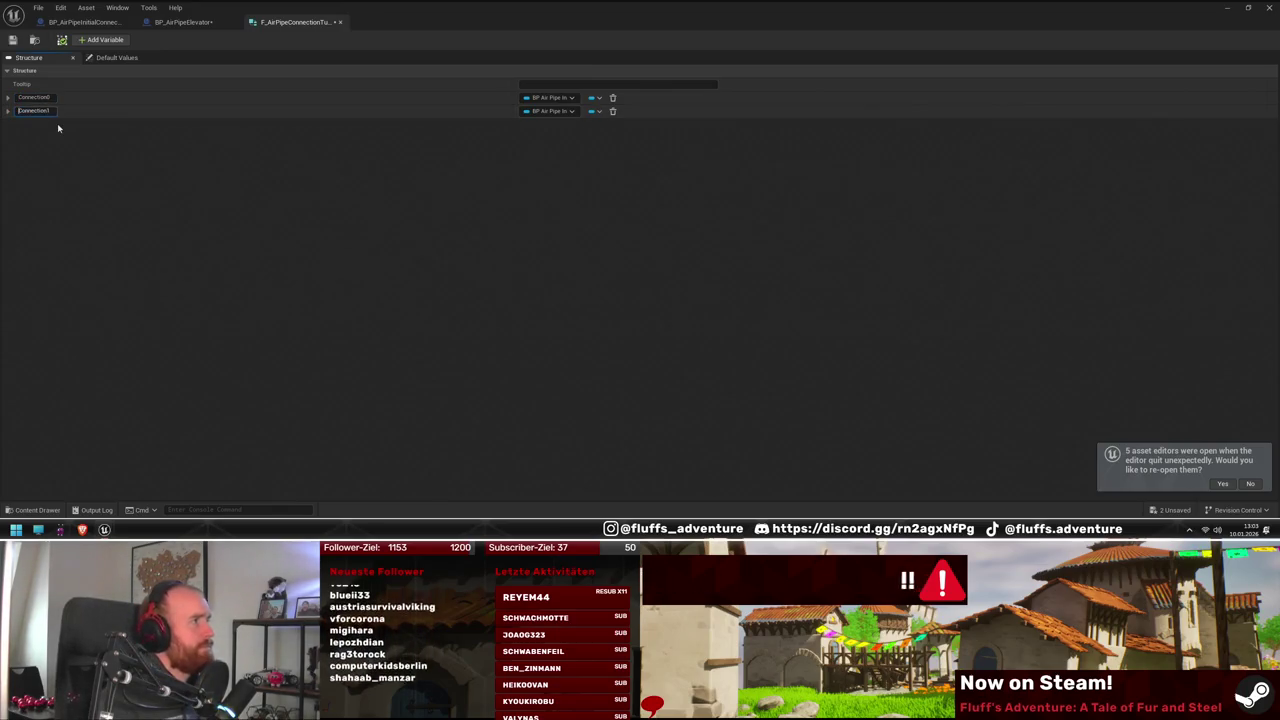
pyautogui.press('Return')
# Set both Connection0 and Connection1 to type BP Air Pipe Connection
pyautogui.click(550, 98)
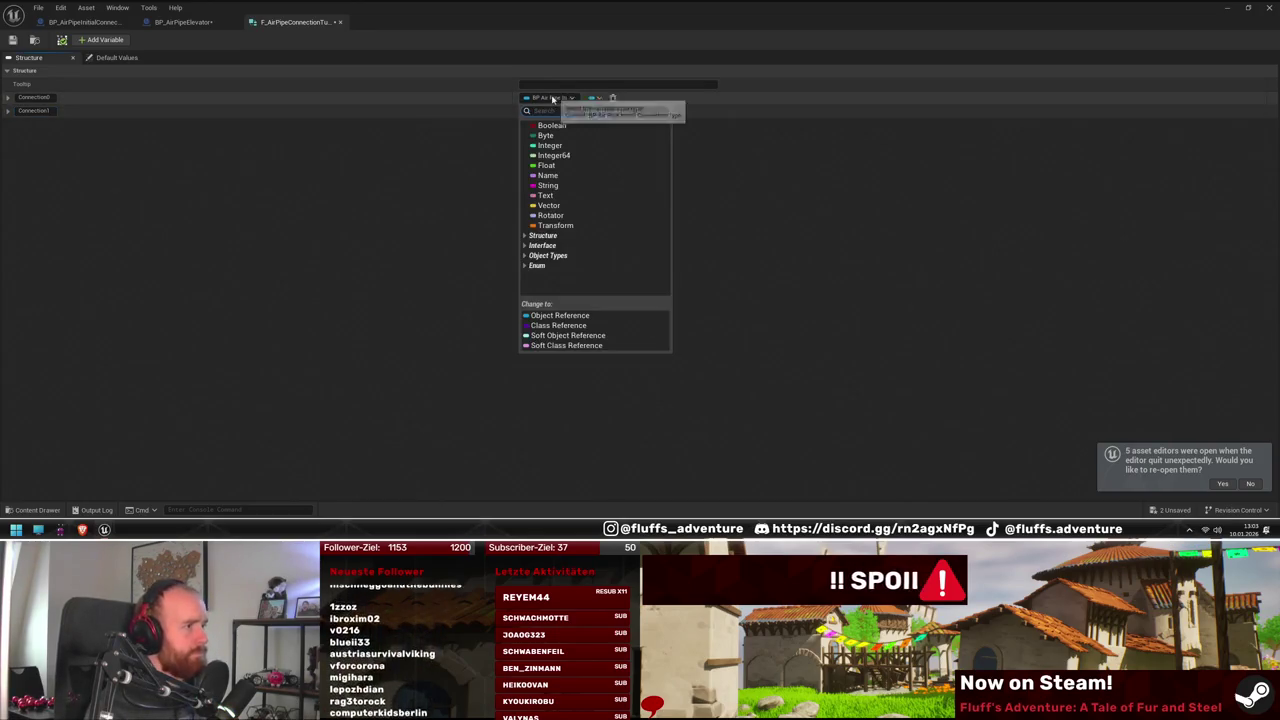
pyautogui.write('connection')
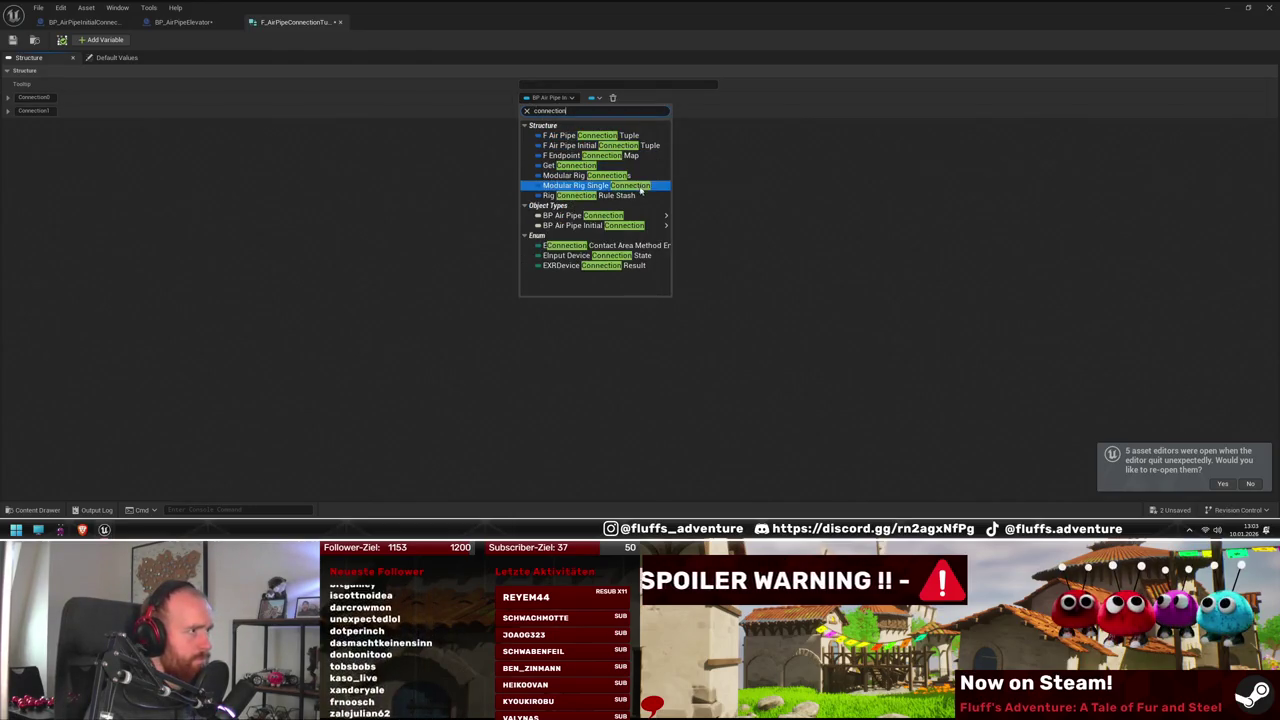
pyautogui.click(612, 216)
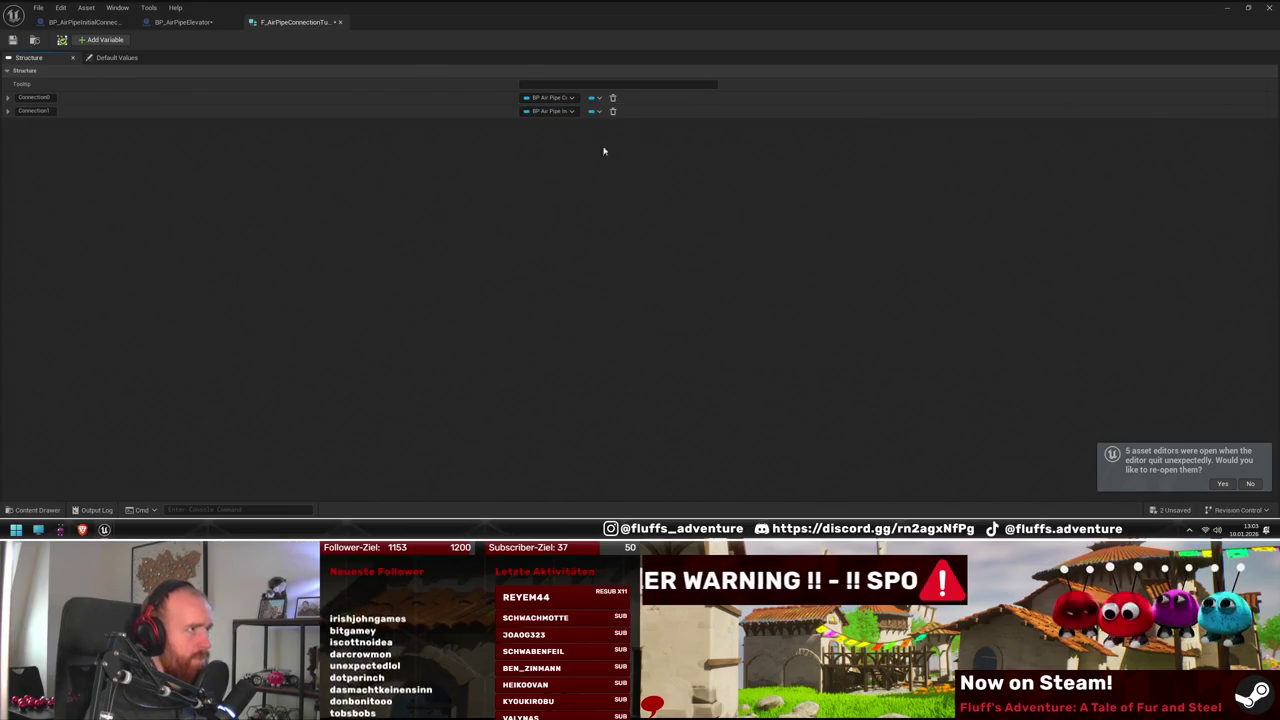
pyautogui.click(569, 111)
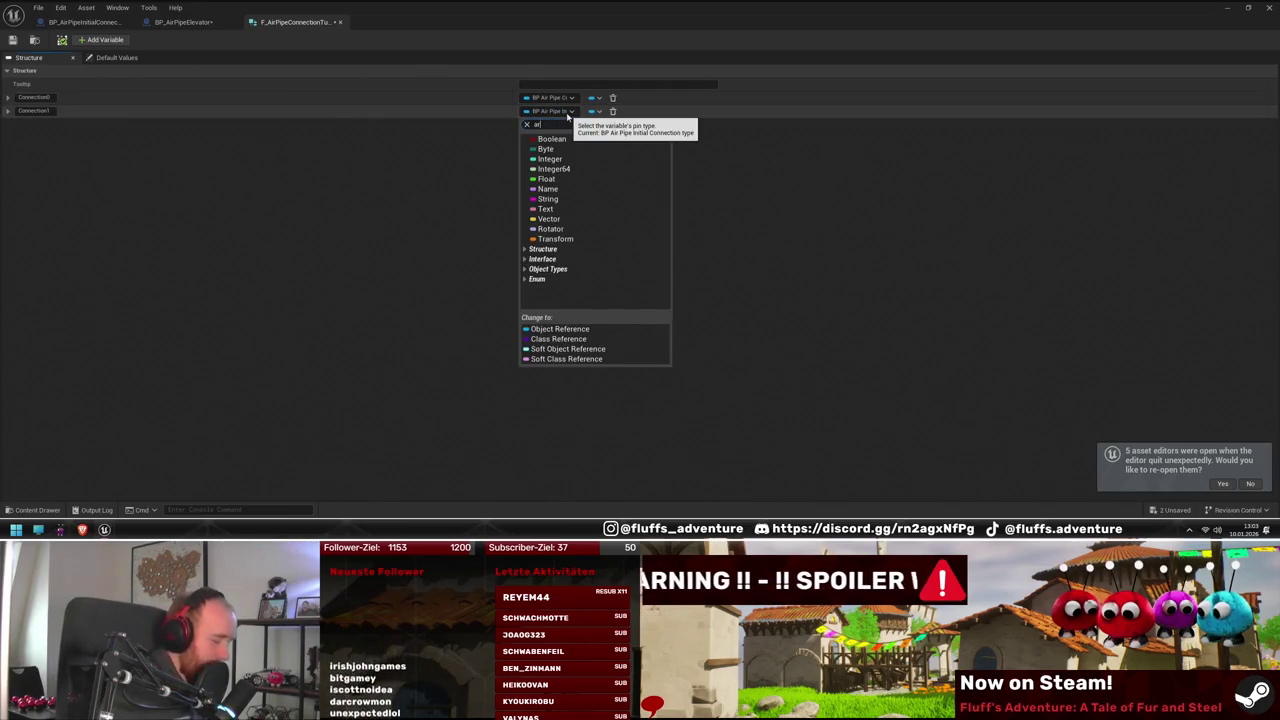
pyautogui.write('air pui')
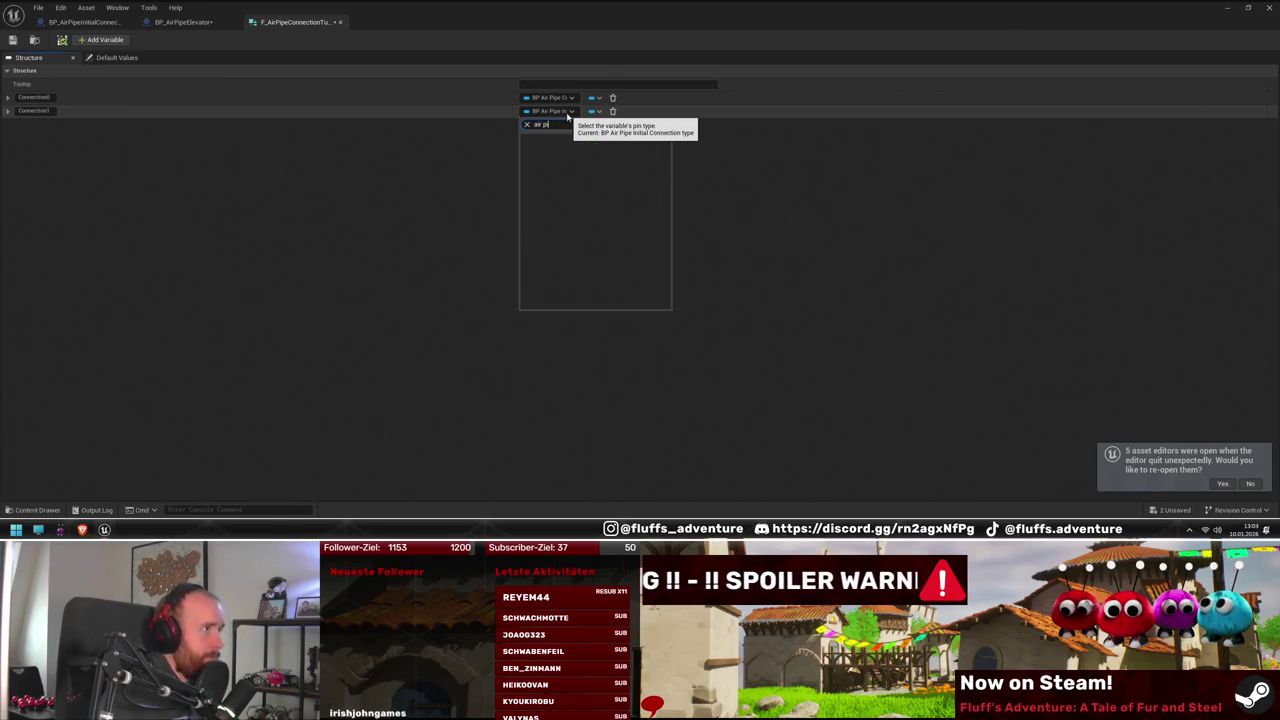
pyautogui.write(' connecti')
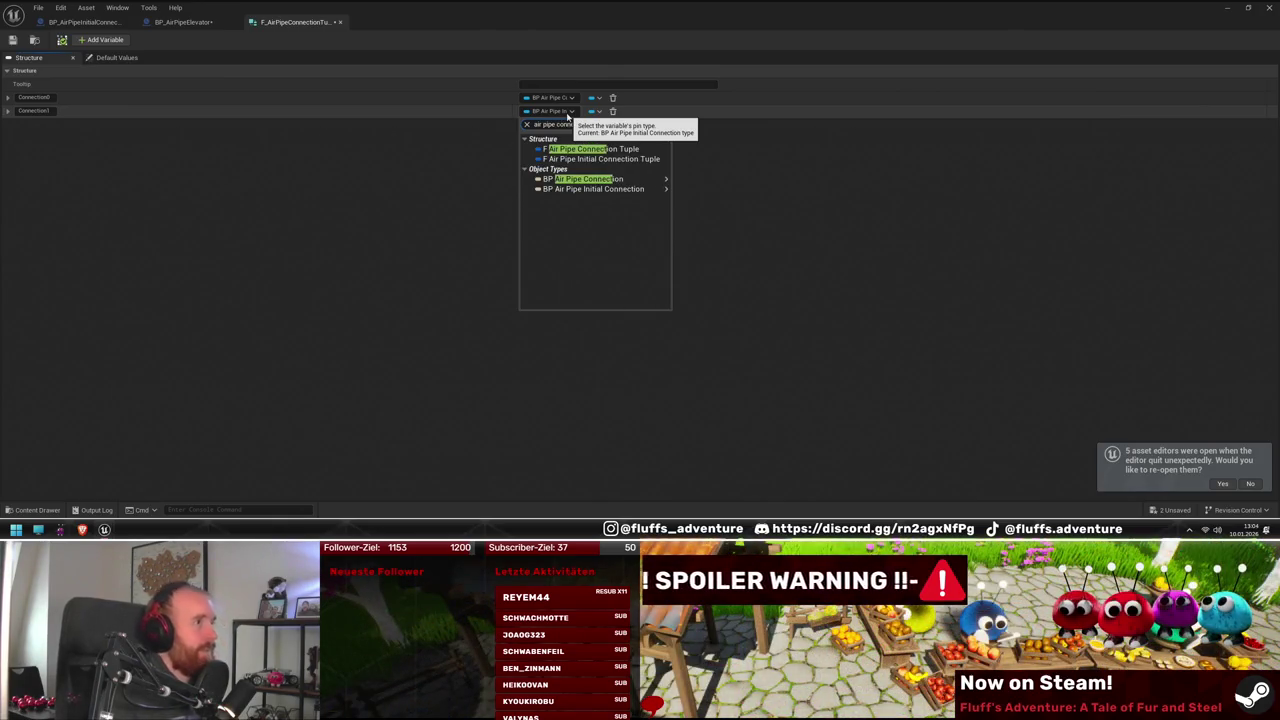
pyautogui.click(576, 179)
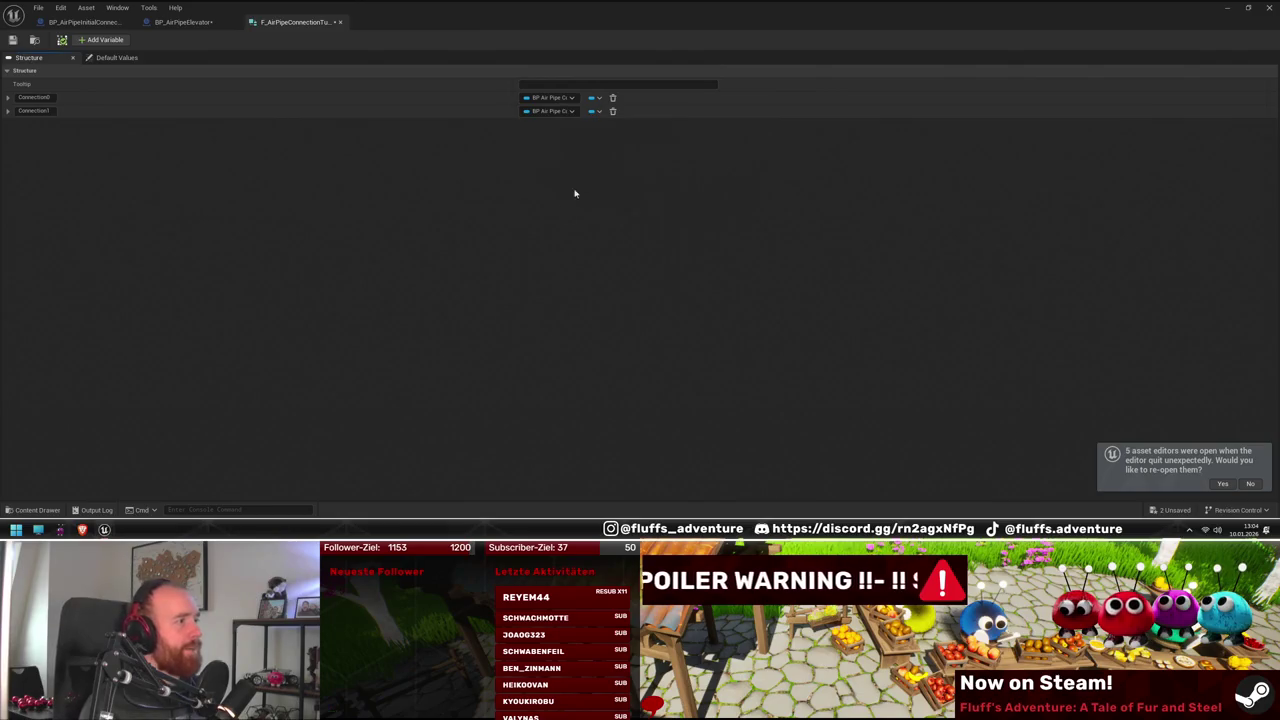
# Change StartConnectionsToUpdatePipeIn's type to F Air Pipe Connection Tuple in BP_AirPipeElevator
pyautogui.click(204, 21)
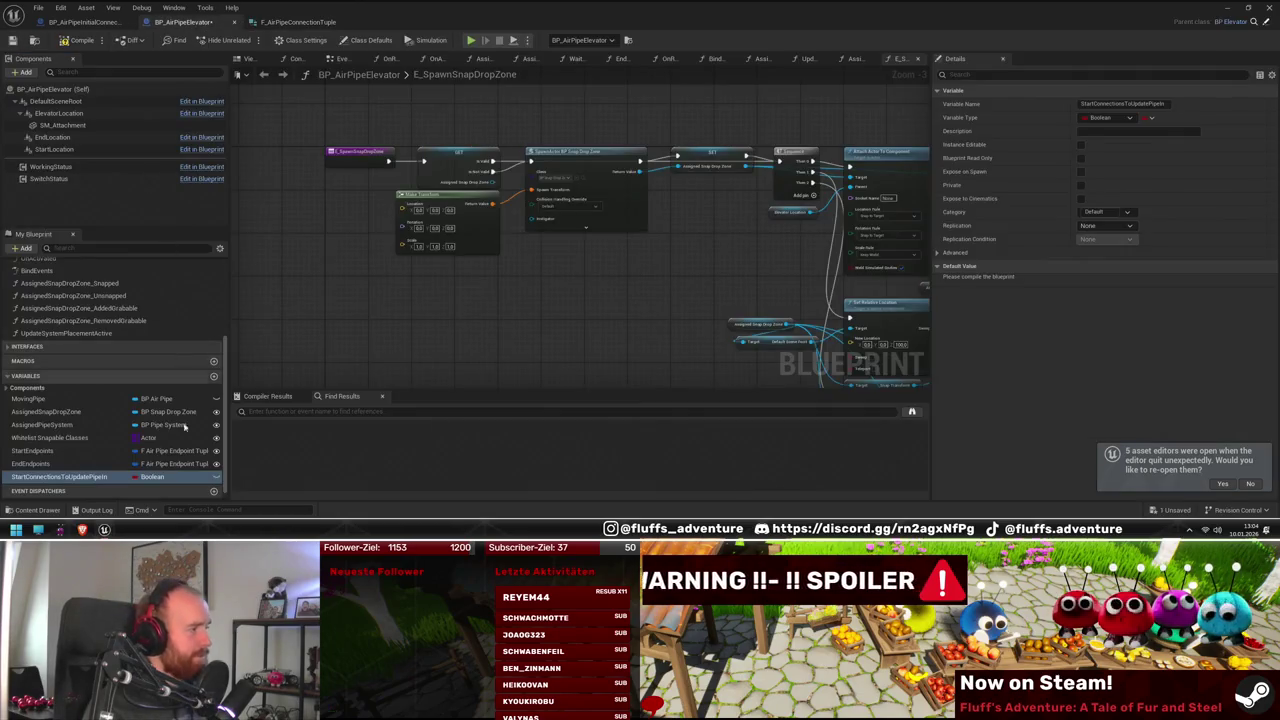
pyautogui.click(157, 478)
pyautogui.write('F Connec')
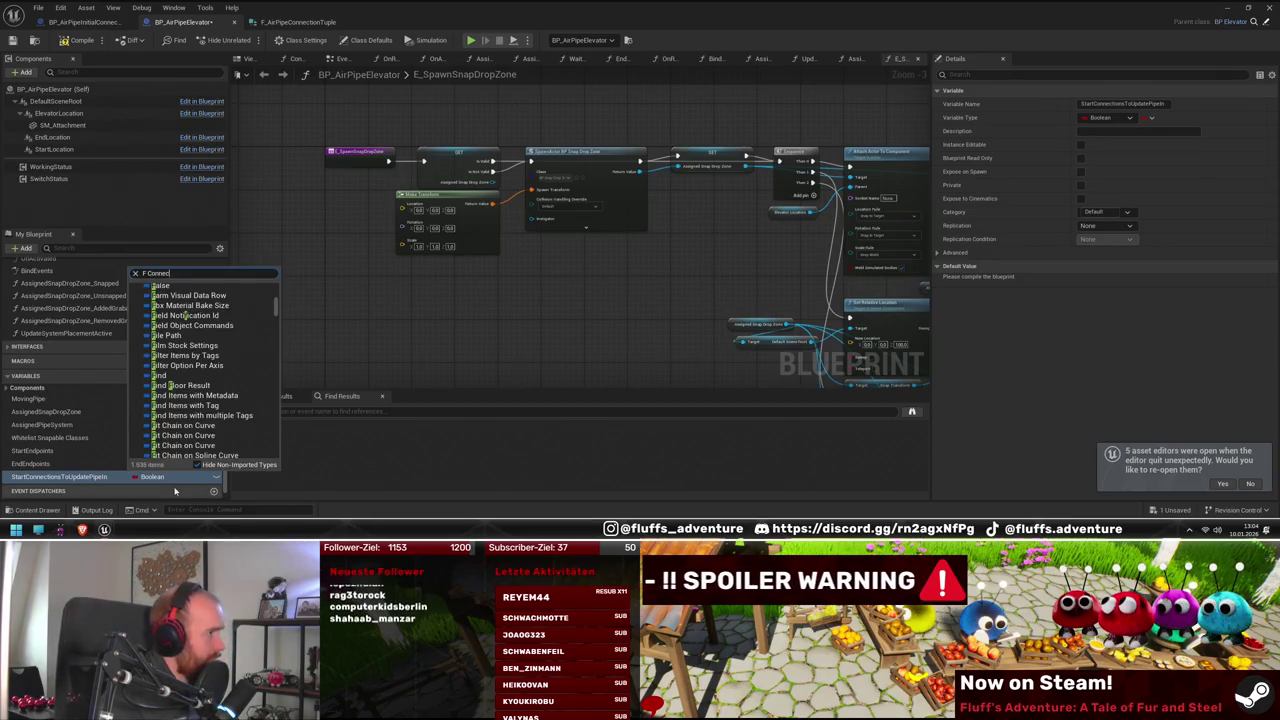
pyautogui.write('tion')
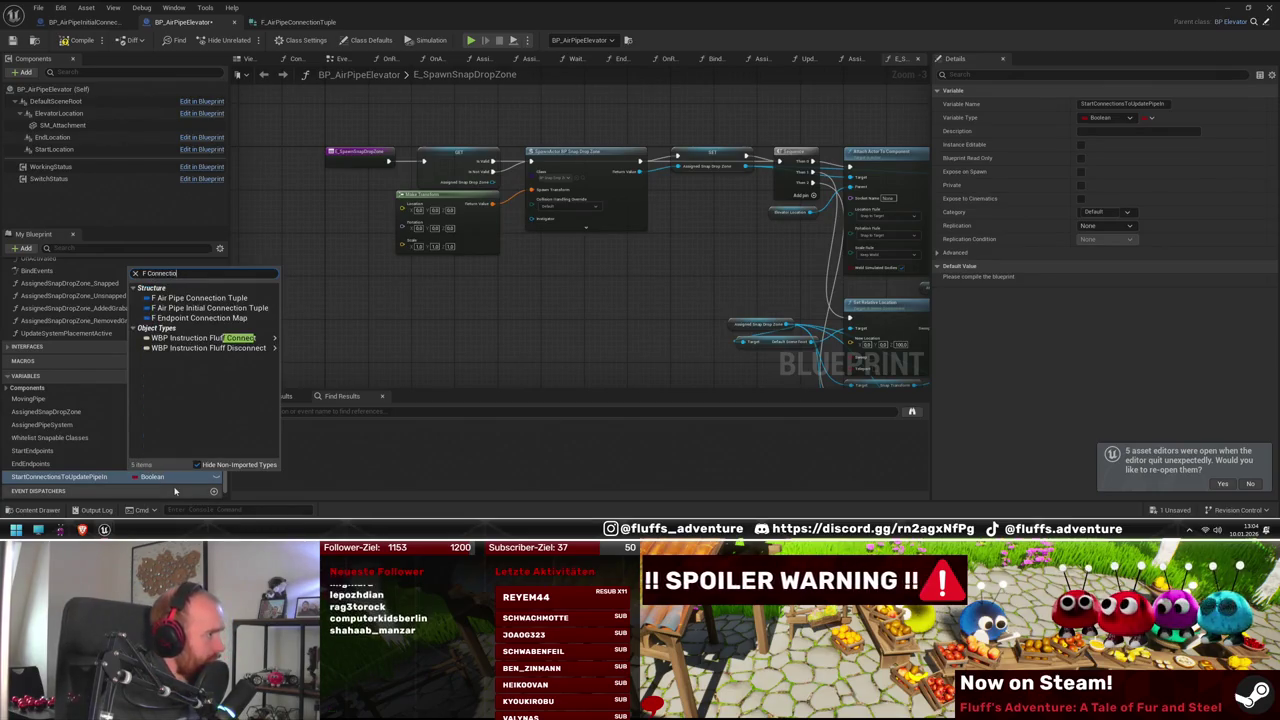
pyautogui.click(200, 298)
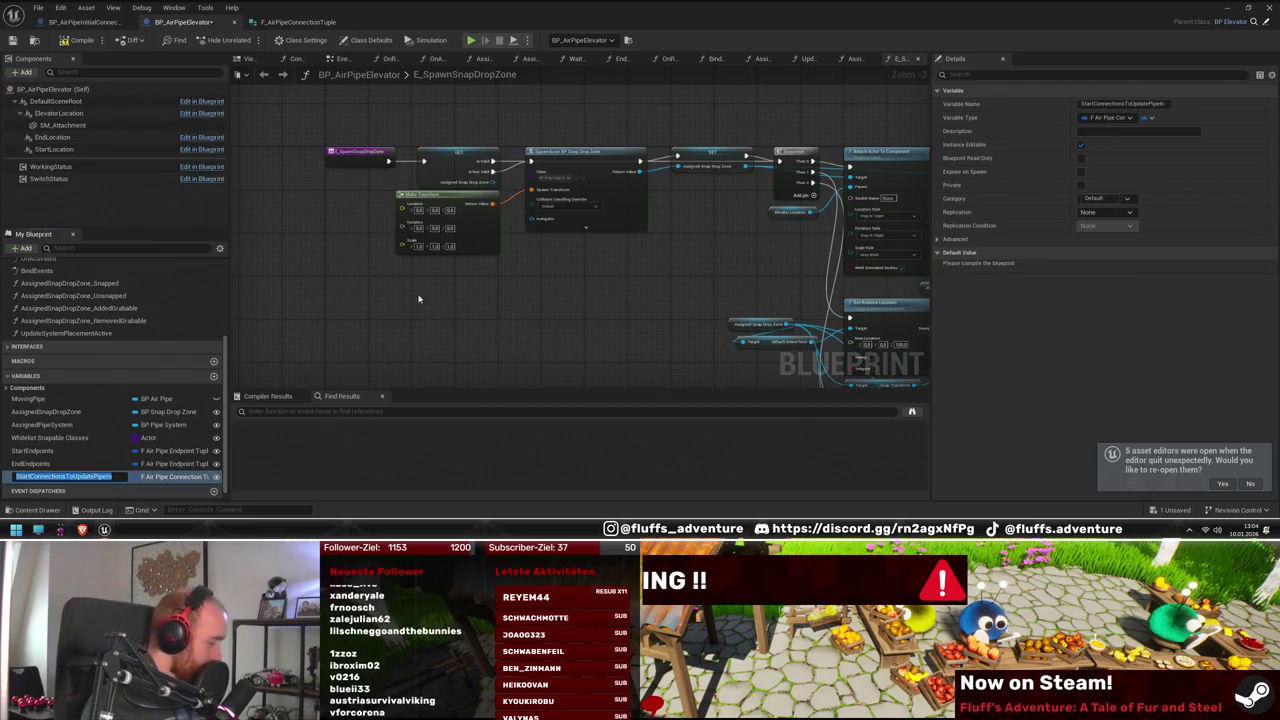
# Duplicate the variable as EndConnectionsToUpdatePipesIn
pyautogui.click(63, 483)
pyautogui.hotkey('ctrl', 'w')
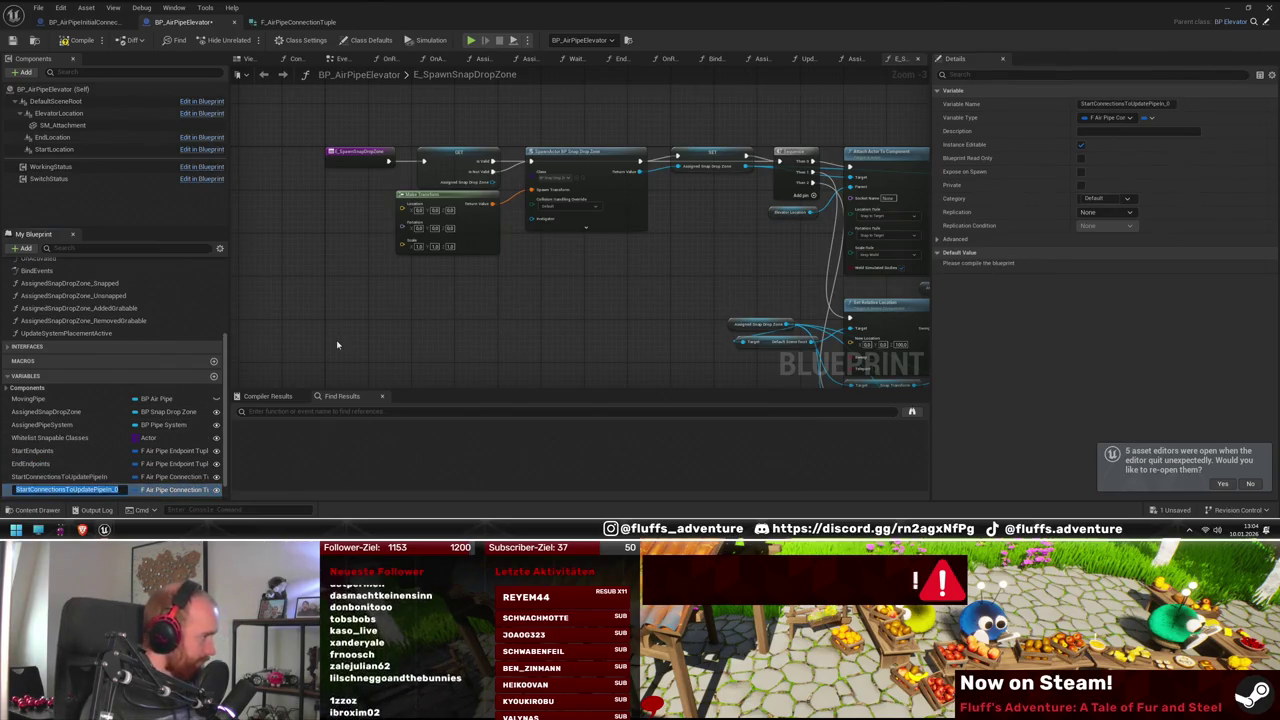
pyautogui.press('End')
pyautogui.press('BackSpace')
pyautogui.press('BackSpace')
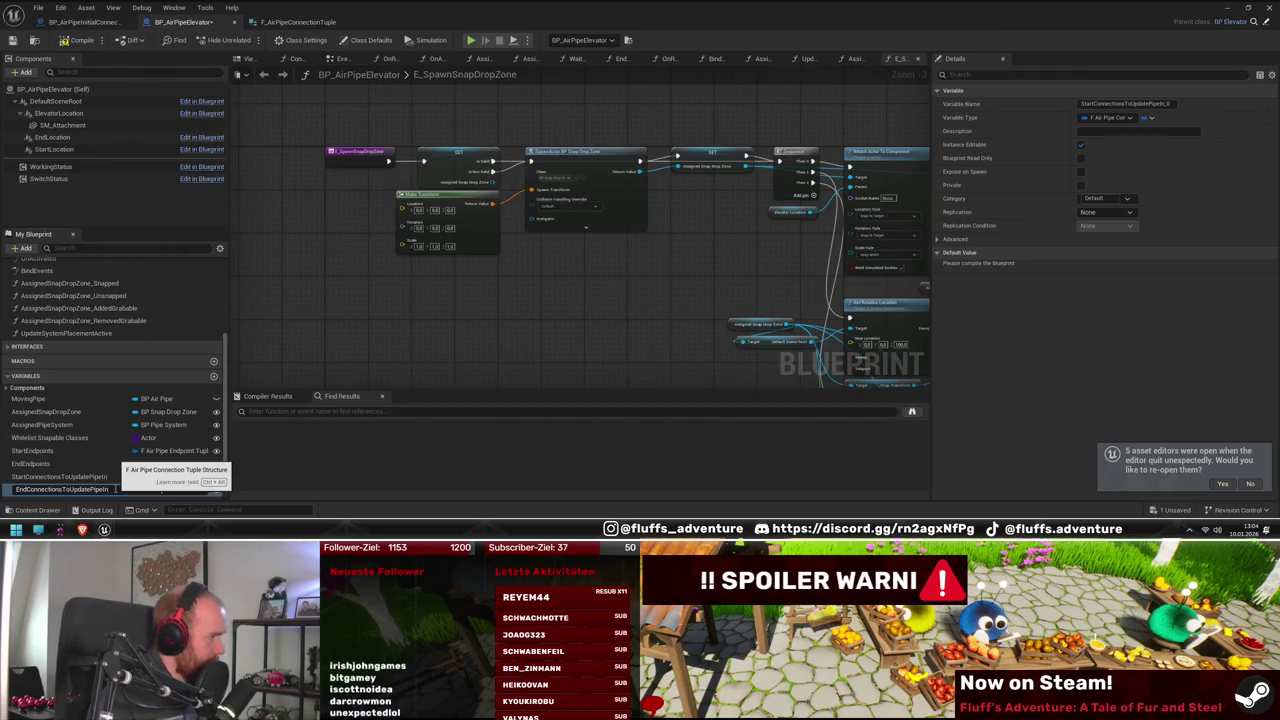
pyautogui.press('Return')
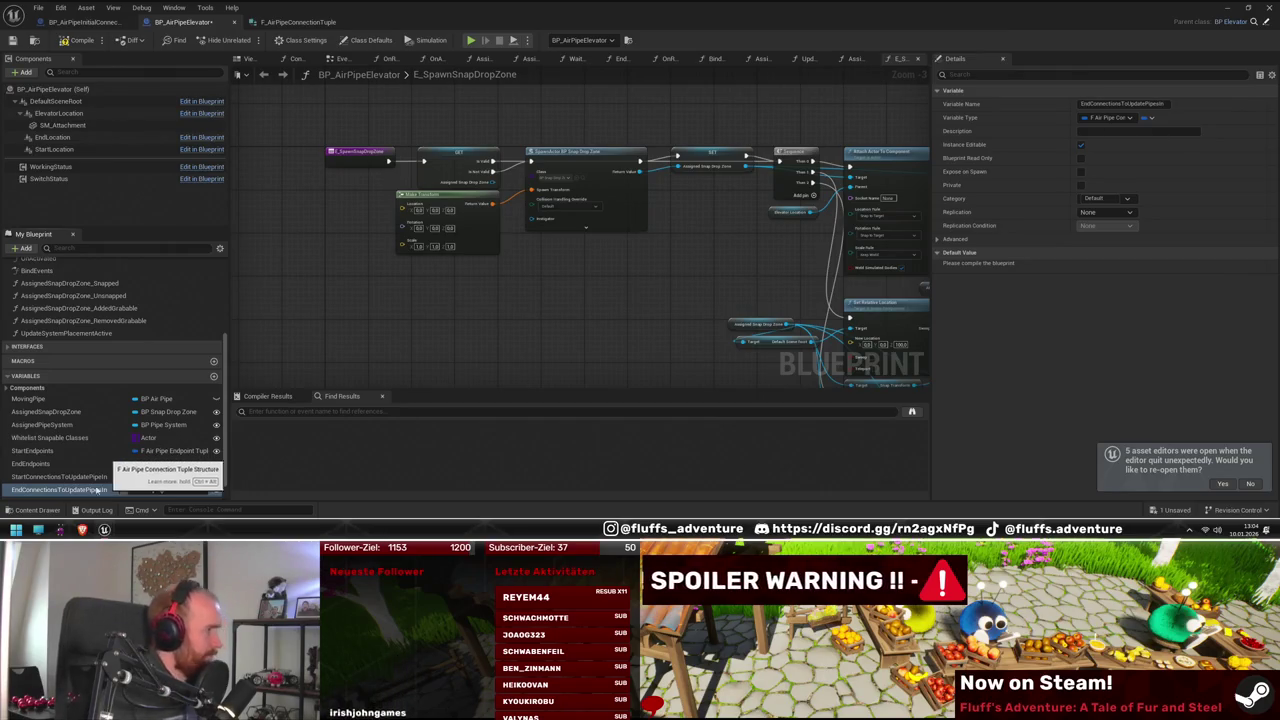
# Rename the start variable to StartConnectionsToUpdatePipesIn
pyautogui.click(115, 478)
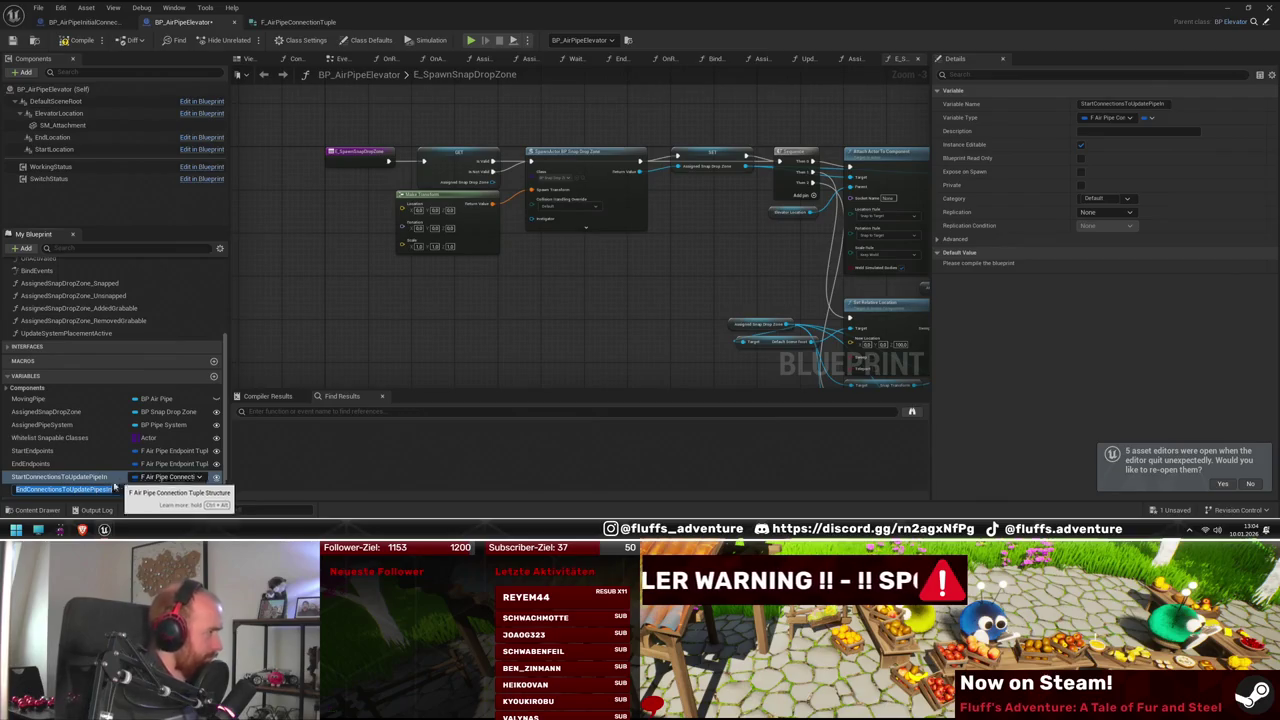
pyautogui.click(102, 477)
pyautogui.click(102, 477)
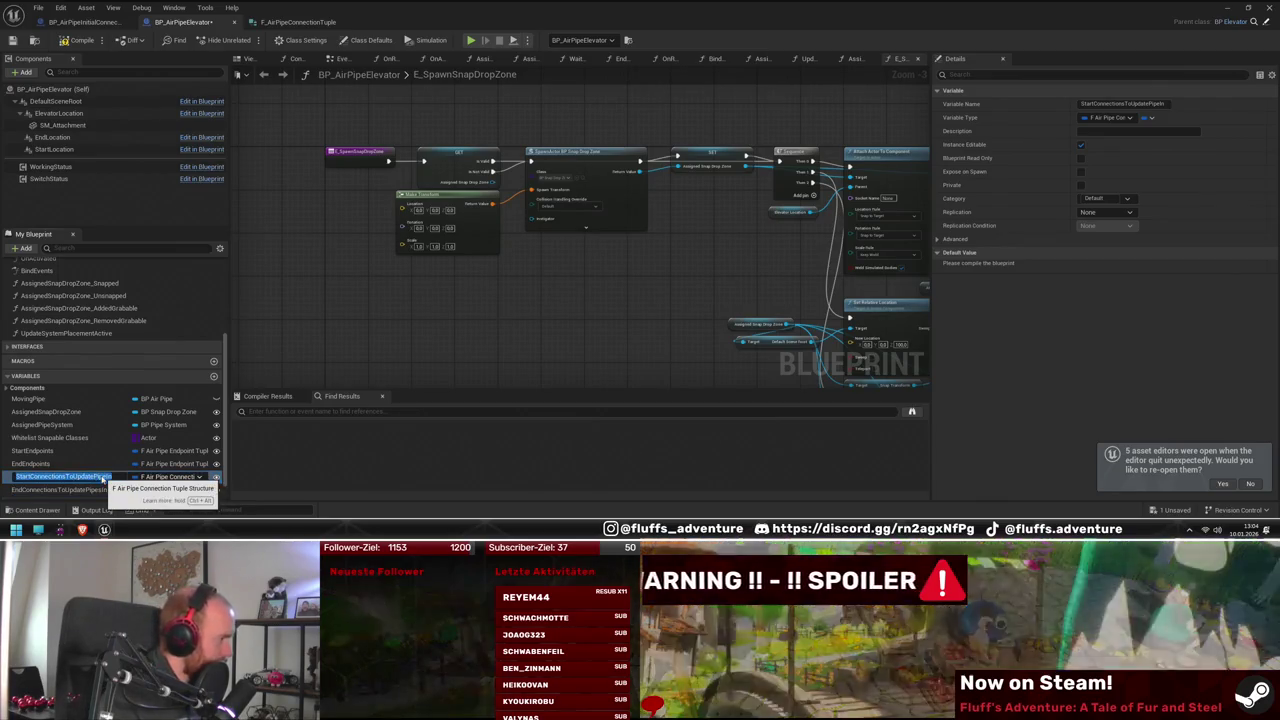
pyautogui.write('s')
pyautogui.press('Return')
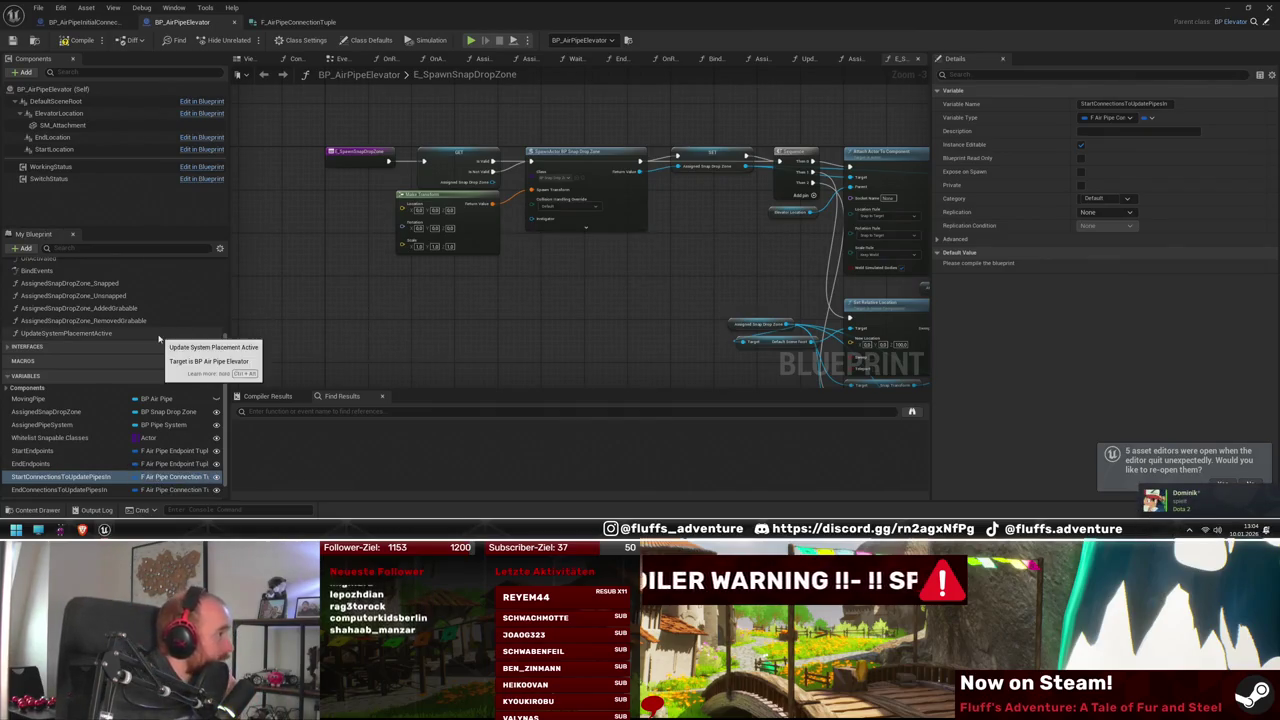
pyautogui.scroll(4, 158, 340)
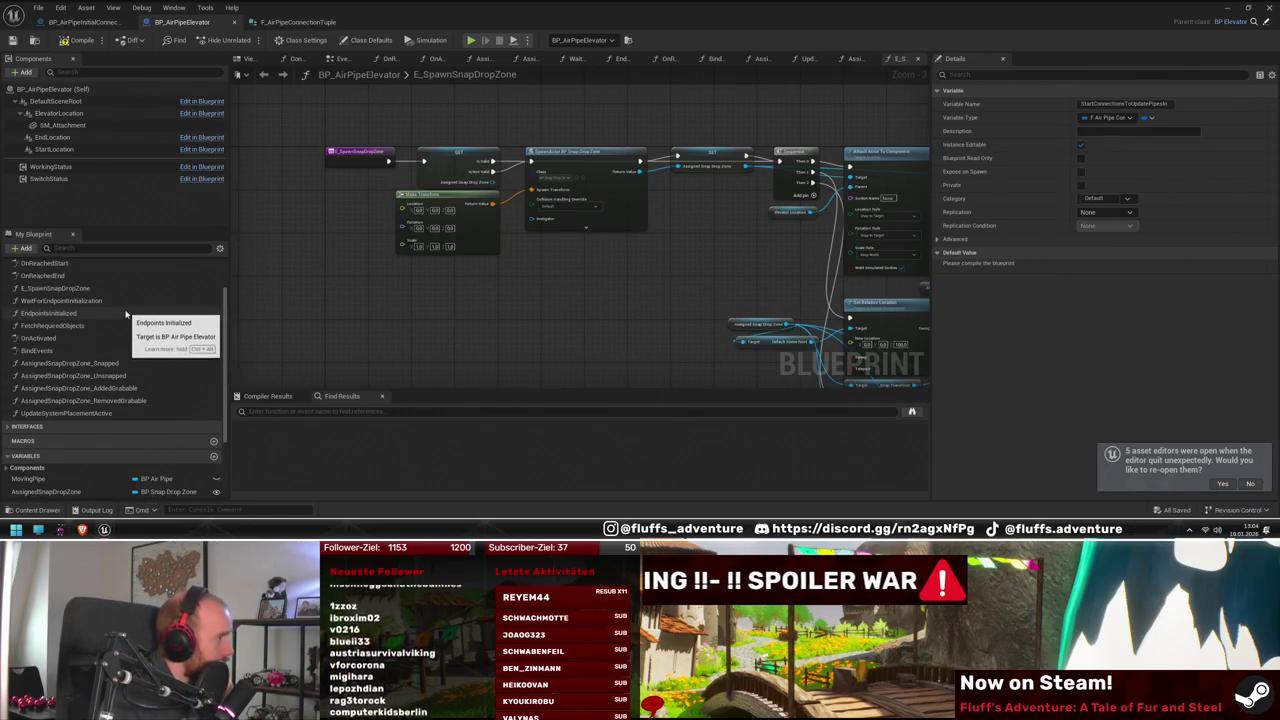
pyautogui.scroll(1, 125, 313)
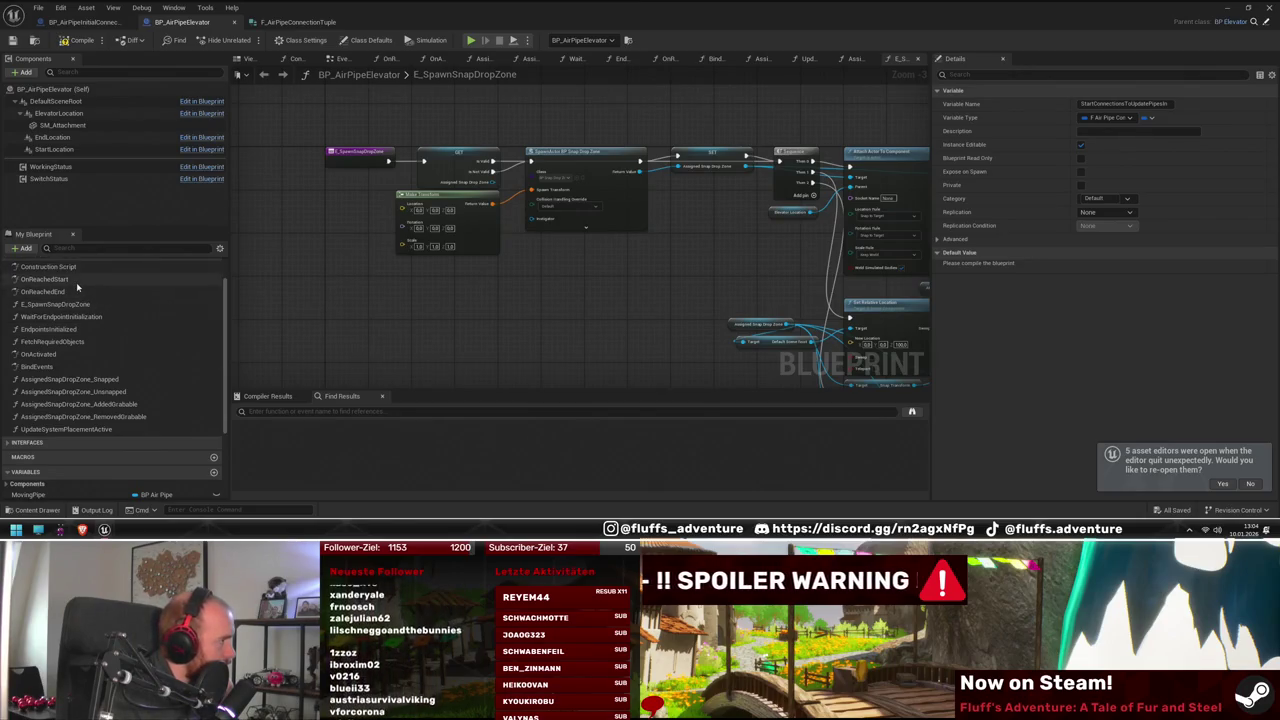
# Open the OnReachedStart graph and bring the Add Connection node into view
pyautogui.doubleClick(76, 280)
pyautogui.moveTo(729, 314); pyautogui.dragTo(700, 314)
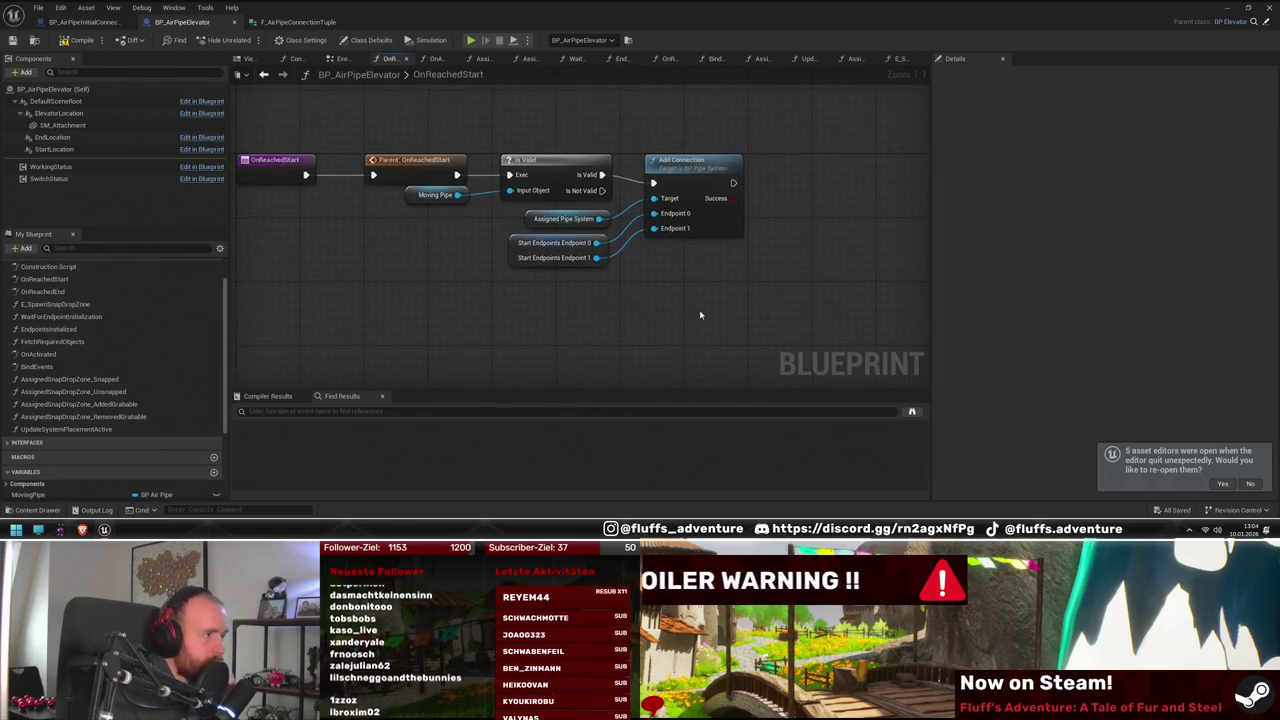
pyautogui.rightClick(740, 228)
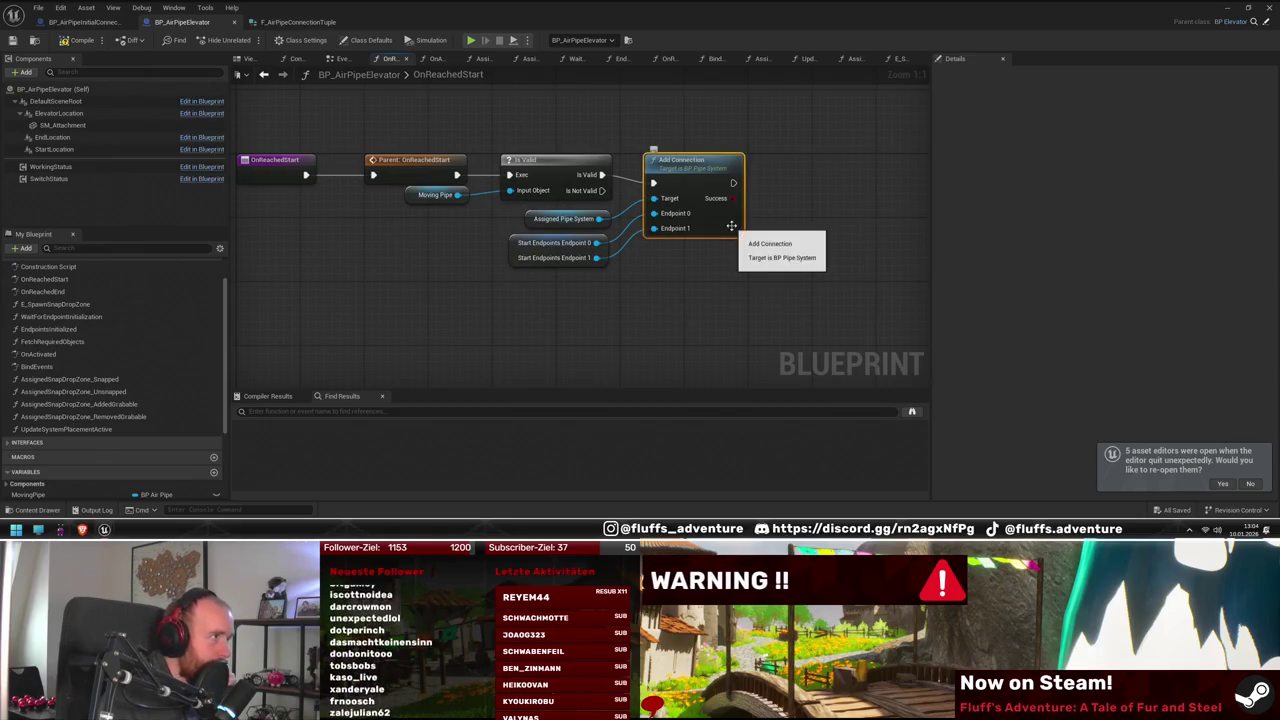
pyautogui.moveTo(695, 273); pyautogui.dragTo(648, 276)
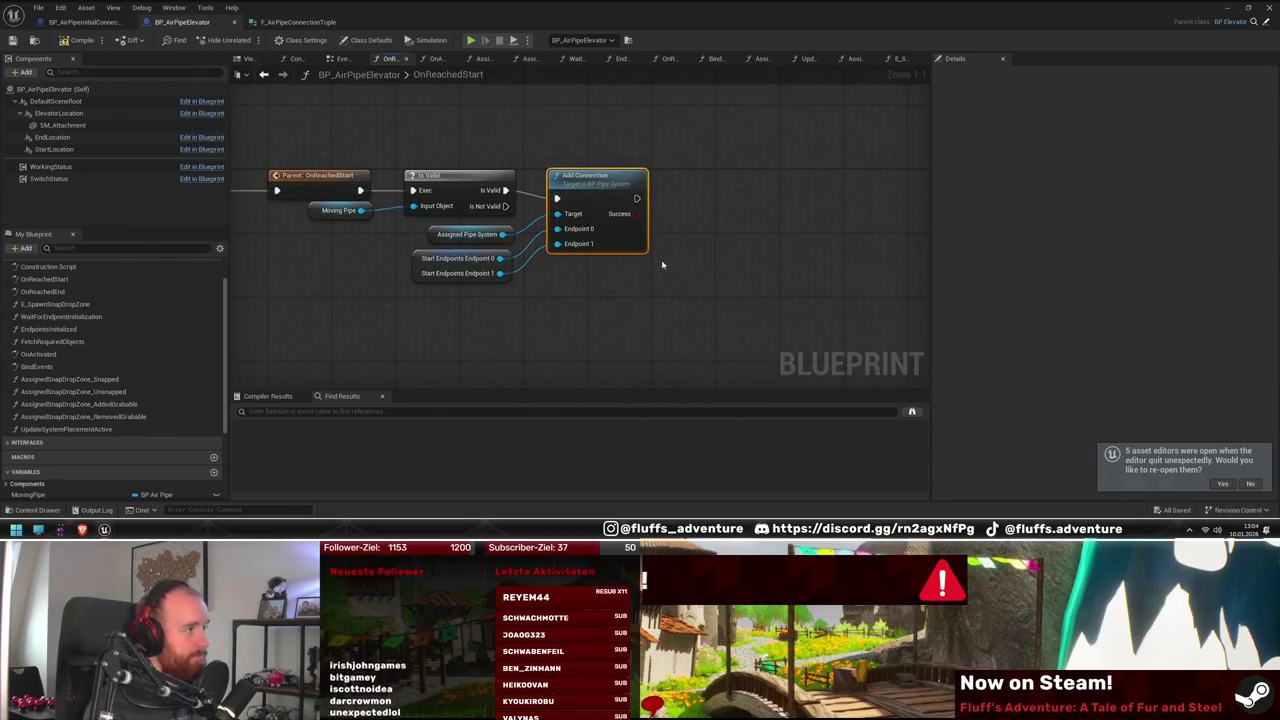
pyautogui.scroll(-3, 180, 390)
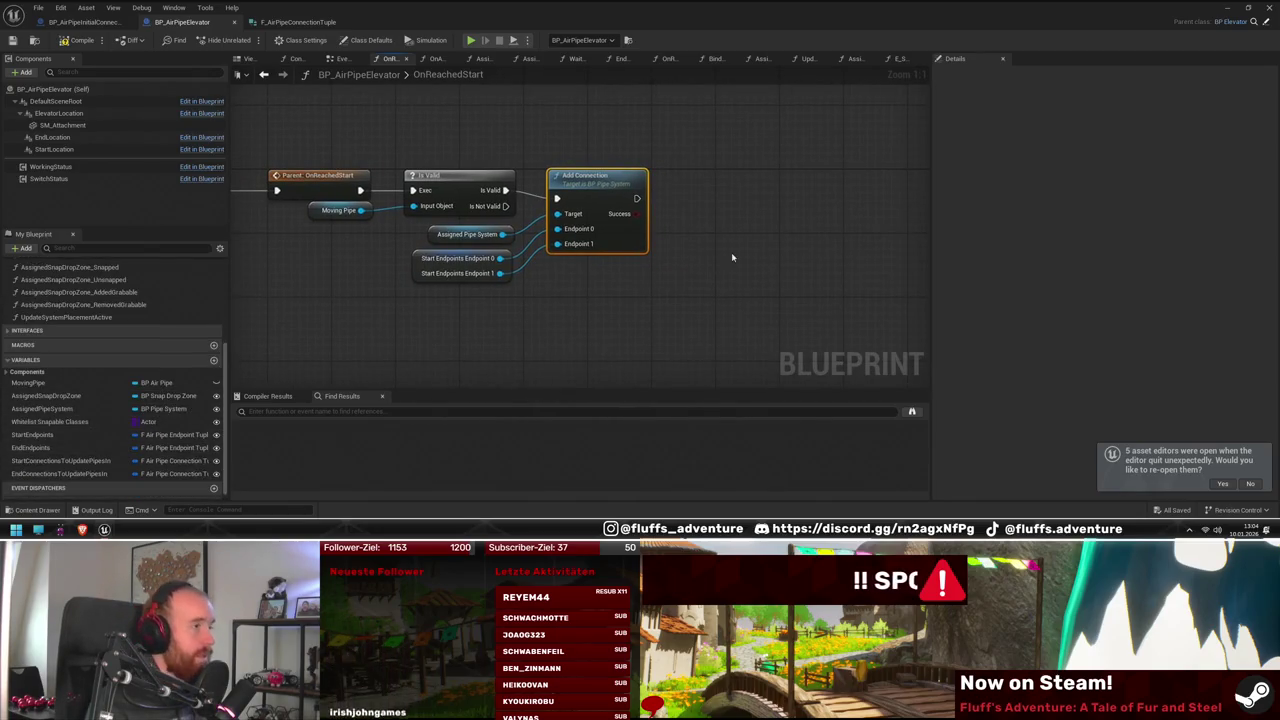
# Add a StartConnectionsToUpdatePipesIn getter and split it into Connection 0 and Connection 1
pyautogui.moveTo(60, 460)
pyautogui.mouseDown()
pyautogui.moveTo(588, 323)
pyautogui.moveTo(548, 301)
pyautogui.mouseUp()
pyautogui.click(626, 319)
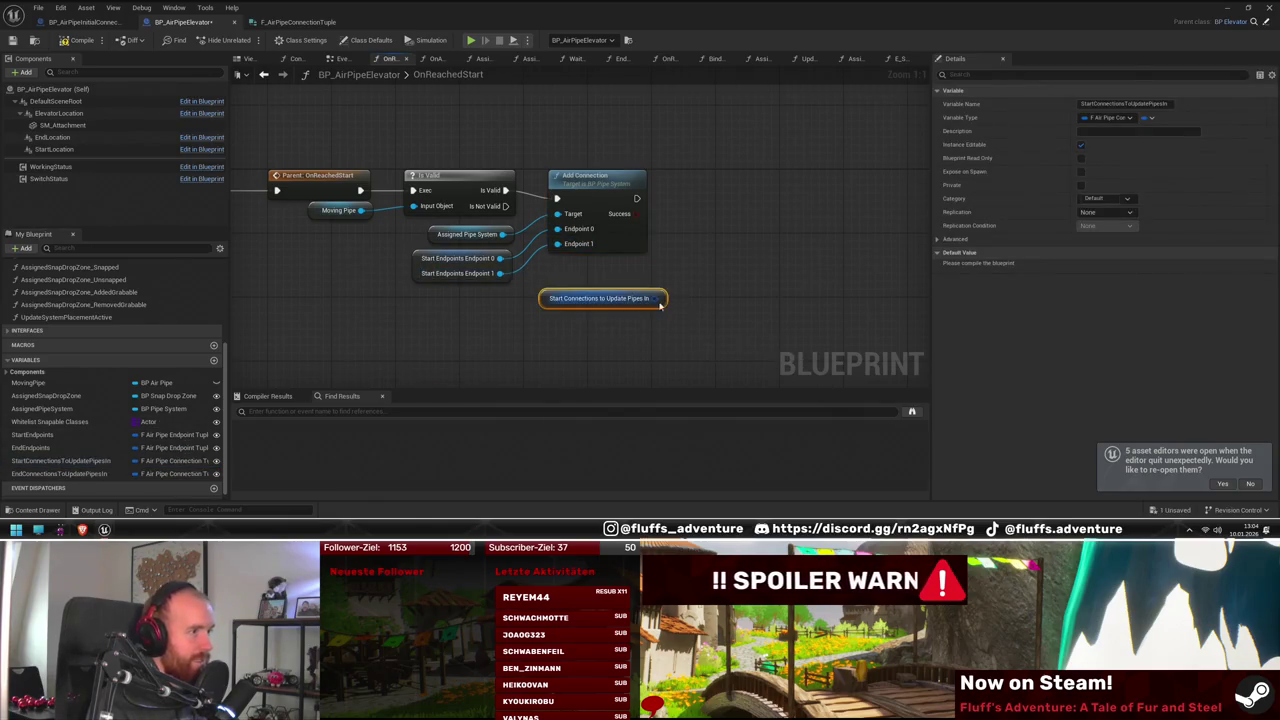
pyautogui.rightClick(659, 309)
pyautogui.click(700, 378)
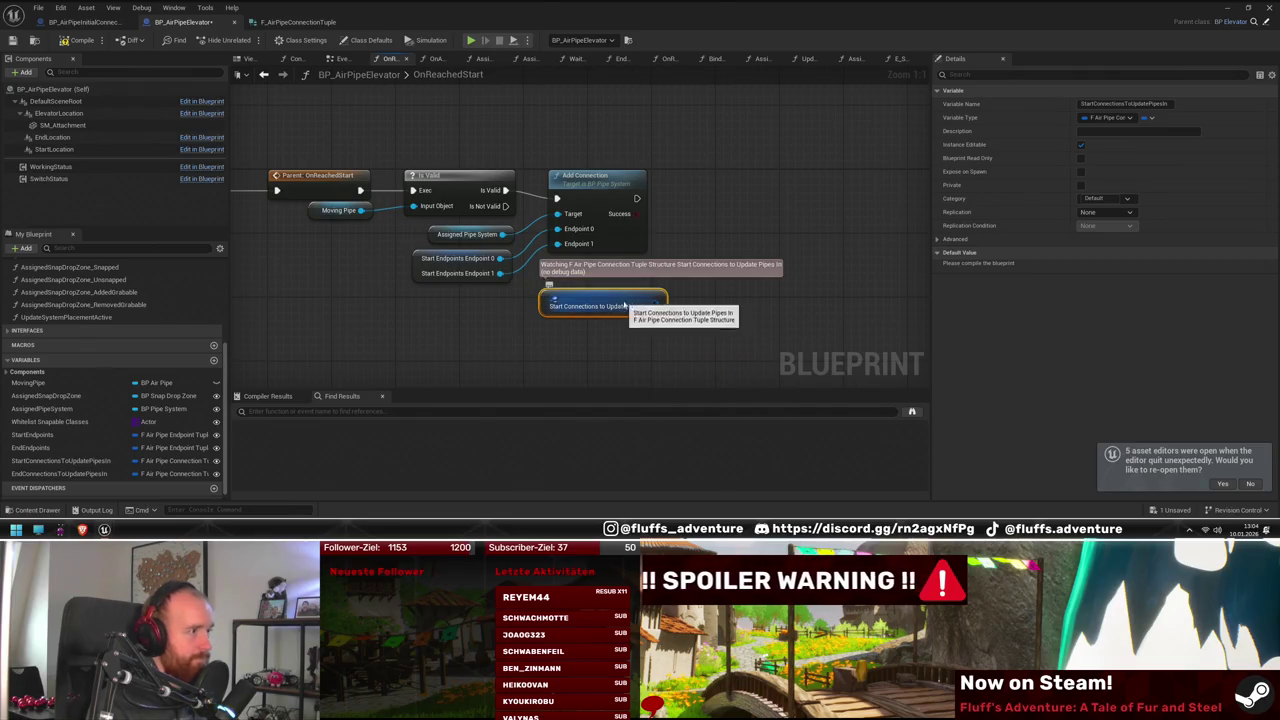
pyautogui.rightClick(661, 302)
pyautogui.click(700, 372)
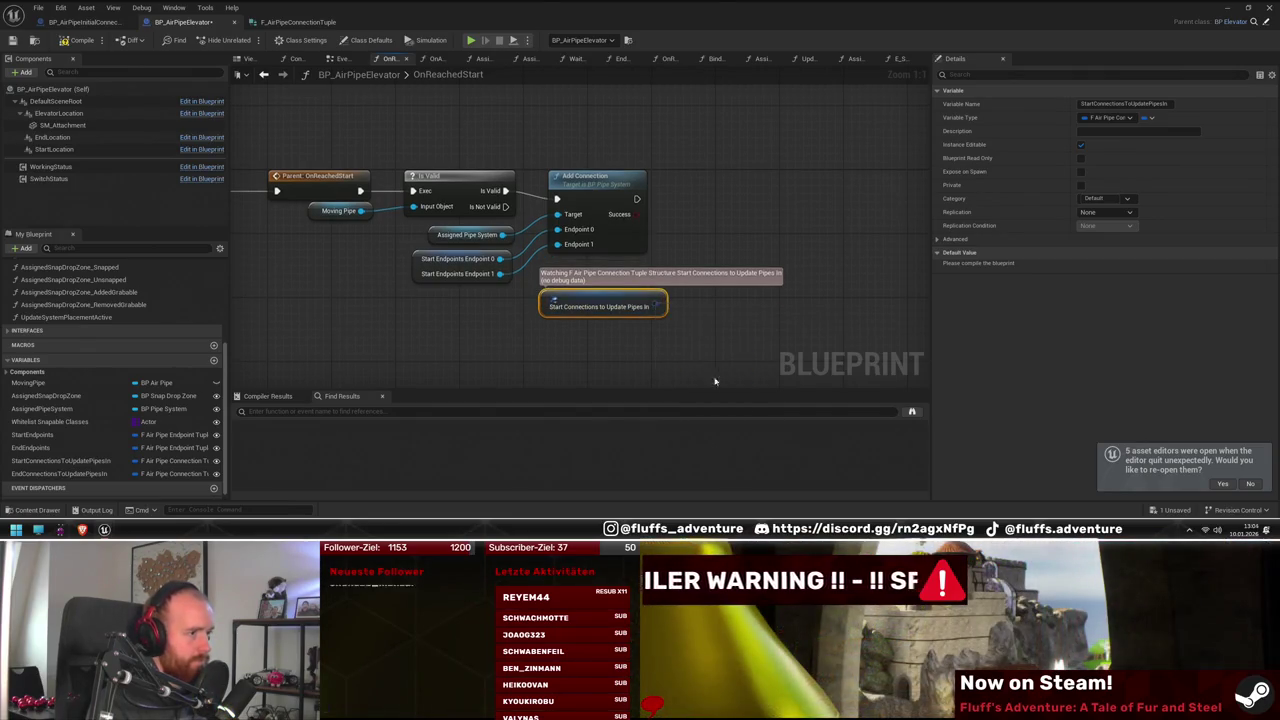
pyautogui.rightClick(660, 301)
pyautogui.click(716, 354)
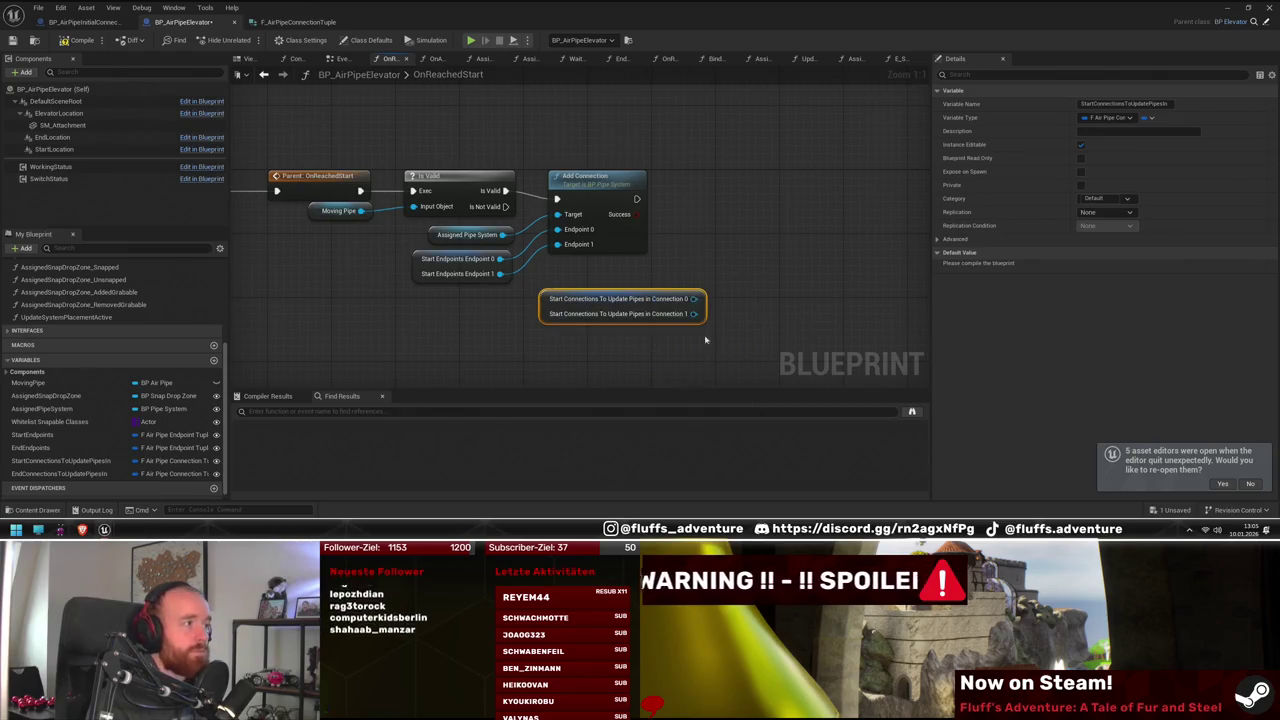
# Add a Sequence node after Add Connection
pyautogui.moveTo(697, 320); pyautogui.dragTo(654, 325)
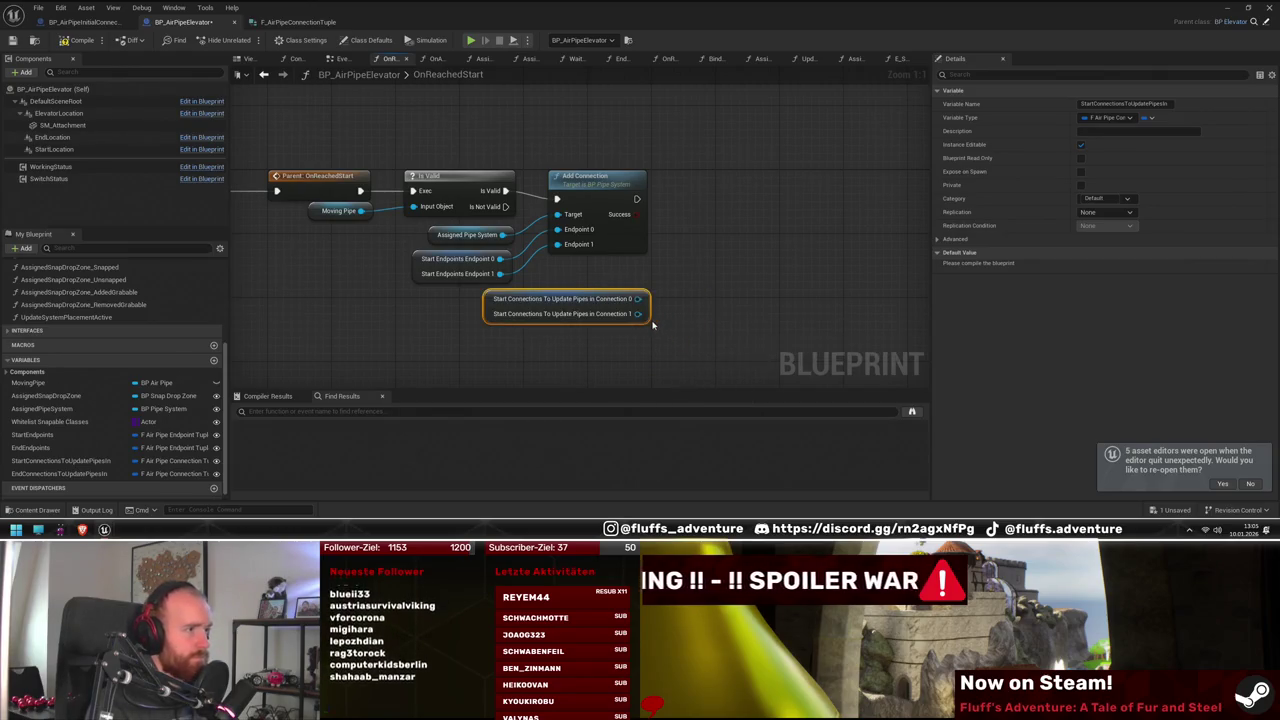
pyautogui.moveTo(703, 205)
pyautogui.mouseDown()
pyautogui.moveTo(680, 206)
pyautogui.moveTo(698, 186)
pyautogui.moveTo(609, 206)
pyautogui.mouseUp()
pyautogui.click(729, 232)
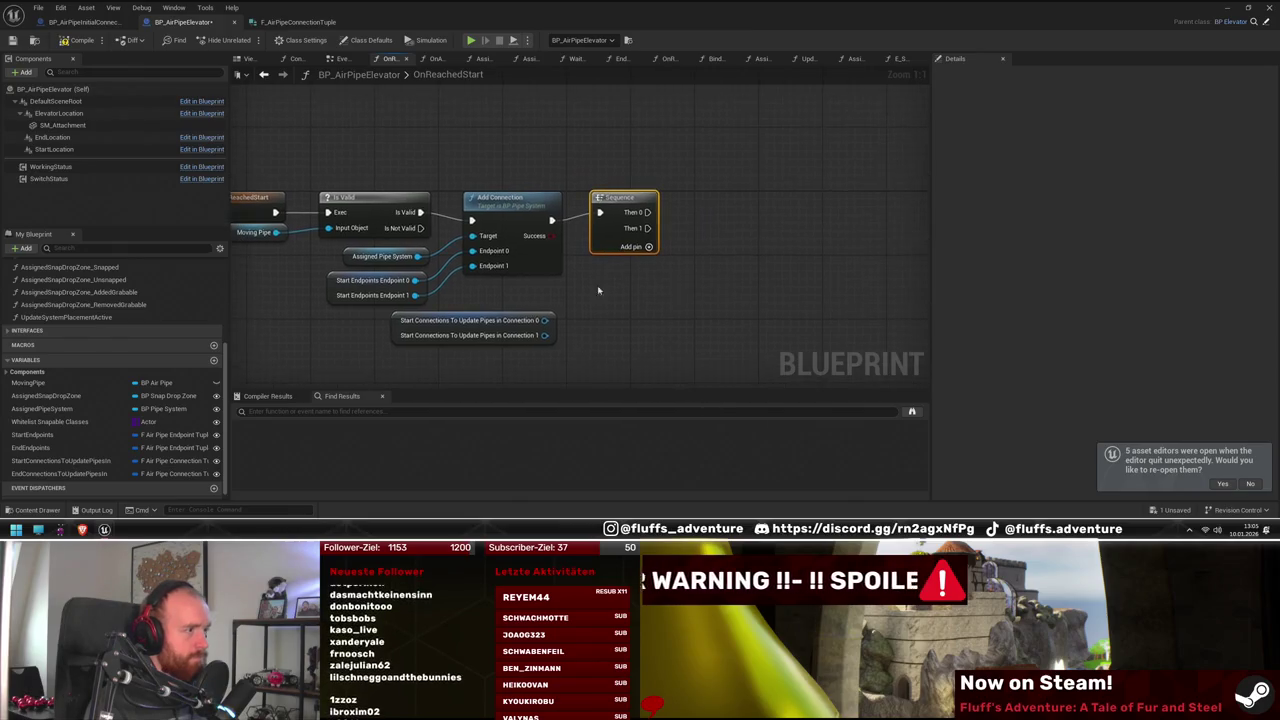
# Add an Is Valid check on Connection 0 beside the Sequence node
pyautogui.moveTo(546, 320); pyautogui.dragTo(695, 285)
pyautogui.write('is valid')
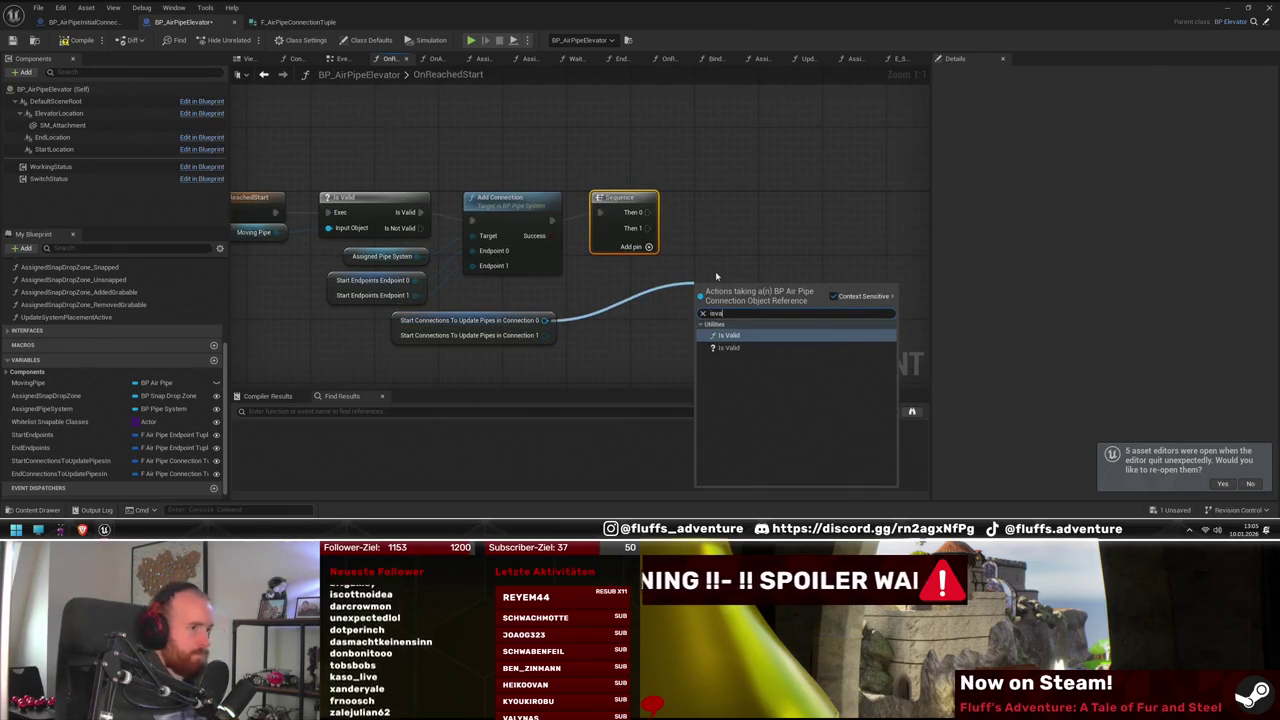
pyautogui.press('Return')
pyautogui.moveTo(736, 285)
pyautogui.mouseDown()
pyautogui.moveTo(736, 197)
pyautogui.moveTo(700, 213)
pyautogui.mouseUp()
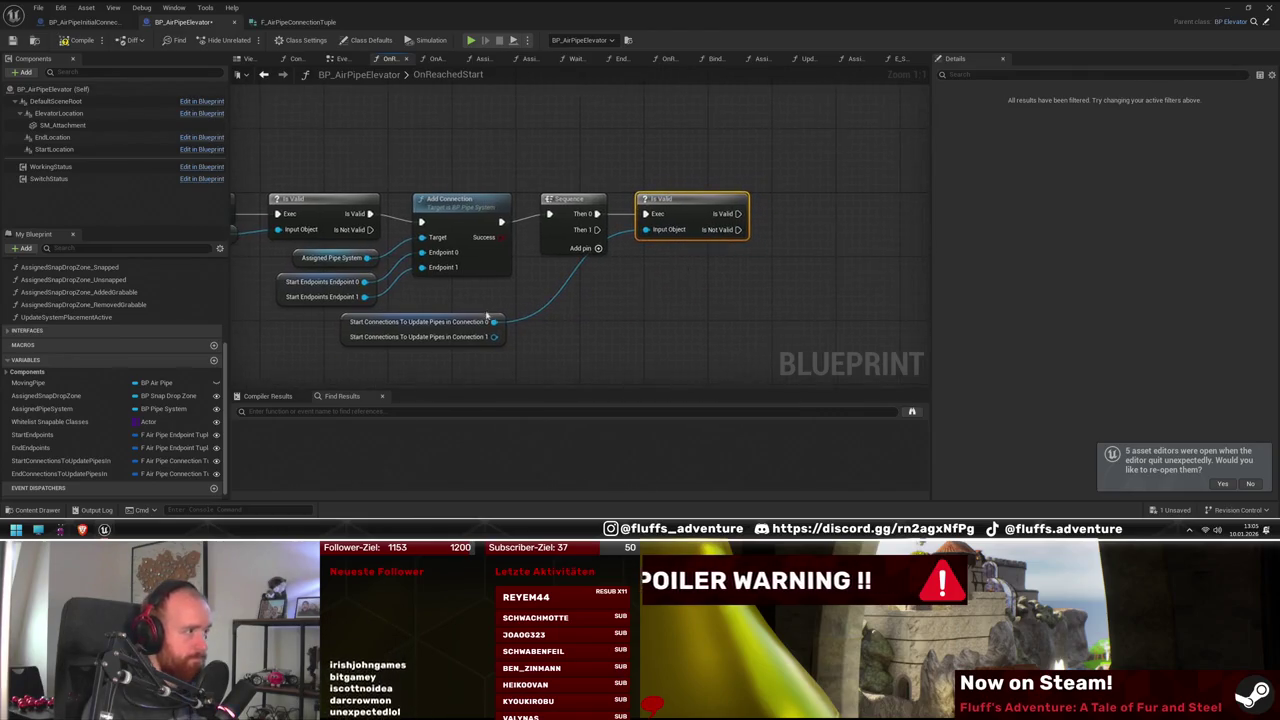
pyautogui.moveTo(453, 314)
pyautogui.mouseDown()
pyautogui.moveTo(595, 291)
pyautogui.moveTo(561, 293)
pyautogui.mouseUp()
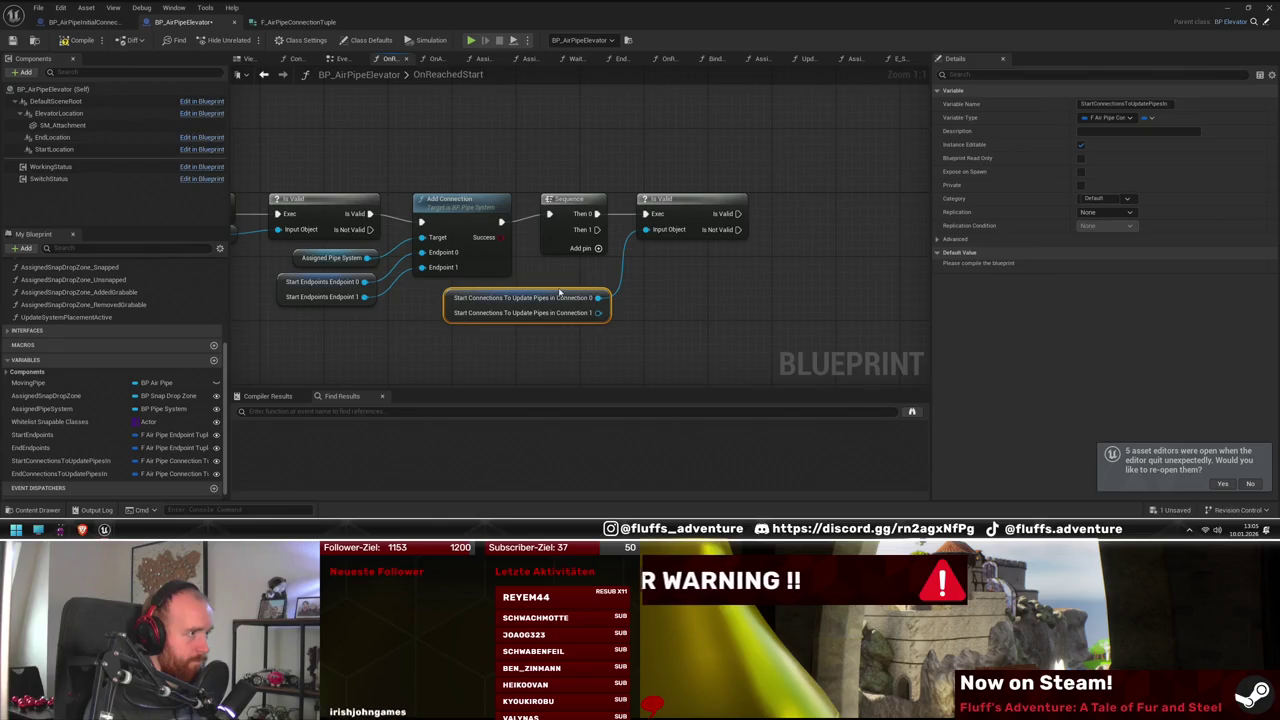
# Call Place Pipe on Connection 0 with Start Endpoints Endpoint 0, then open its definition
pyautogui.moveTo(480, 279); pyautogui.dragTo(703, 214)
pyautogui.write('place pipe')
pyautogui.press('Return')
pyautogui.moveTo(734, 203)
pyautogui.mouseDown()
pyautogui.moveTo(714, 187)
pyautogui.moveTo(673, 205)
pyautogui.mouseUp()
pyautogui.moveTo(352, 241); pyautogui.dragTo(795, 230)
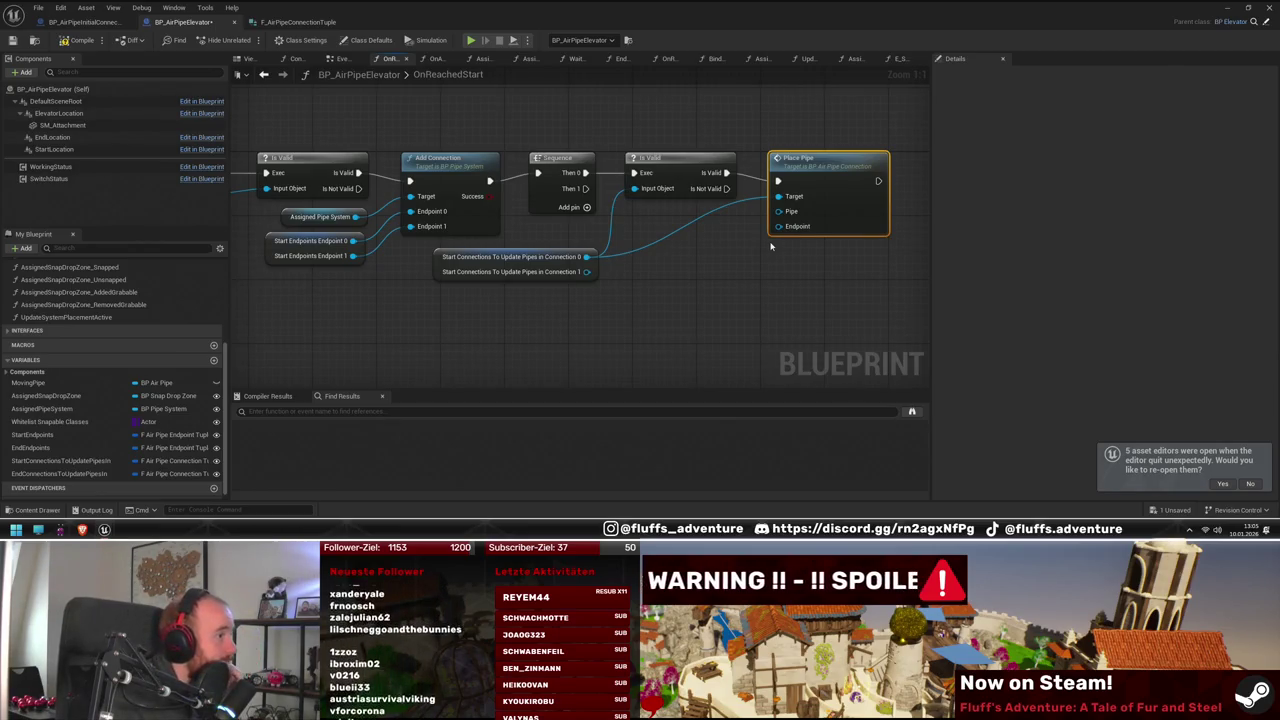
pyautogui.moveTo(771, 245); pyautogui.dragTo(755, 242)
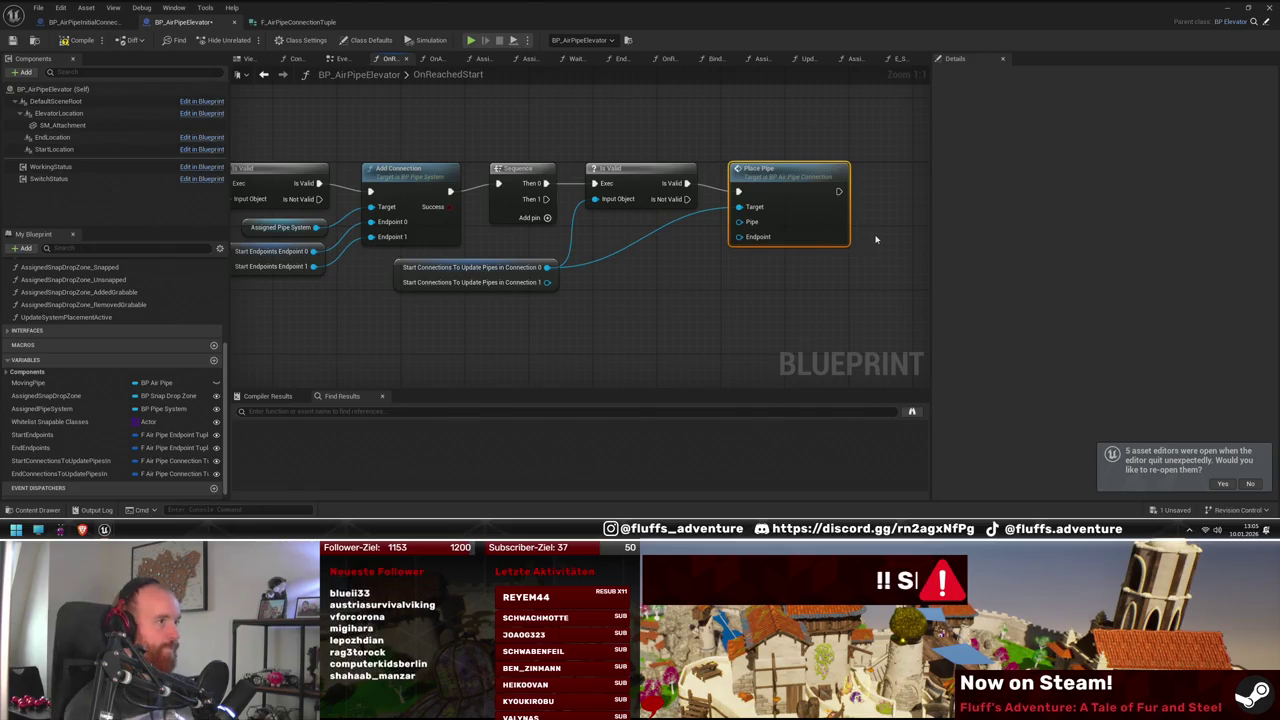
pyautogui.doubleClick(789, 191)
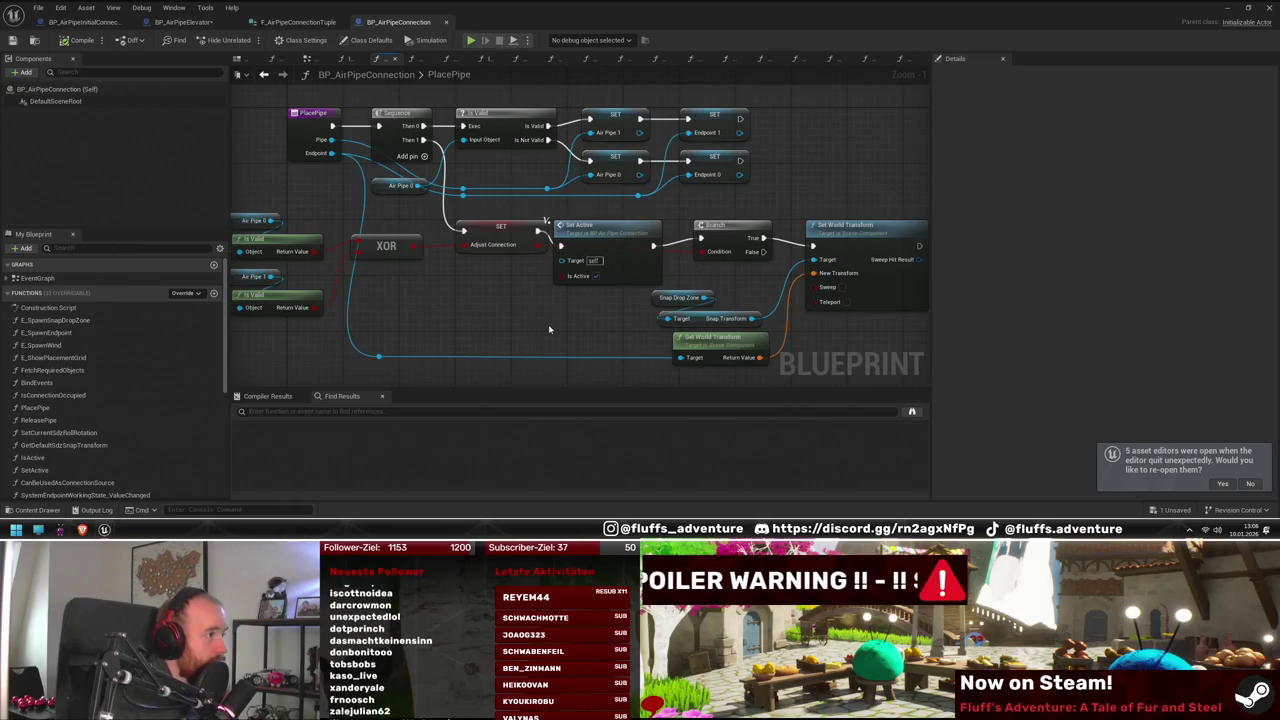
# Look over BP_AirPipeConnection's PlacePipe graph, then return to BP_AirPipeElevator
pyautogui.moveTo(608, 349); pyautogui.dragTo(591, 325)
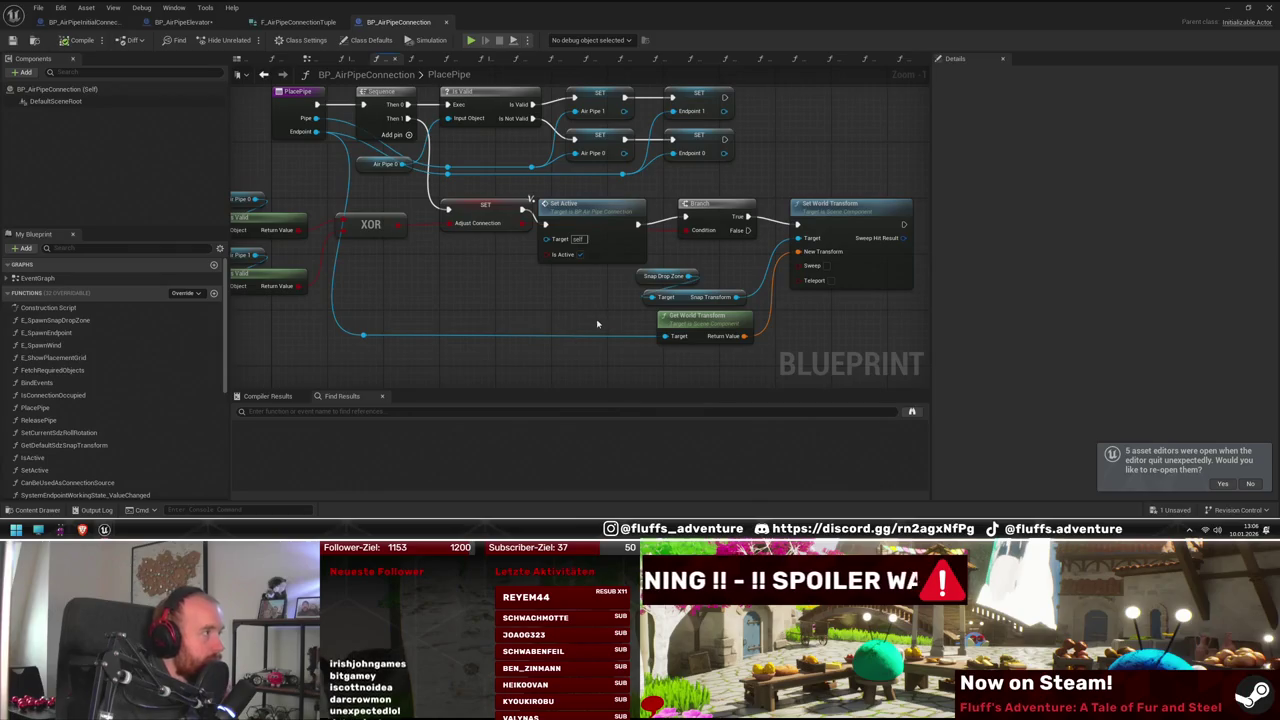
pyautogui.click(198, 24)
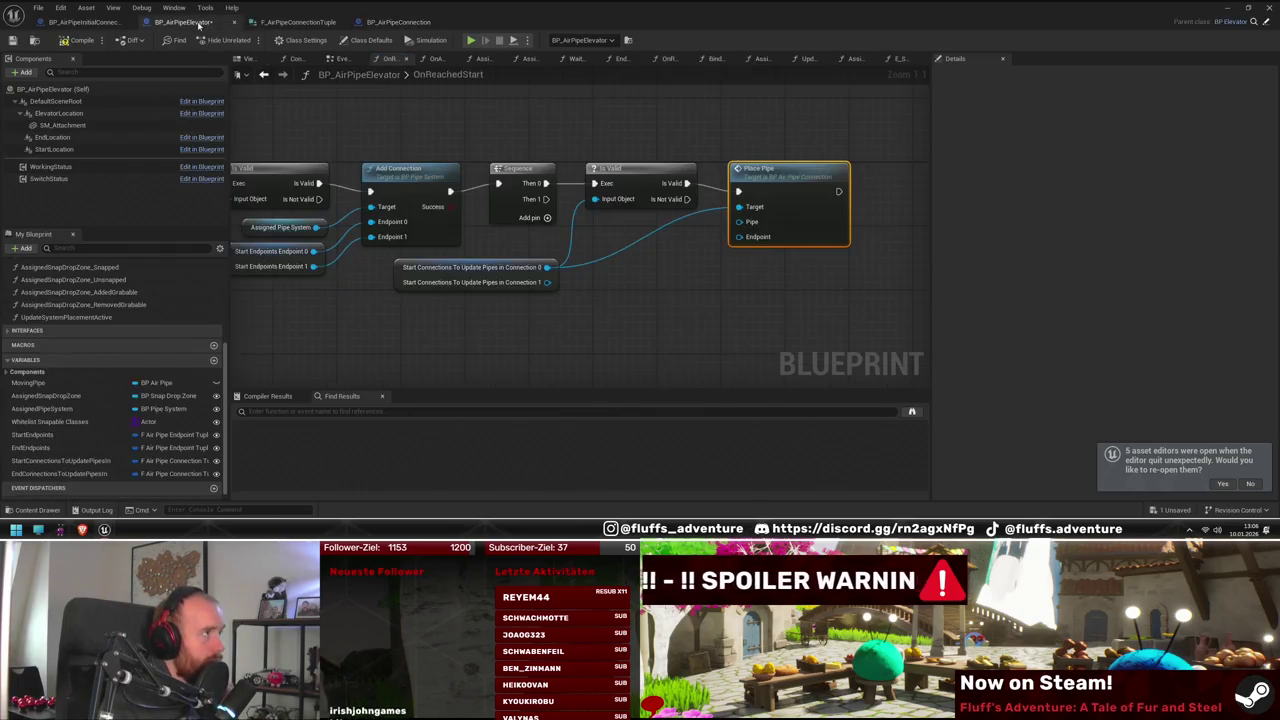
# Add an AssignedSnapDropZone getter in OnReachedStart and check BP_AirPipeConnection's PlacePipe function
pyautogui.moveTo(643, 305)
pyautogui.mouseDown()
pyautogui.moveTo(842, 298)
pyautogui.moveTo(623, 277)
pyautogui.mouseUp()
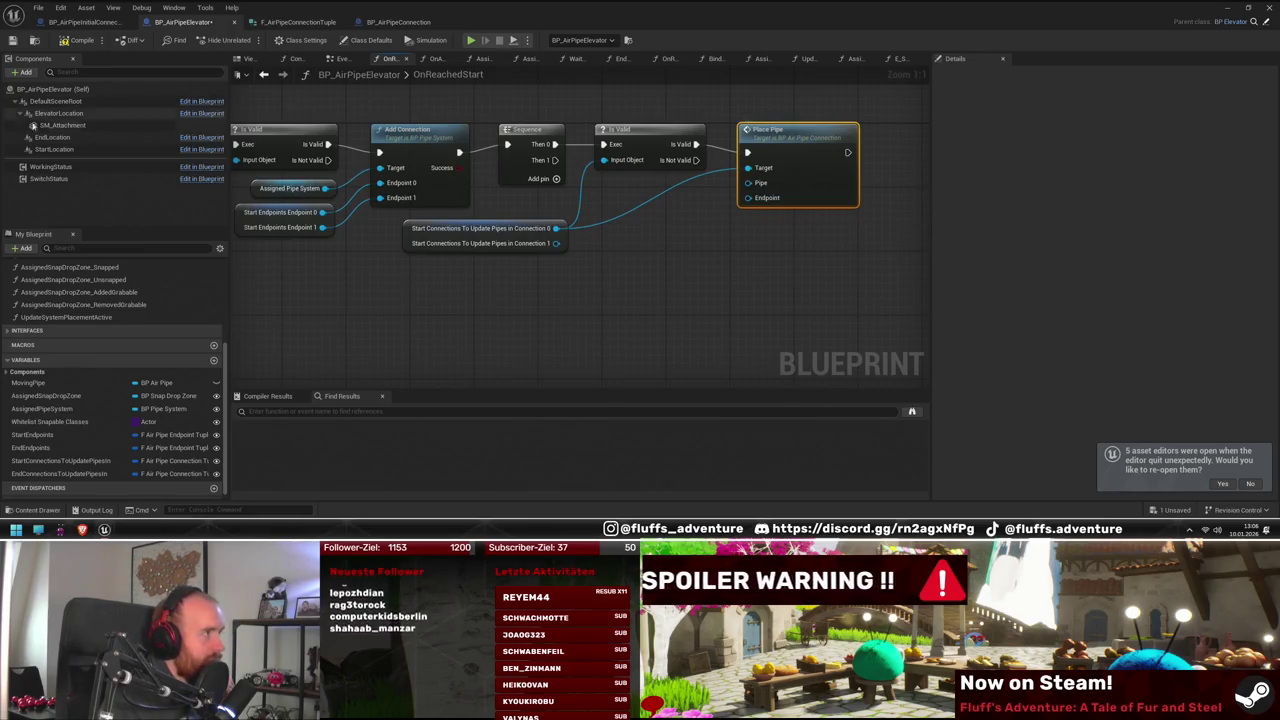
pyautogui.moveTo(79, 398)
pyautogui.mouseDown()
pyautogui.moveTo(526, 300)
pyautogui.moveTo(486, 292)
pyautogui.mouseUp()
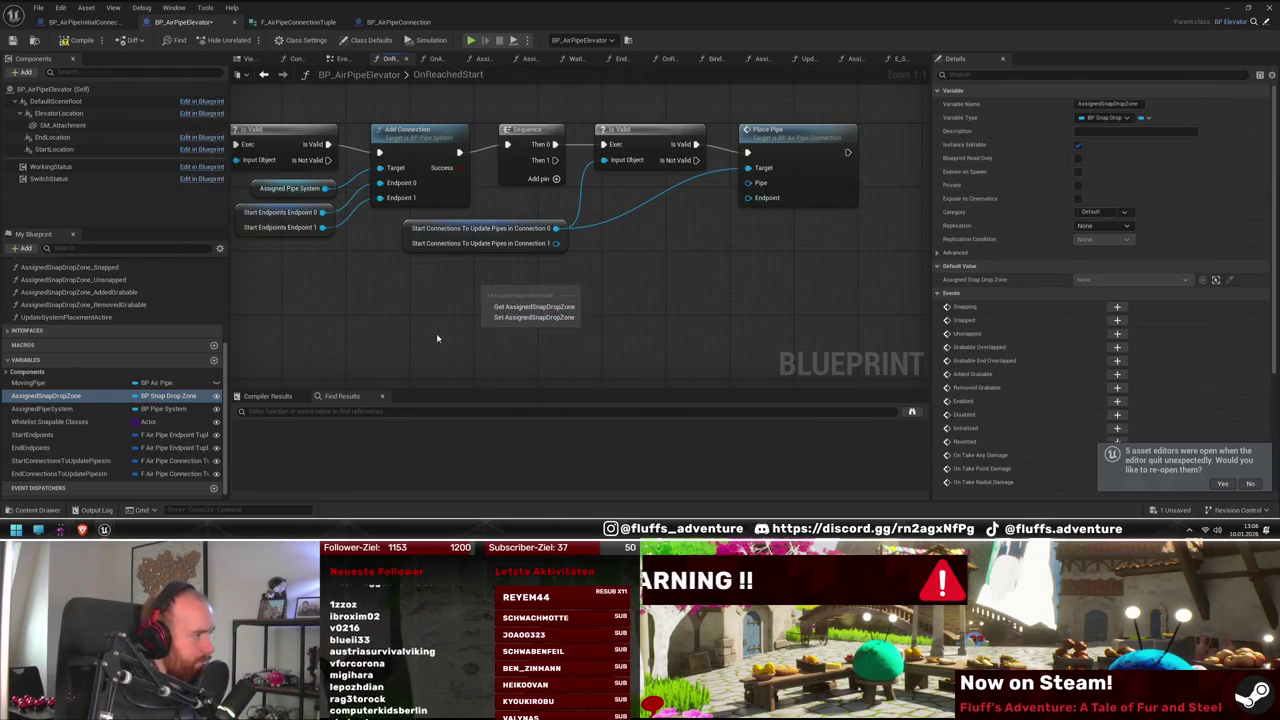
pyautogui.click(540, 311)
pyautogui.doubleClick(838, 174)
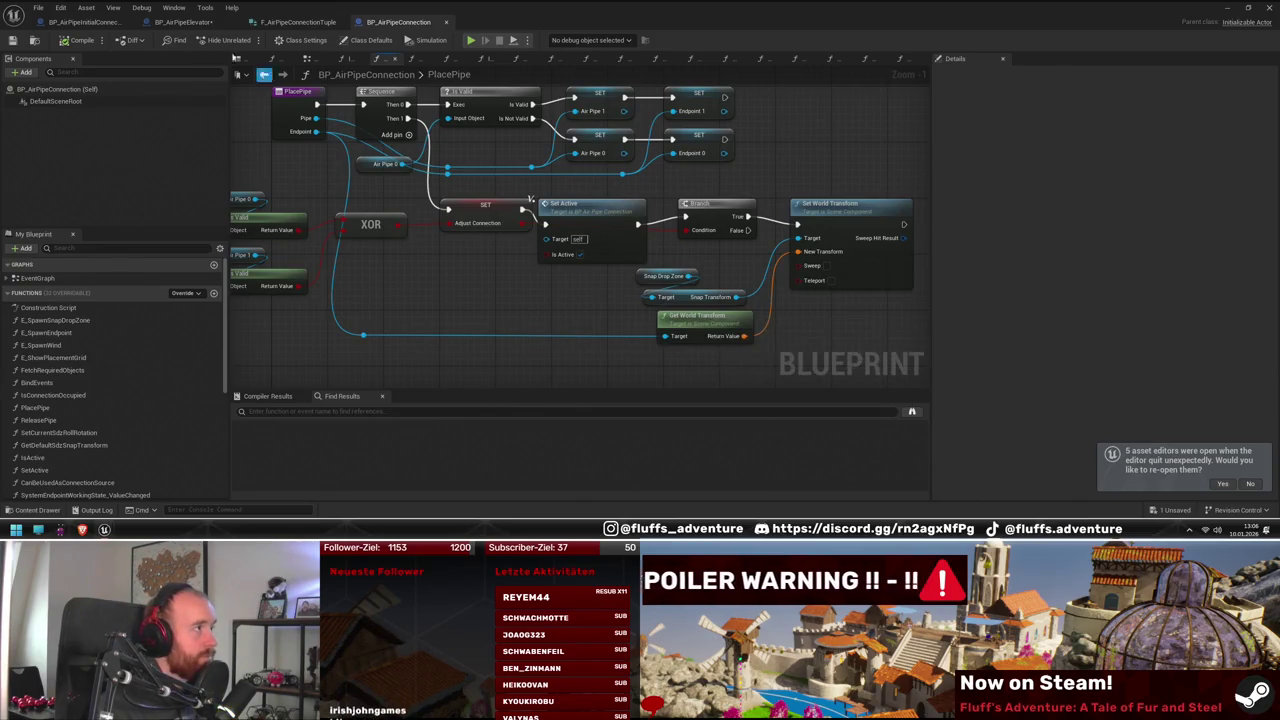
pyautogui.click(184, 22)
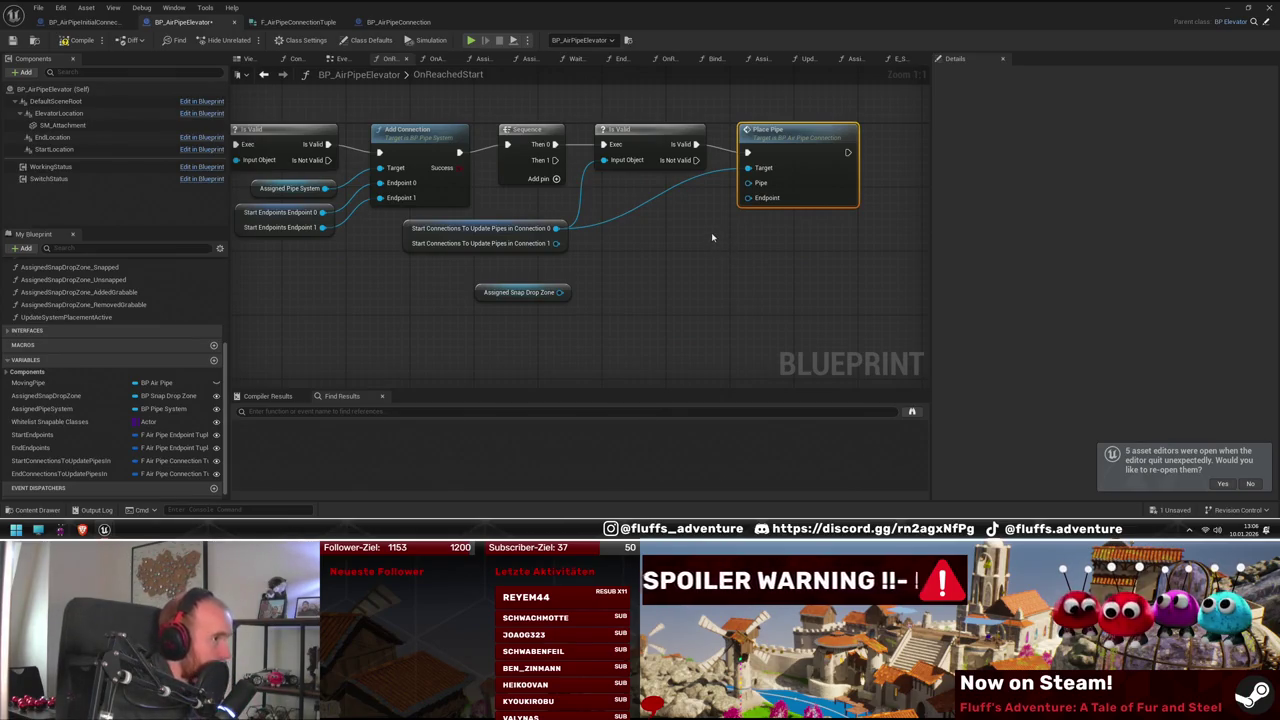
# Delete the Assigned Snap Drop Zone getter node from OnReachedStart
pyautogui.click(520, 292)
pyautogui.press('Delete')
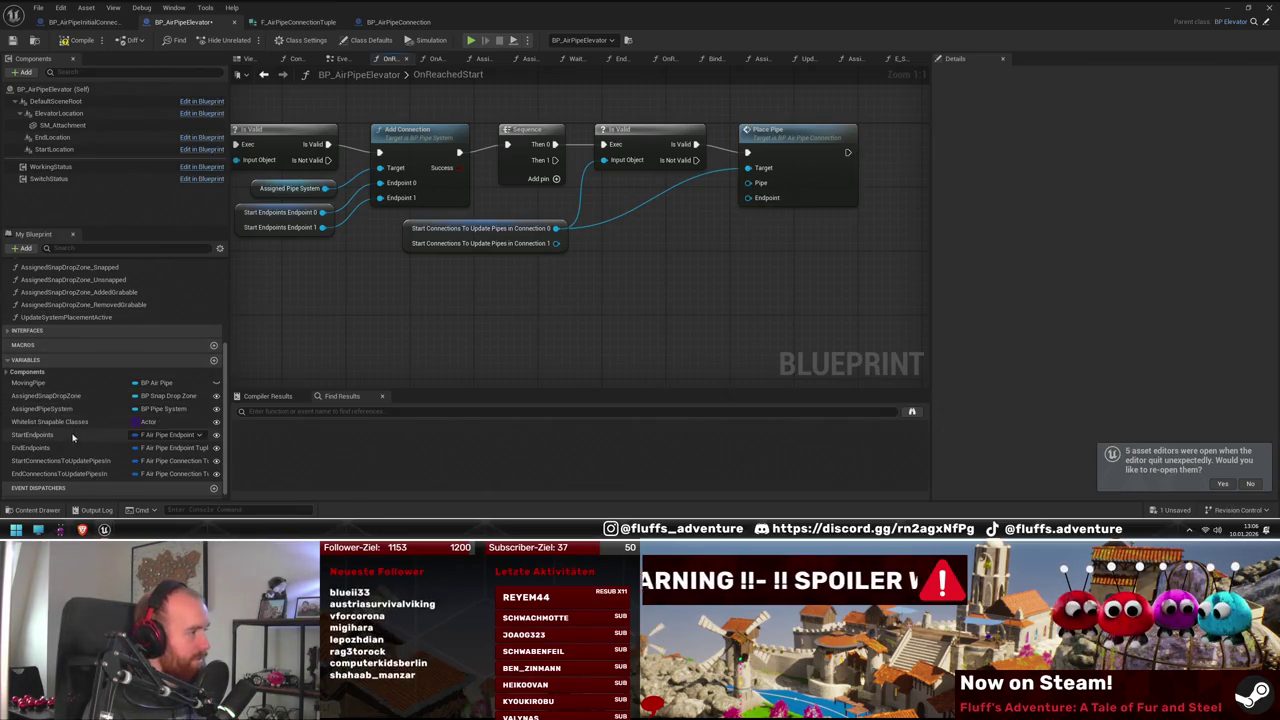
pyautogui.scroll(5, 93, 421)
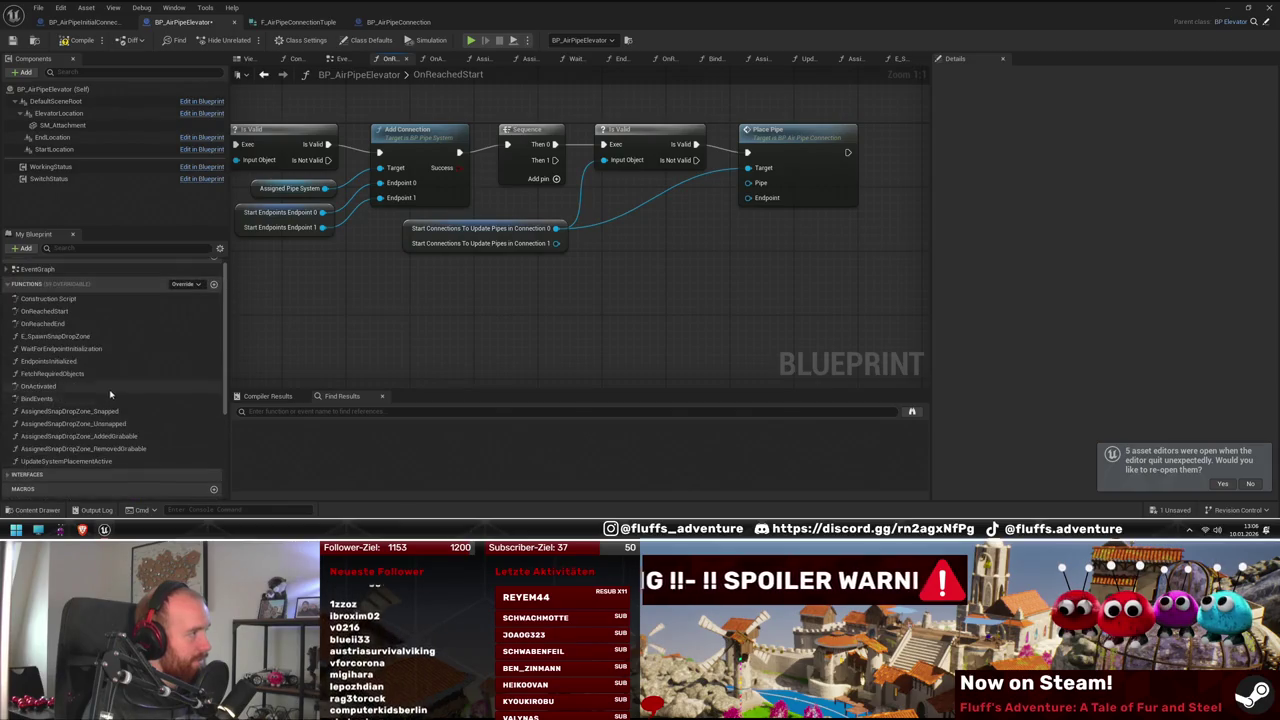
pyautogui.scroll(-5, 85, 360)
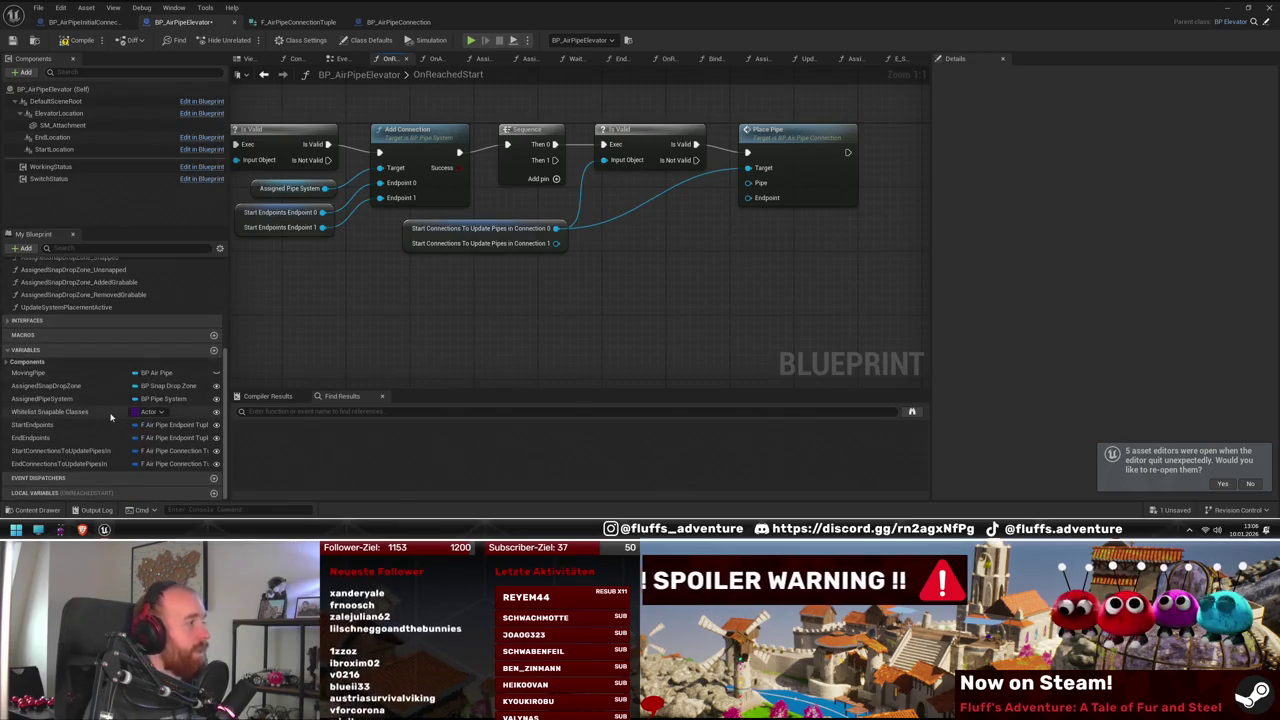
# Feed a Moving Pipe getter and its Get Endpoint 0 into Place Pipe
pyautogui.moveTo(60, 373)
pyautogui.mouseDown()
pyautogui.moveTo(699, 259)
pyautogui.moveTo(508, 306)
pyautogui.moveTo(495, 282)
pyautogui.moveTo(571, 323)
pyautogui.moveTo(549, 317)
pyautogui.mouseUp()
pyautogui.write('get endp')
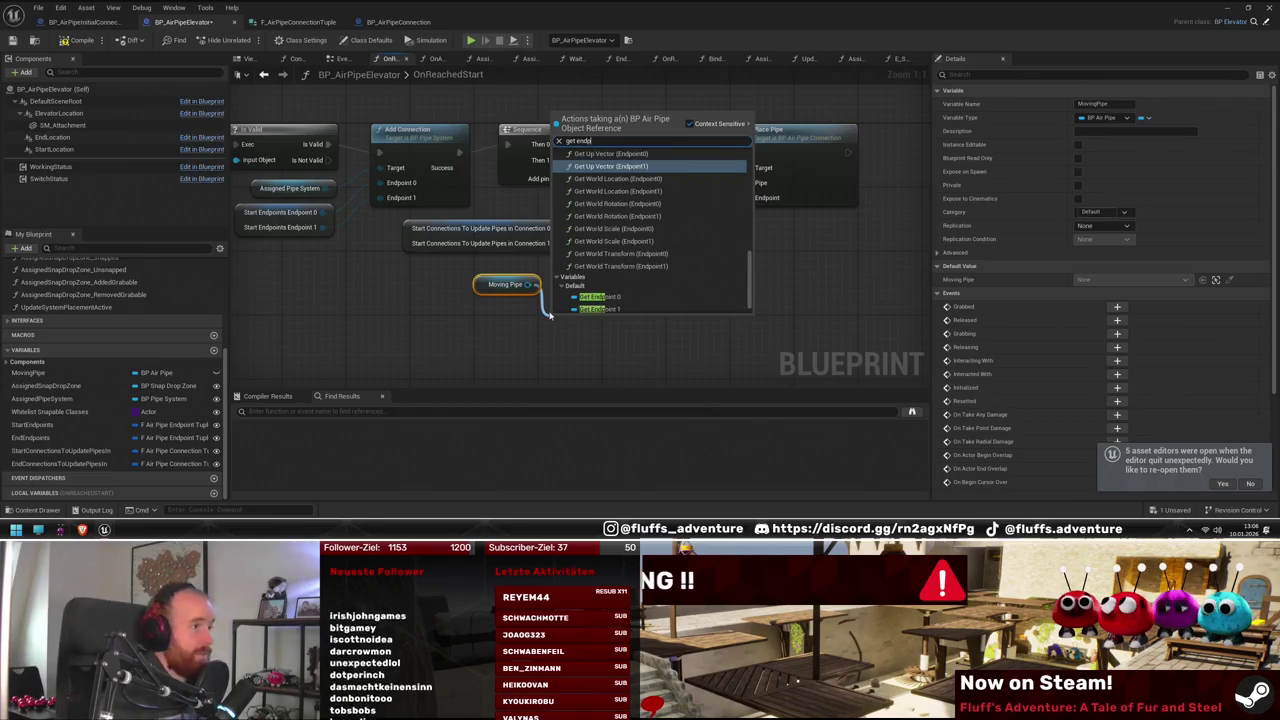
pyautogui.scroll(-1, 648, 303)
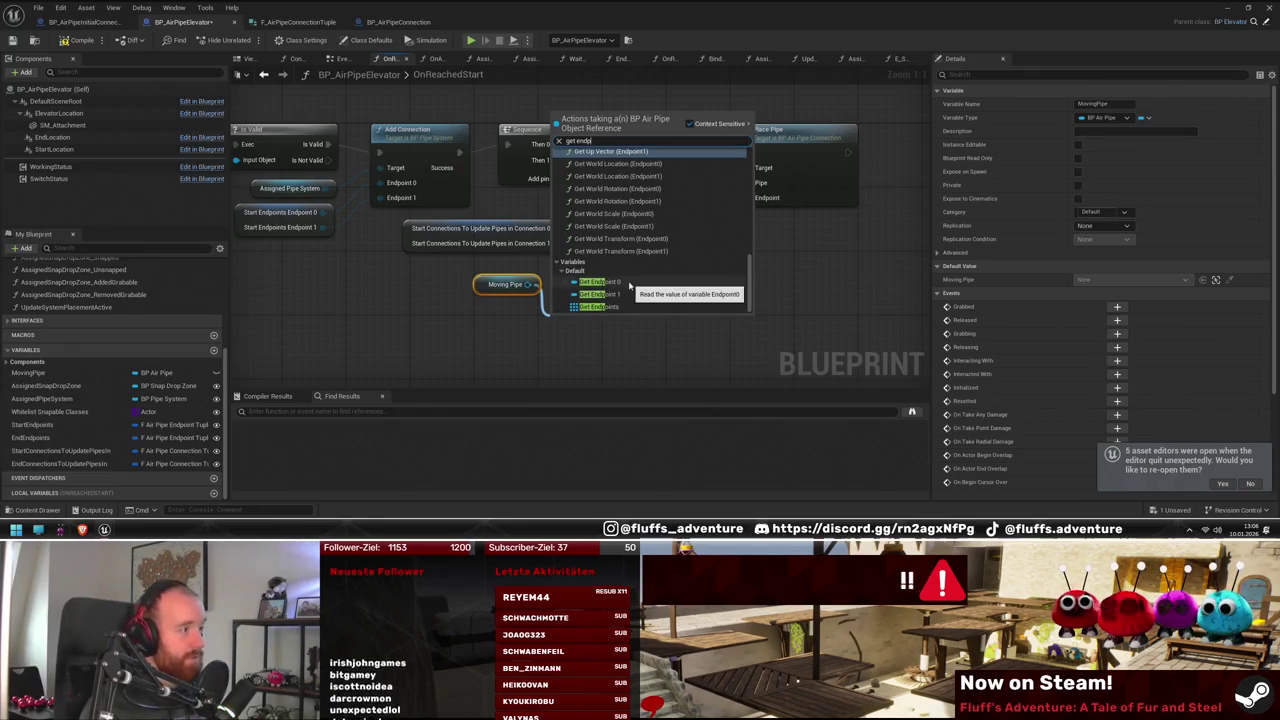
pyautogui.click(629, 285)
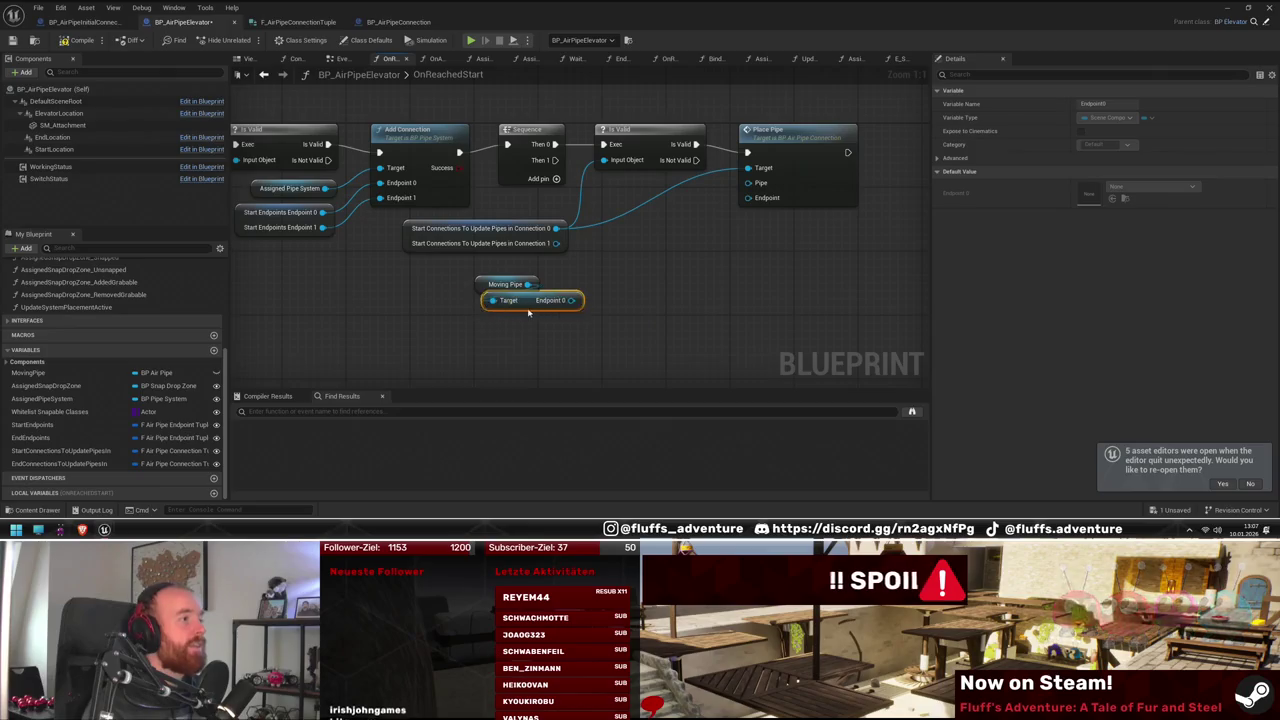
pyautogui.moveTo(690, 229); pyautogui.dragTo(748, 197)
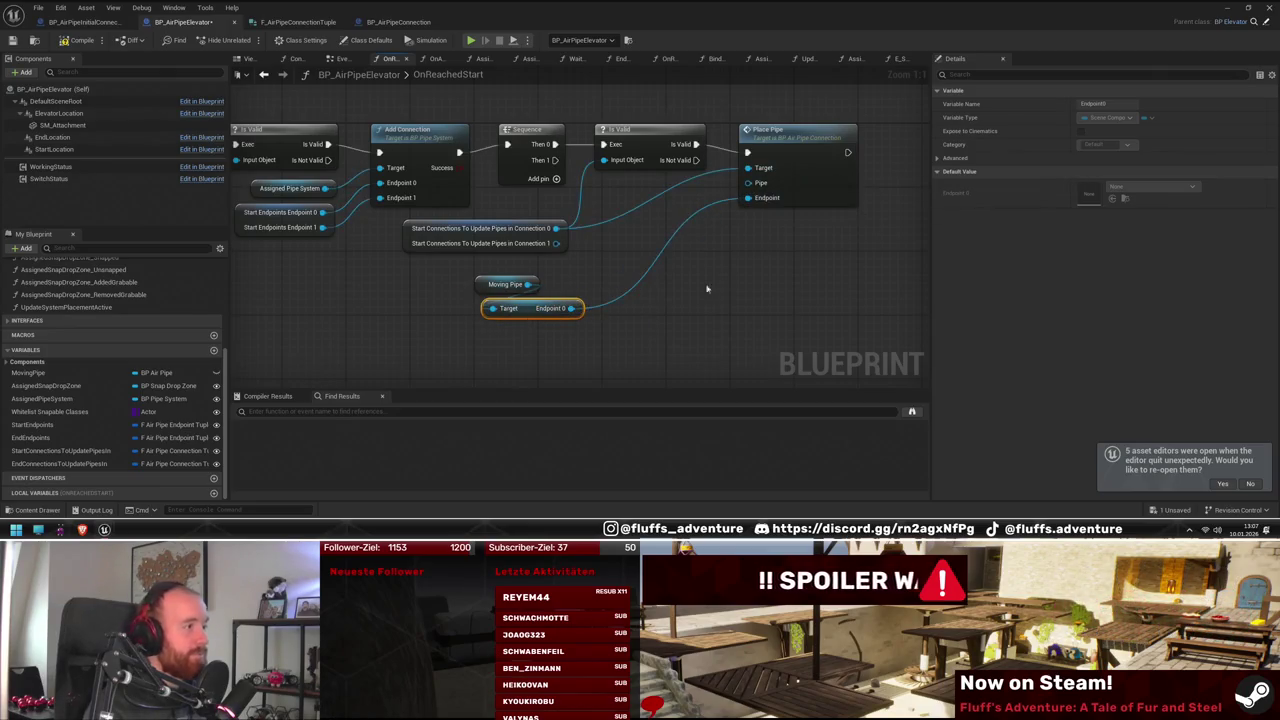
pyautogui.moveTo(527, 285); pyautogui.dragTo(749, 184)
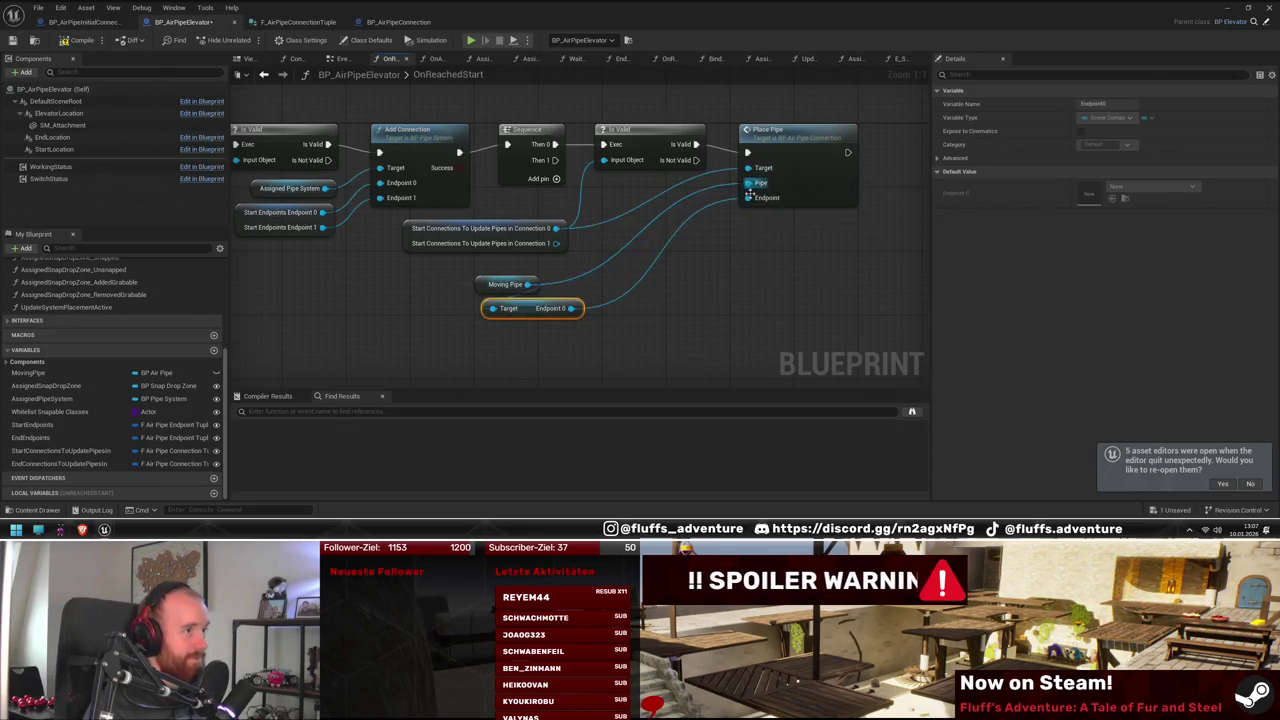
pyautogui.moveTo(543, 336); pyautogui.dragTo(546, 316)
pyautogui.moveTo(797, 251); pyautogui.dragTo(869, 243)
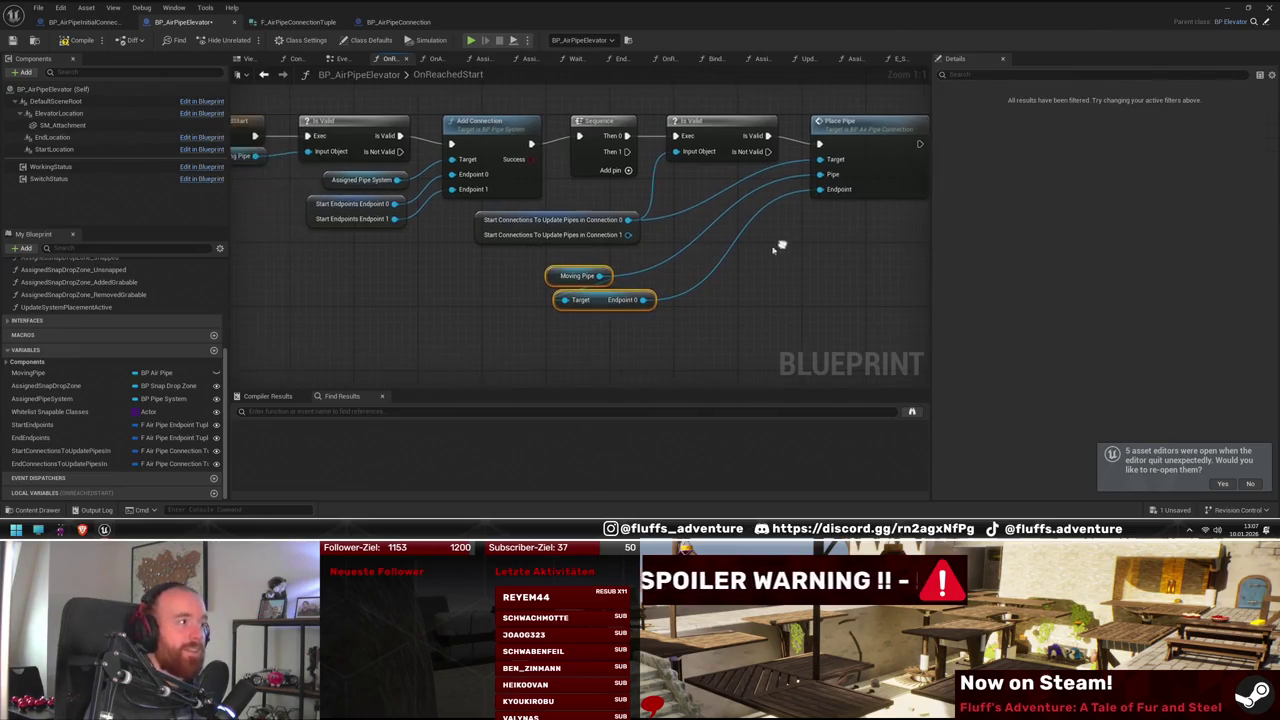
pyautogui.moveTo(594, 303)
pyautogui.mouseDown()
pyautogui.moveTo(584, 289)
pyautogui.moveTo(574, 307)
pyautogui.mouseUp()
# Add an Is Valid check on Connection 1 below the first one
pyautogui.moveTo(628, 234)
pyautogui.mouseDown()
pyautogui.moveTo(820, 283)
pyautogui.moveTo(815, 273)
pyautogui.mouseUp()
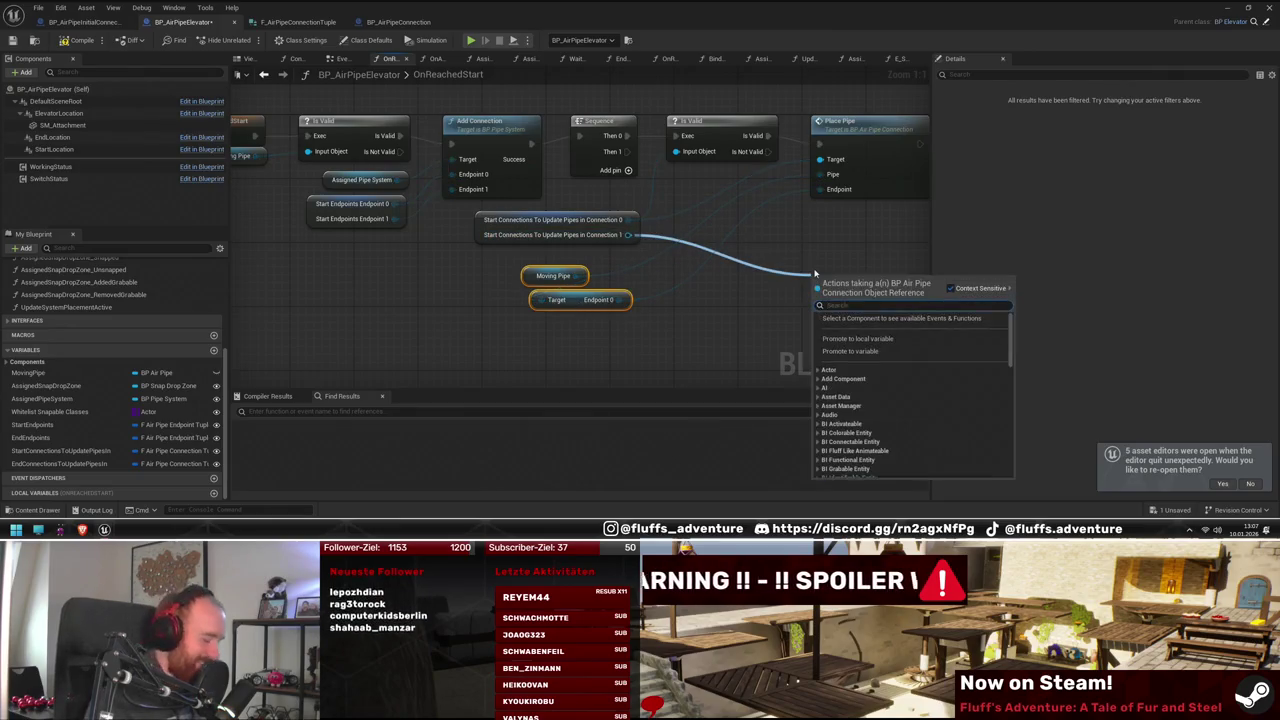
pyautogui.write('isva')
pyautogui.press('Down')
pyautogui.press('Return')
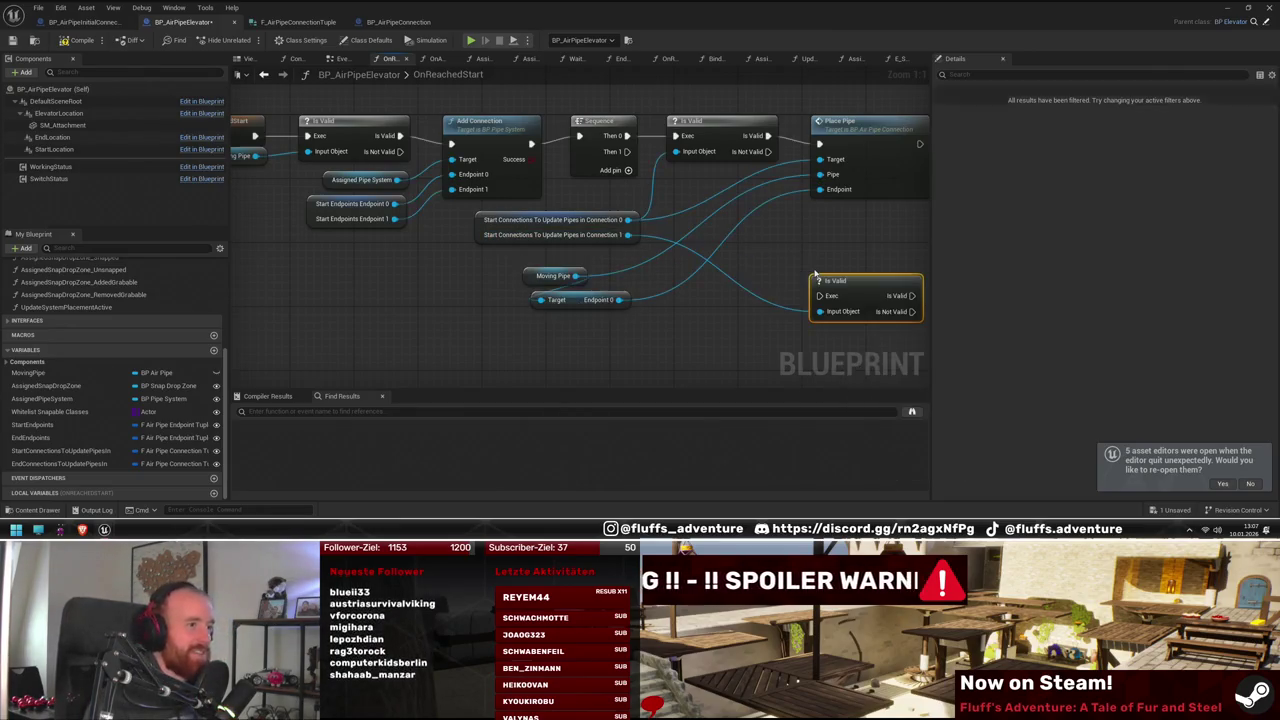
pyautogui.moveTo(836, 290)
pyautogui.mouseDown()
pyautogui.moveTo(700, 237)
pyautogui.moveTo(627, 151)
pyautogui.mouseUp()
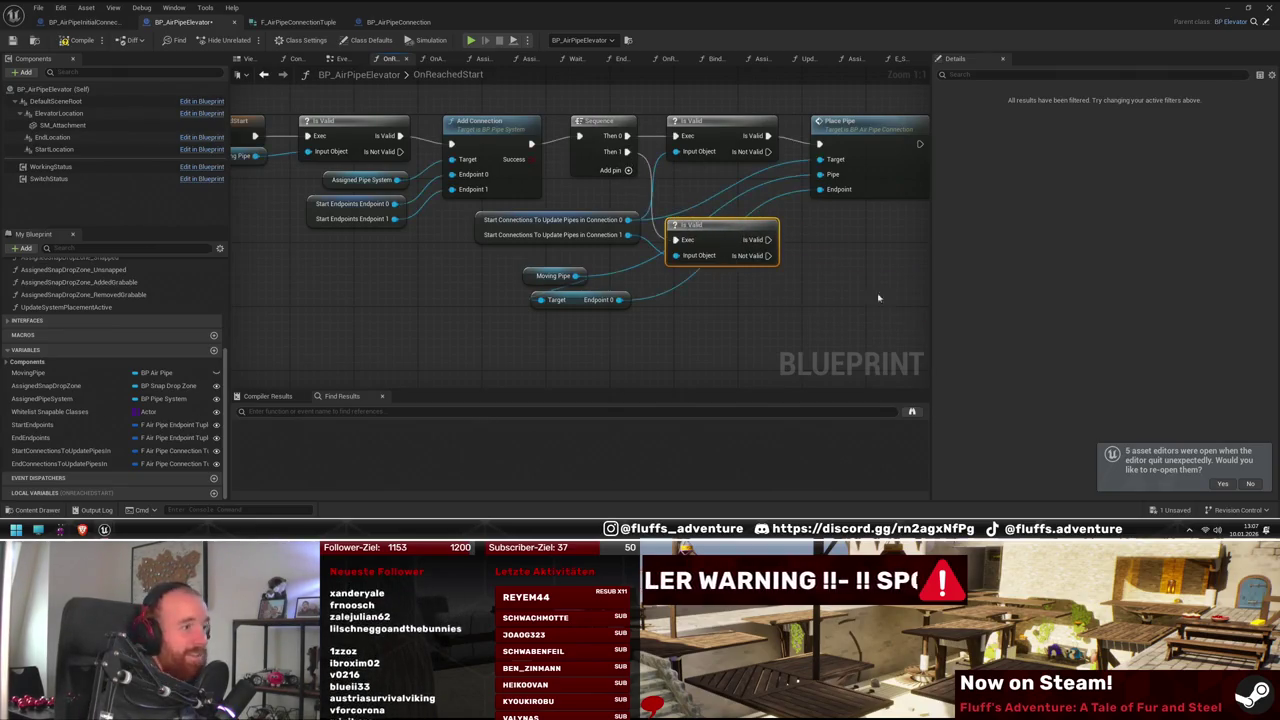
# Duplicate Place Pipe and wire the second Is Valid, Connection 1, Moving Pipe and Endpoint 0 into it
pyautogui.click(776, 161)
pyautogui.hotkey('ctrl', 'c')
pyautogui.hotkey('ctrl', 'v')
pyautogui.moveTo(832, 250); pyautogui.dragTo(738, 224)
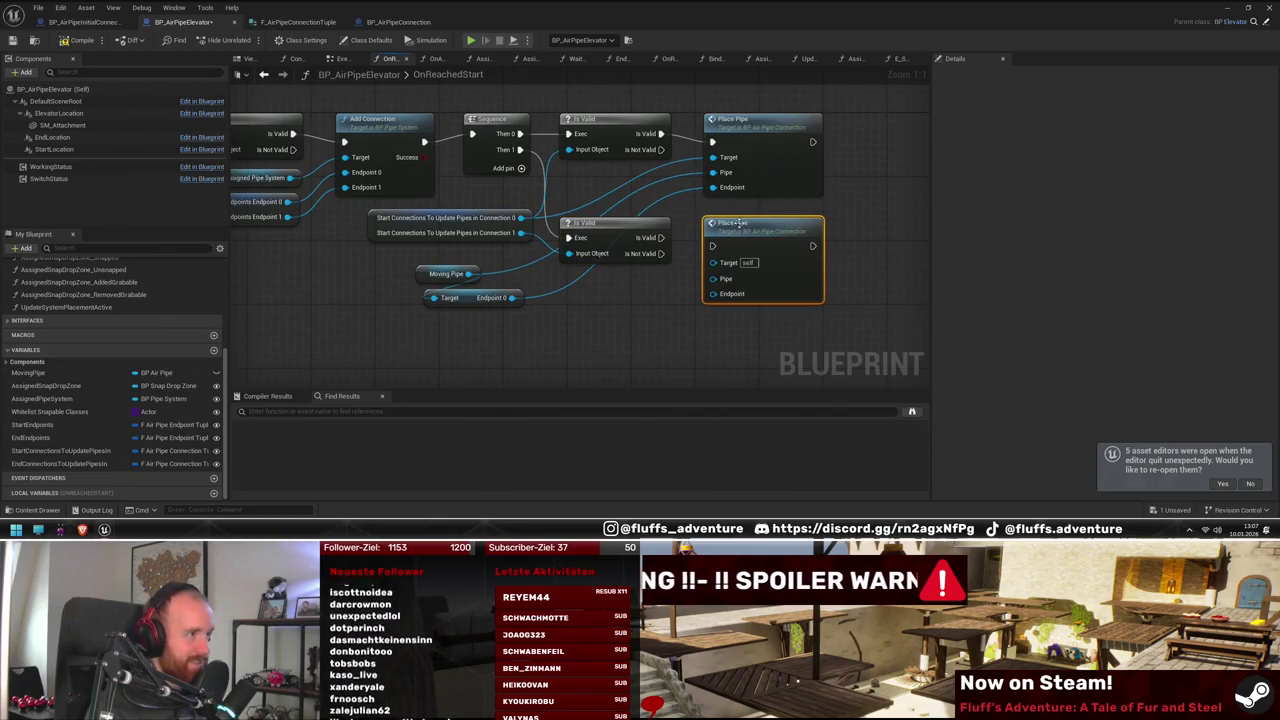
pyautogui.moveTo(662, 237)
pyautogui.mouseDown()
pyautogui.moveTo(712, 245)
pyautogui.moveTo(697, 259)
pyautogui.mouseUp()
pyautogui.moveTo(518, 236); pyautogui.dragTo(520, 233)
pyautogui.moveTo(724, 280)
pyautogui.mouseDown()
pyautogui.moveTo(527, 298)
pyautogui.moveTo(468, 274)
pyautogui.moveTo(786, 300)
pyautogui.moveTo(714, 291)
pyautogui.mouseUp()
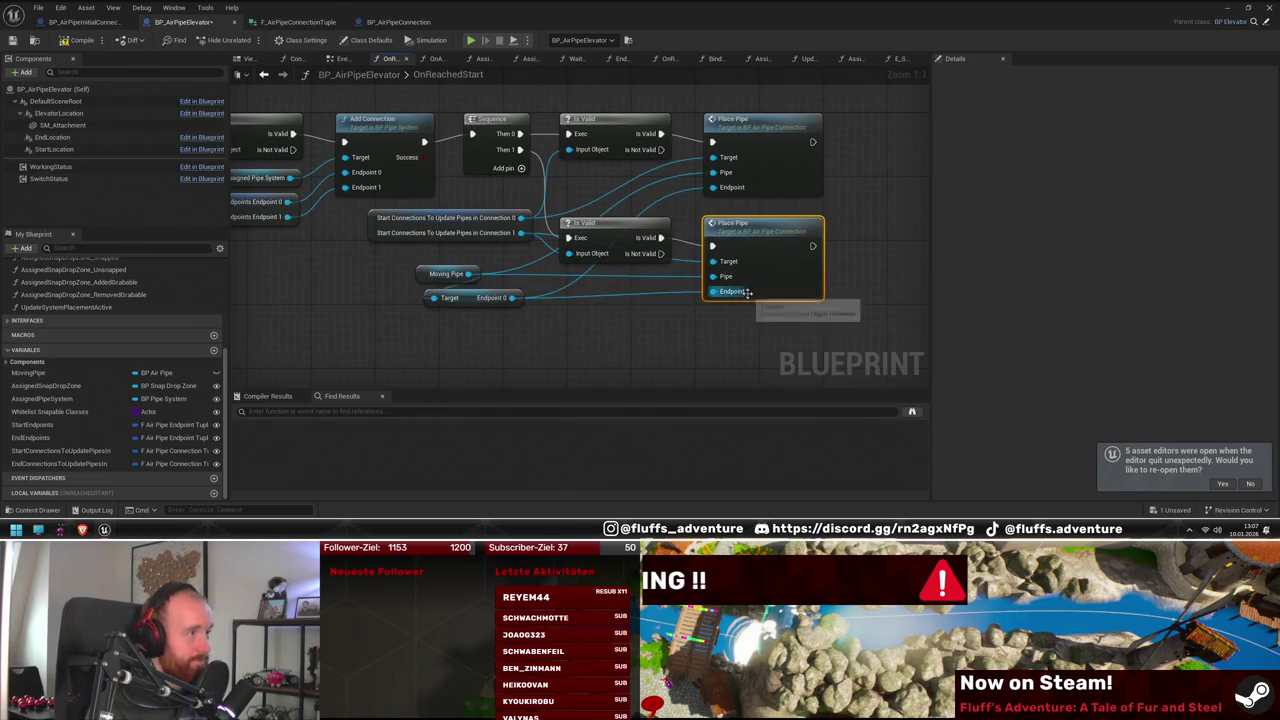
# Align the getters, Is Valid and Place Pipe nodes into a tidy placement chain
pyautogui.moveTo(405, 264)
pyautogui.mouseDown()
pyautogui.moveTo(491, 326)
pyautogui.moveTo(608, 313)
pyautogui.mouseUp()
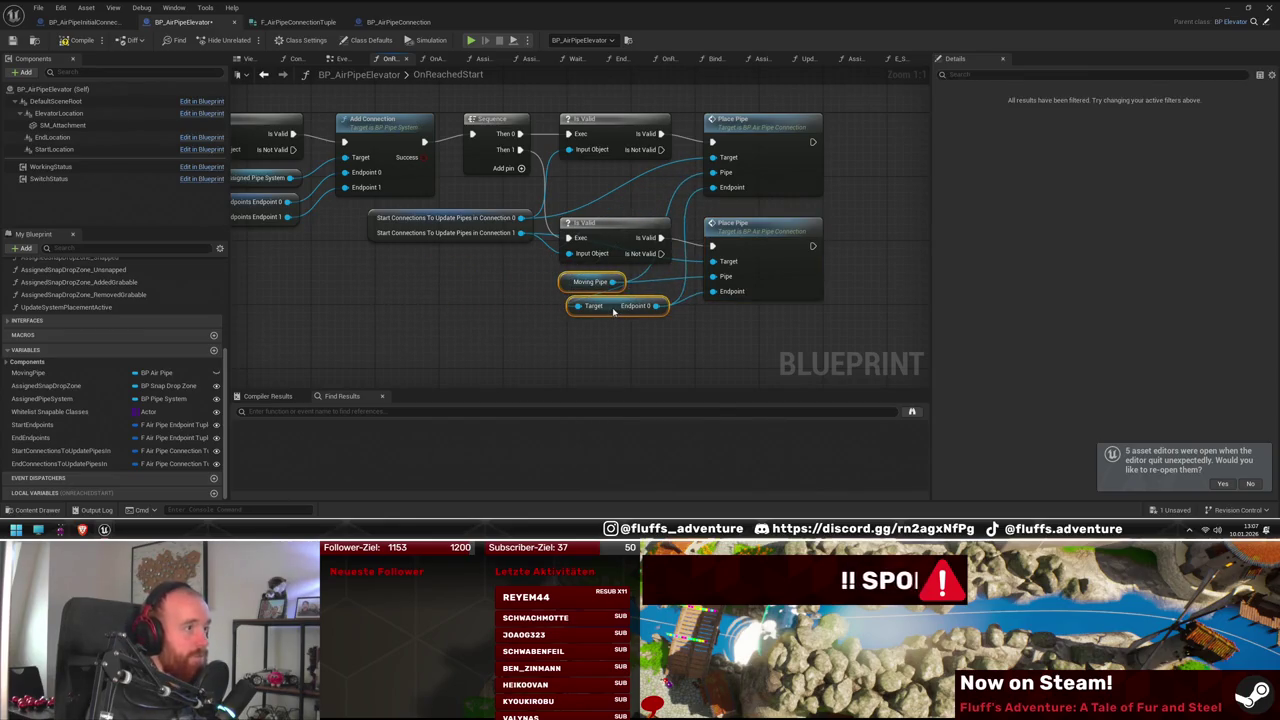
pyautogui.click(769, 348)
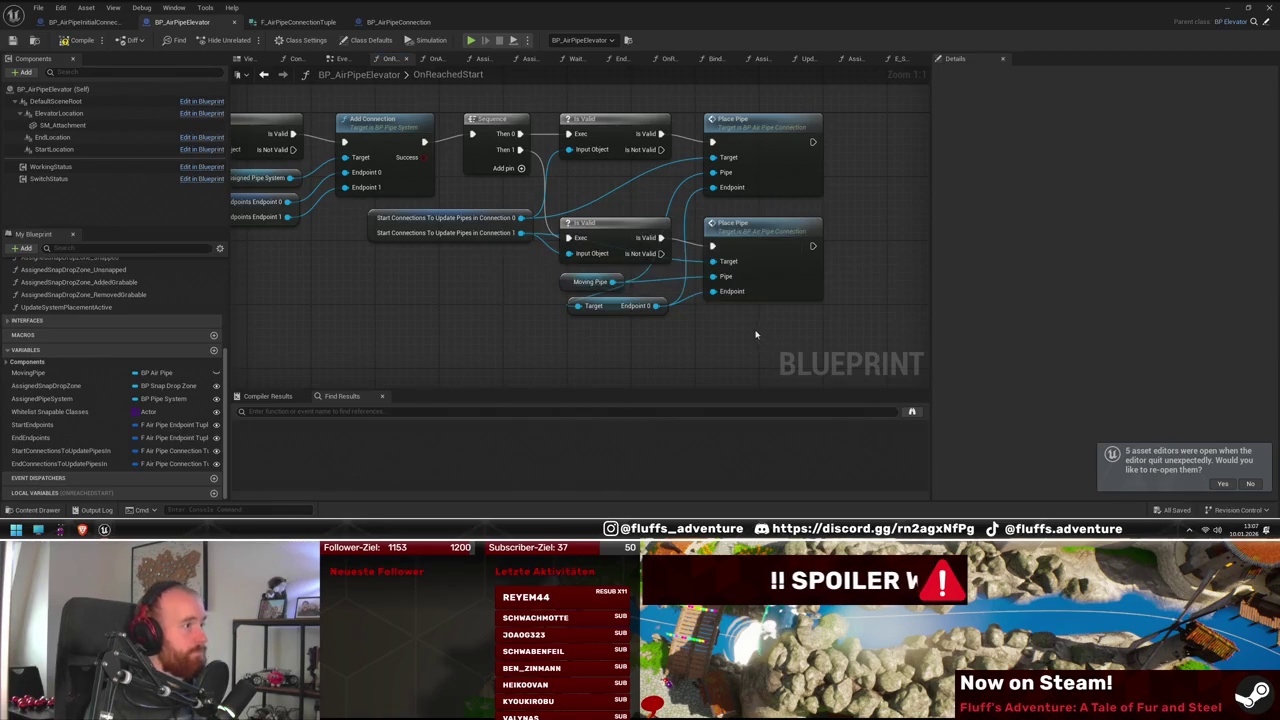
pyautogui.moveTo(530, 250); pyautogui.dragTo(362, 208)
pyautogui.moveTo(440, 225); pyautogui.dragTo(432, 225)
pyautogui.click(559, 329)
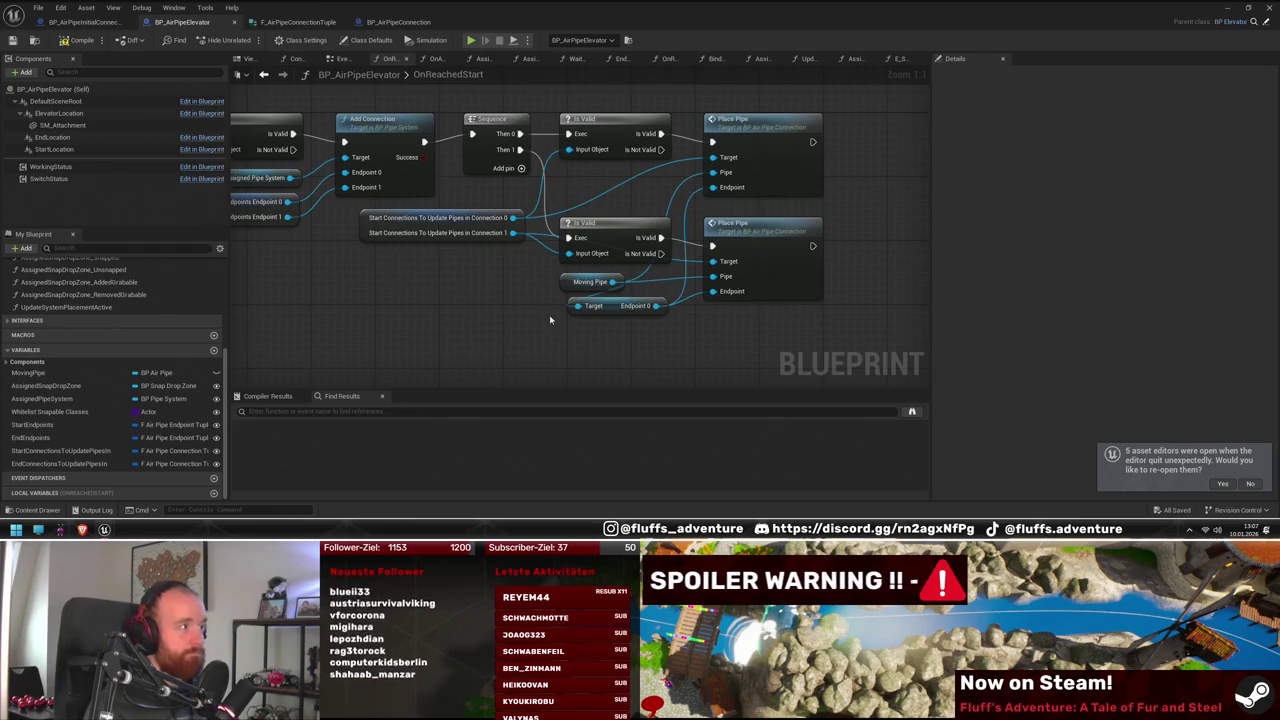
pyautogui.moveTo(826, 350); pyautogui.dragTo(556, 212)
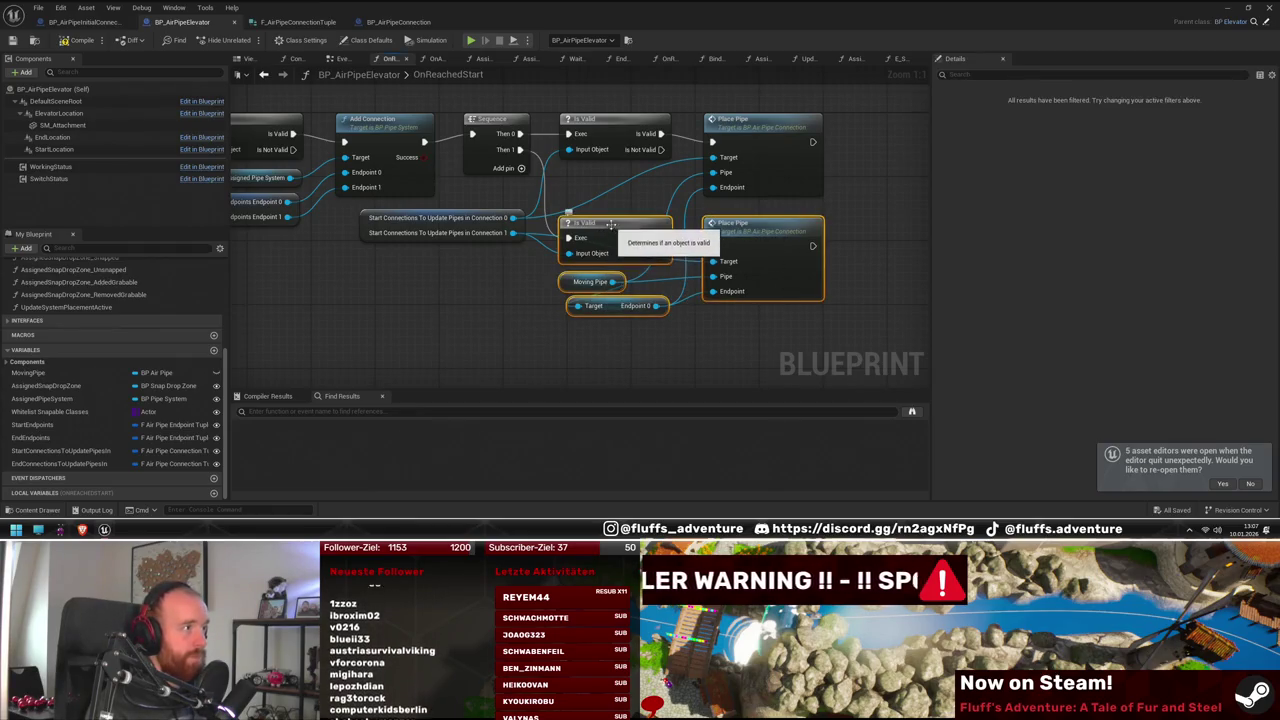
pyautogui.moveTo(615, 243); pyautogui.dragTo(615, 235)
pyautogui.click(644, 331)
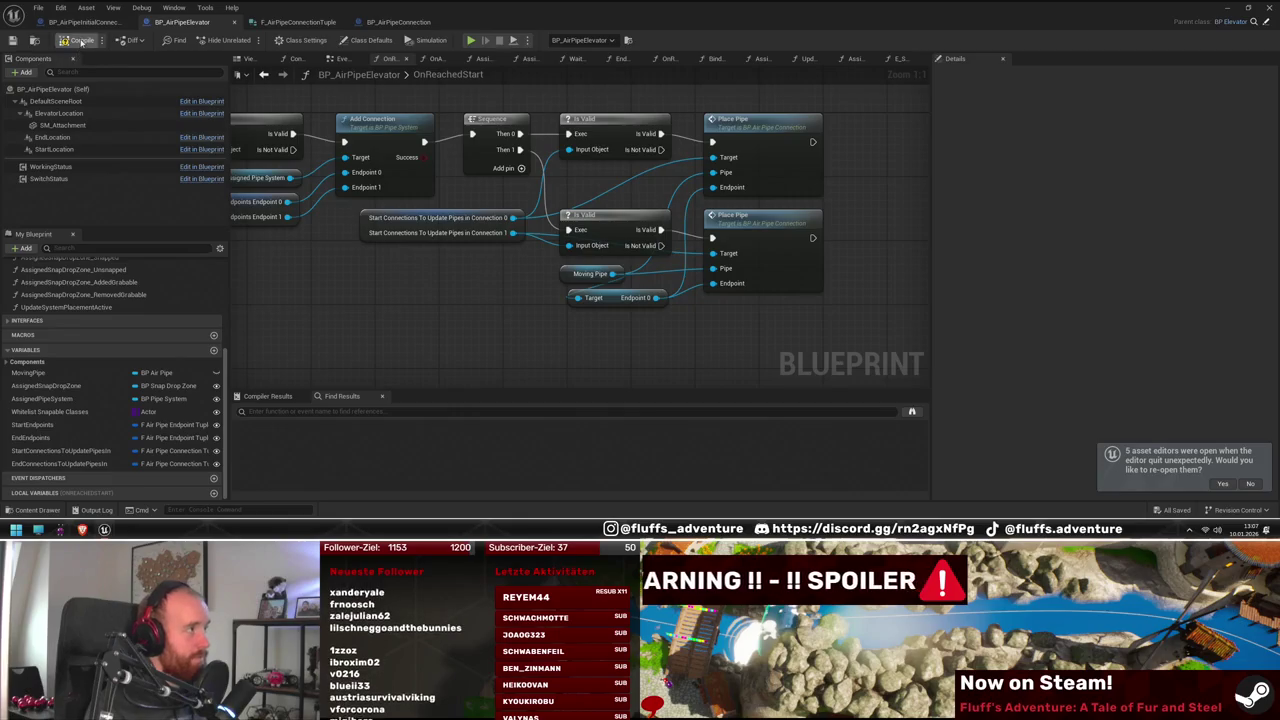
pyautogui.scroll(-2, 515, 295)
pyautogui.scroll(1, 515, 295)
pyautogui.moveTo(517, 131)
pyautogui.mouseDown()
pyautogui.moveTo(789, 297)
pyautogui.moveTo(796, 334)
pyautogui.mouseUp()
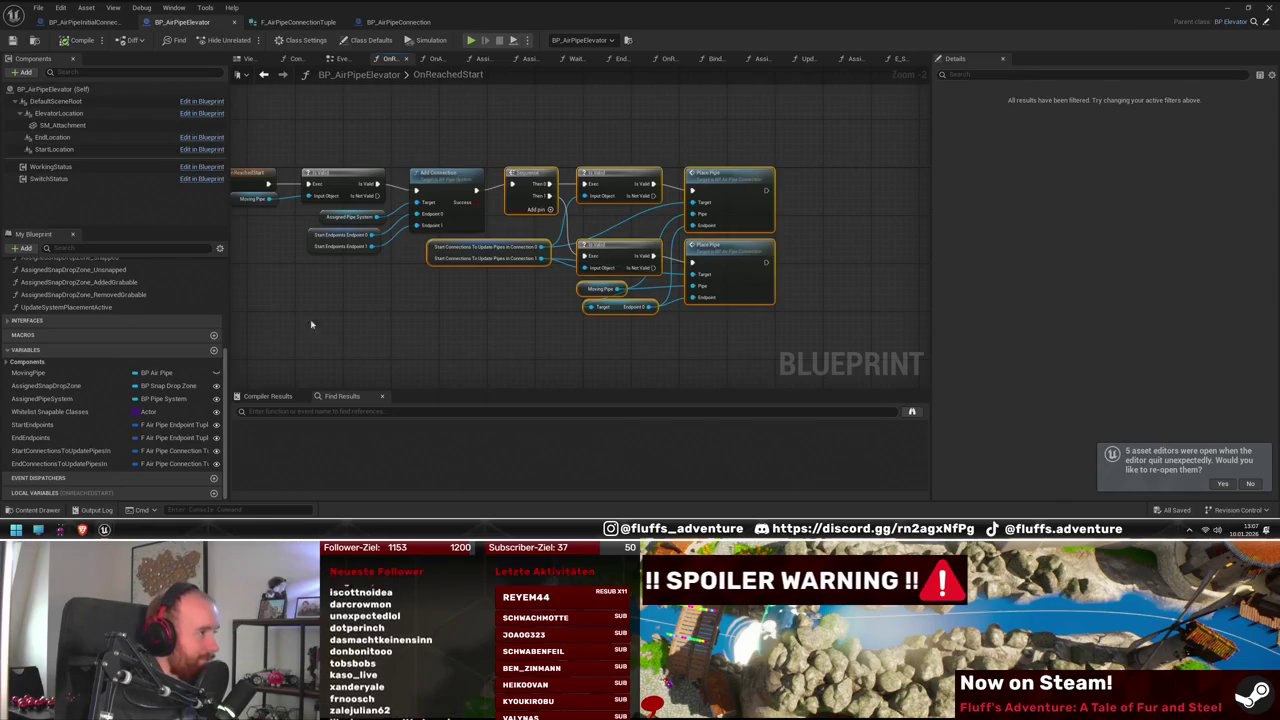
pyautogui.scroll(3, 134, 314)
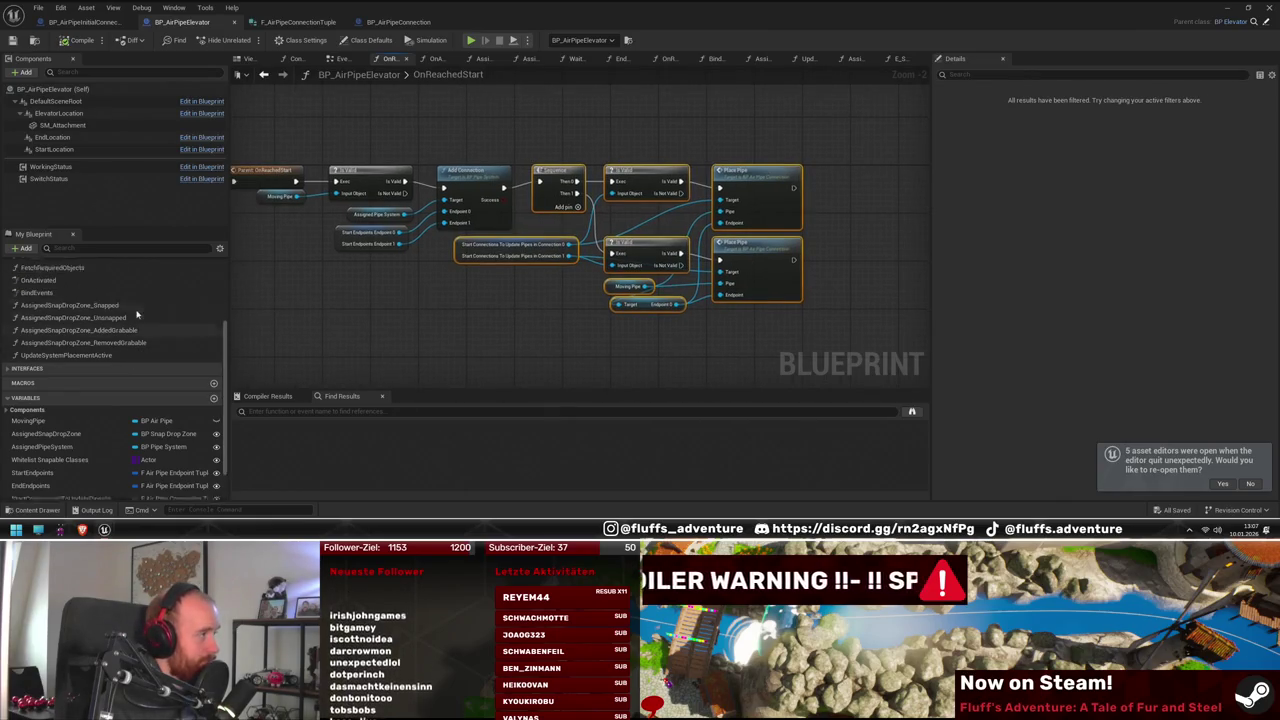
pyautogui.moveTo(521, 326); pyautogui.dragTo(591, 321)
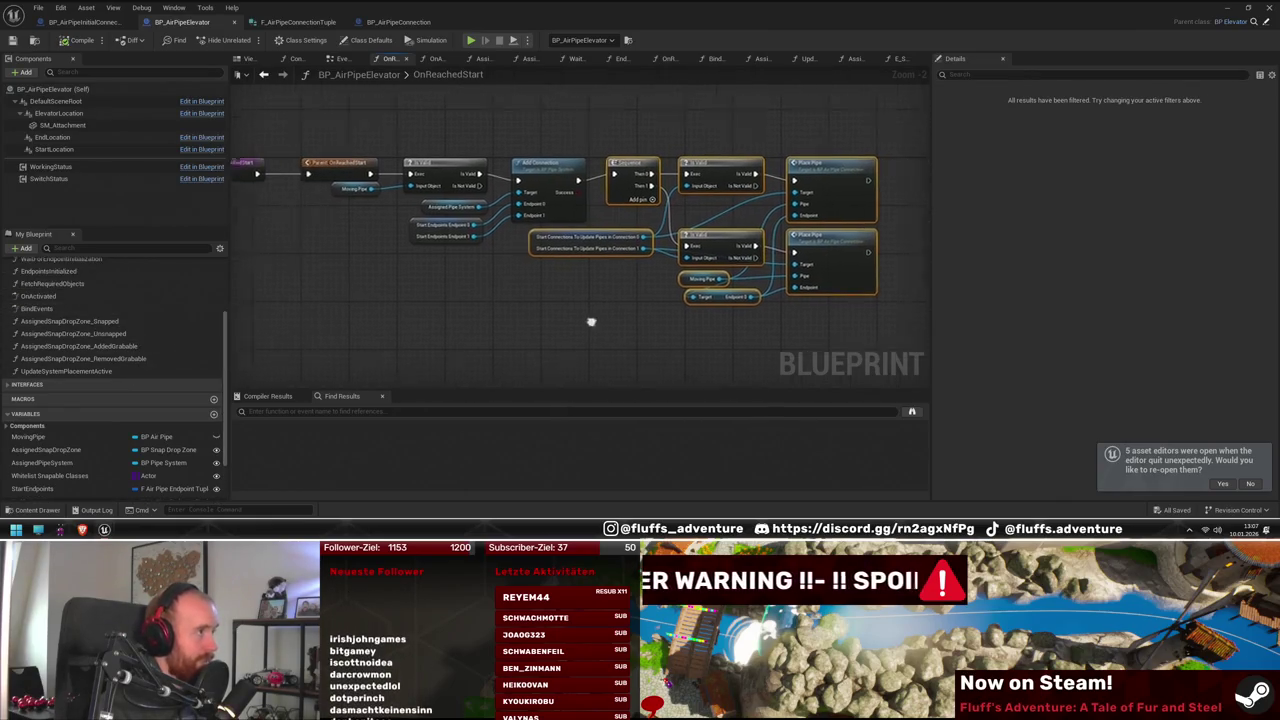
pyautogui.scroll(2, 80, 320)
pyautogui.click(70, 298)
# In OnReachedEnd, place the pasted chain after Add Connection and drive it with a split EndConnectionsToUpdatePipesIn getter
pyautogui.doubleClick(70, 298)
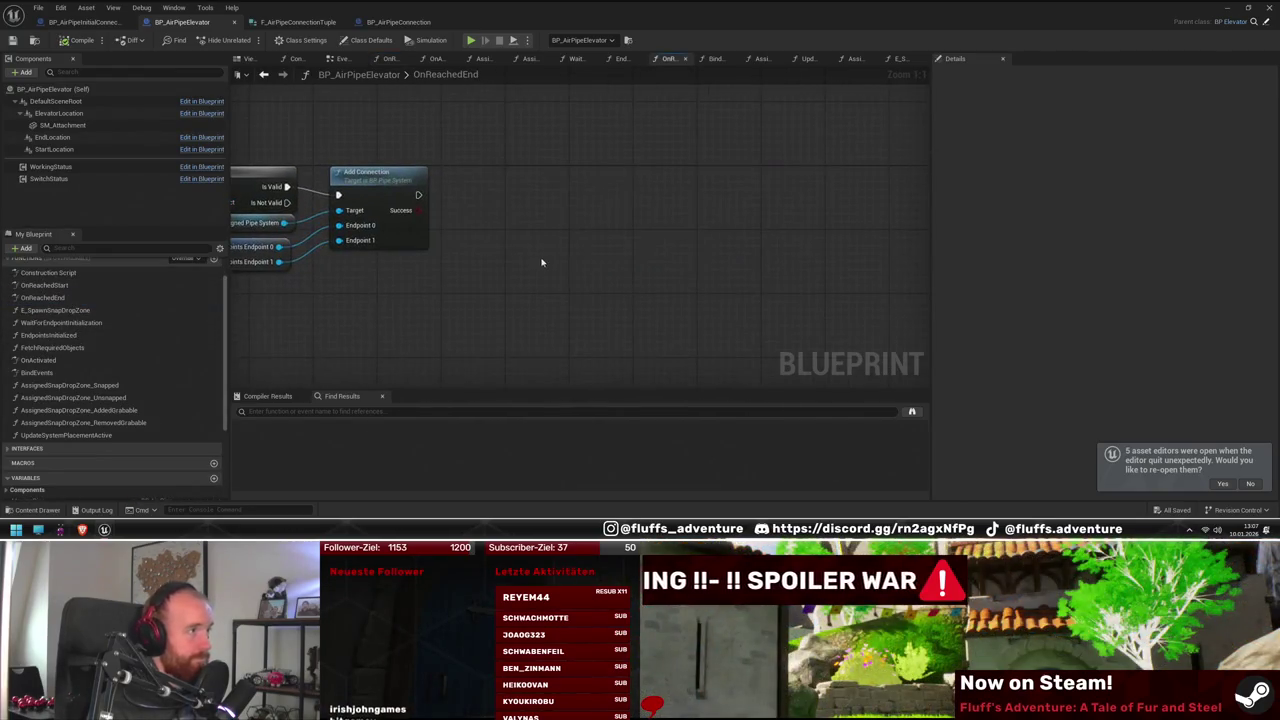
pyautogui.moveTo(466, 187); pyautogui.dragTo(480, 181)
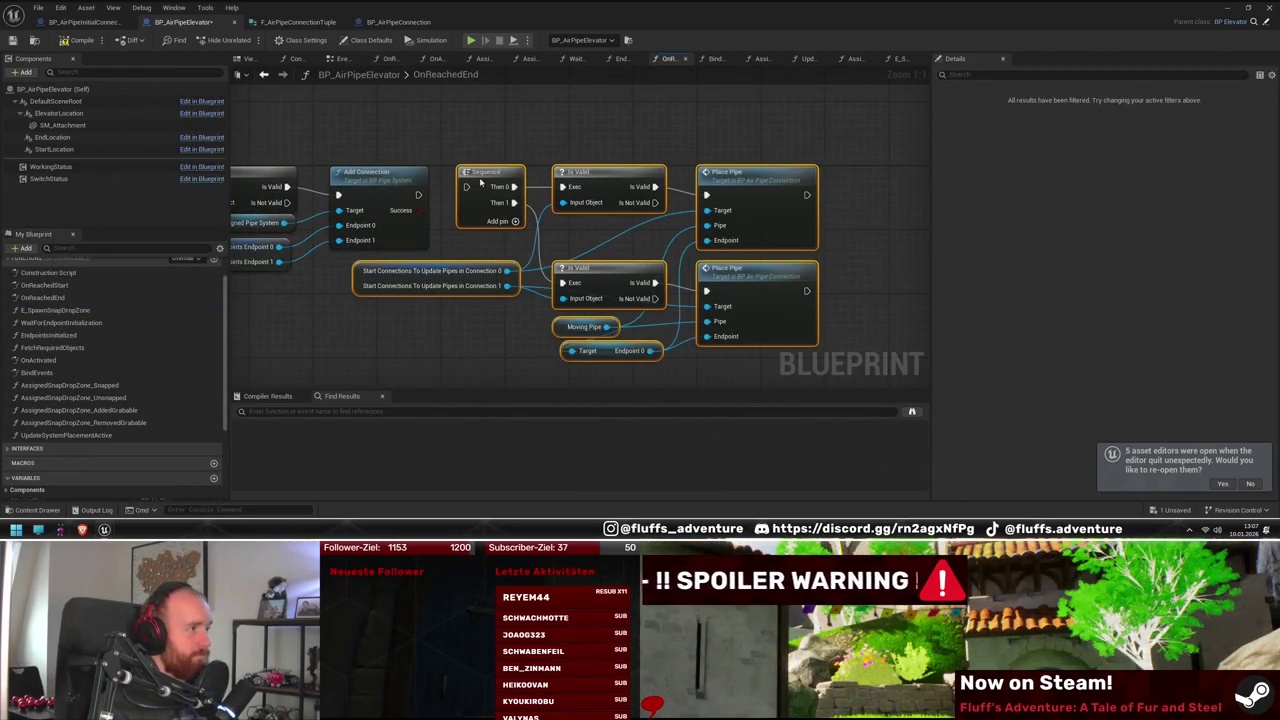
pyautogui.scroll(-3, 88, 450)
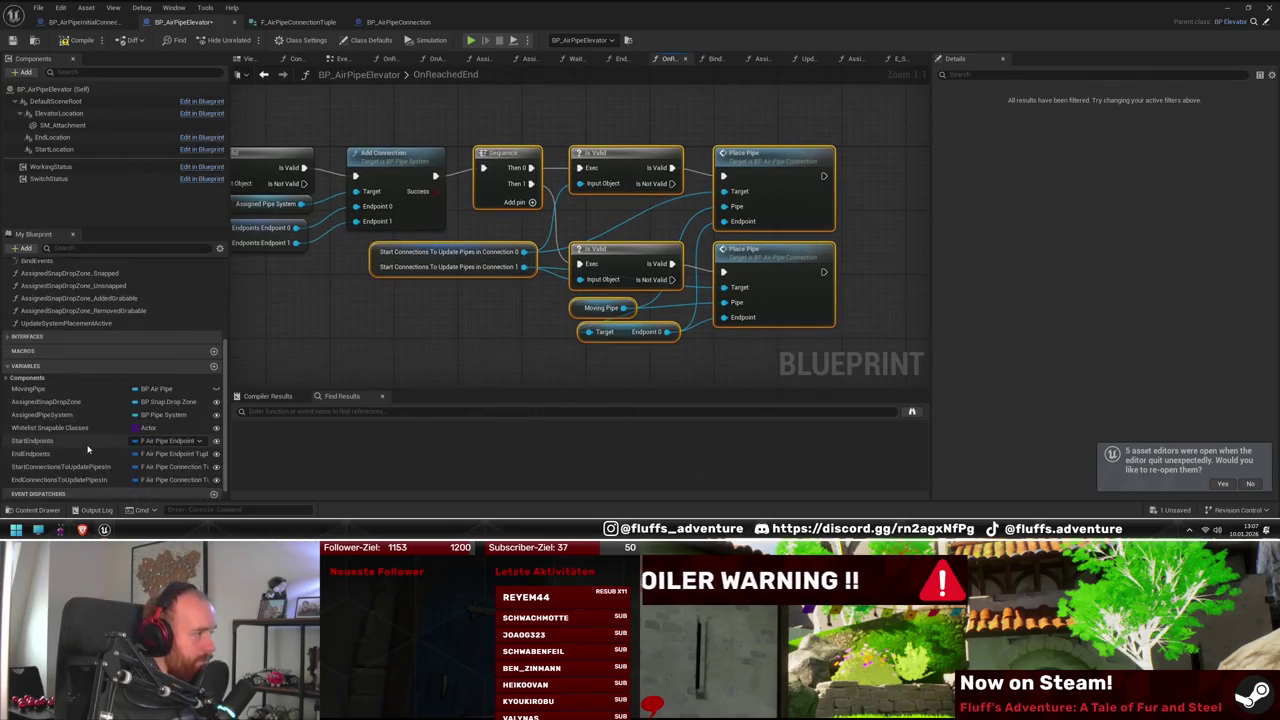
pyautogui.moveTo(55, 480); pyautogui.dragTo(380, 288)
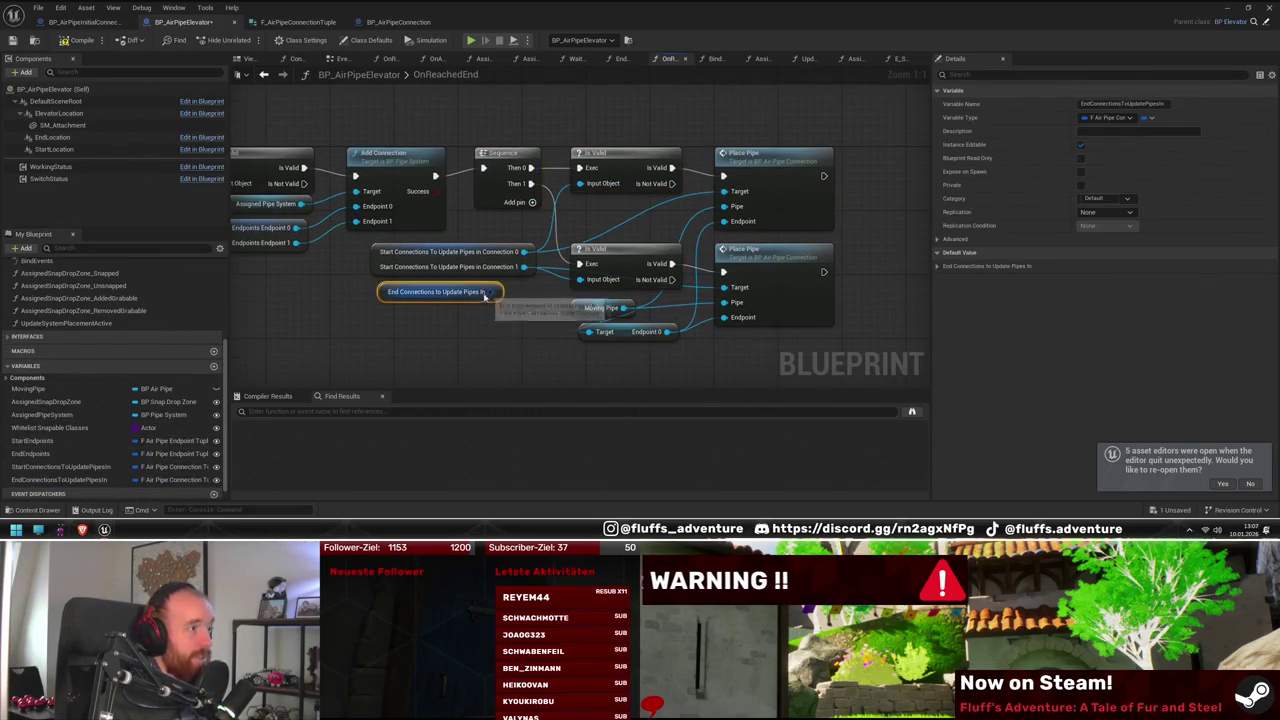
pyautogui.rightClick(497, 292)
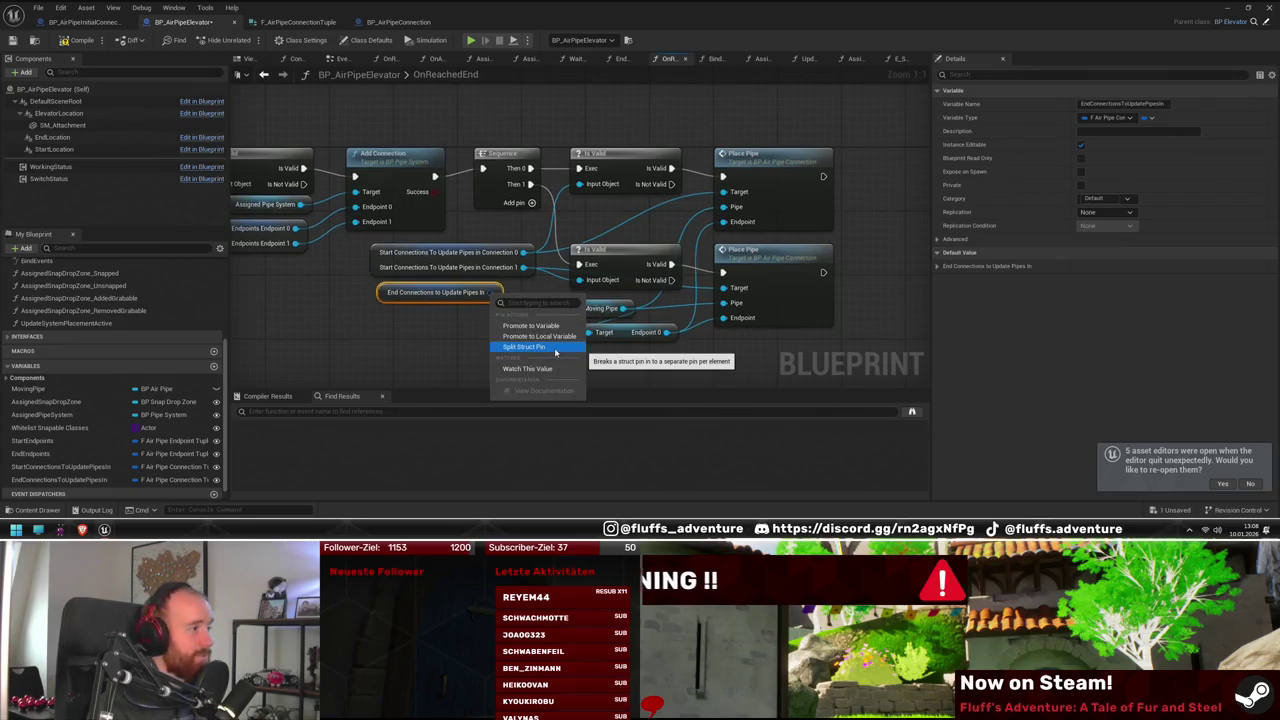
pyautogui.click(555, 348)
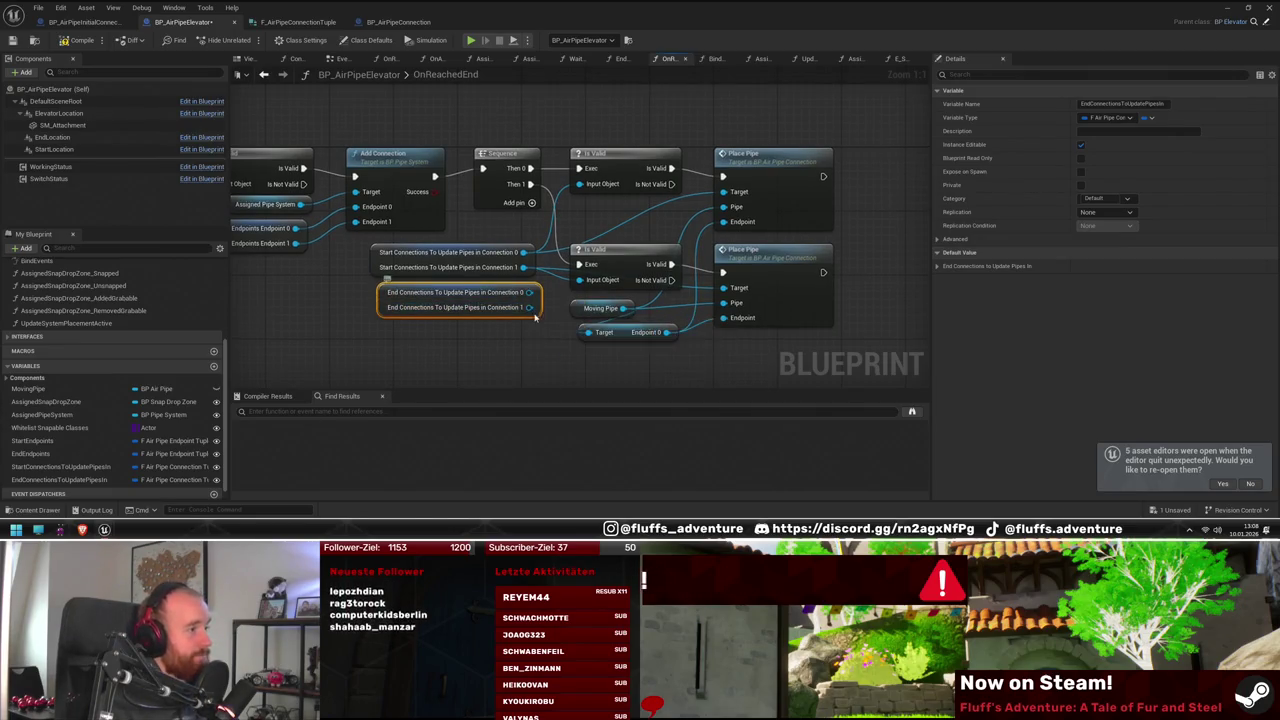
pyautogui.moveTo(522, 313); pyautogui.dragTo(521, 296)
pyautogui.moveTo(600, 188); pyautogui.dragTo(600, 186)
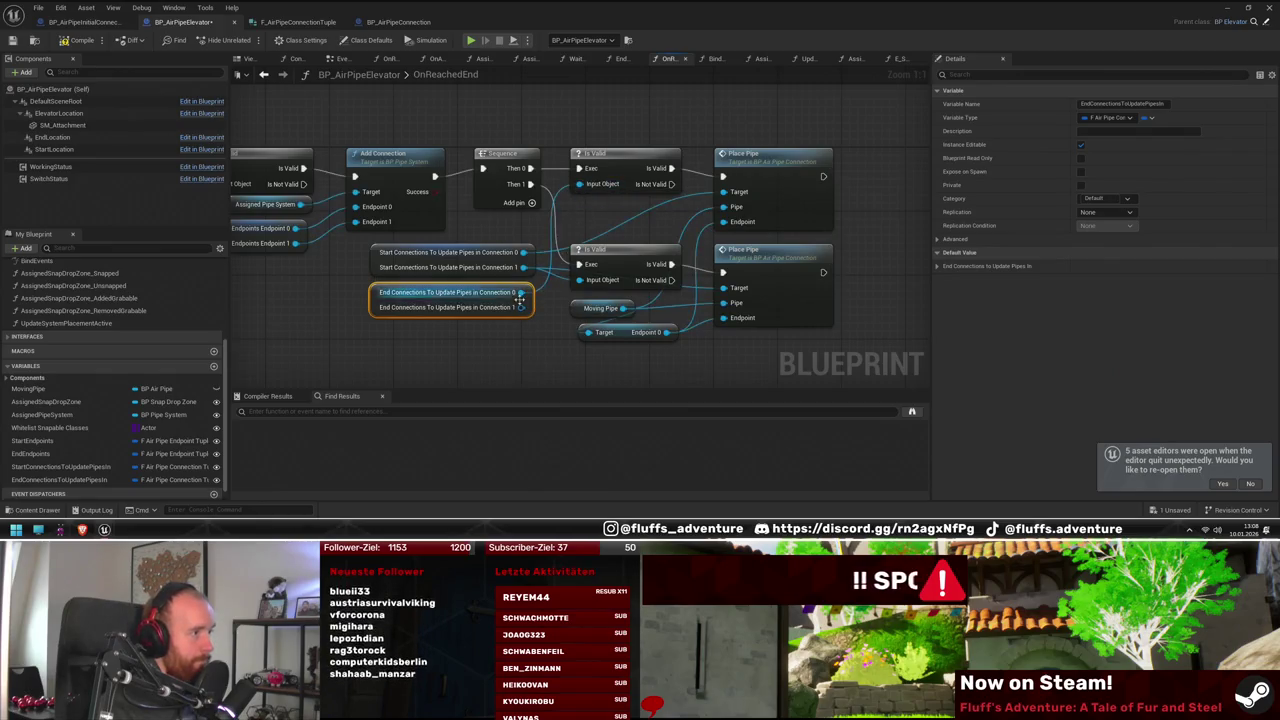
pyautogui.moveTo(521, 307); pyautogui.dragTo(745, 291)
pyautogui.click(430, 258)
pyautogui.press('Delete')
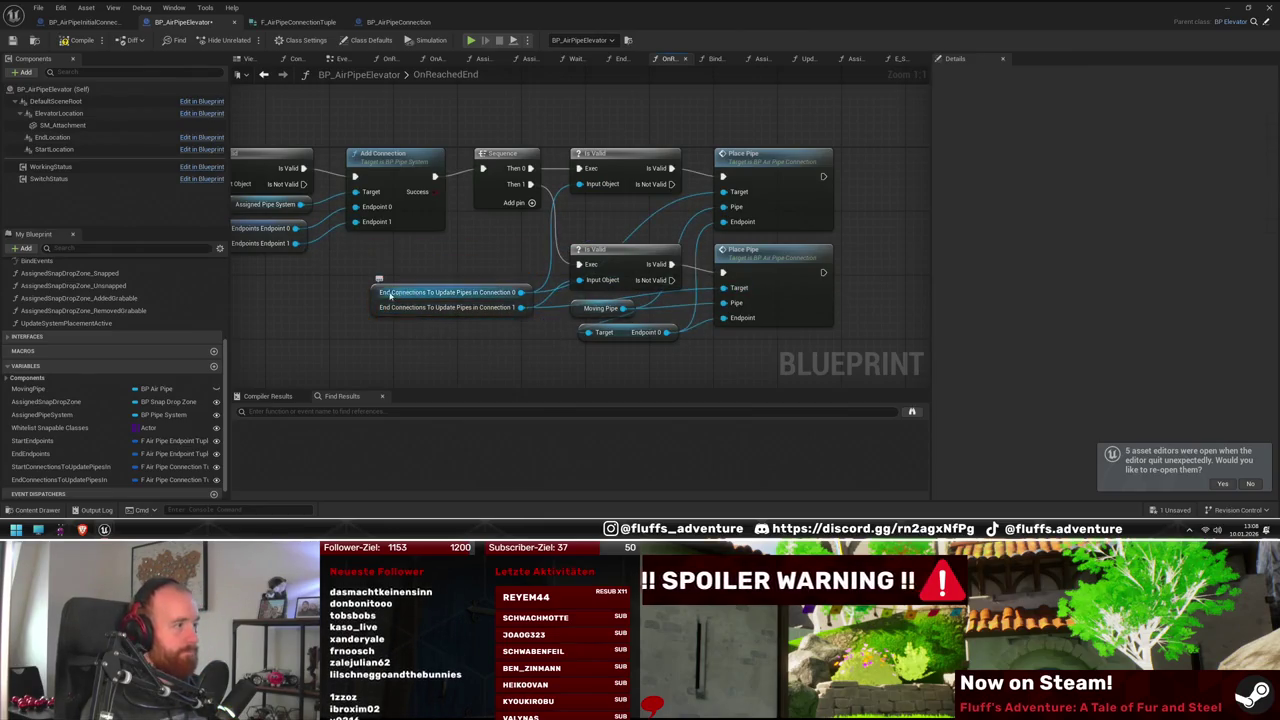
pyautogui.moveTo(373, 299); pyautogui.dragTo(381, 252)
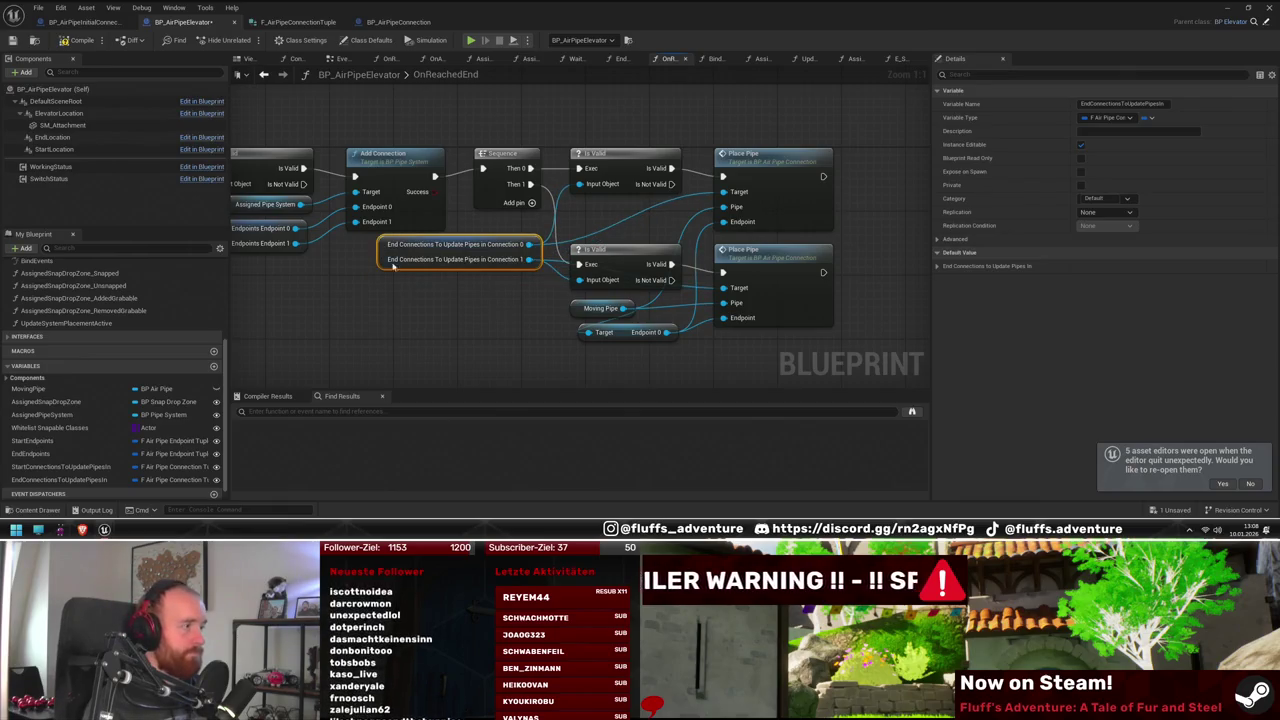
pyautogui.click(417, 314)
# Select the Sequence, Is Valid and Place Pipe nodes in OnReachedEnd for copying
pyautogui.moveTo(448, 345)
pyautogui.mouseDown()
pyautogui.moveTo(413, 364)
pyautogui.moveTo(417, 333)
pyautogui.mouseUp()
pyautogui.moveTo(596, 256); pyautogui.dragTo(598, 255)
pyautogui.moveTo(587, 112)
pyautogui.mouseDown()
pyautogui.moveTo(480, 220)
pyautogui.moveTo(900, 335)
pyautogui.moveTo(800, 335)
pyautogui.mouseUp()
pyautogui.scroll(3, 179, 283)
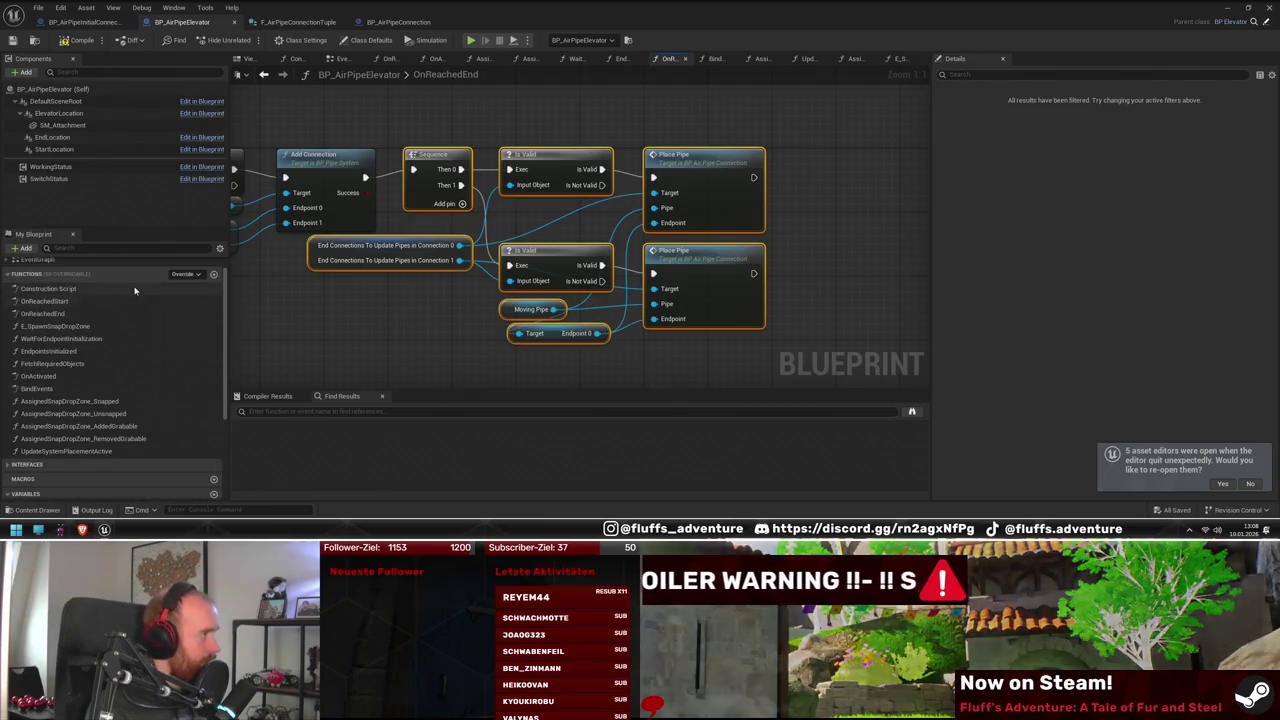
pyautogui.click(54, 379)
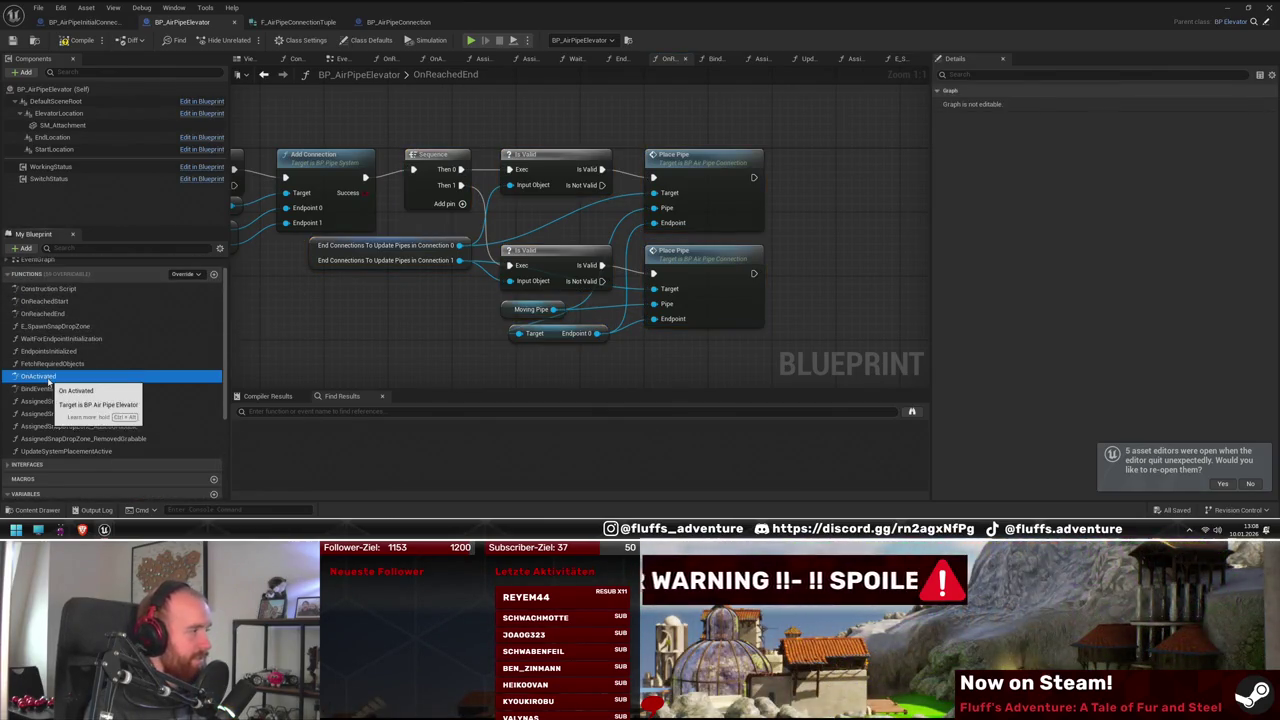
# Paste the copied place-pipe nodes into OnActivated, clear of existing nodes
pyautogui.doubleClick(54, 379)
pyautogui.moveTo(603, 260); pyautogui.dragTo(619, 257)
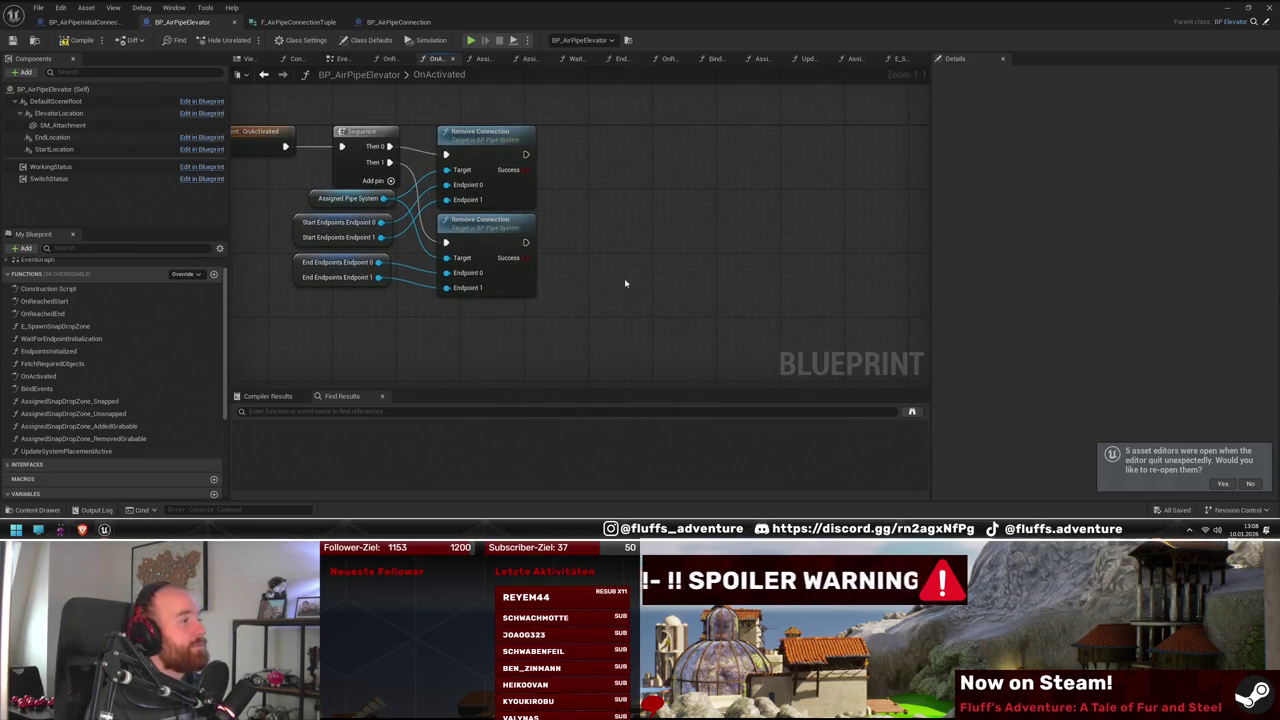
pyautogui.hotkey('ctrl', 'v')
pyautogui.moveTo(582, 316)
pyautogui.mouseDown()
pyautogui.moveTo(598, 348)
pyautogui.moveTo(628, 338)
pyautogui.moveTo(545, 229)
pyautogui.mouseUp()
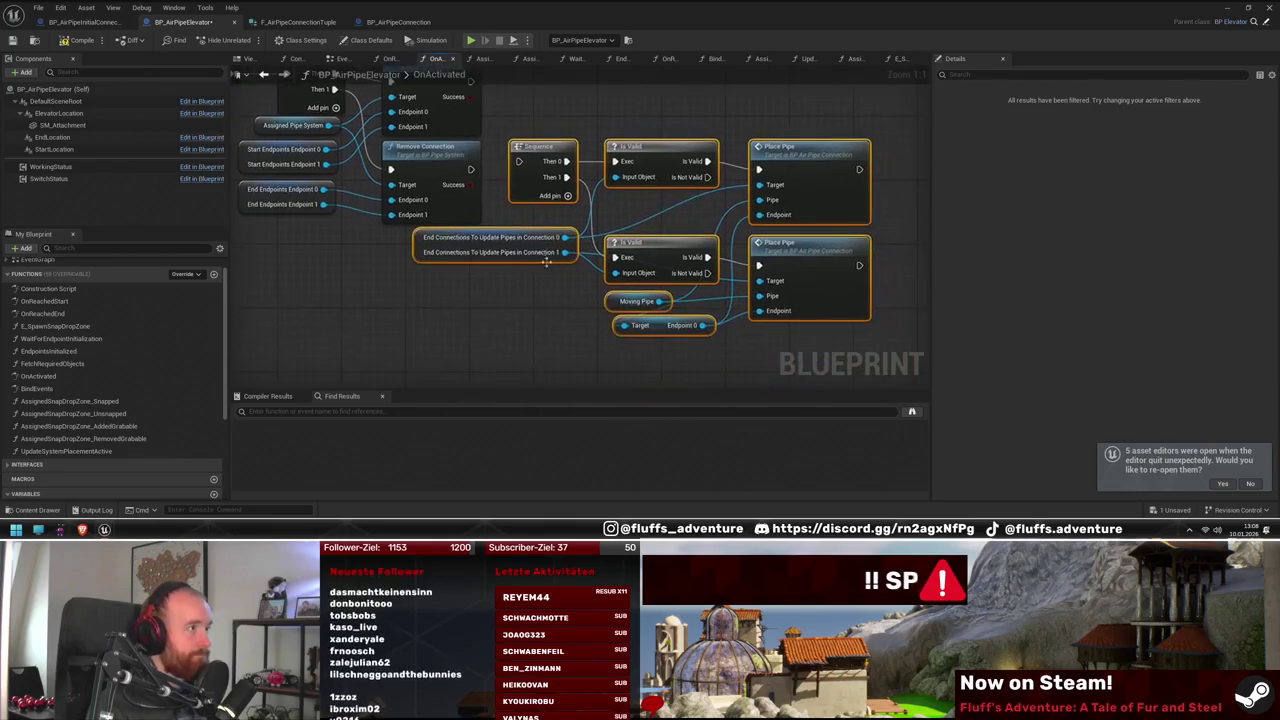
pyautogui.moveTo(542, 145); pyautogui.dragTo(694, 227)
# Add a Branch on Remove Connection's Success and wire its True into the Sequence
pyautogui.moveTo(470, 184); pyautogui.dragTo(512, 192)
pyautogui.write('branch')
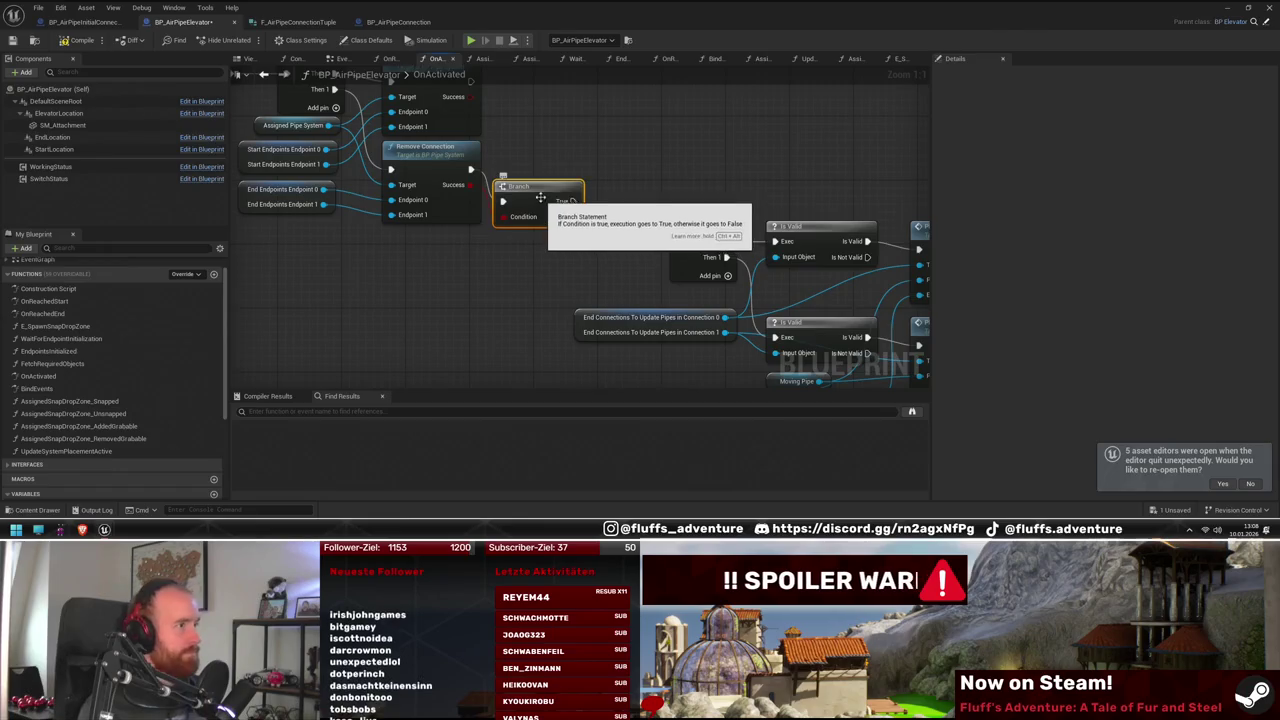
pyautogui.press('Return')
pyautogui.moveTo(562, 158)
pyautogui.mouseDown()
pyautogui.moveTo(425, 140)
pyautogui.moveTo(540, 215)
pyautogui.mouseUp()
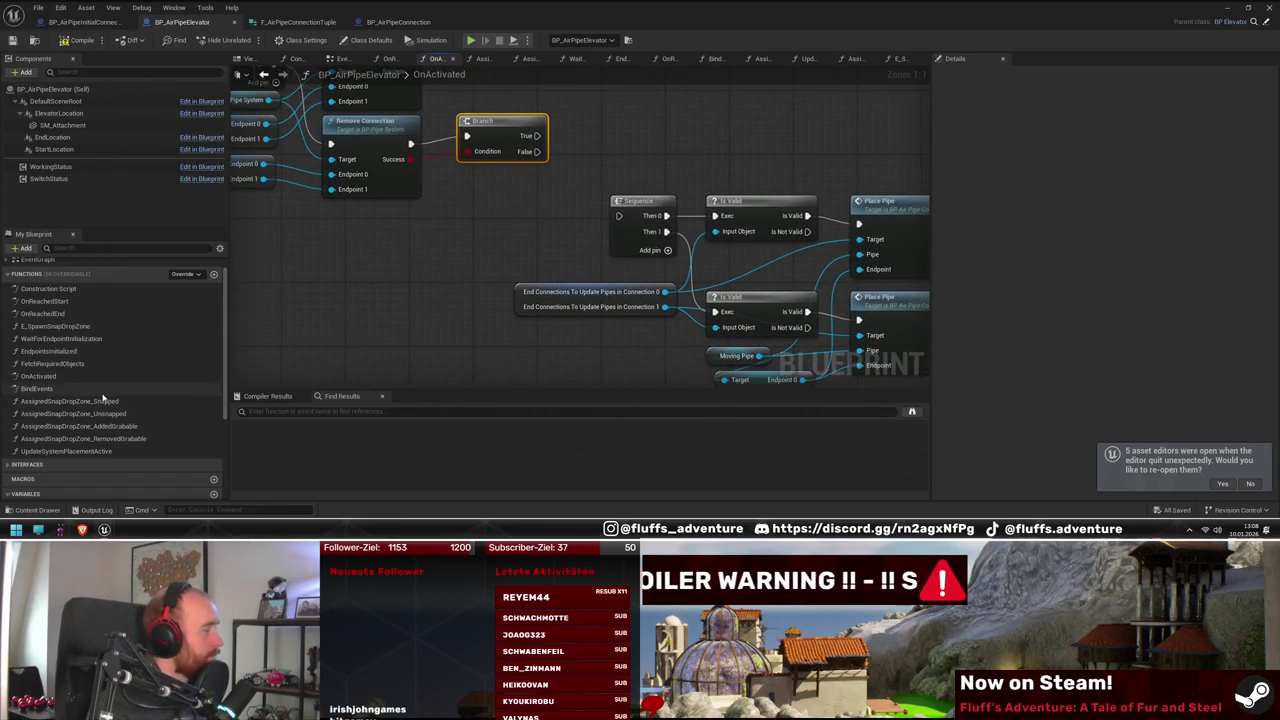
pyautogui.moveTo(372, 291); pyautogui.dragTo(234, 307)
pyautogui.moveTo(397, 152); pyautogui.dragTo(481, 232)
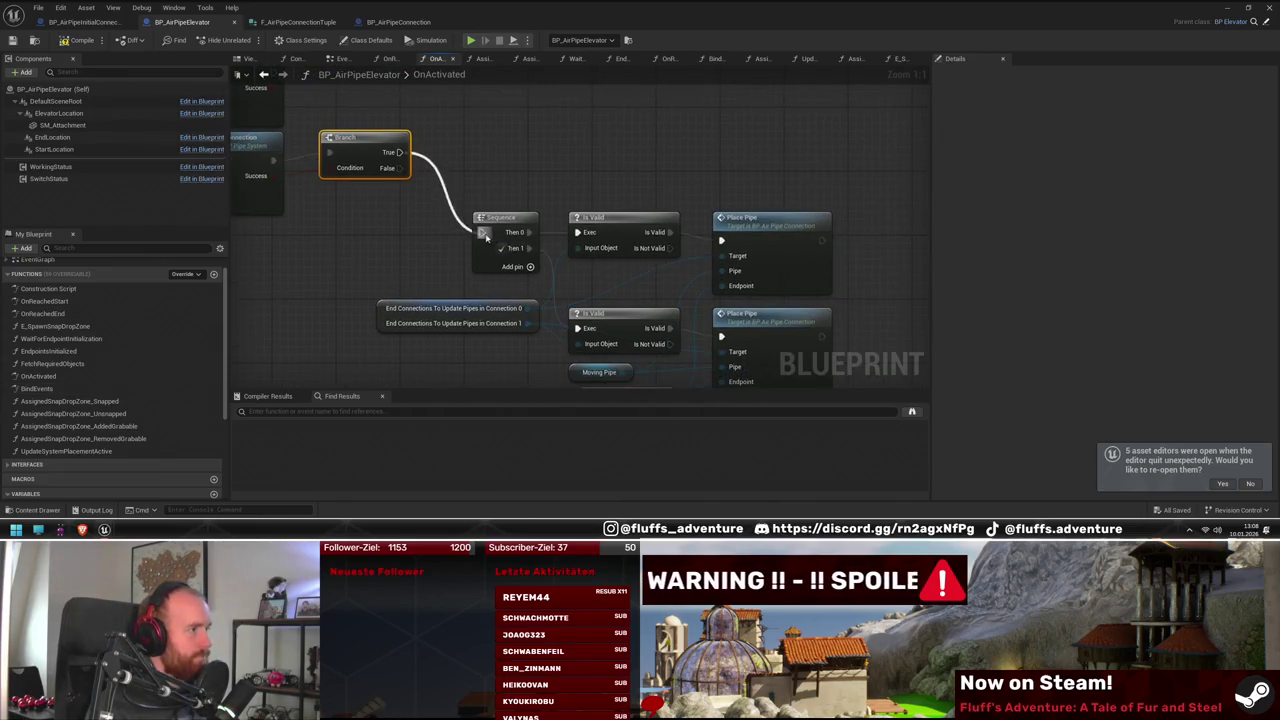
# Line the pasted nodes up with the Branch and delete the upper Place Pipe
pyautogui.scroll(-3, 531, 135)
pyautogui.moveTo(470, 180)
pyautogui.mouseDown()
pyautogui.moveTo(683, 326)
pyautogui.moveTo(797, 378)
pyautogui.mouseUp()
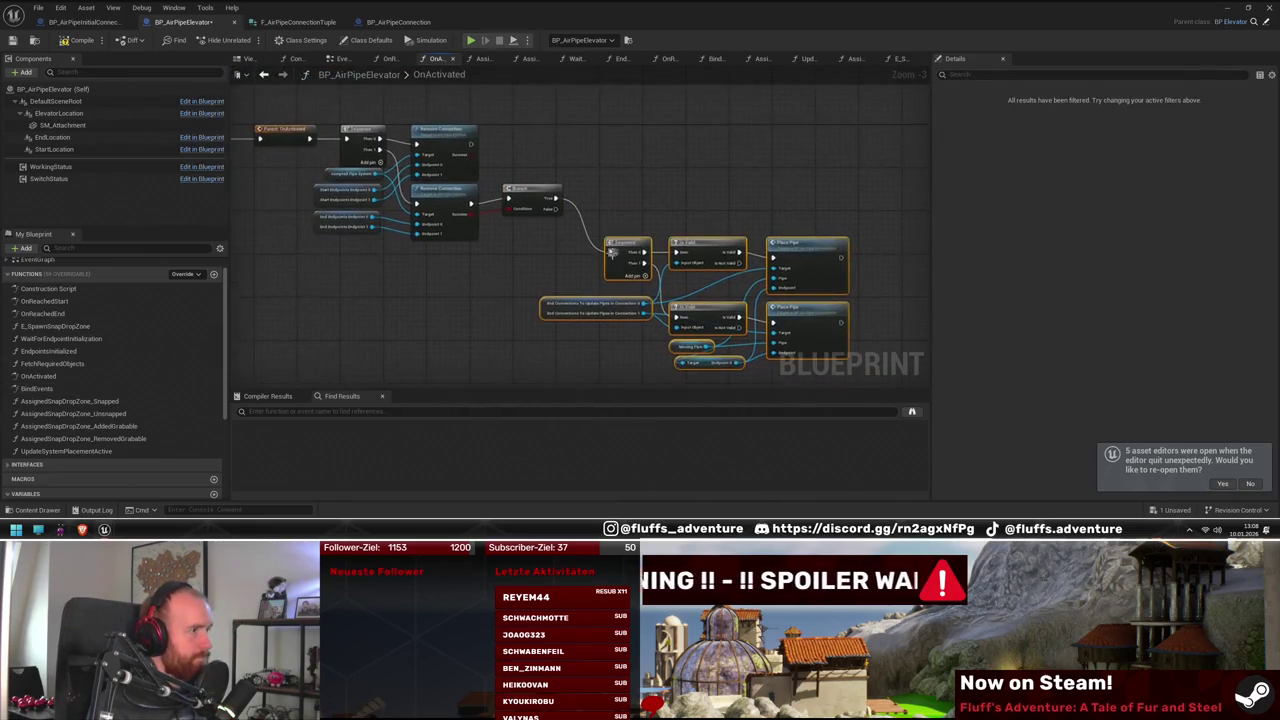
pyautogui.moveTo(622, 248); pyautogui.dragTo(622, 193)
pyautogui.click(611, 310)
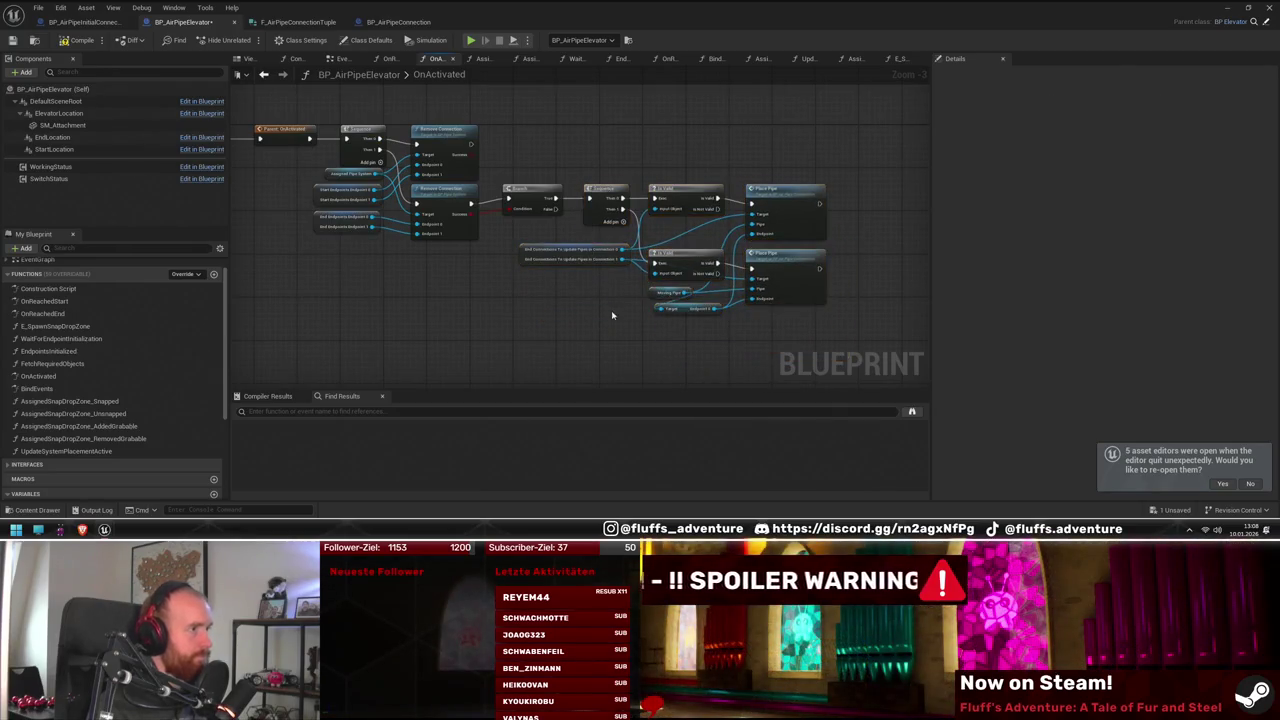
pyautogui.scroll(3, 605, 300)
pyautogui.moveTo(620, 247); pyautogui.dragTo(620, 231)
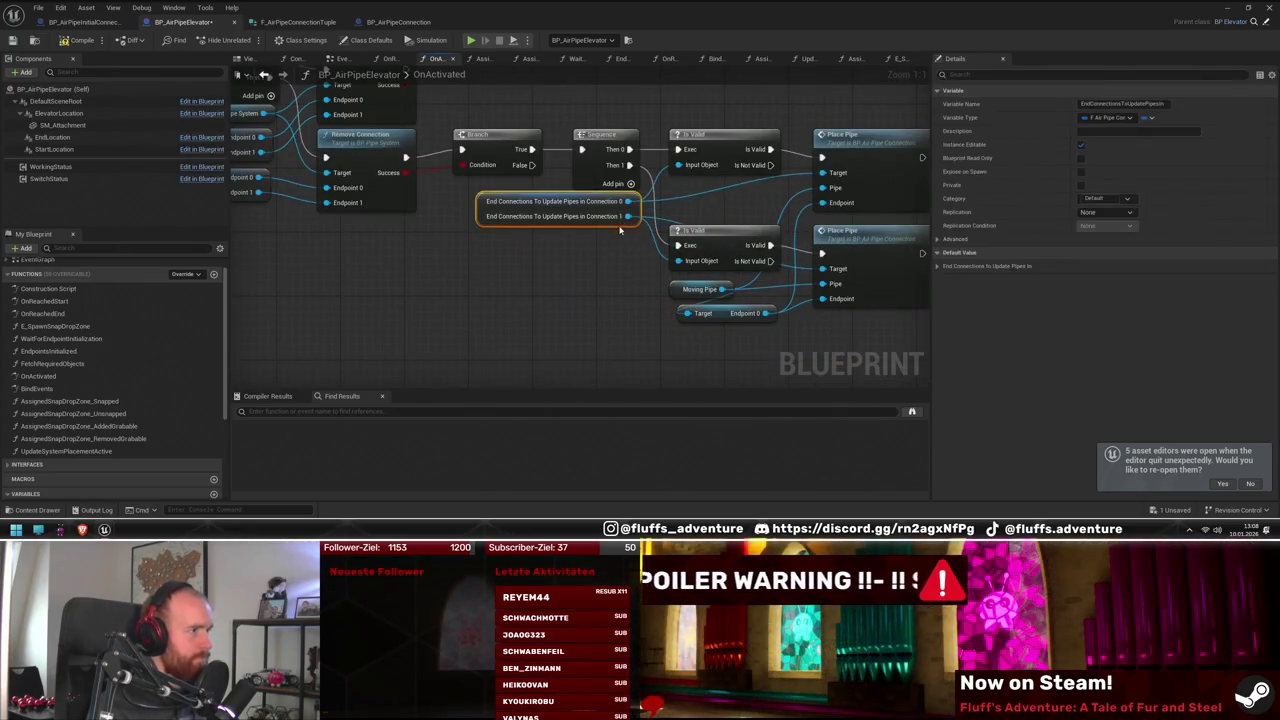
pyautogui.moveTo(936, 287); pyautogui.dragTo(776, 318)
pyautogui.click(724, 187)
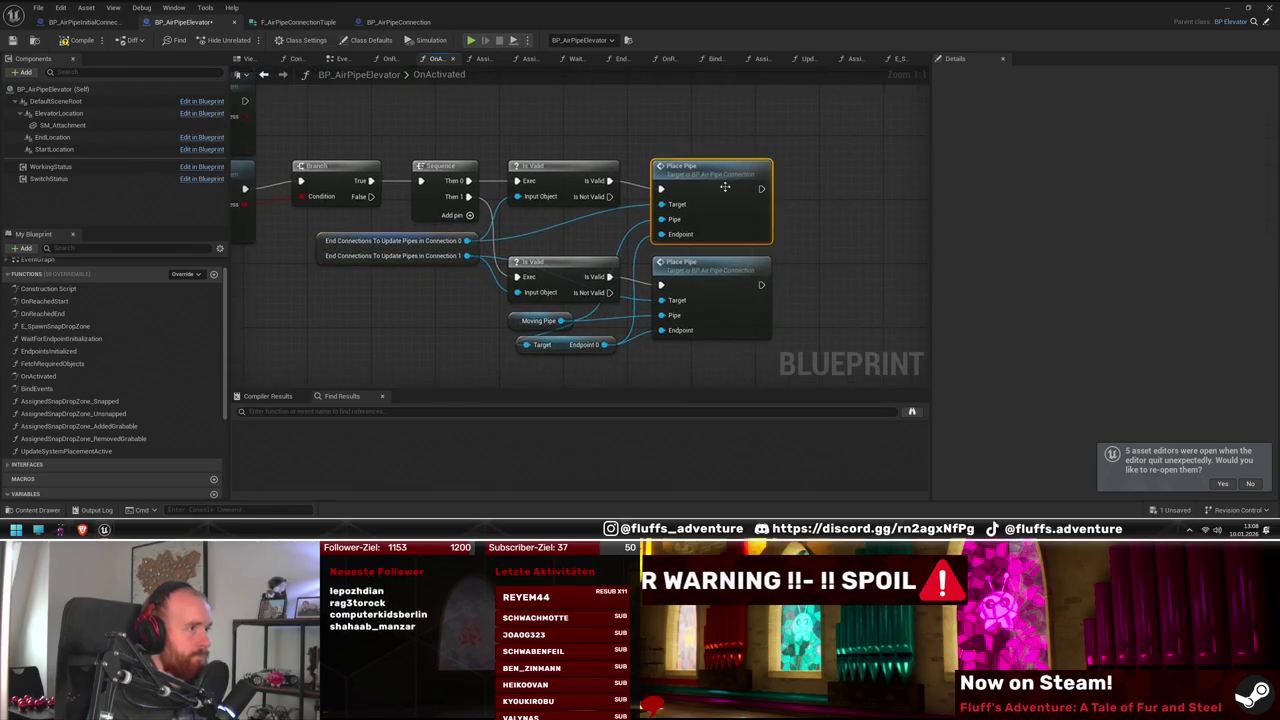
pyautogui.press('Delete')
pyautogui.moveTo(466, 240); pyautogui.dragTo(693, 224)
# Add Release Pipe on Connection 0 and connect Moving Pipe to its Pipe input
pyautogui.write('re')
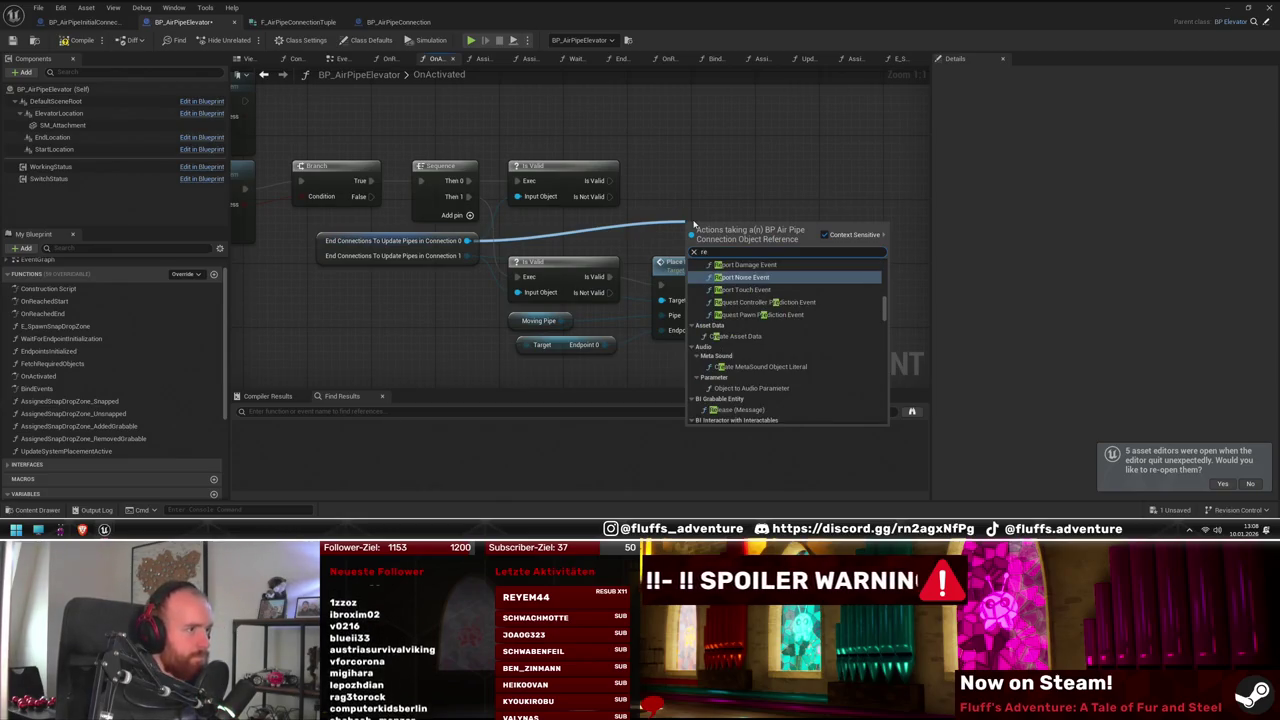
pyautogui.press('BackSpace')
pyautogui.press('BackSpace')
pyautogui.write('release')
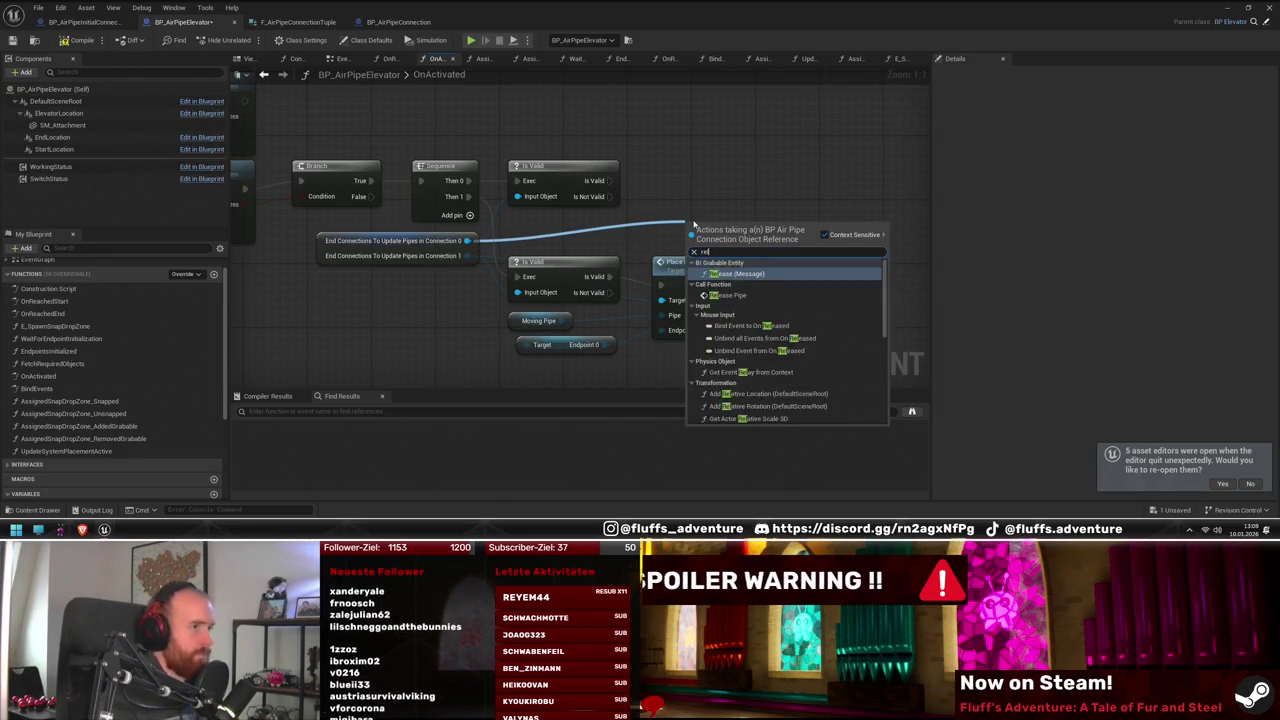
pyautogui.press('Return')
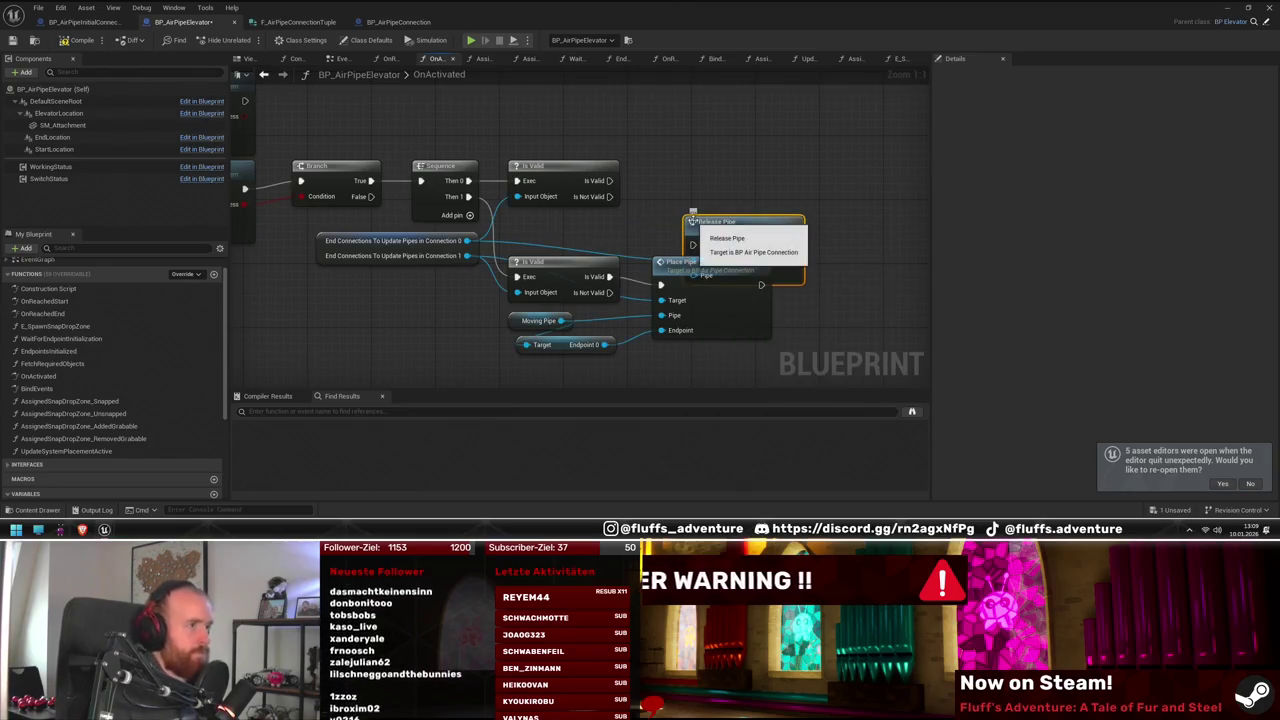
pyautogui.moveTo(774, 232); pyautogui.dragTo(741, 176)
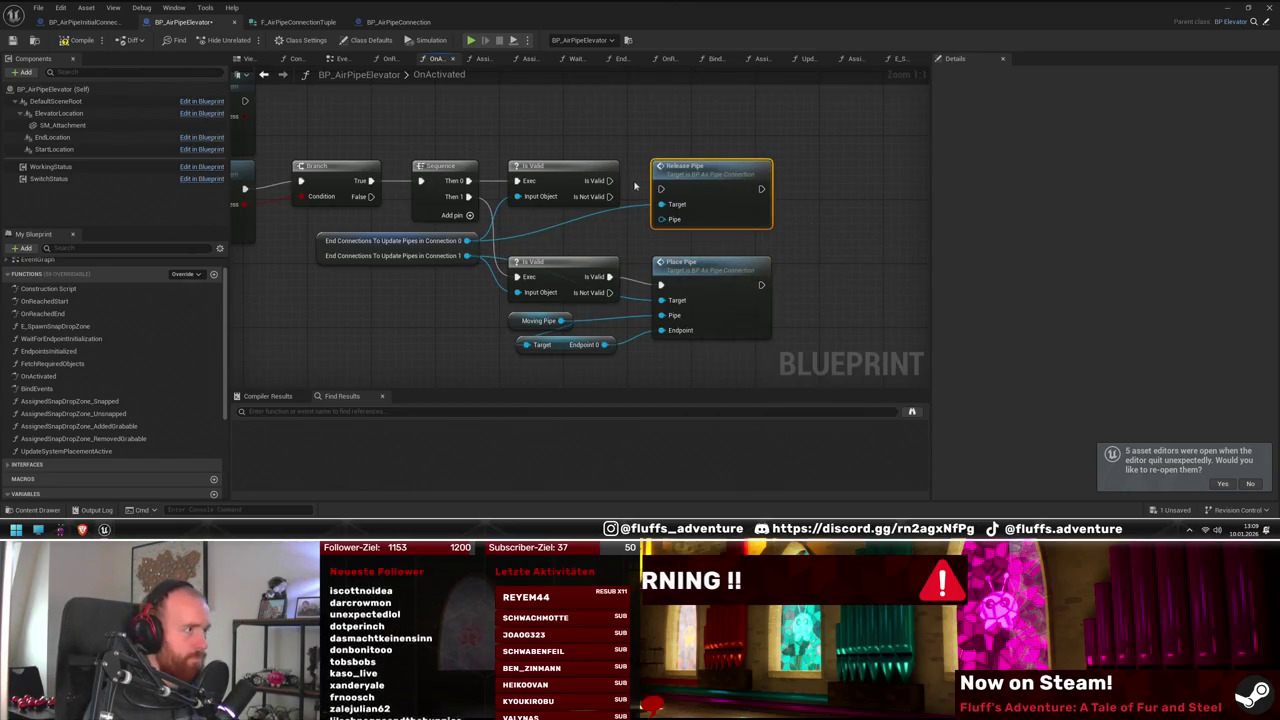
pyautogui.moveTo(665, 226); pyautogui.dragTo(561, 321)
# Replace the lower Place Pipe with a duplicate Release Pipe fed by the lower Is Valid and Connection 1
pyautogui.click(738, 285)
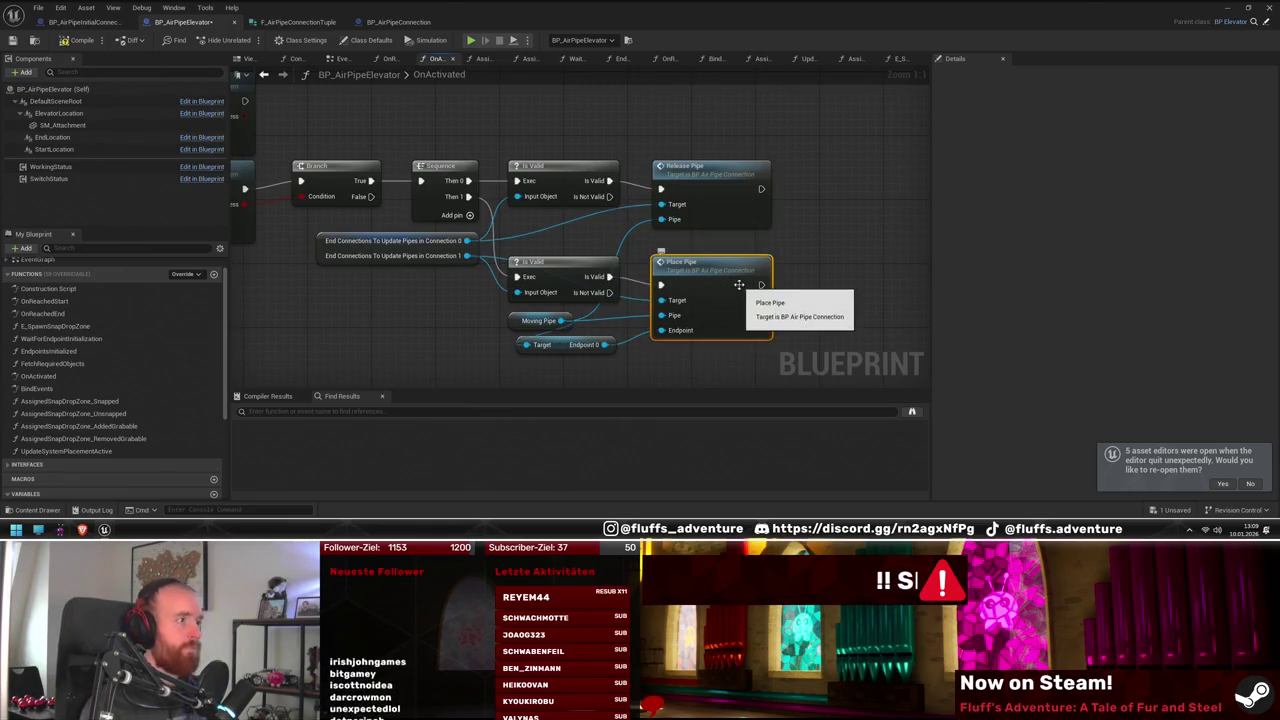
pyautogui.press('Delete')
pyautogui.click(722, 225)
pyautogui.hotkey('ctrl', 'c')
pyautogui.hotkey('ctrl', 'v')
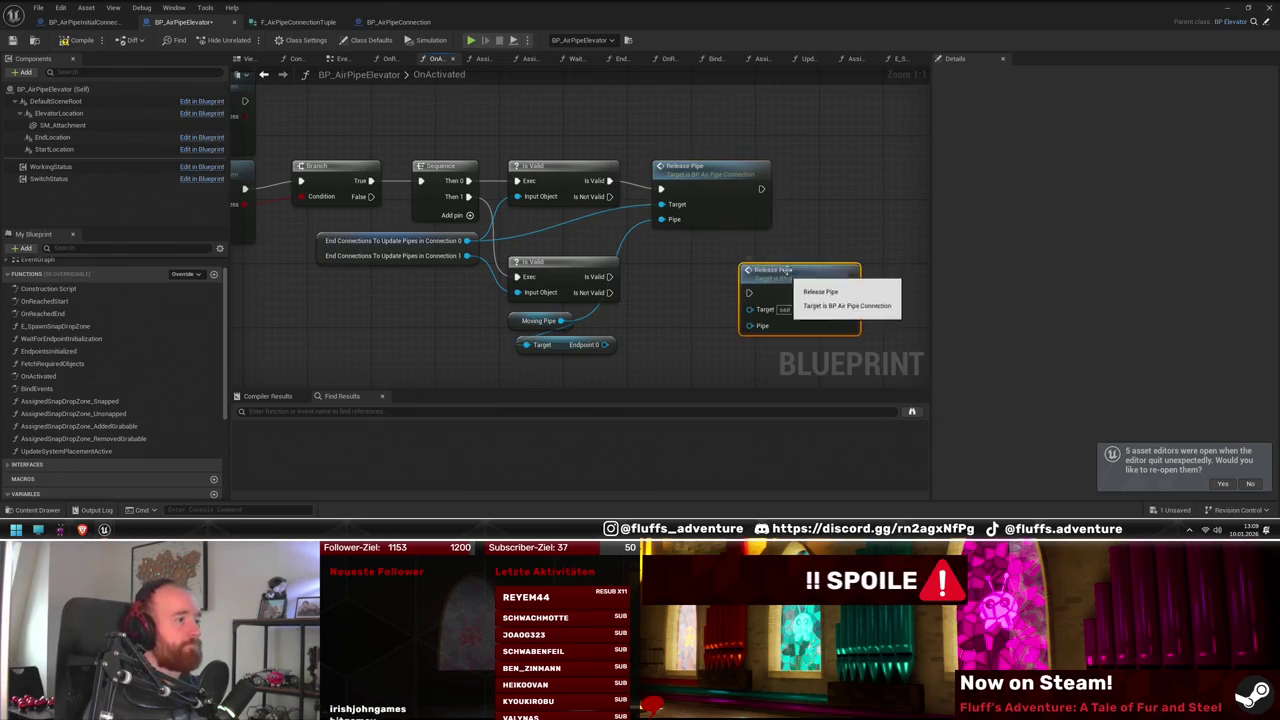
pyautogui.moveTo(776, 278); pyautogui.dragTo(683, 267)
pyautogui.moveTo(607, 279); pyautogui.dragTo(658, 292)
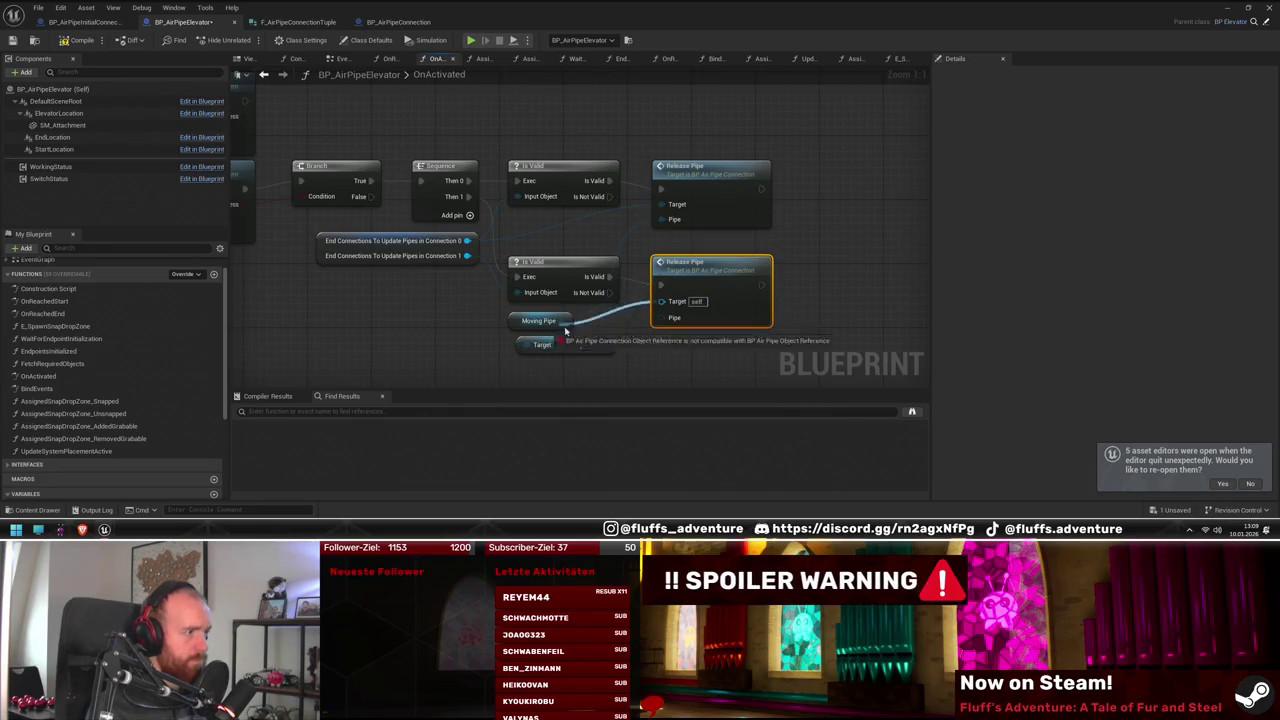
pyautogui.moveTo(607, 355); pyautogui.dragTo(607, 348)
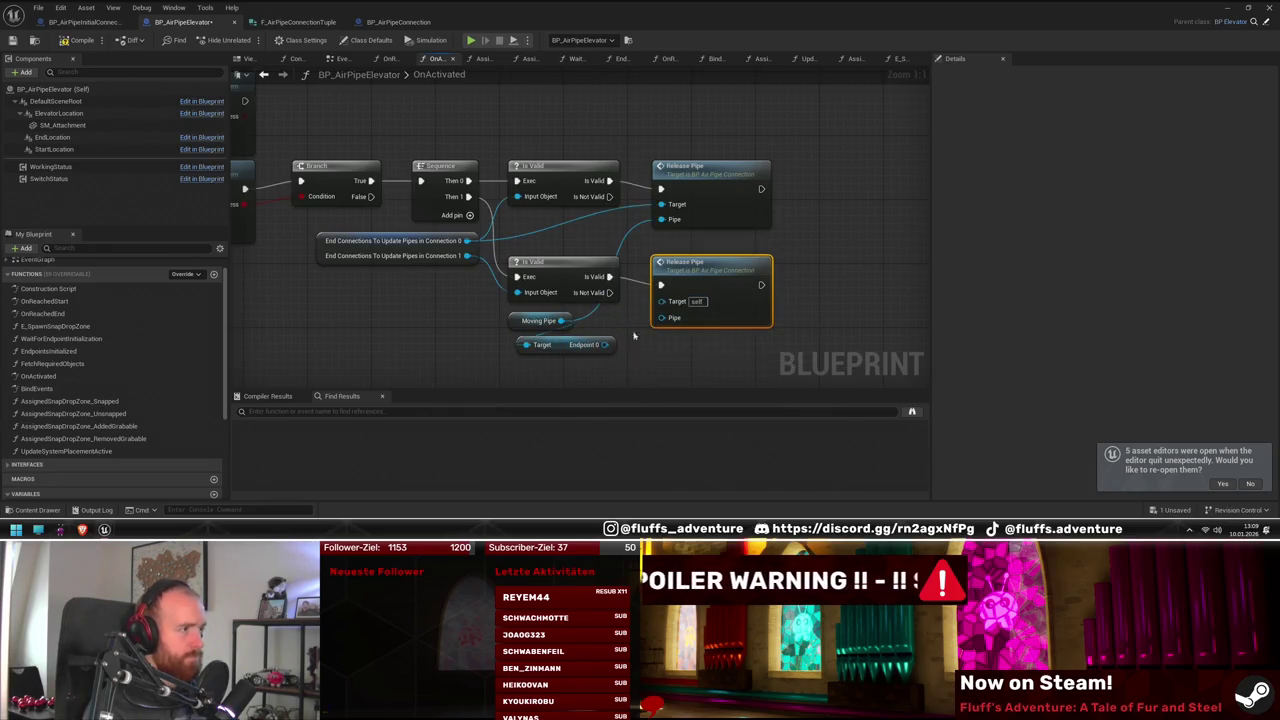
pyautogui.moveTo(659, 302); pyautogui.dragTo(630, 298)
pyautogui.moveTo(465, 260); pyautogui.dragTo(466, 257)
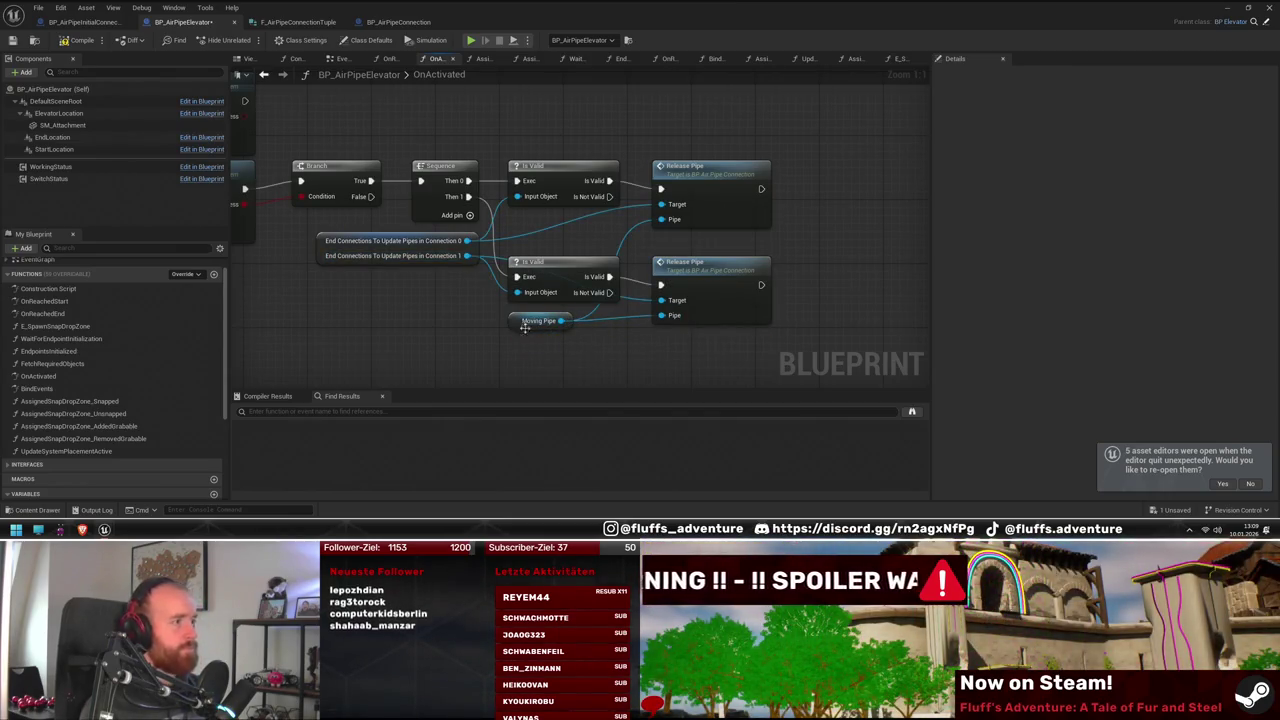
pyautogui.moveTo(526, 330); pyautogui.dragTo(583, 331)
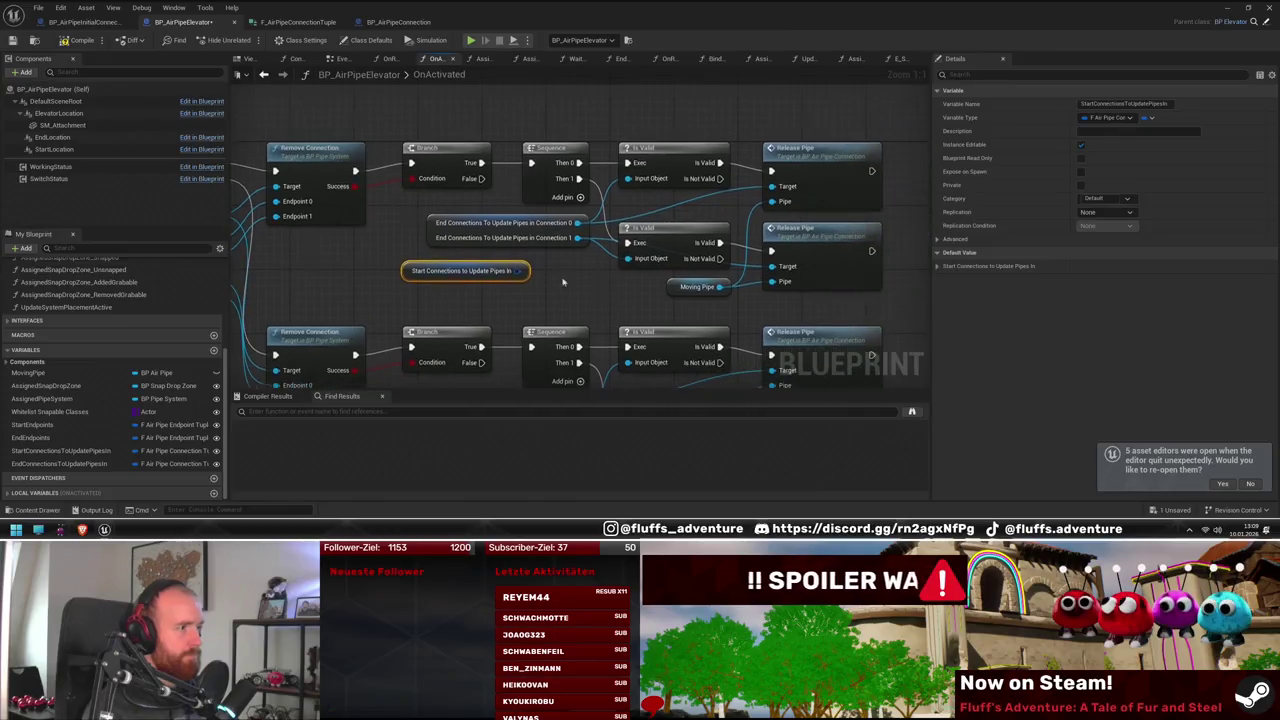
# Split the Start Connections To Update Pipes In pin and wire Connection 0 into the upper Is Valid
pyautogui.moveTo(505, 279); pyautogui.dragTo(508, 271)
pyautogui.rightClick(519, 271)
pyautogui.press('Escape')
pyautogui.rightClick(519, 271)
pyautogui.click(560, 314)
pyautogui.moveTo(556, 271)
pyautogui.mouseDown()
pyautogui.moveTo(647, 180)
pyautogui.moveTo(690, 222)
pyautogui.moveTo(777, 200)
pyautogui.moveTo(773, 187)
pyautogui.moveTo(771, 268)
pyautogui.moveTo(628, 258)
pyautogui.moveTo(814, 271)
pyautogui.moveTo(775, 267)
pyautogui.mouseUp()
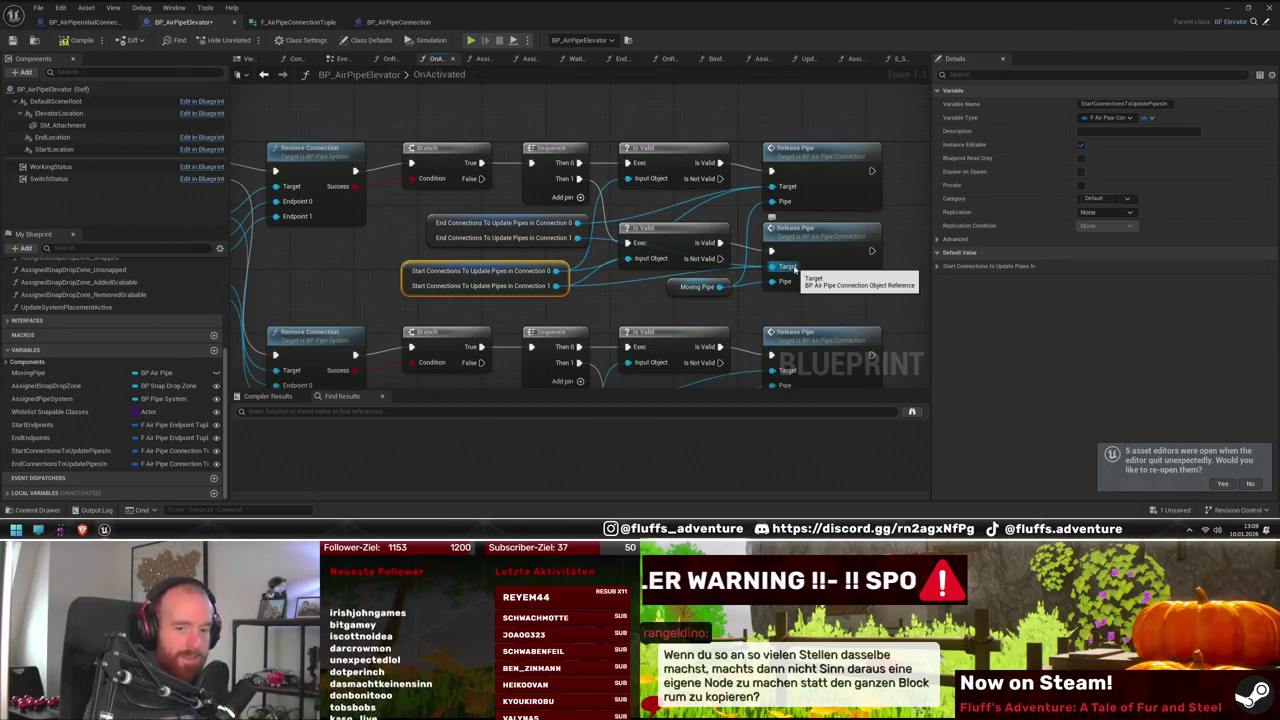
pyautogui.click(391, 227)
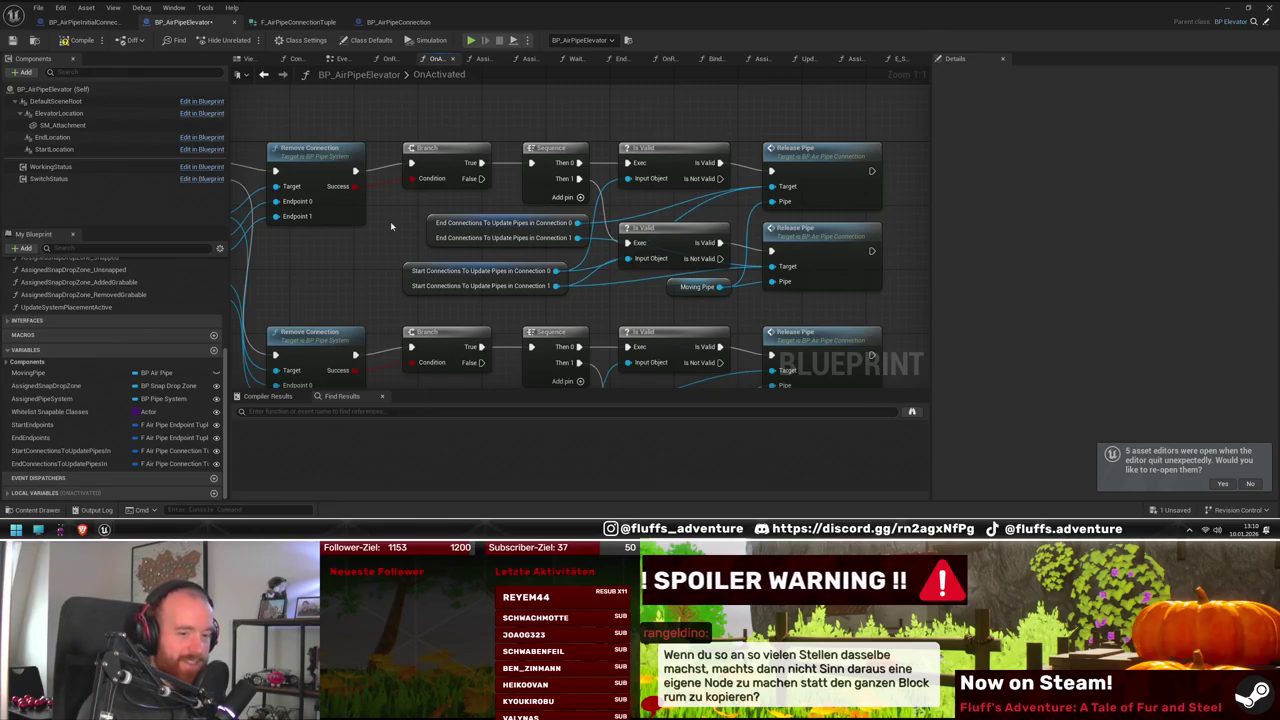
# Rearrange Start and End Connections beside their release chains and select the lower nodes
pyautogui.moveTo(526, 142); pyautogui.dragTo(540, 380)
pyautogui.moveTo(510, 250); pyautogui.dragTo(534, 205)
pyautogui.click(630, 240)
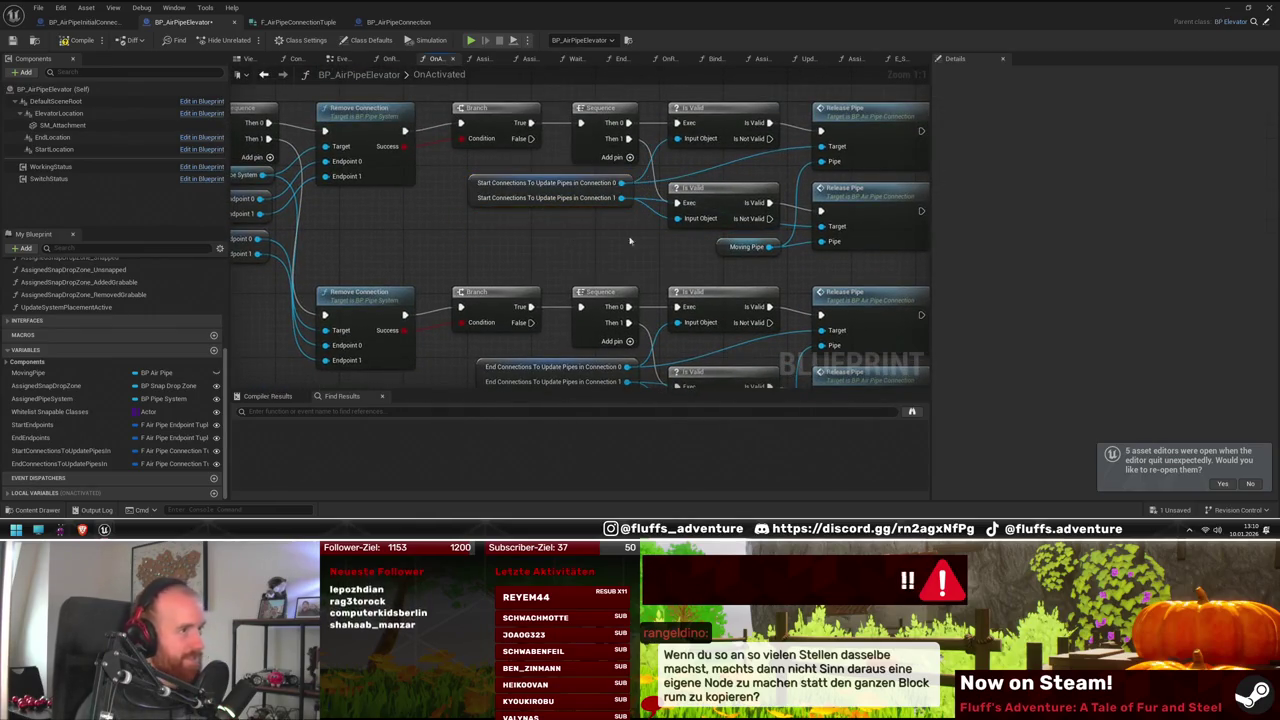
pyautogui.scroll(-4, 659, 242)
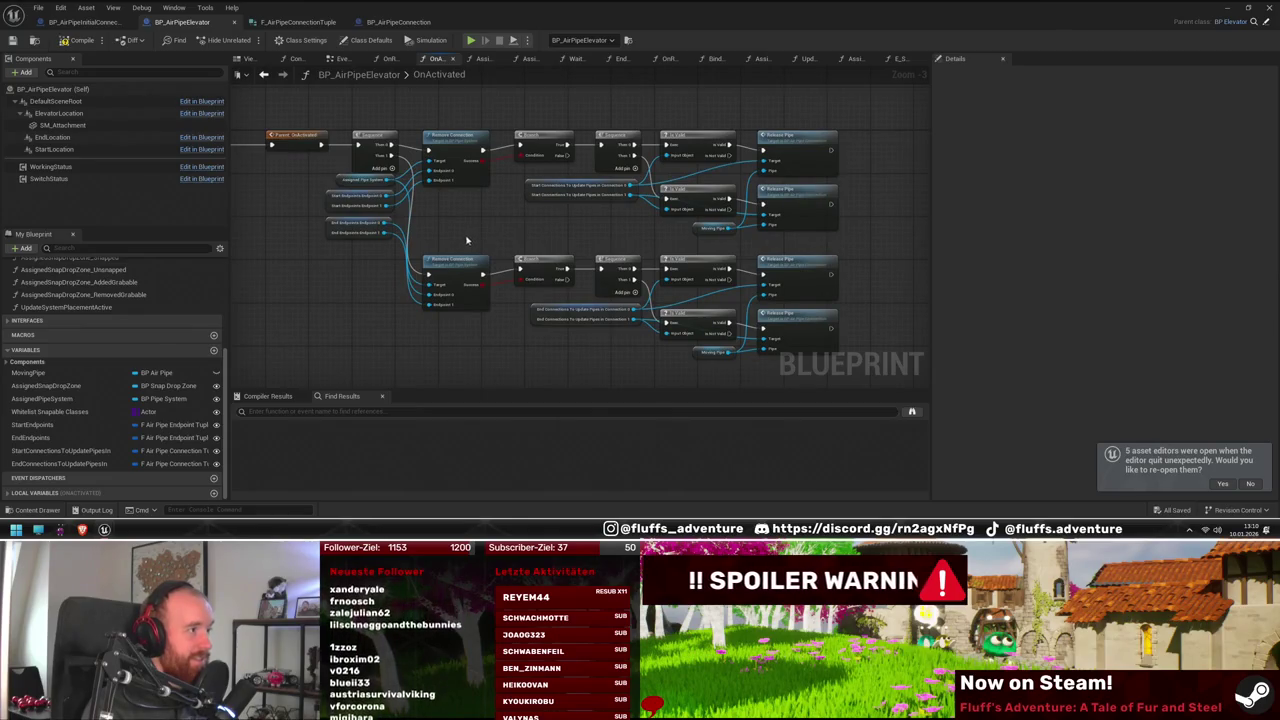
pyautogui.moveTo(842, 358)
pyautogui.mouseDown()
pyautogui.moveTo(655, 287)
pyautogui.moveTo(446, 243)
pyautogui.mouseUp()
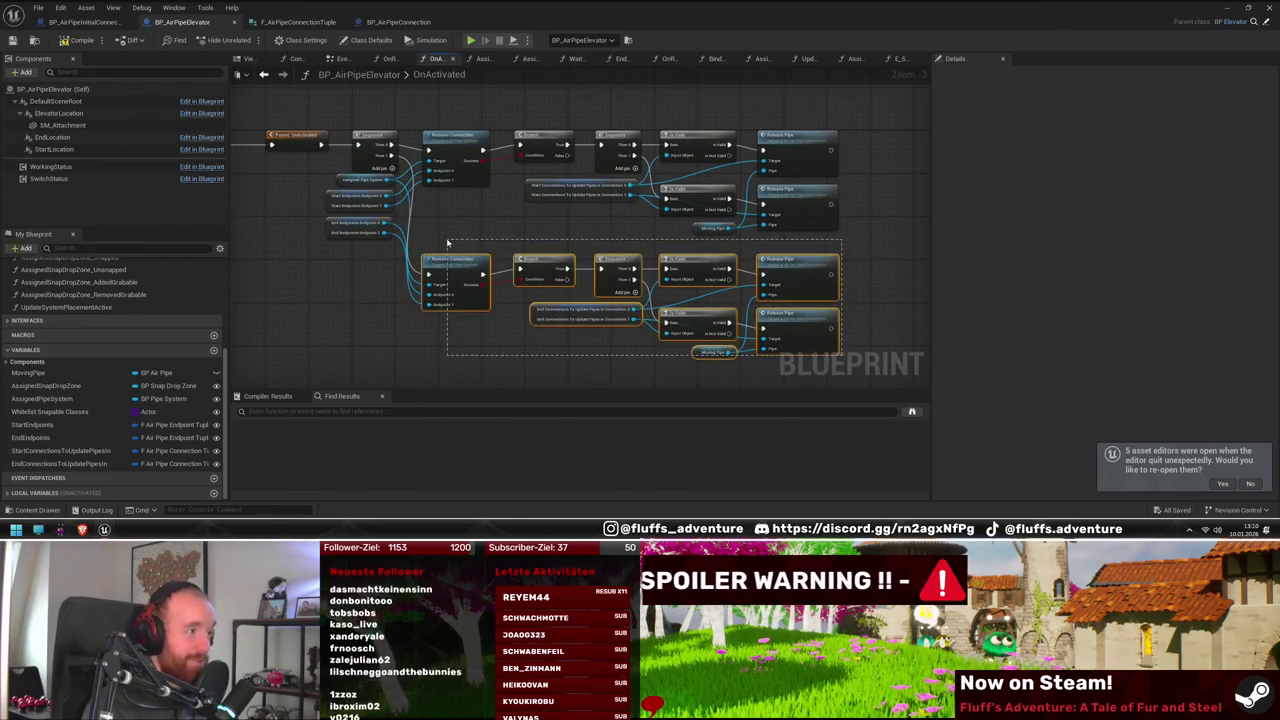
# Pan through OnActivated reviewing both Release Pipe chains, then reopen OnReachedEnd
pyautogui.scroll(2, 320, 286)
pyautogui.moveTo(539, 341); pyautogui.dragTo(451, 294)
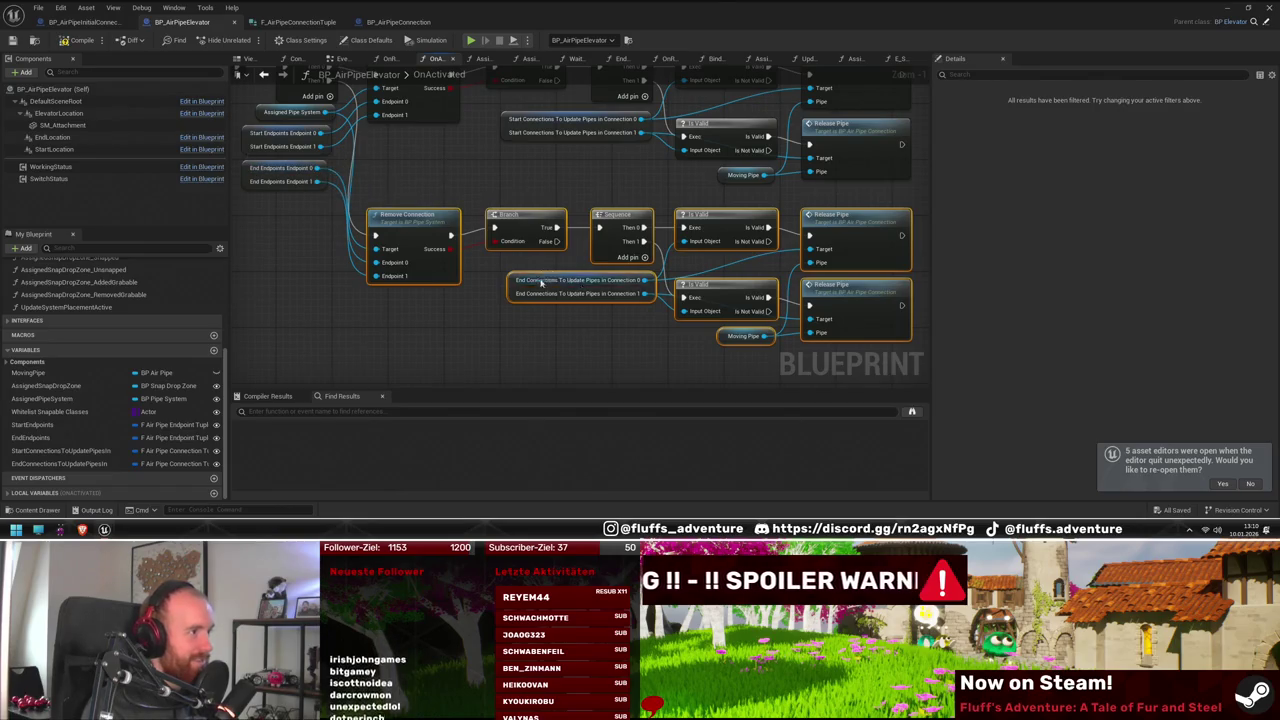
pyautogui.moveTo(500, 332); pyautogui.dragTo(448, 368)
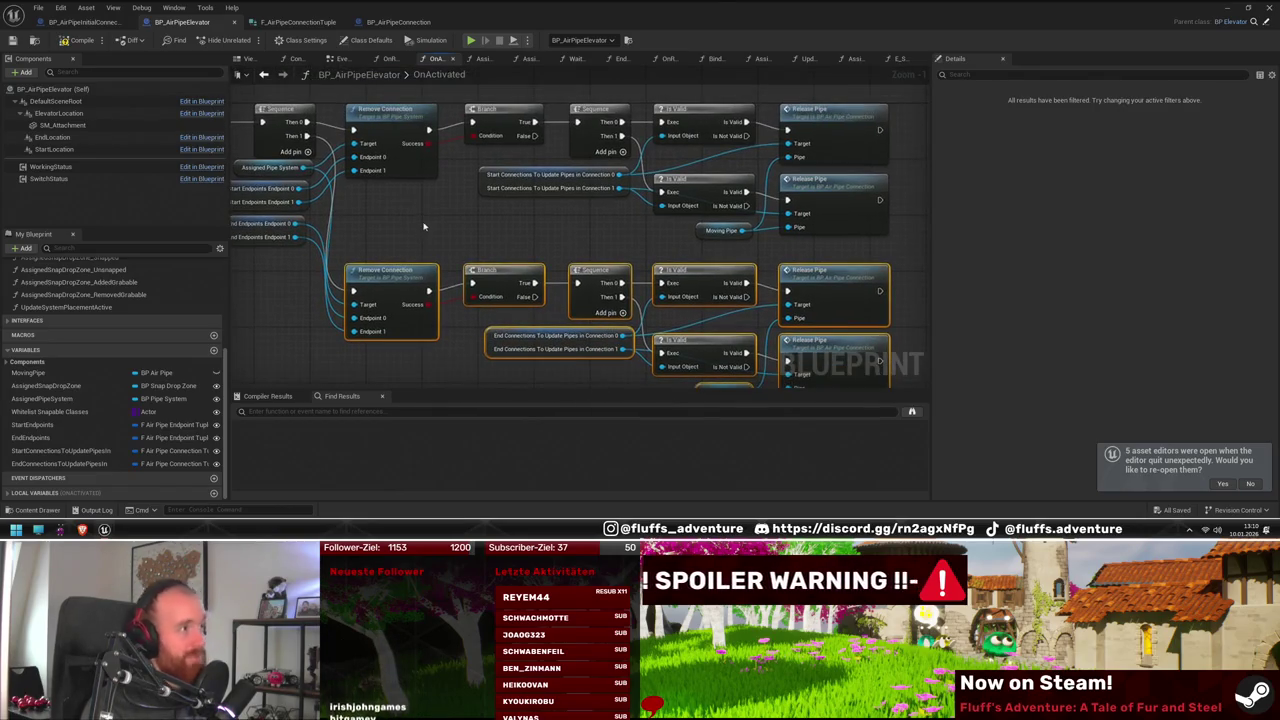
pyautogui.moveTo(434, 214); pyautogui.dragTo(480, 231)
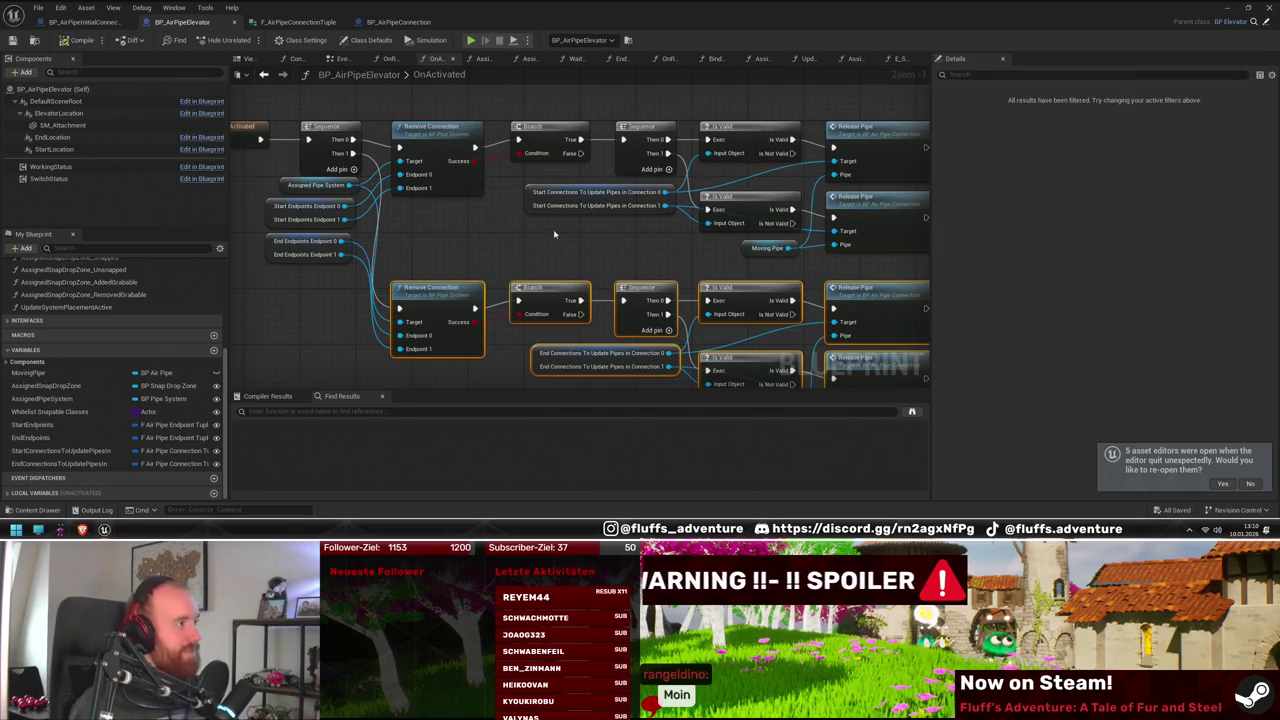
pyautogui.moveTo(553, 234); pyautogui.dragTo(504, 190)
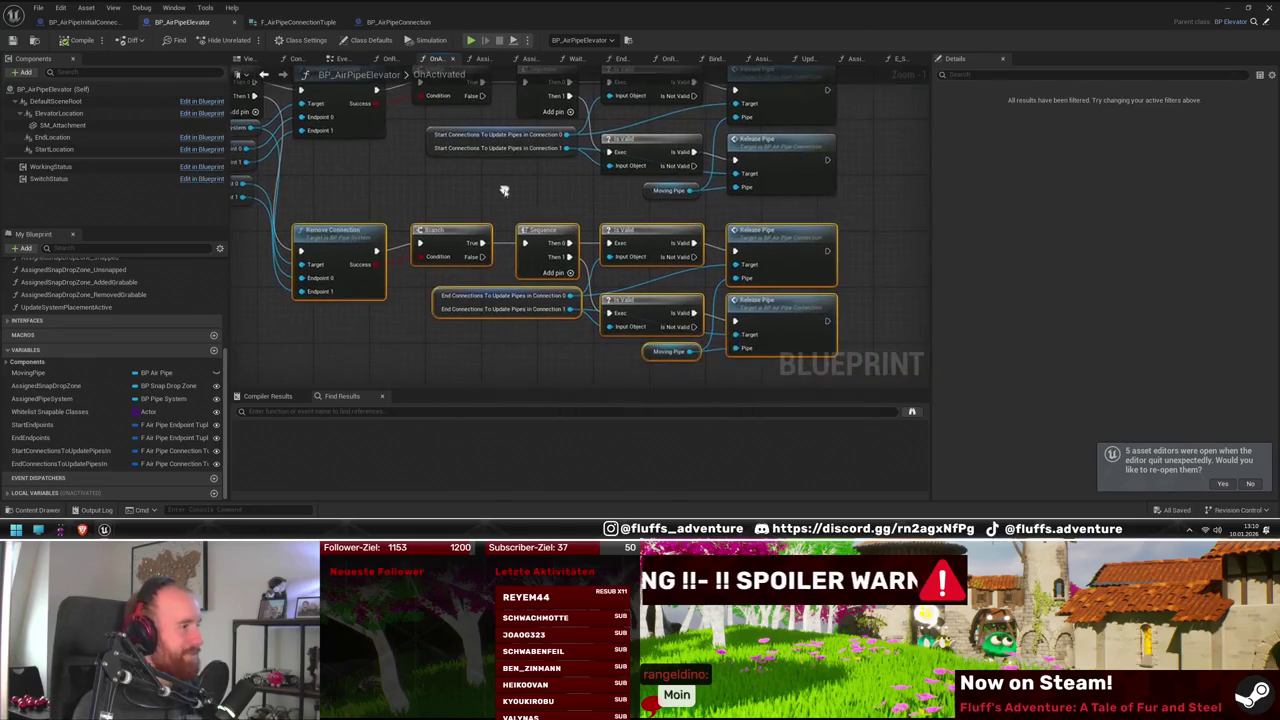
pyautogui.moveTo(780, 276)
pyautogui.mouseDown()
pyautogui.moveTo(508, 328)
pyautogui.moveTo(795, 296)
pyautogui.mouseUp()
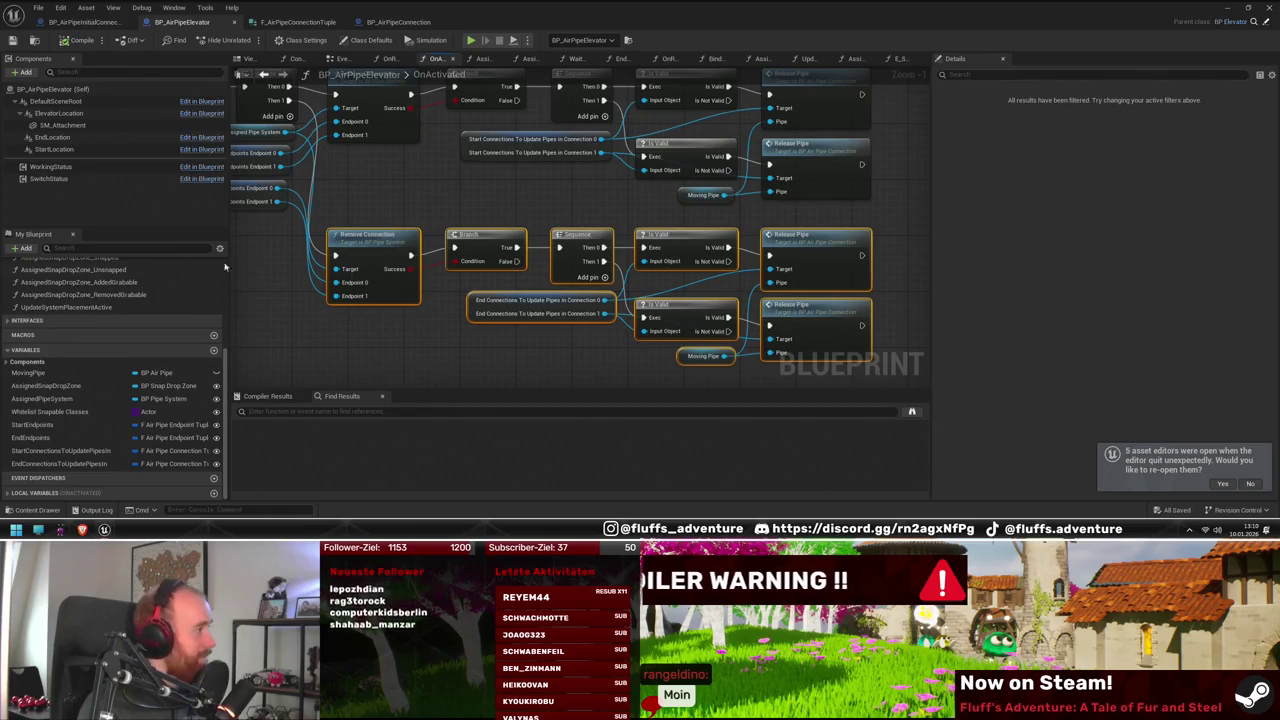
pyautogui.scroll(-2, 478, 355)
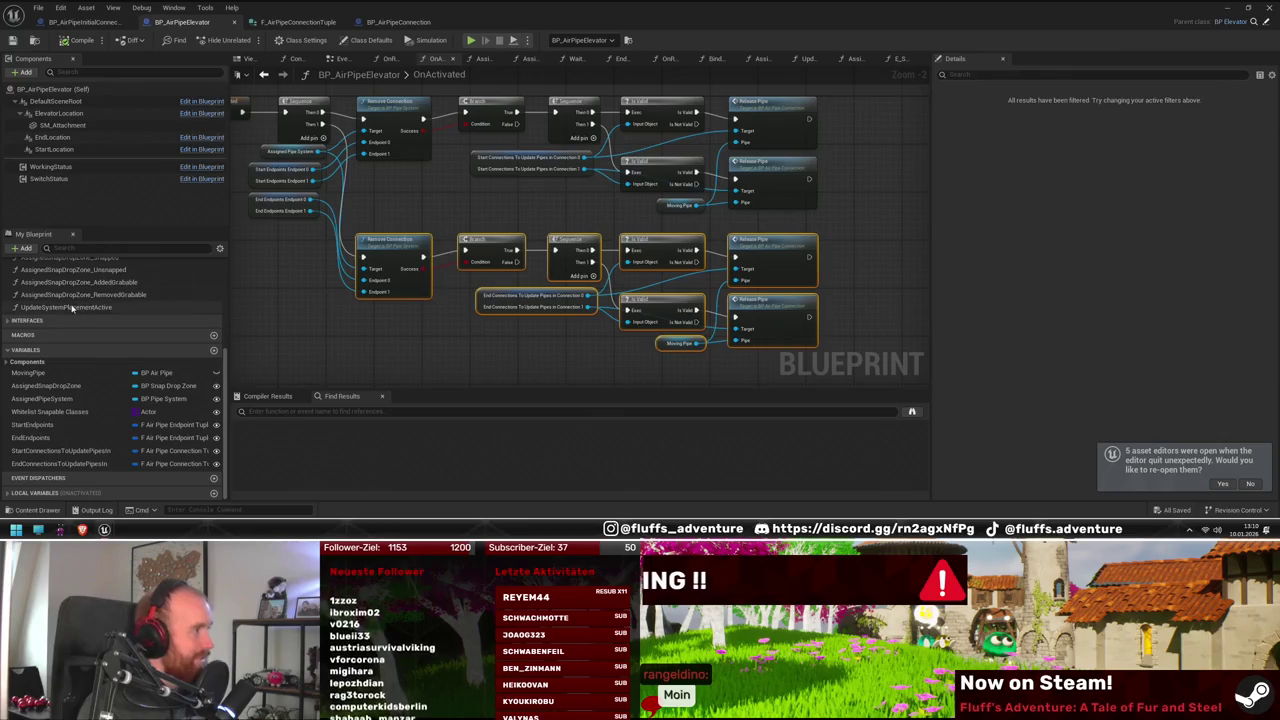
pyautogui.scroll(5, 80, 320)
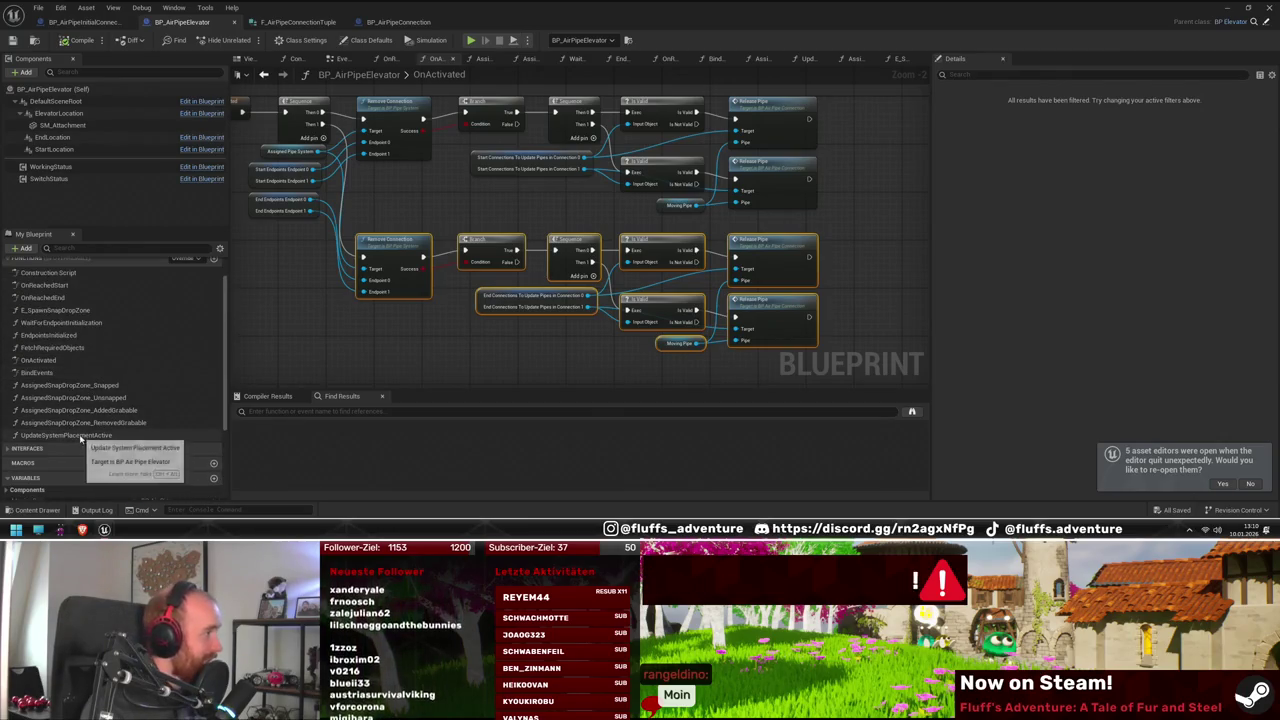
pyautogui.doubleClick(67, 298)
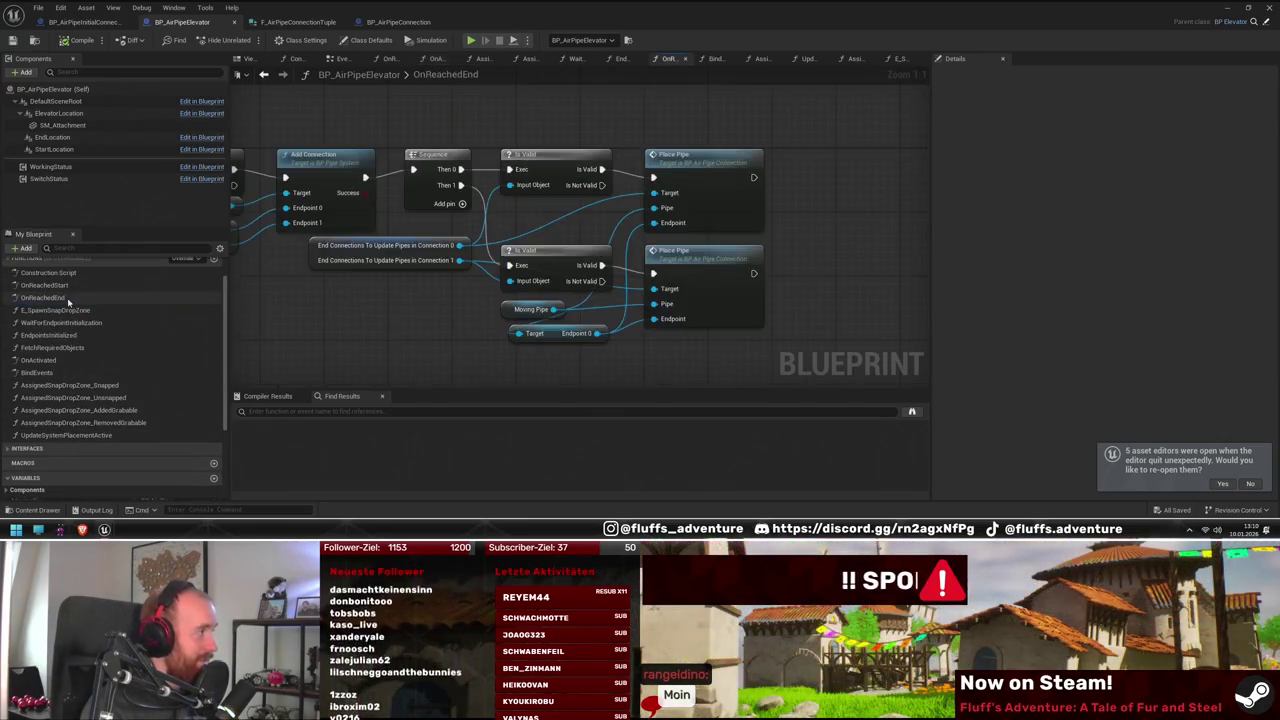
# Move the Sequence, Is Valid and Place Pipe nodes right to make room after Add Connection
pyautogui.moveTo(563, 309)
pyautogui.mouseDown()
pyautogui.moveTo(577, 334)
pyautogui.moveTo(629, 329)
pyautogui.moveTo(472, 336)
pyautogui.mouseUp()
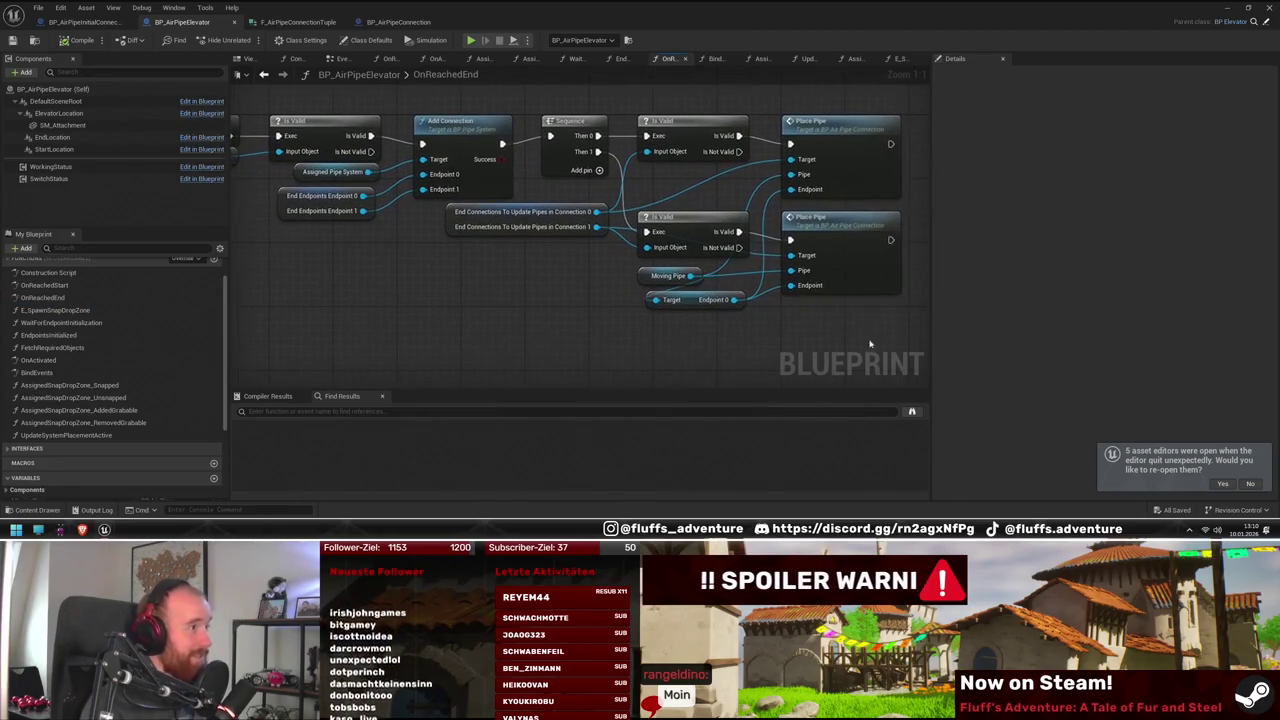
pyautogui.moveTo(676, 326)
pyautogui.mouseDown()
pyautogui.moveTo(768, 331)
pyautogui.moveTo(578, 328)
pyautogui.mouseUp()
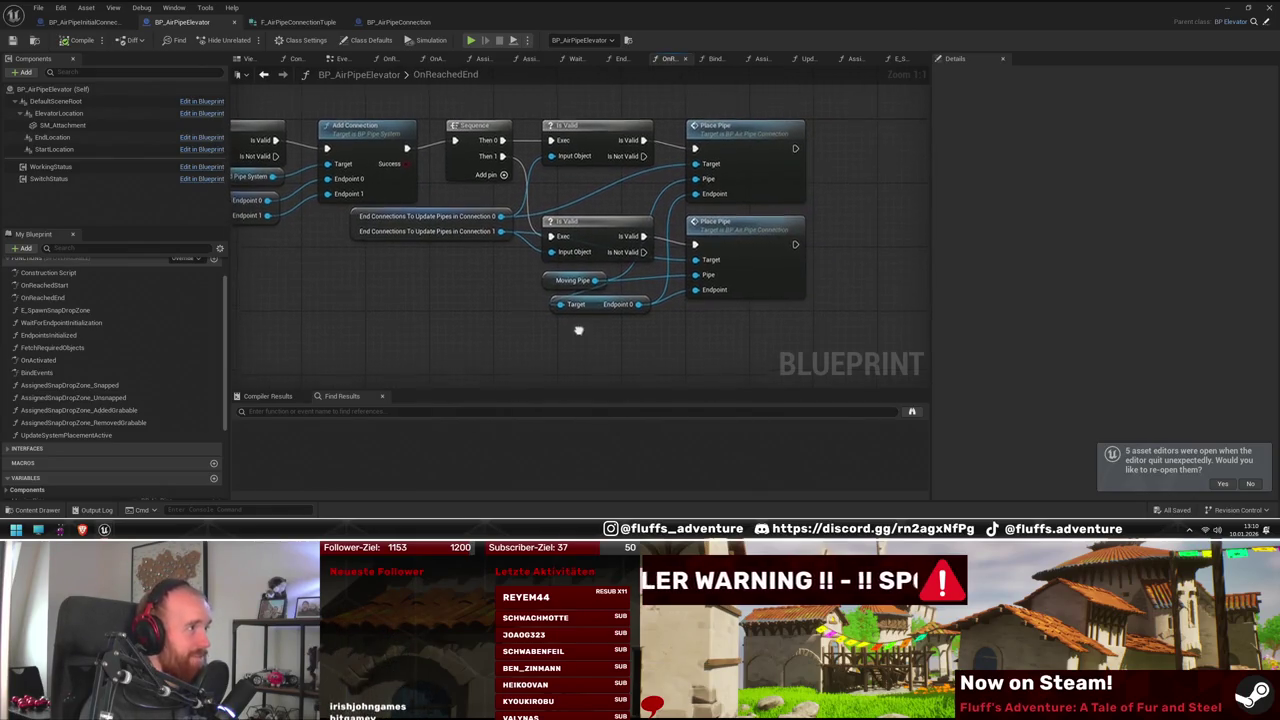
pyautogui.moveTo(400, 337); pyautogui.dragTo(481, 325)
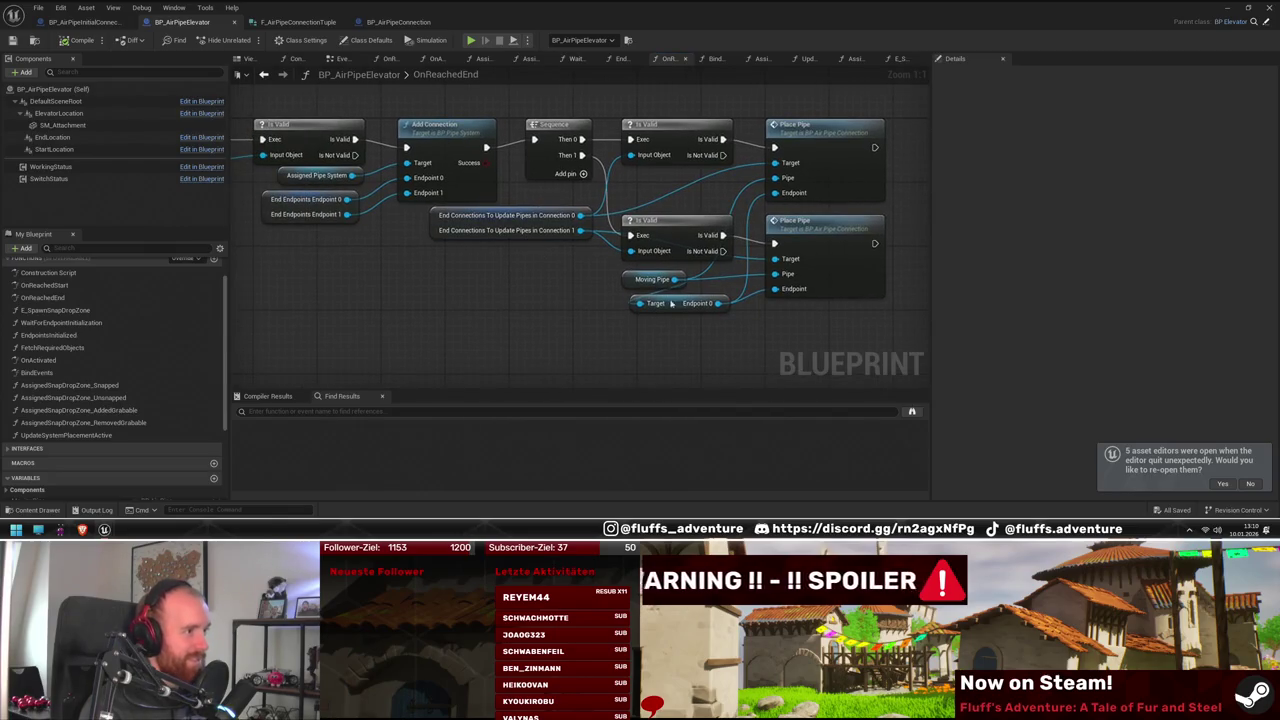
pyautogui.moveTo(578, 310); pyautogui.dragTo(603, 297)
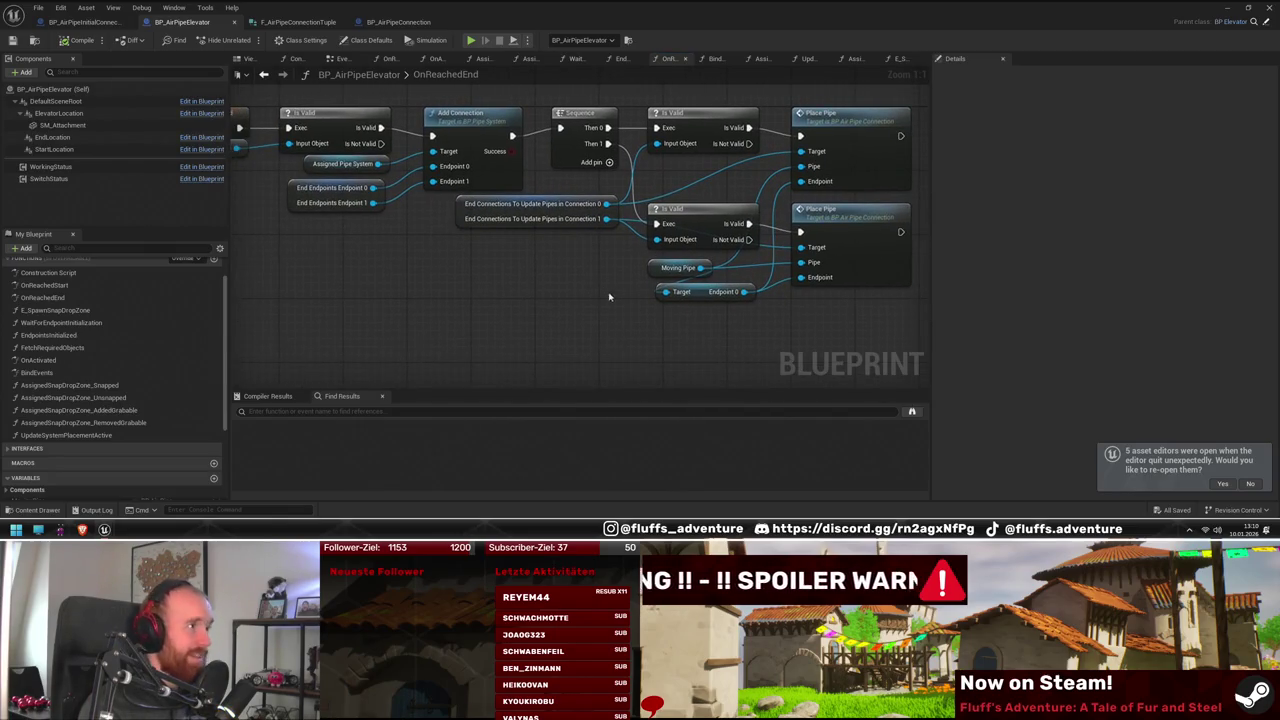
pyautogui.moveTo(611, 278)
pyautogui.mouseDown()
pyautogui.moveTo(543, 271)
pyautogui.moveTo(514, 326)
pyautogui.moveTo(580, 314)
pyautogui.mouseUp()
pyautogui.hotkey('ctrl', 'a')
pyautogui.moveTo(465, 186); pyautogui.dragTo(622, 186)
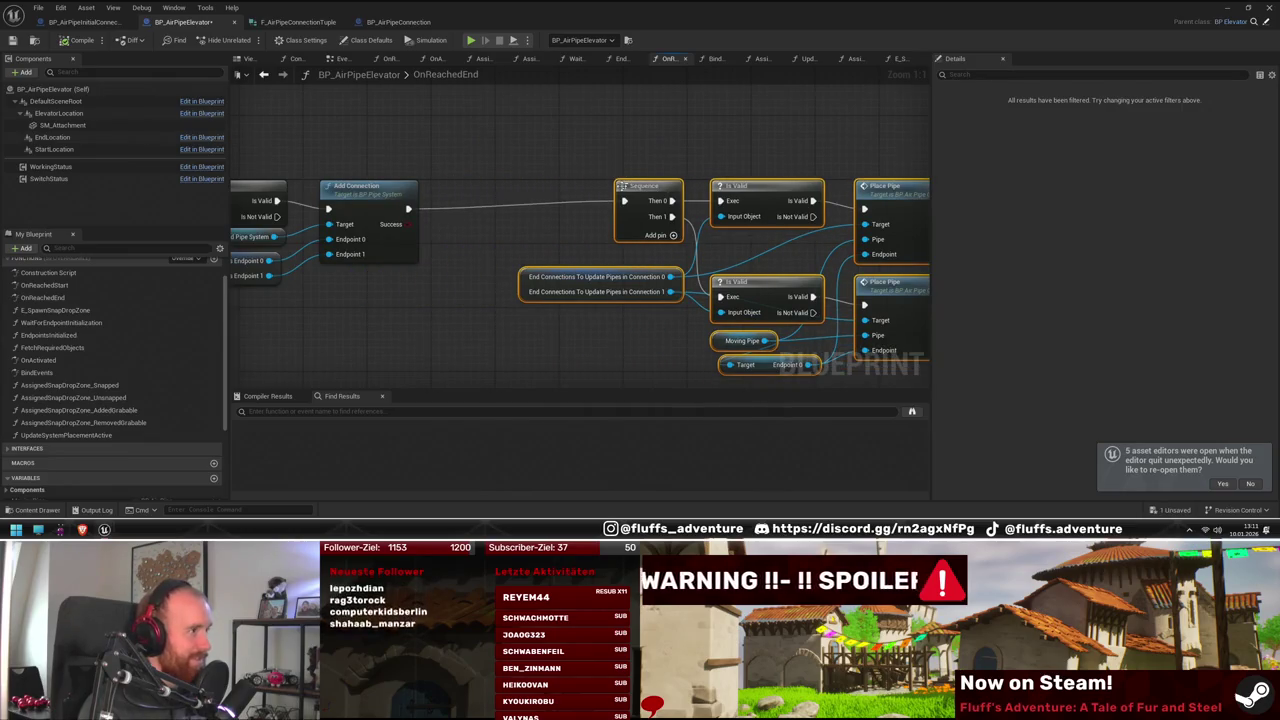
# Insert a Branch on Add Connection's Success ahead of the Sequence chain
pyautogui.moveTo(407, 227); pyautogui.dragTo(487, 200)
pyautogui.write('branch')
pyautogui.press('Return')
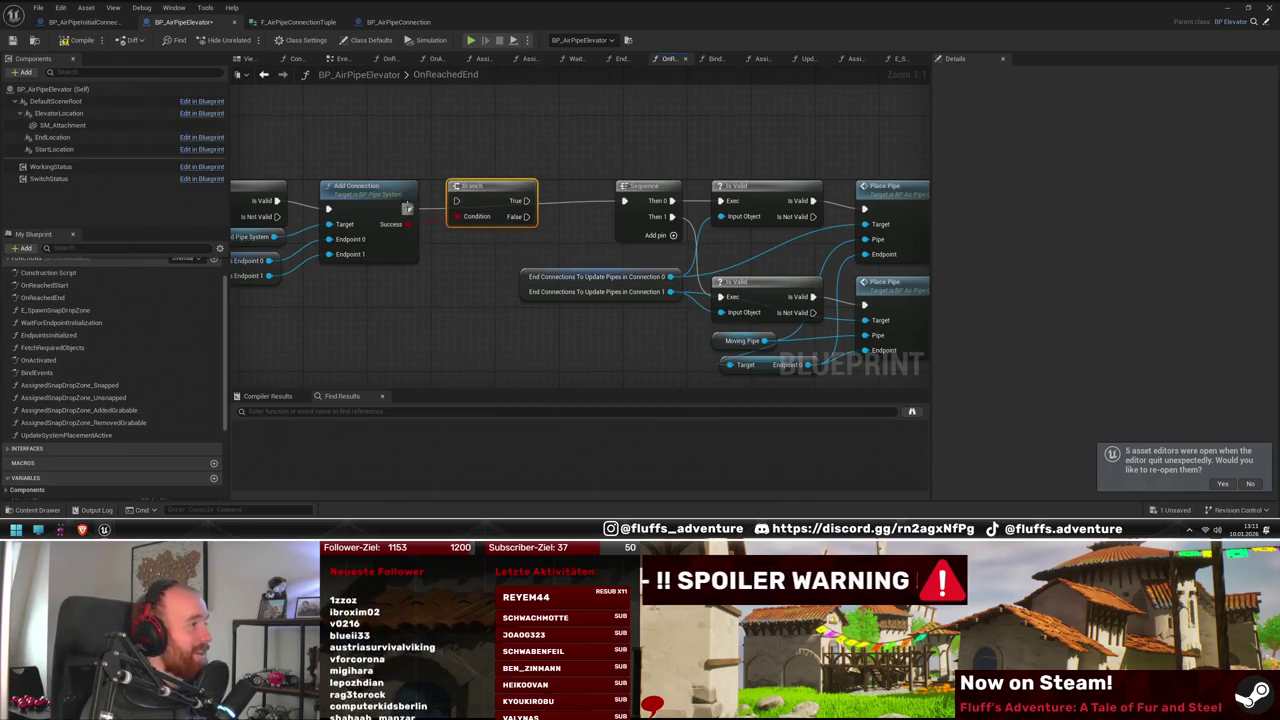
pyautogui.moveTo(598, 161)
pyautogui.mouseDown()
pyautogui.moveTo(438, 140)
pyautogui.moveTo(822, 352)
pyautogui.mouseUp()
pyautogui.moveTo(478, 175); pyautogui.dragTo(430, 175)
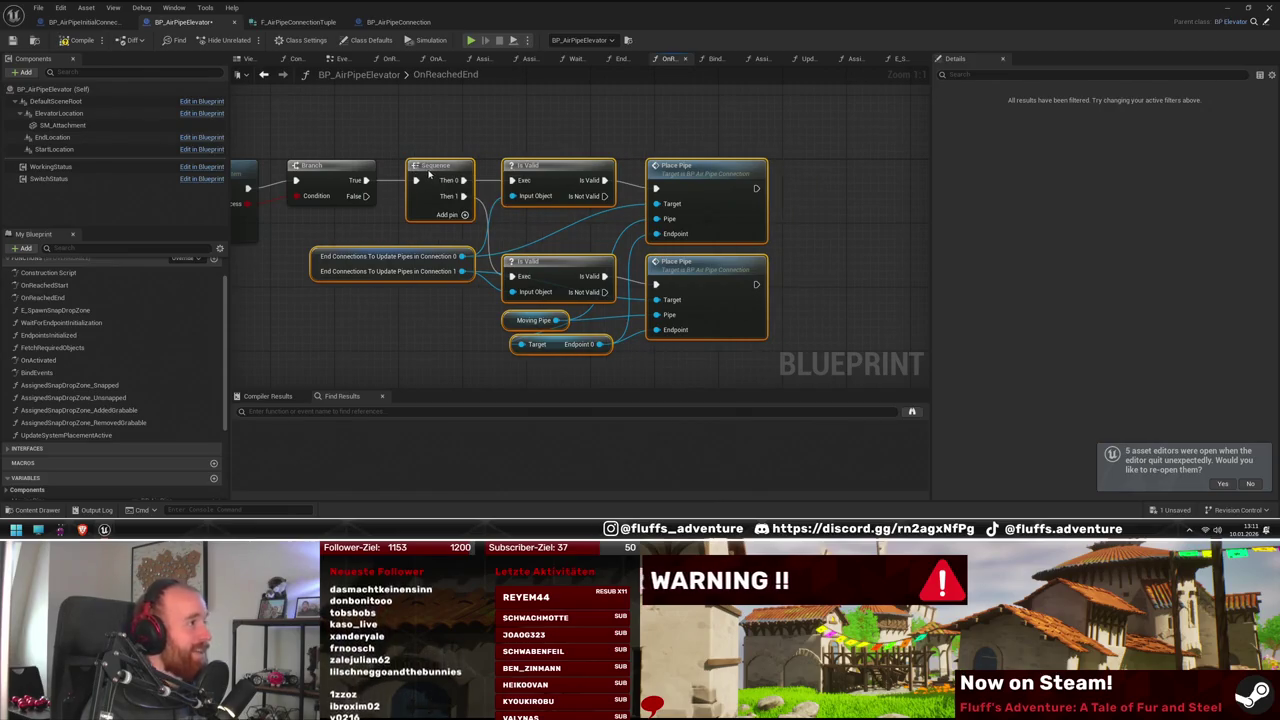
pyautogui.moveTo(281, 327)
pyautogui.mouseDown()
pyautogui.moveTo(403, 289)
pyautogui.moveTo(474, 330)
pyautogui.mouseUp()
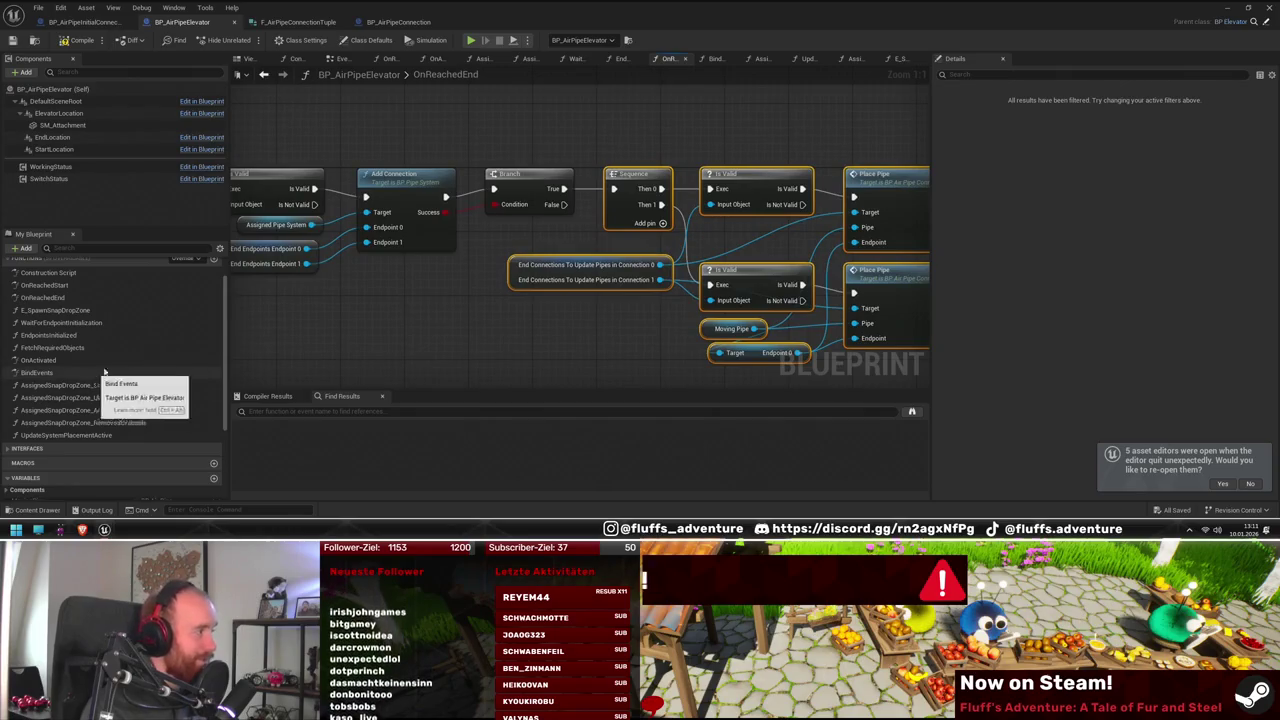
pyautogui.moveTo(267, 298)
pyautogui.mouseDown()
pyautogui.moveTo(697, 274)
pyautogui.moveTo(680, 200)
pyautogui.mouseUp()
pyautogui.click(646, 190)
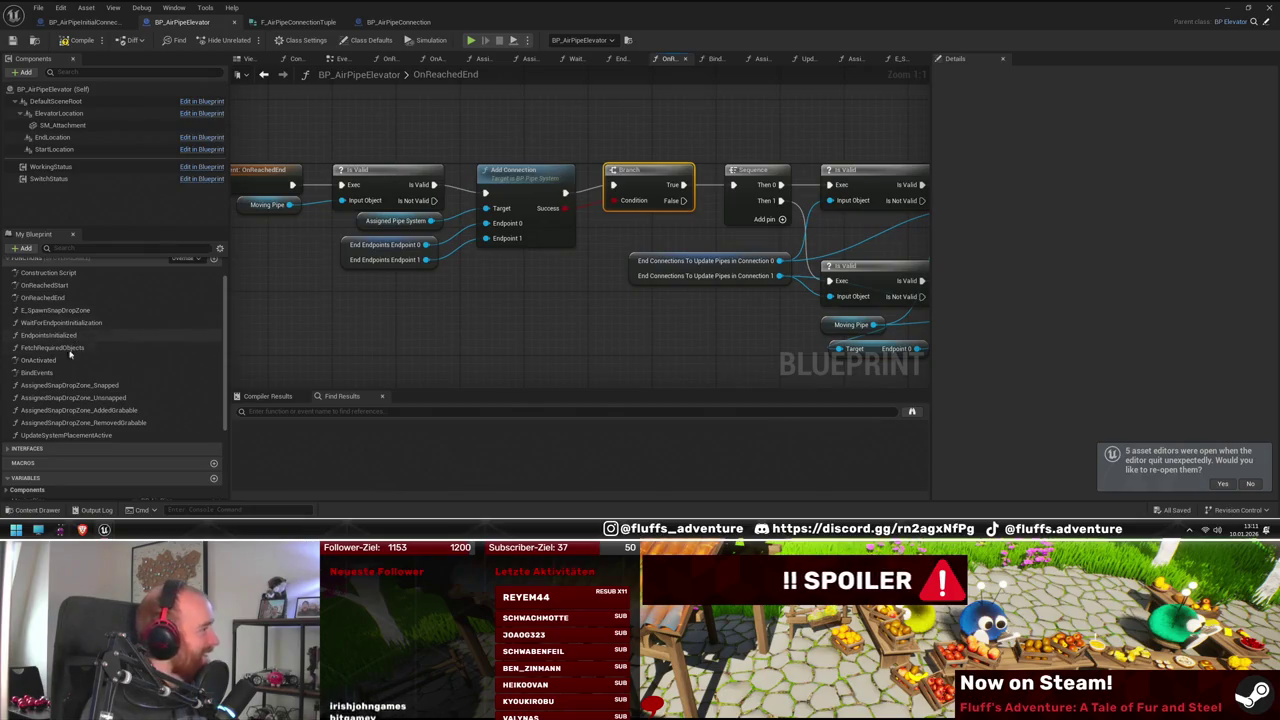
pyautogui.doubleClick(77, 285)
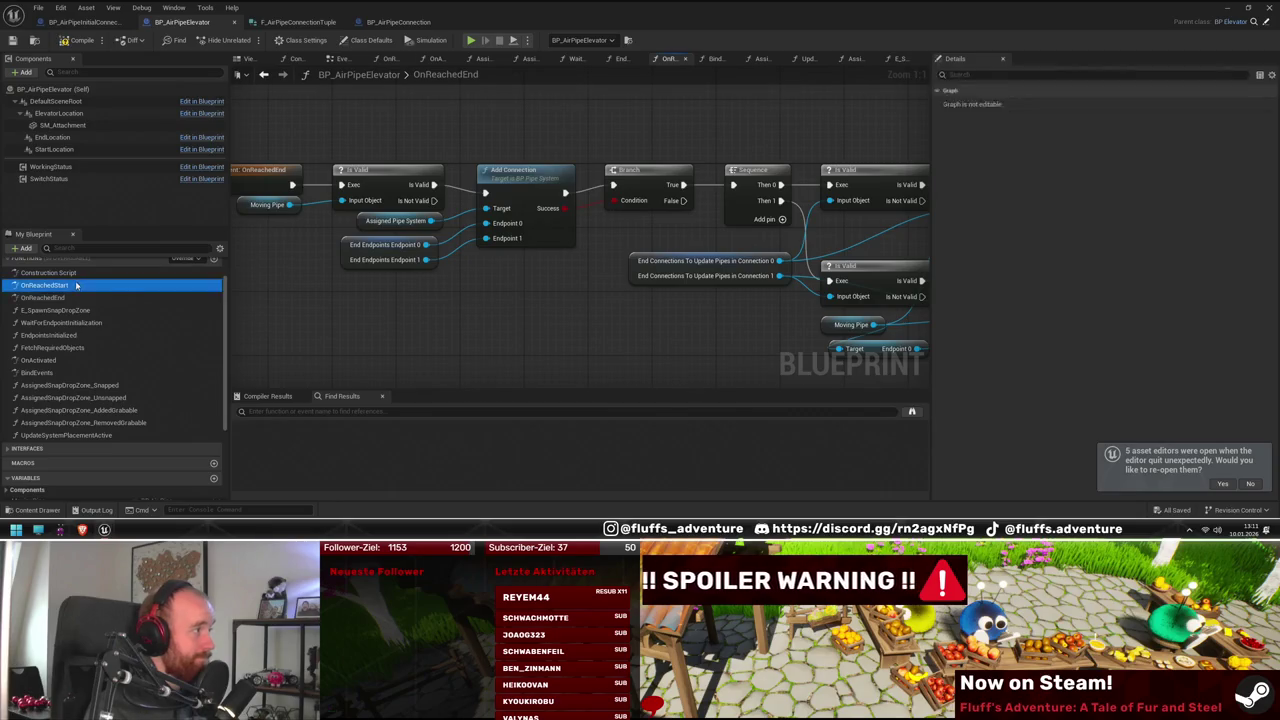
# Place the Branch after Add Connection and move the Sequence, Is Valid and Place Pipe nodes beside it
pyautogui.moveTo(767, 236)
pyautogui.mouseDown()
pyautogui.moveTo(517, 203)
pyautogui.moveTo(681, 165)
pyautogui.mouseUp()
pyautogui.moveTo(488, 298); pyautogui.dragTo(519, 155)
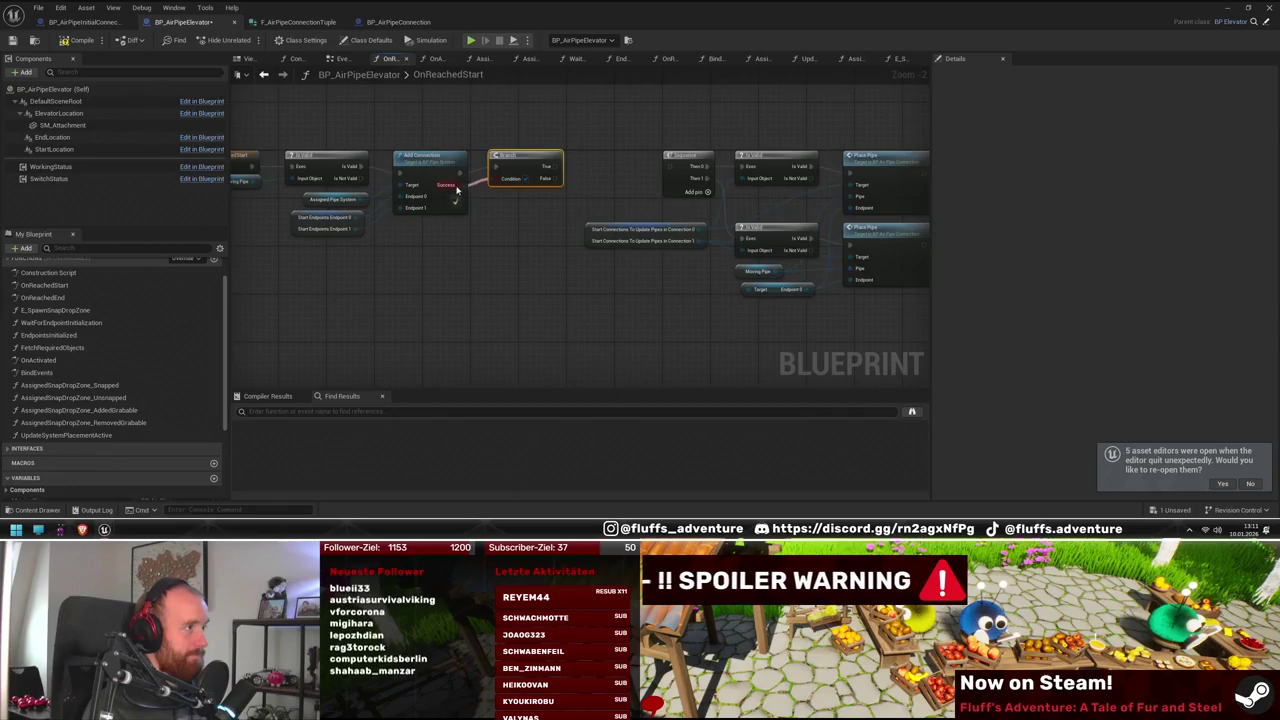
pyautogui.moveTo(674, 168); pyautogui.dragTo(564, 189)
pyautogui.moveTo(480, 143); pyautogui.dragTo(800, 334)
pyautogui.moveTo(557, 181); pyautogui.dragTo(491, 184)
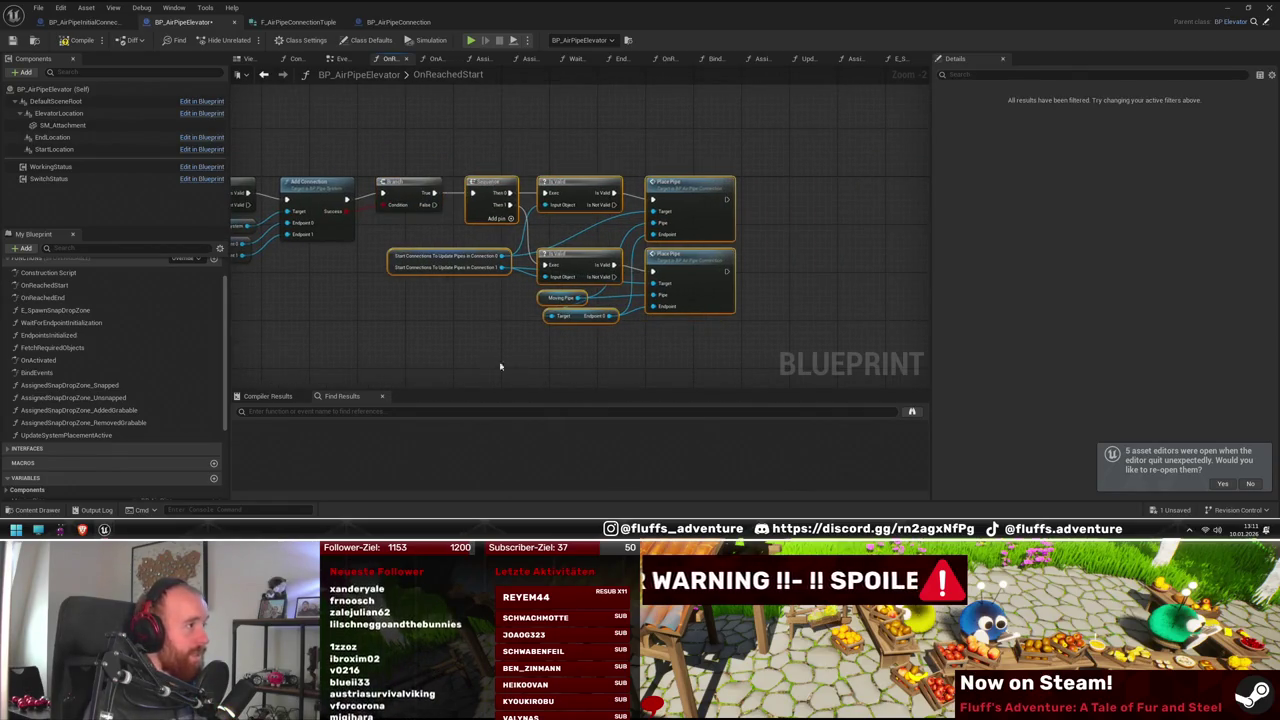
pyautogui.moveTo(311, 315); pyautogui.dragTo(586, 343)
pyautogui.moveTo(571, 12)
pyautogui.mouseDown()
pyautogui.moveTo(500, 150)
pyautogui.moveTo(430, 460)
pyautogui.mouseUp()
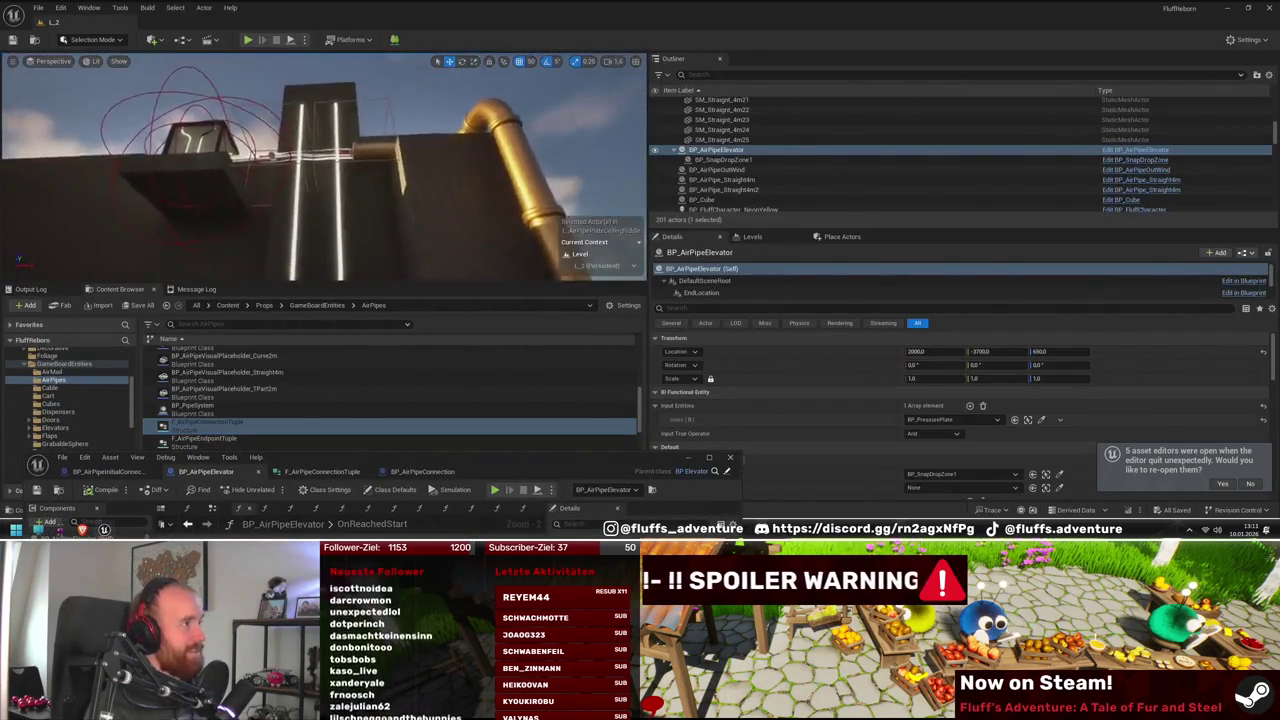
# Play-test the elevator level, removing the SET node breakpoint and resuming until stopping with Esc
pyautogui.press('f')
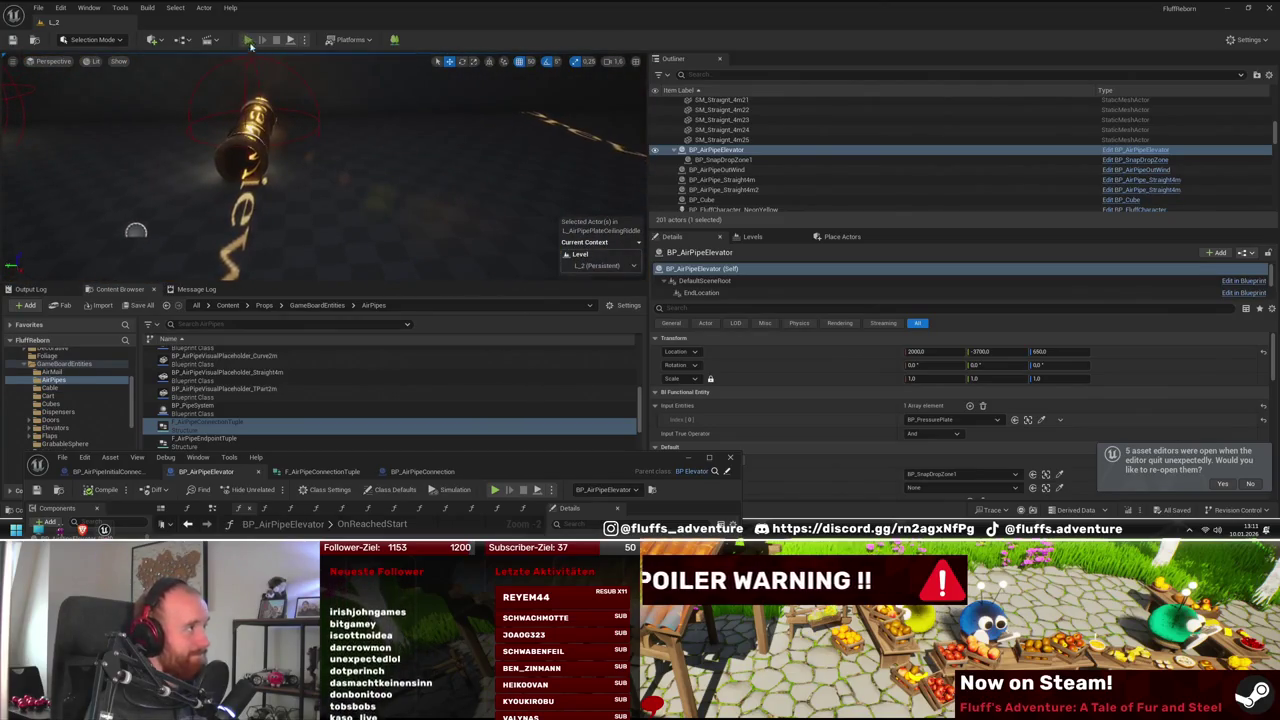
pyautogui.click(248, 40)
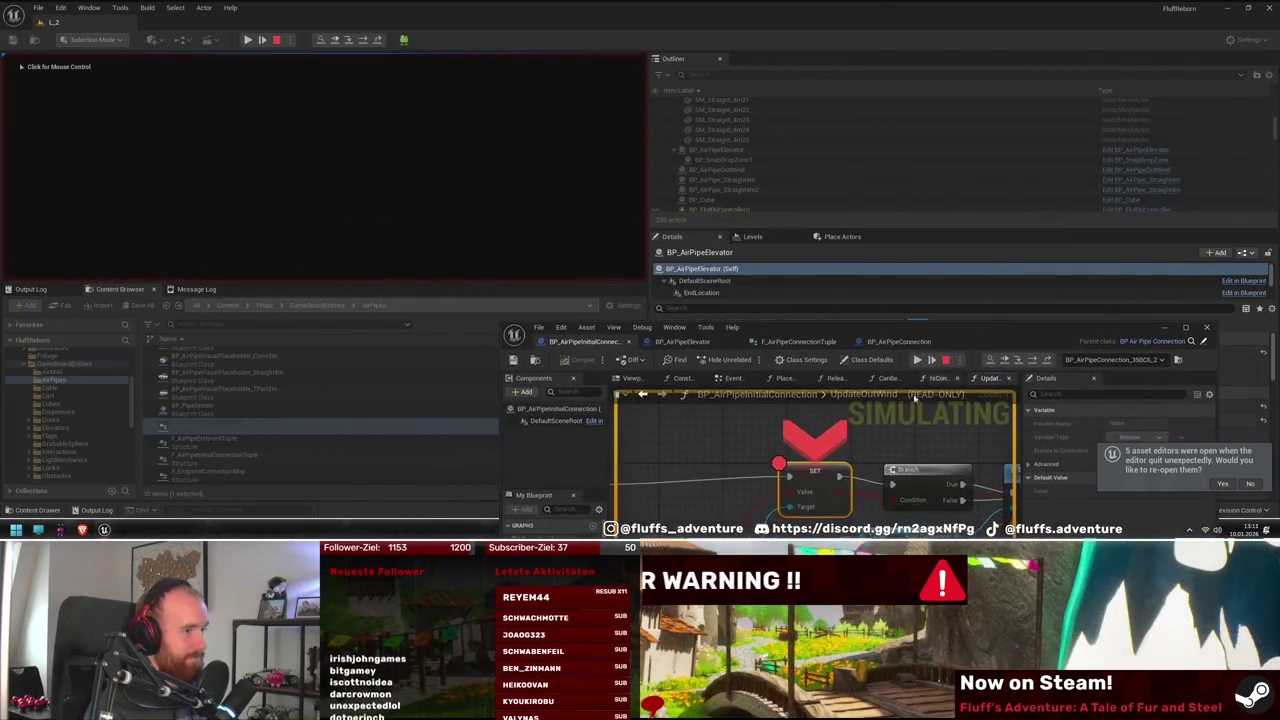
pyautogui.rightClick(817, 482)
pyautogui.click(860, 408)
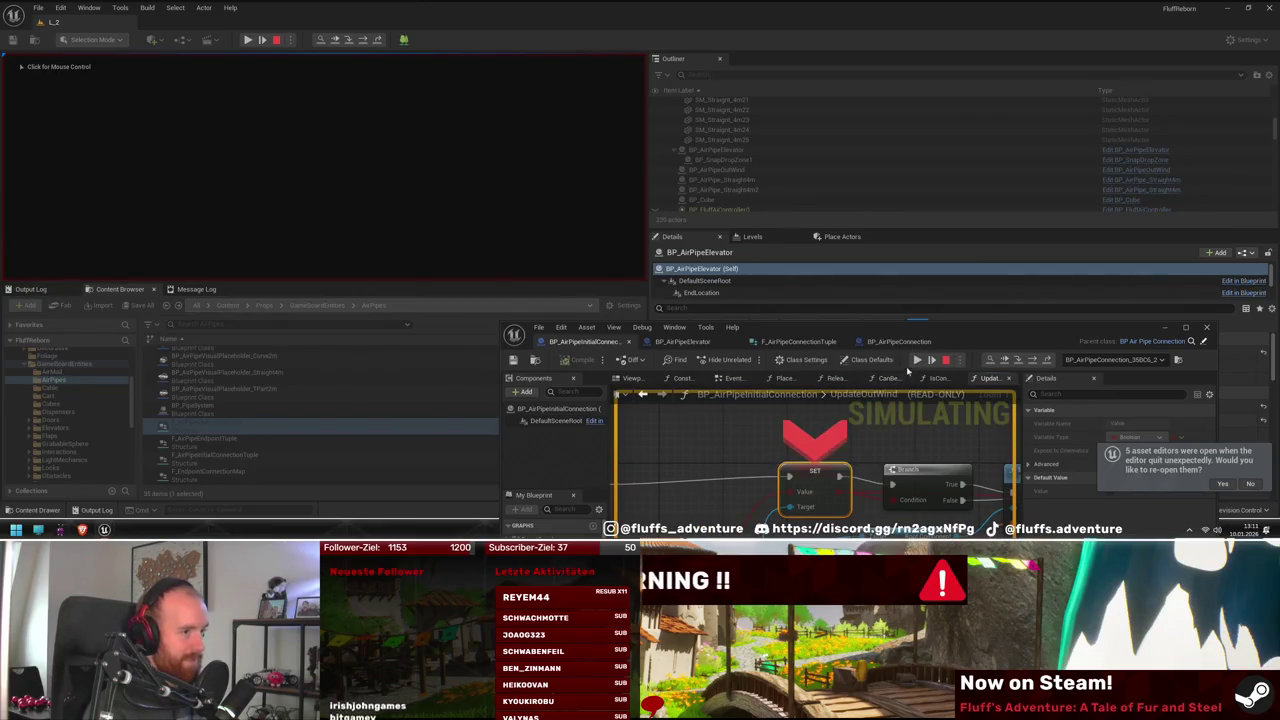
pyautogui.press('F5')
pyautogui.moveTo(905, 343); pyautogui.dragTo(990, 472)
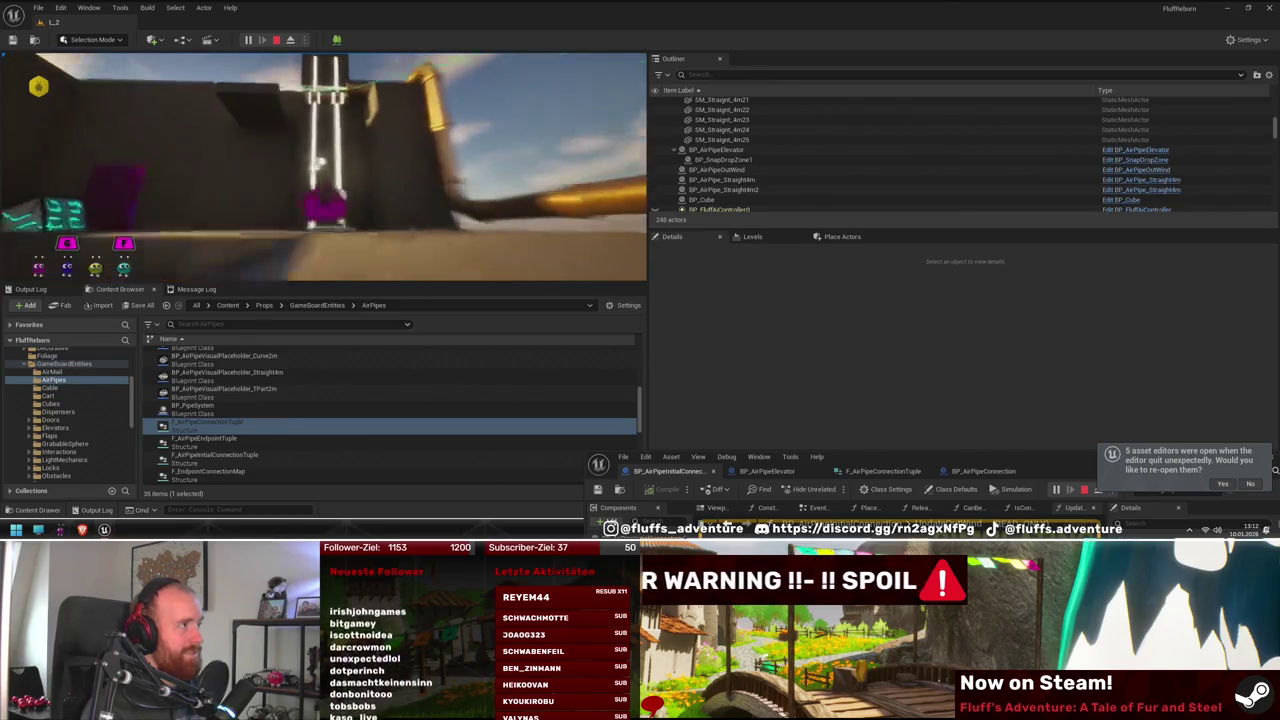
pyautogui.press('Escape')
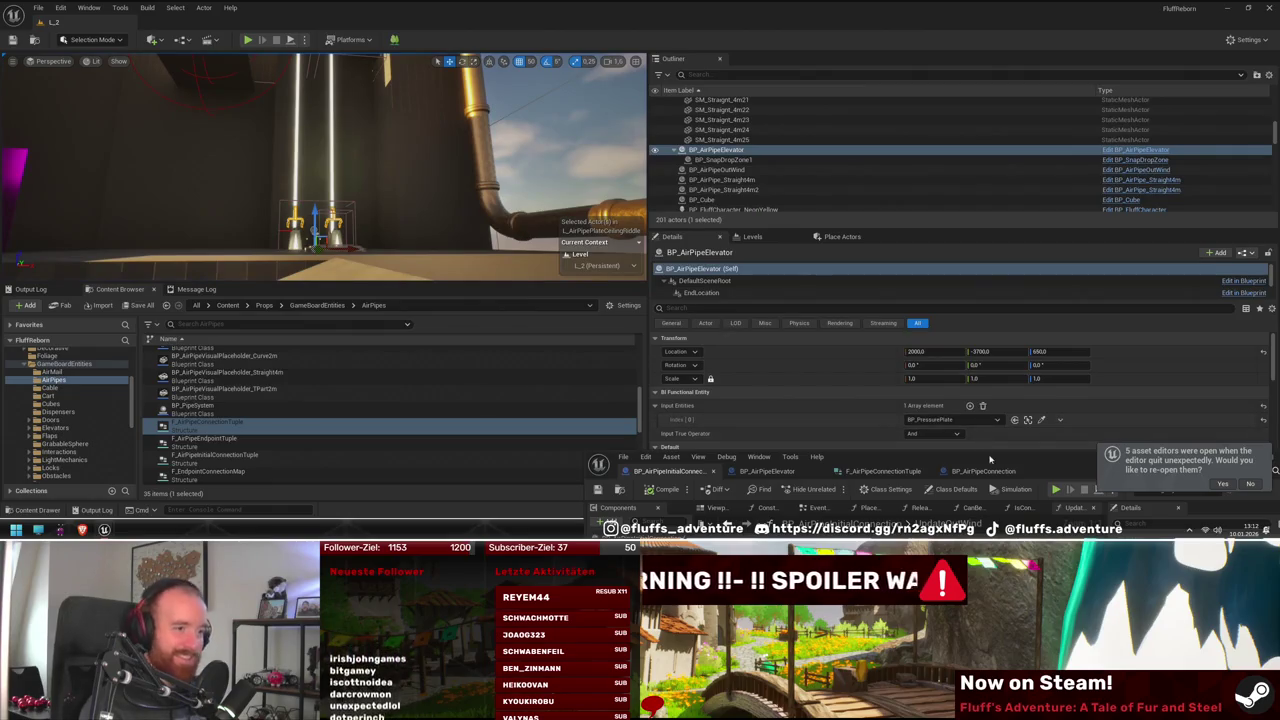
# Fly to the brass pipe end and select the BP_AirPipeConnection_35BC6_2 actor
pyautogui.click(990, 459)
pyautogui.moveTo(560, 8); pyautogui.dragTo(545, 400)
pyautogui.scroll(3, 522, 204)
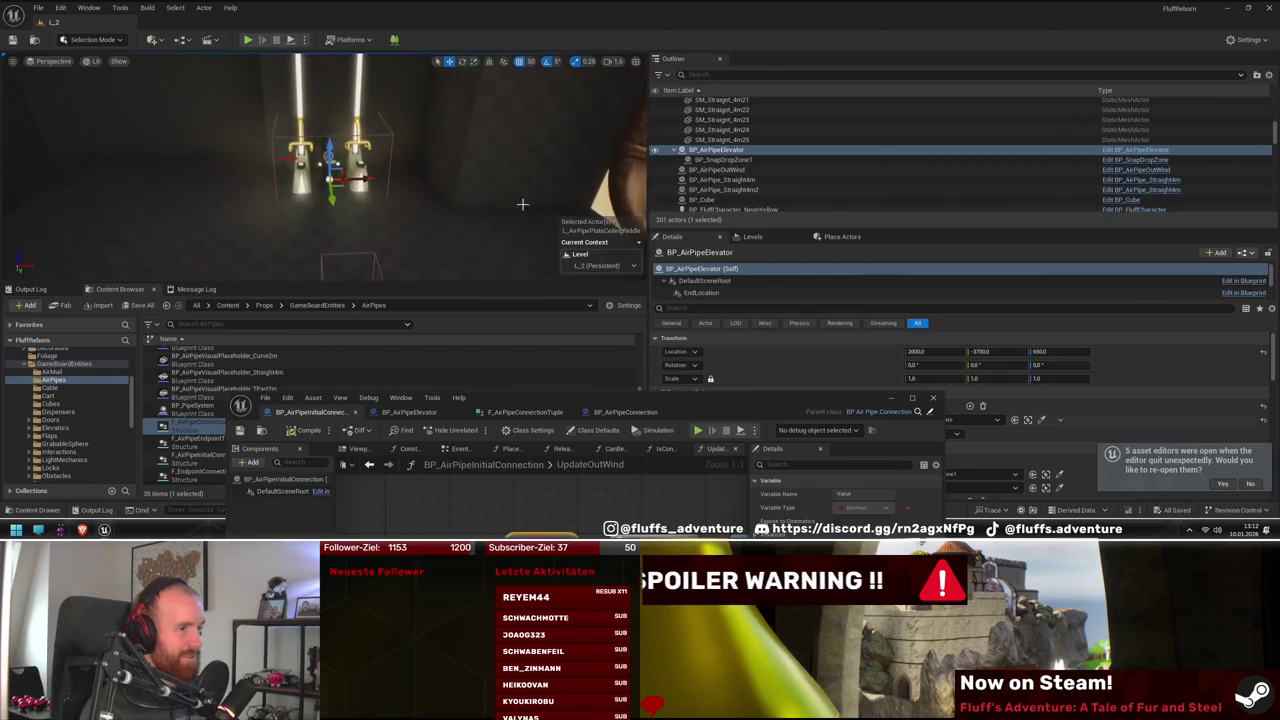
pyautogui.moveTo(803, 400); pyautogui.dragTo(395, 400)
pyautogui.scroll(-5, 815, 395)
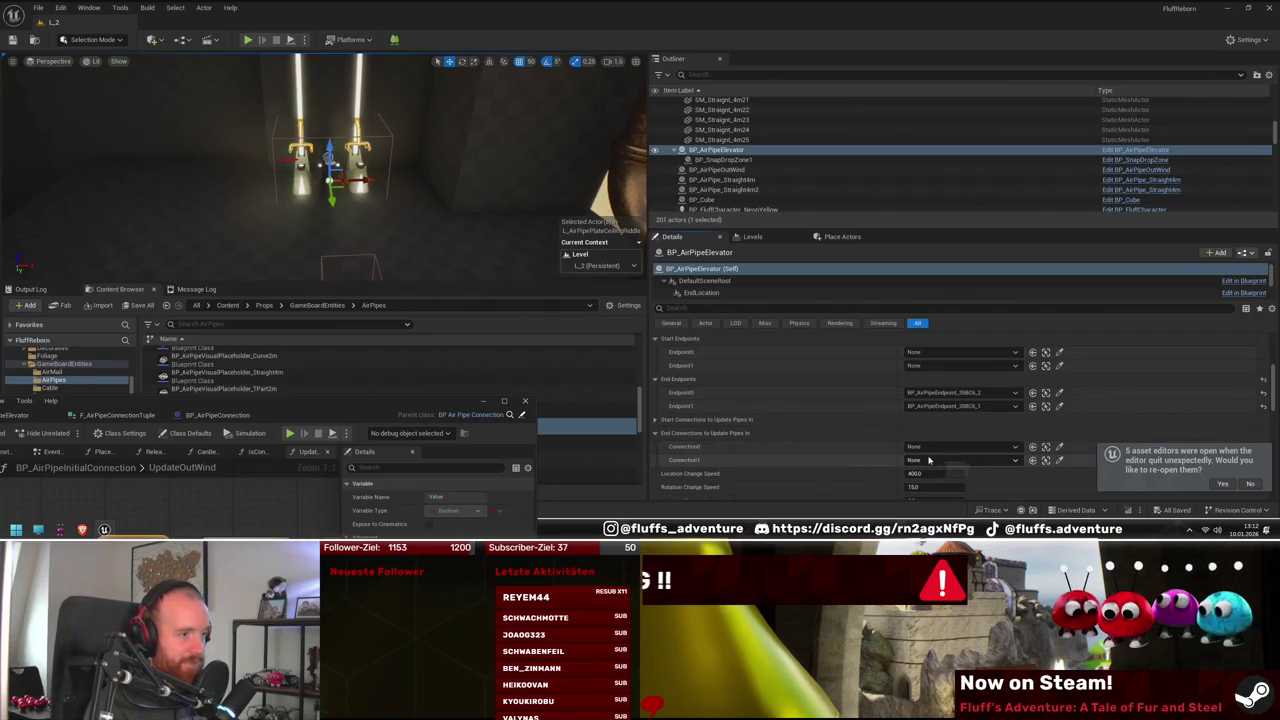
pyautogui.moveTo(487, 262)
pyautogui.mouseDown()
pyautogui.moveTo(450, 255)
pyautogui.moveTo(475, 232)
pyautogui.moveTo(467, 223)
pyautogui.mouseUp()
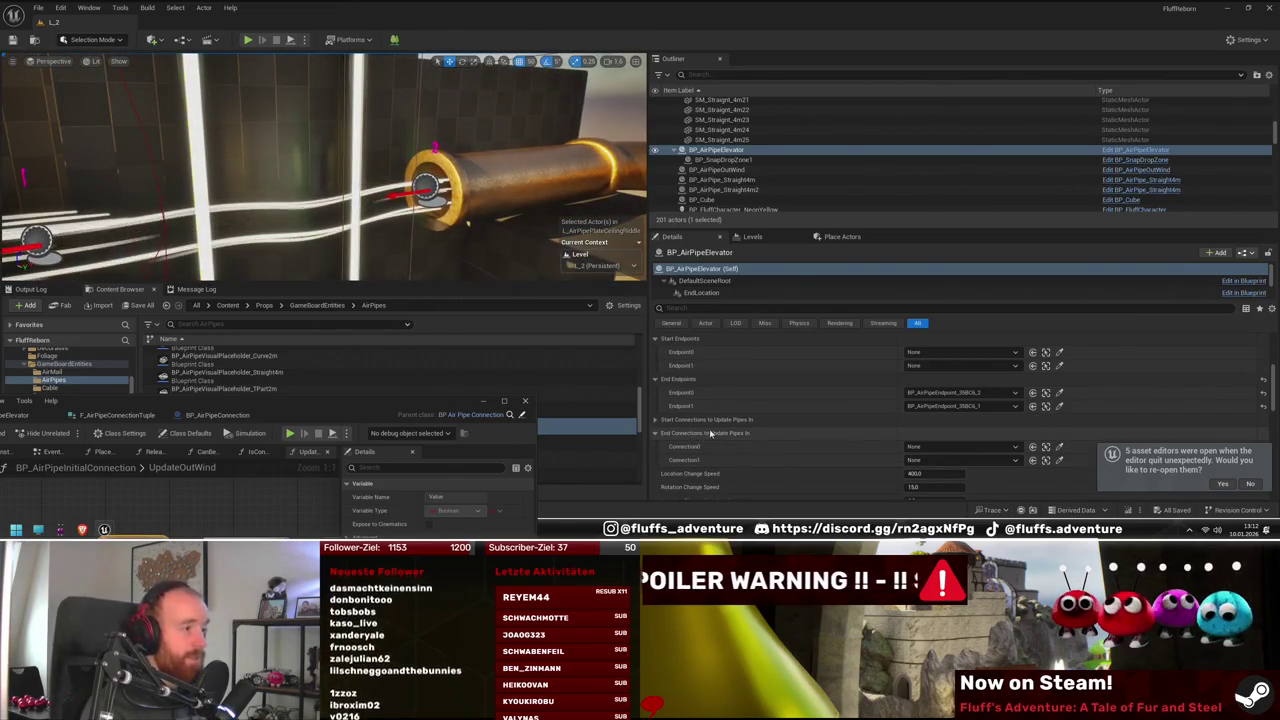
pyautogui.click(1059, 392)
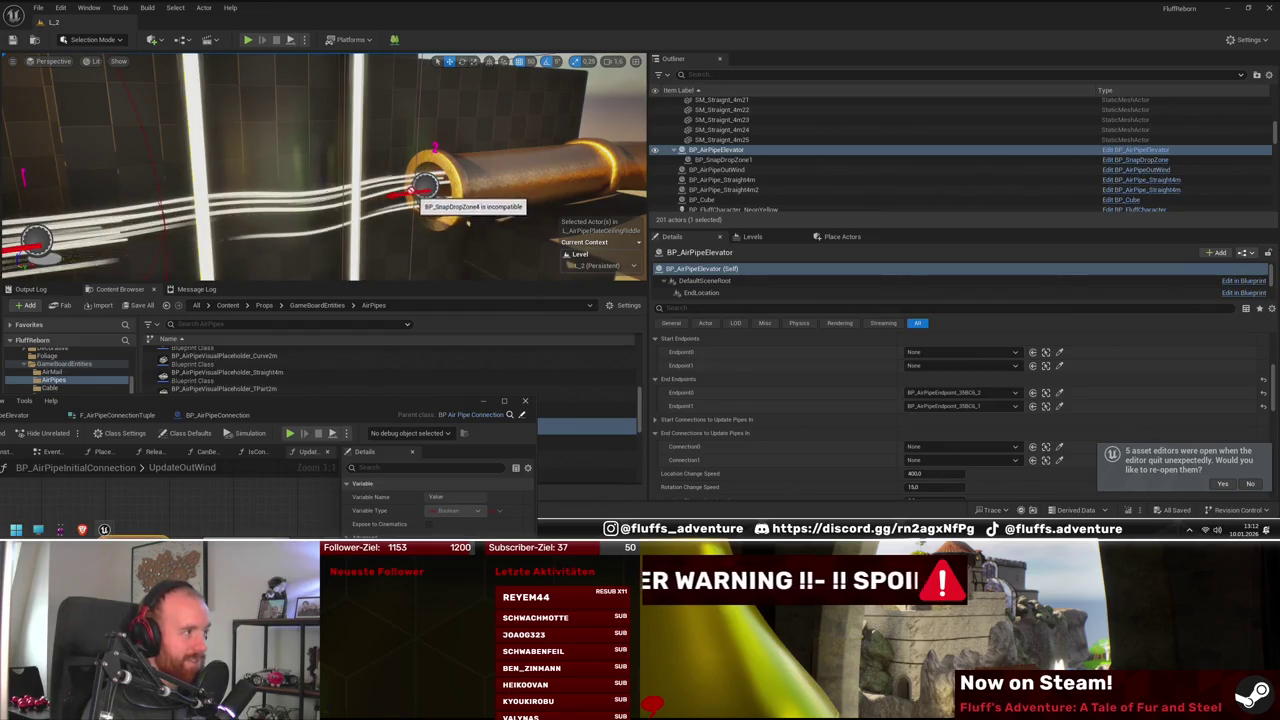
pyautogui.click(760, 160)
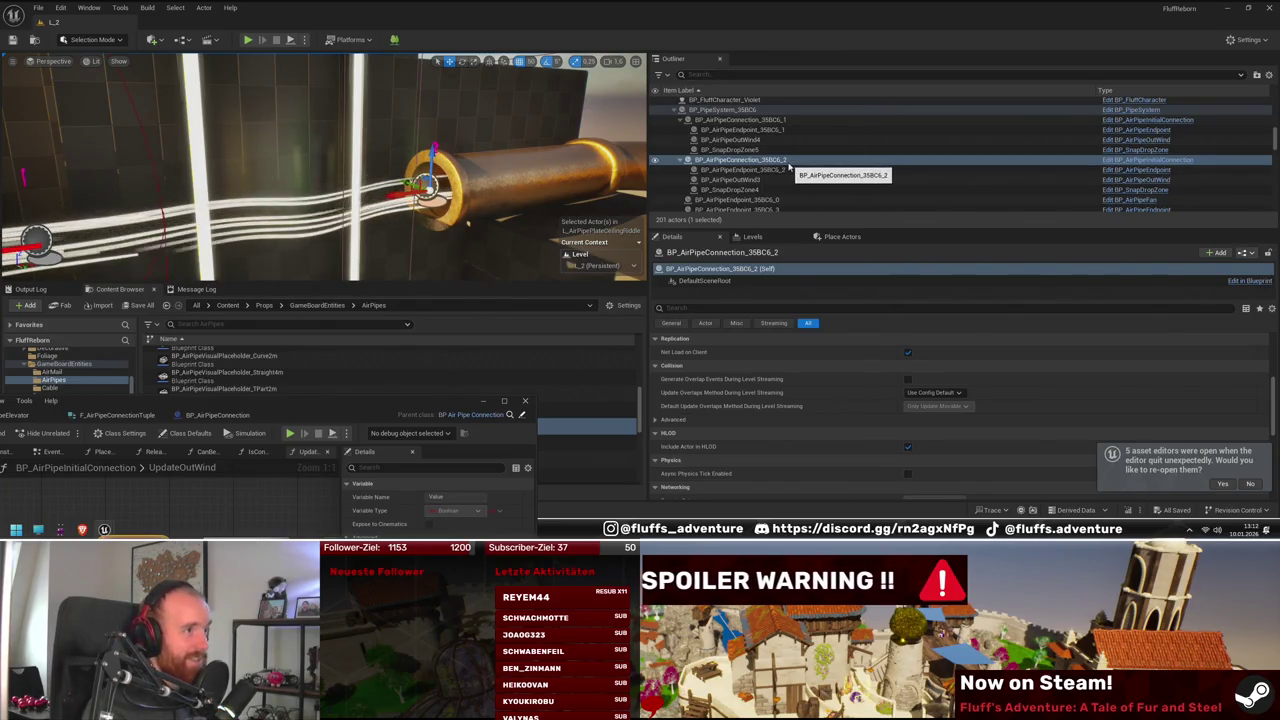
# Set the air-pipe elevator's Connection0 to BP_AirPipeConnection_35BC6_2
pyautogui.moveTo(526, 232); pyautogui.dragTo(356, 228)
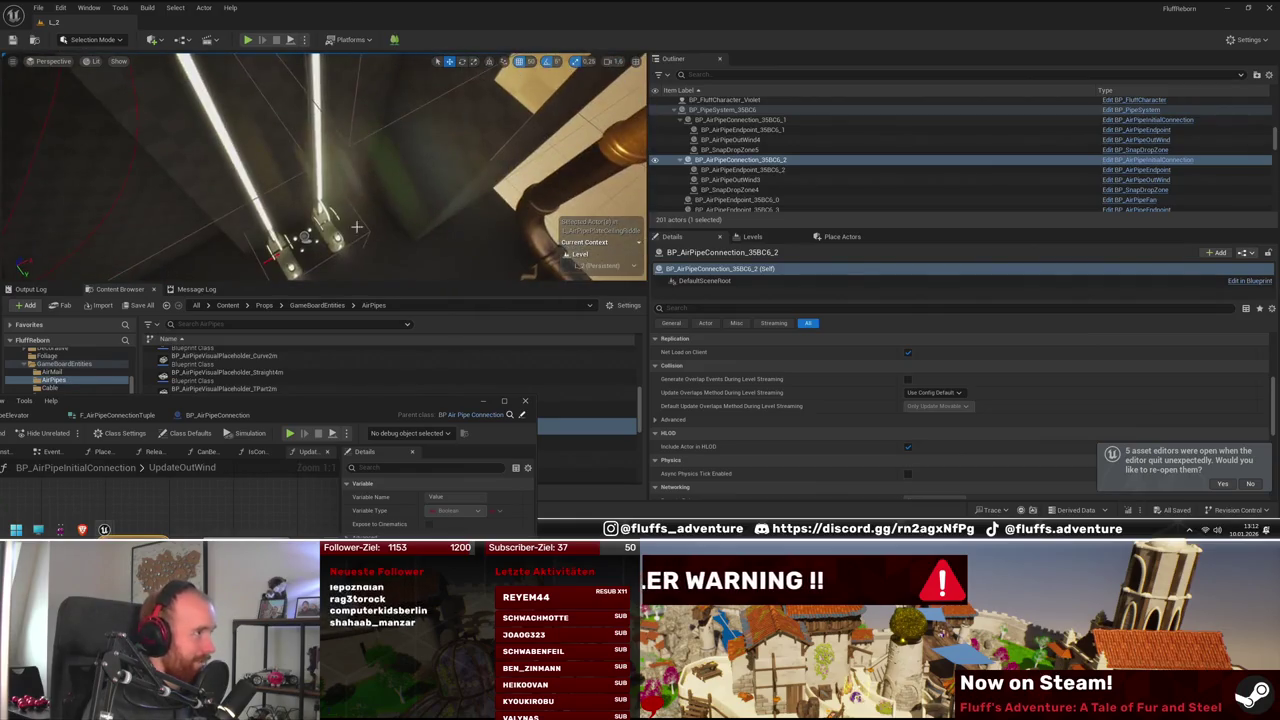
pyautogui.click(300, 238)
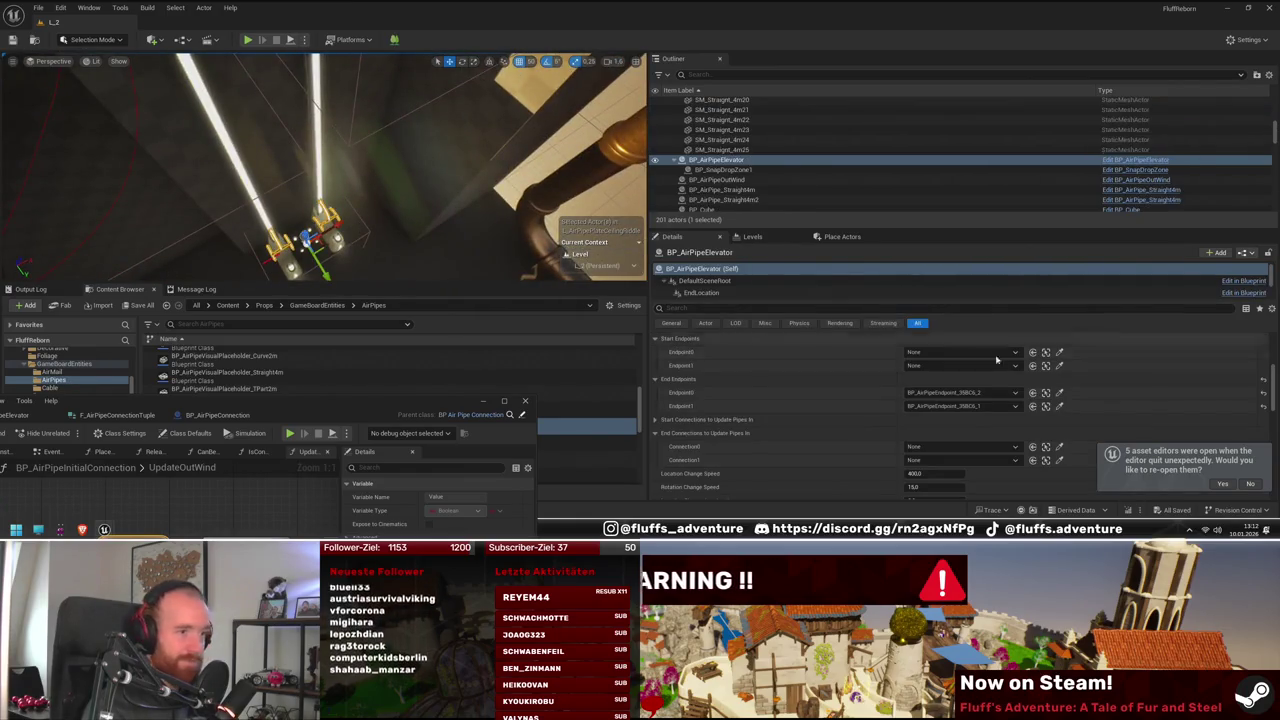
pyautogui.scroll(-1, 1030, 400)
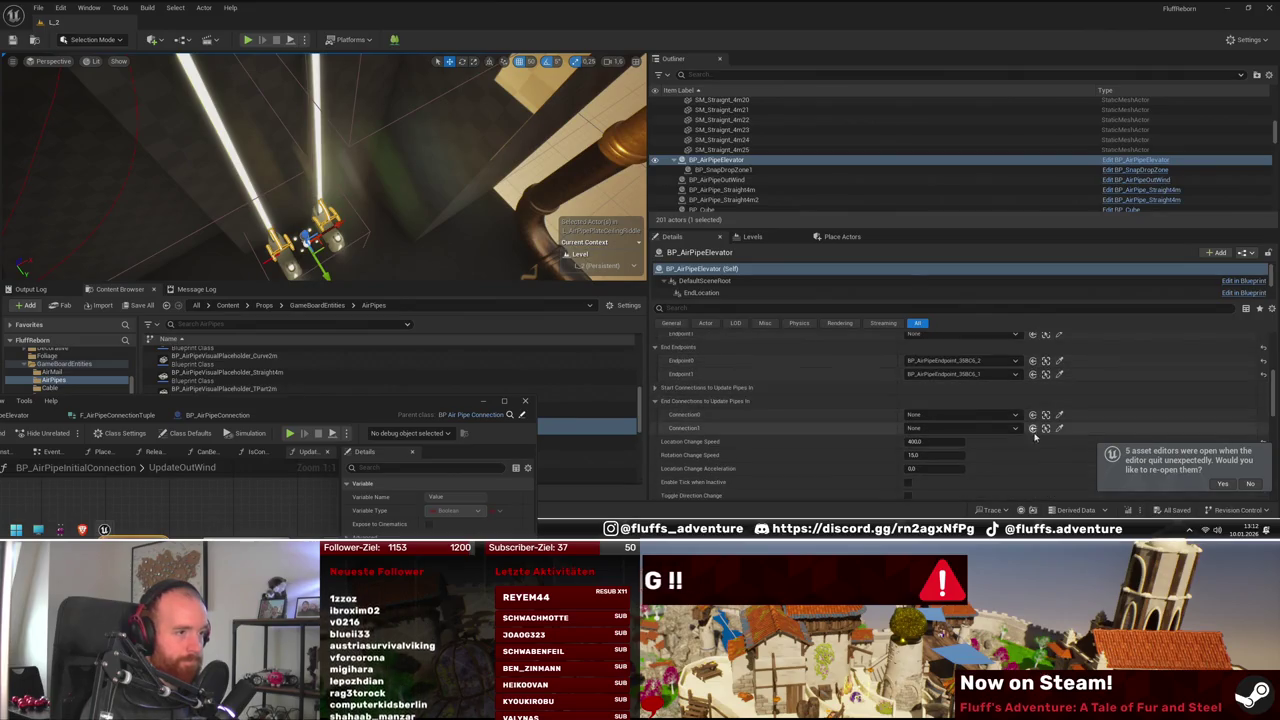
pyautogui.click(1015, 416)
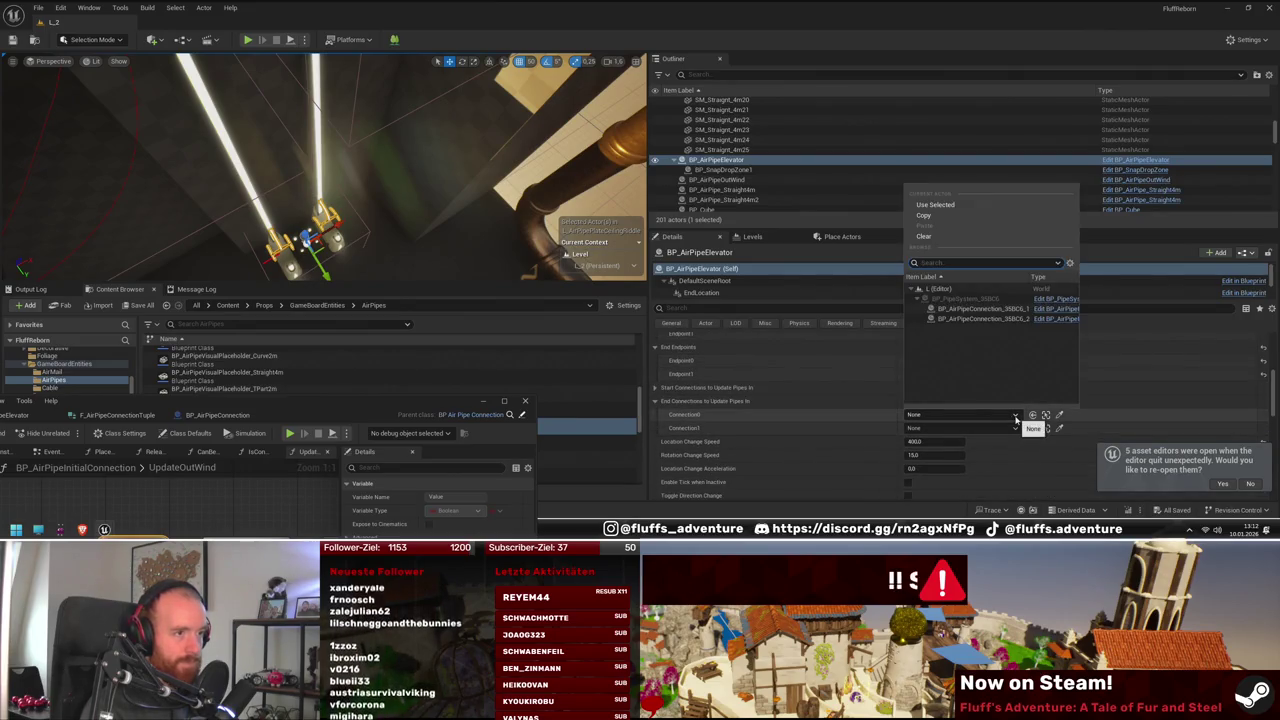
pyautogui.click(1000, 318)
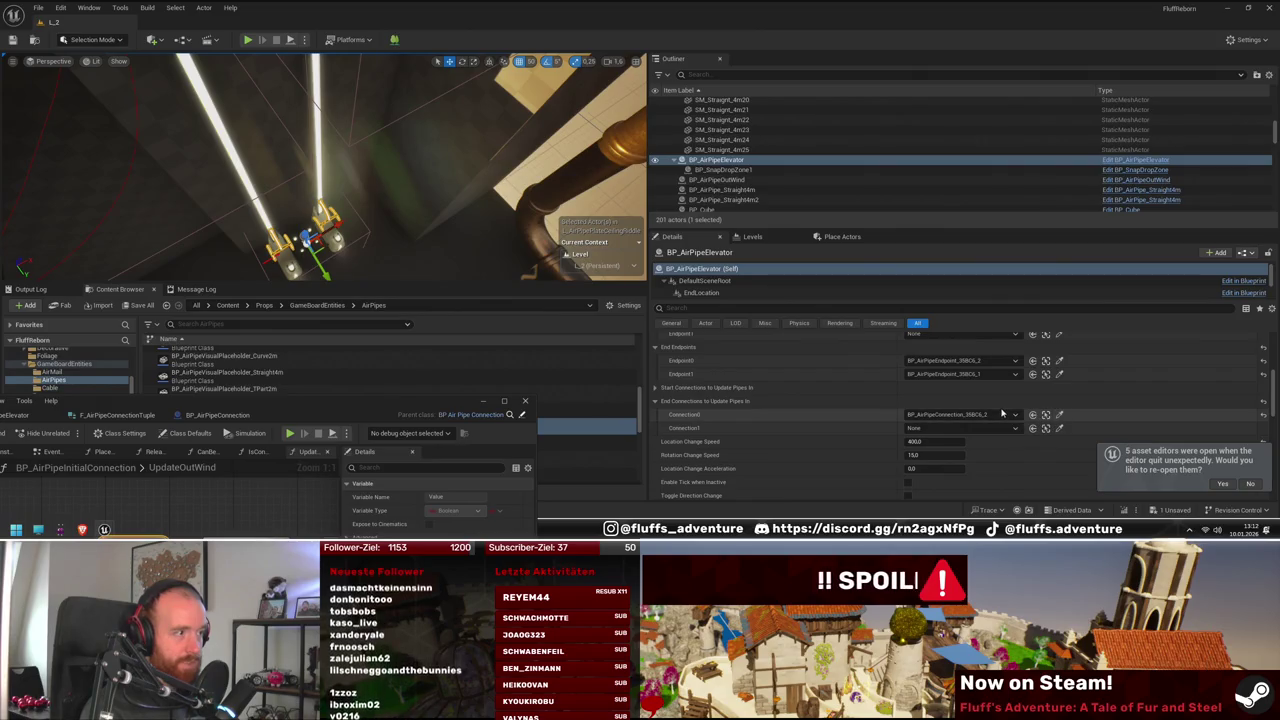
# Fly over to the glowing pipes and play-test the level
pyautogui.moveTo(293, 109); pyautogui.dragTo(293, 109)
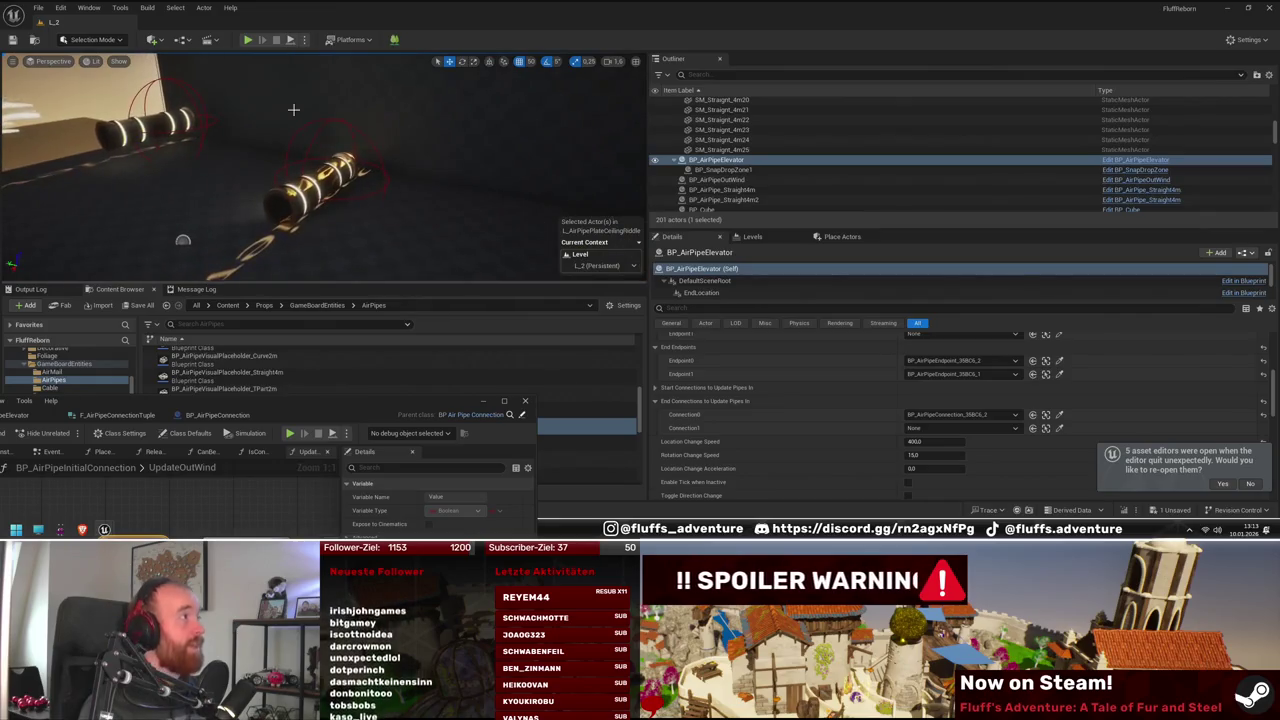
pyautogui.click(250, 40)
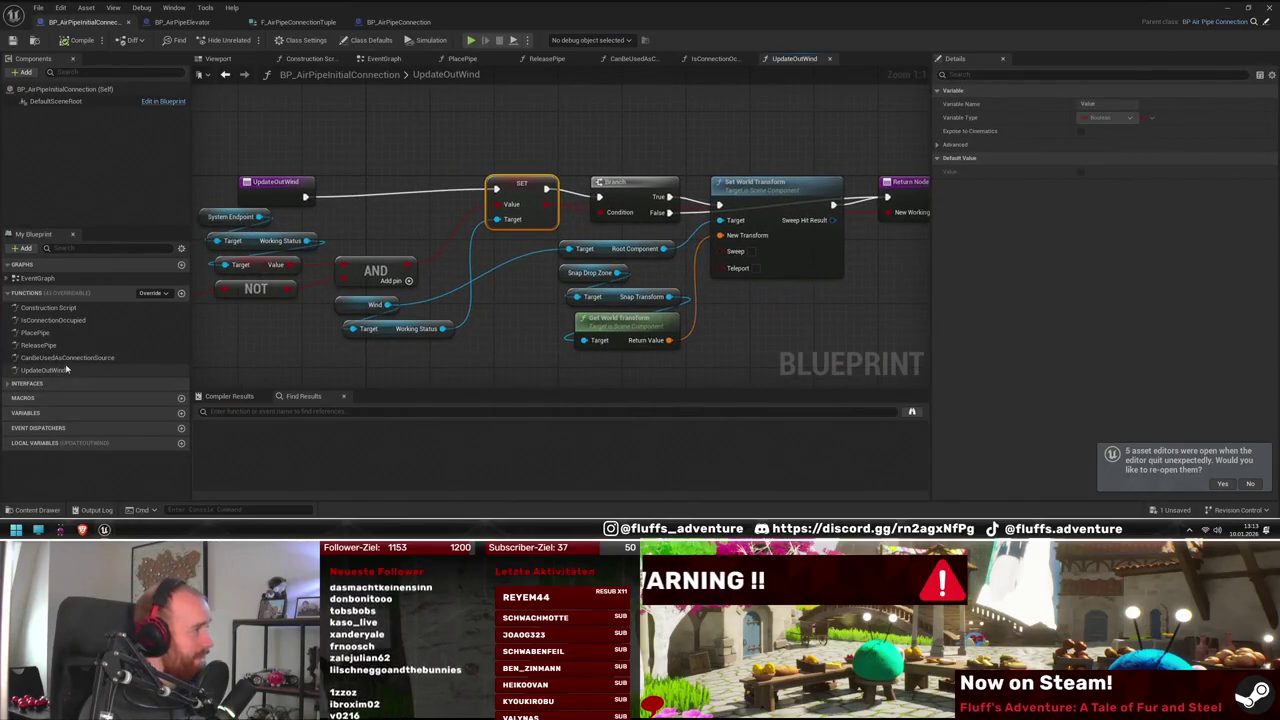
pyautogui.click(179, 23)
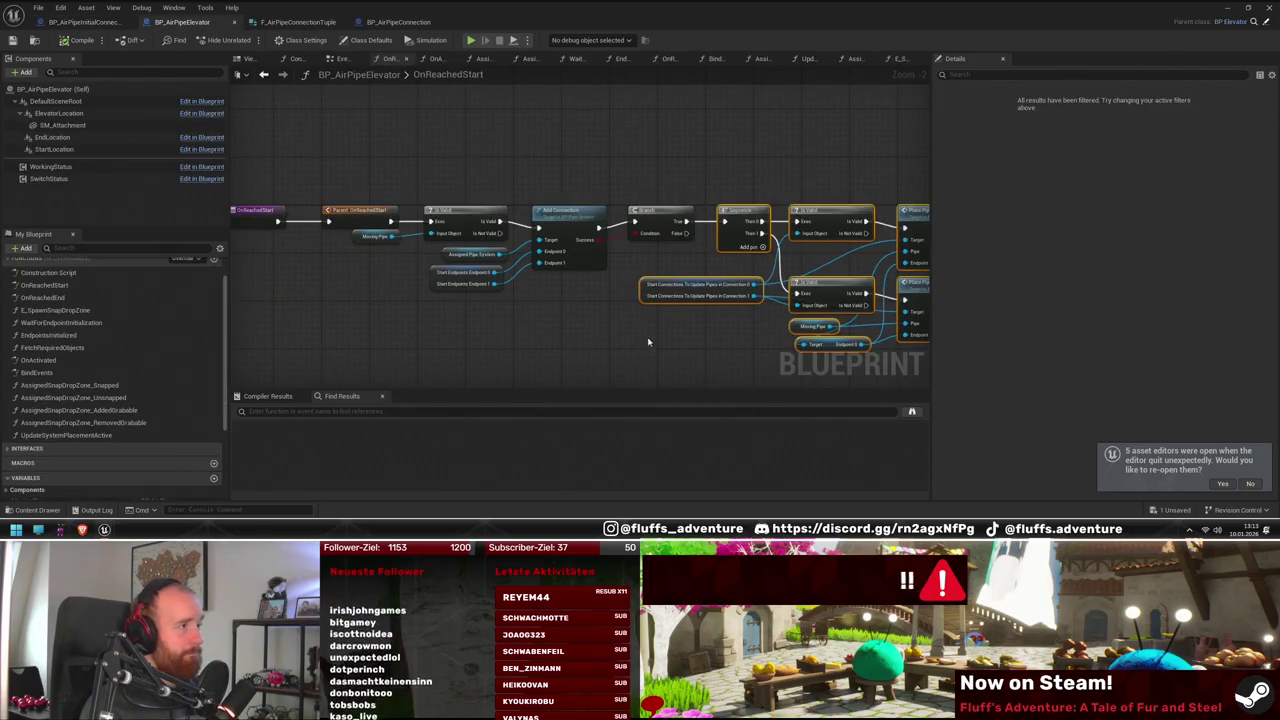
# Add a breakpoint to the Branch node in OnReachedEnd, then shrink the Blueprint window
pyautogui.doubleClick(70, 299)
pyautogui.moveTo(612, 327); pyautogui.dragTo(566, 323)
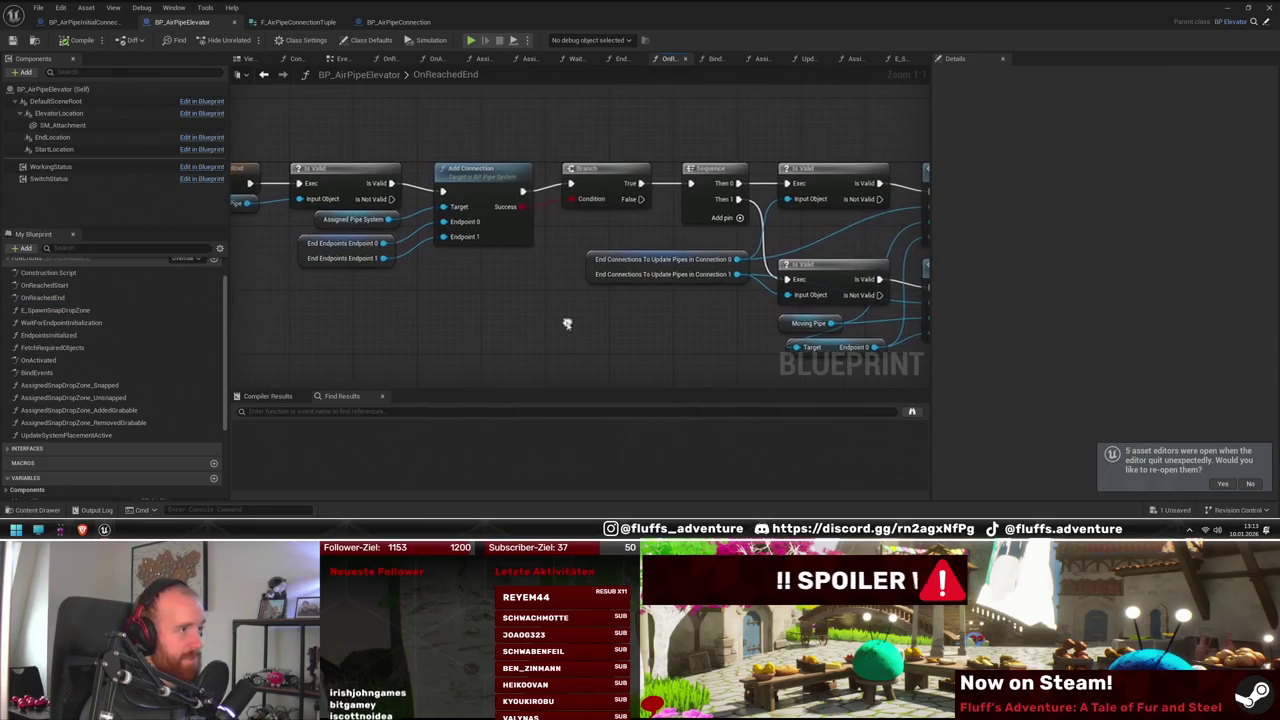
pyautogui.rightClick(597, 170)
pyautogui.click(653, 356)
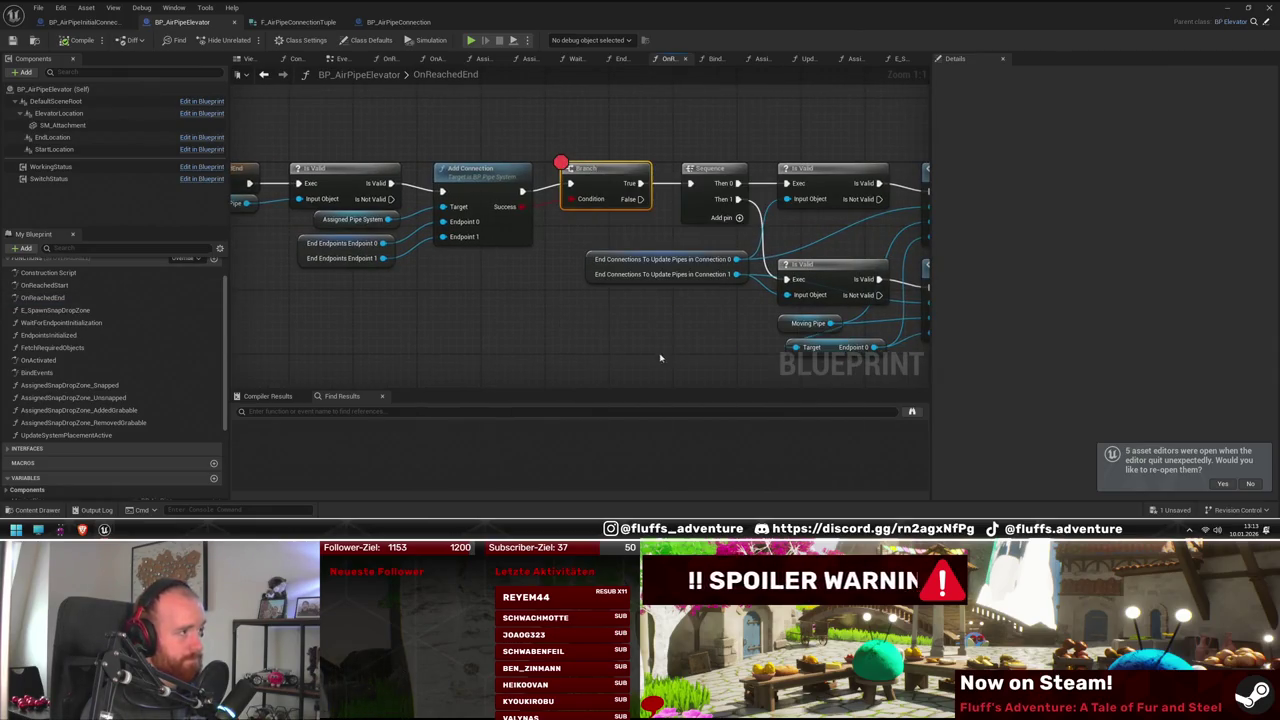
pyautogui.moveTo(700, 258); pyautogui.dragTo(460, 217)
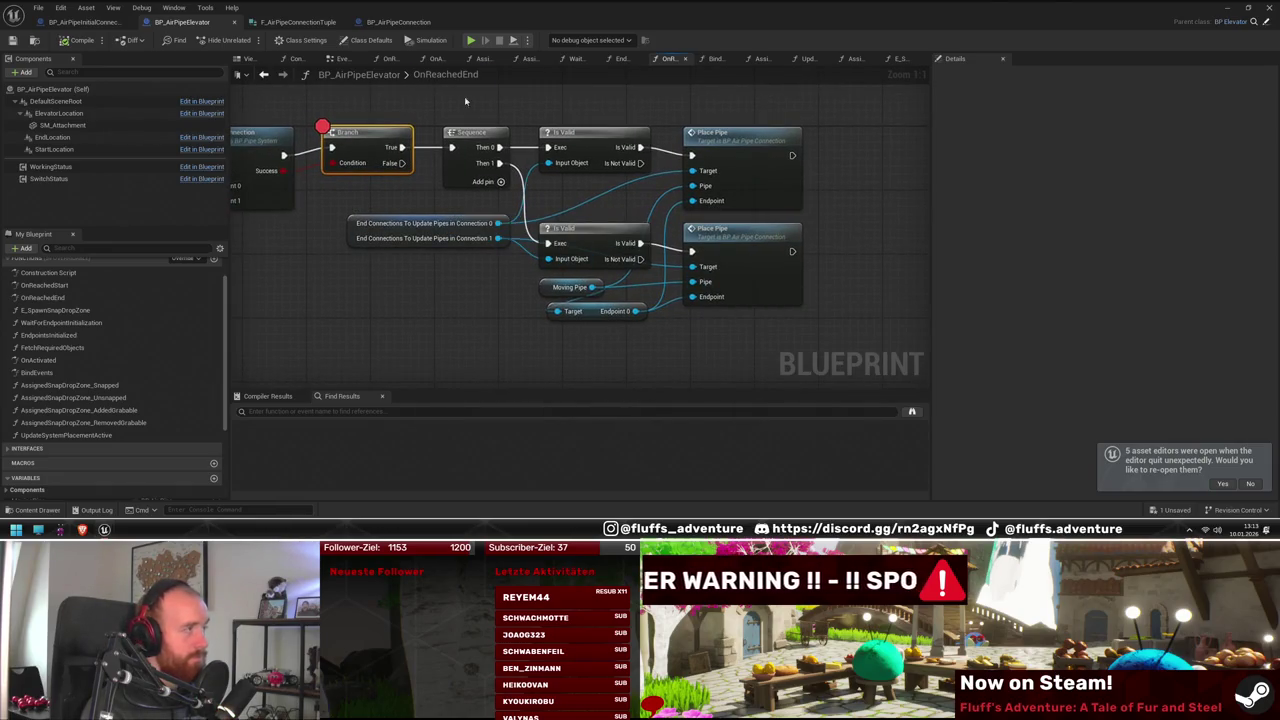
pyautogui.moveTo(487, 7)
pyautogui.mouseDown()
pyautogui.moveTo(640, 420)
pyautogui.moveTo(650, 225)
pyautogui.moveTo(660, 240)
pyautogui.mouseUp()
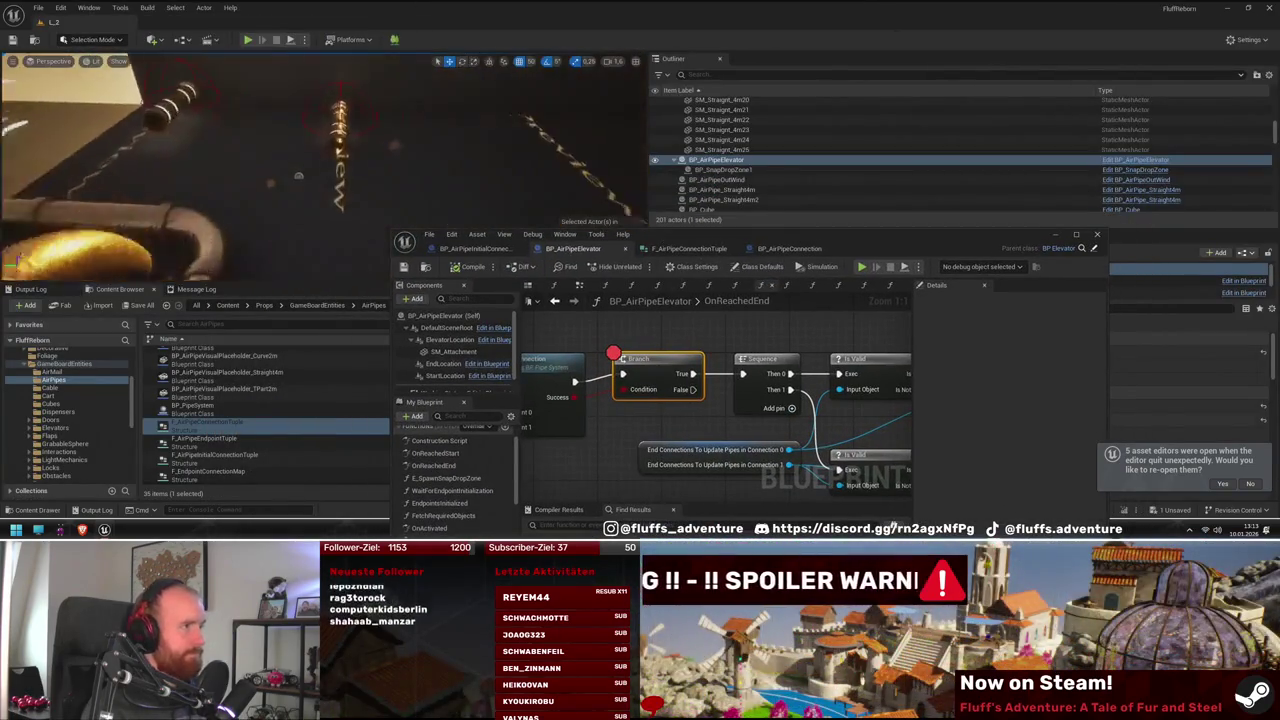
# Play the level until the Branch breakpoint in OnReachedEnd pauses it
pyautogui.click(247, 39)
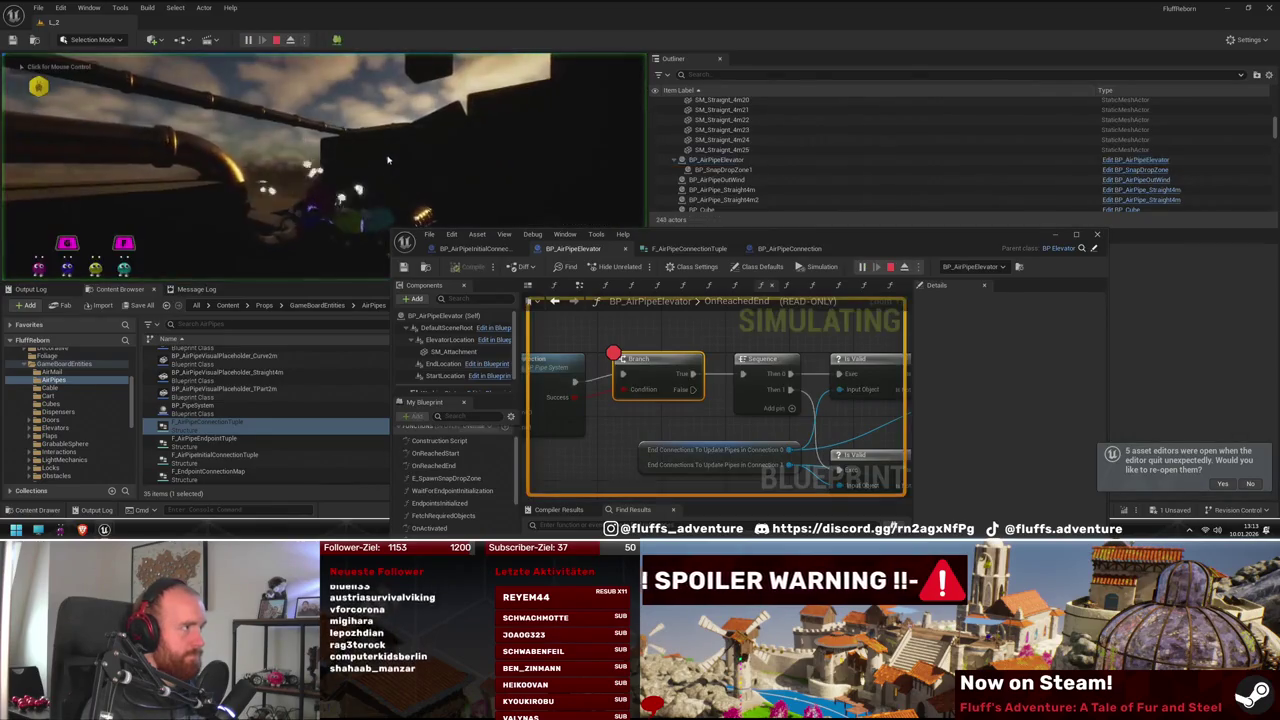
pyautogui.click(410, 133)
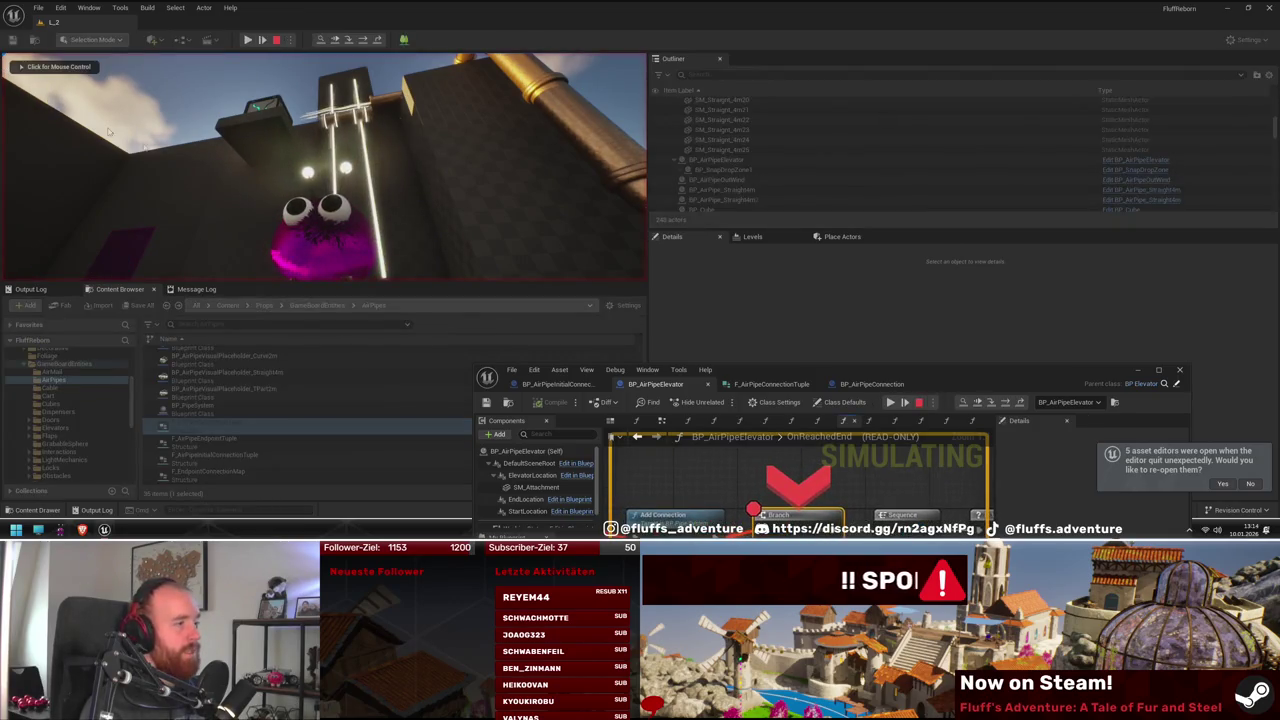
pyautogui.doubleClick(851, 372)
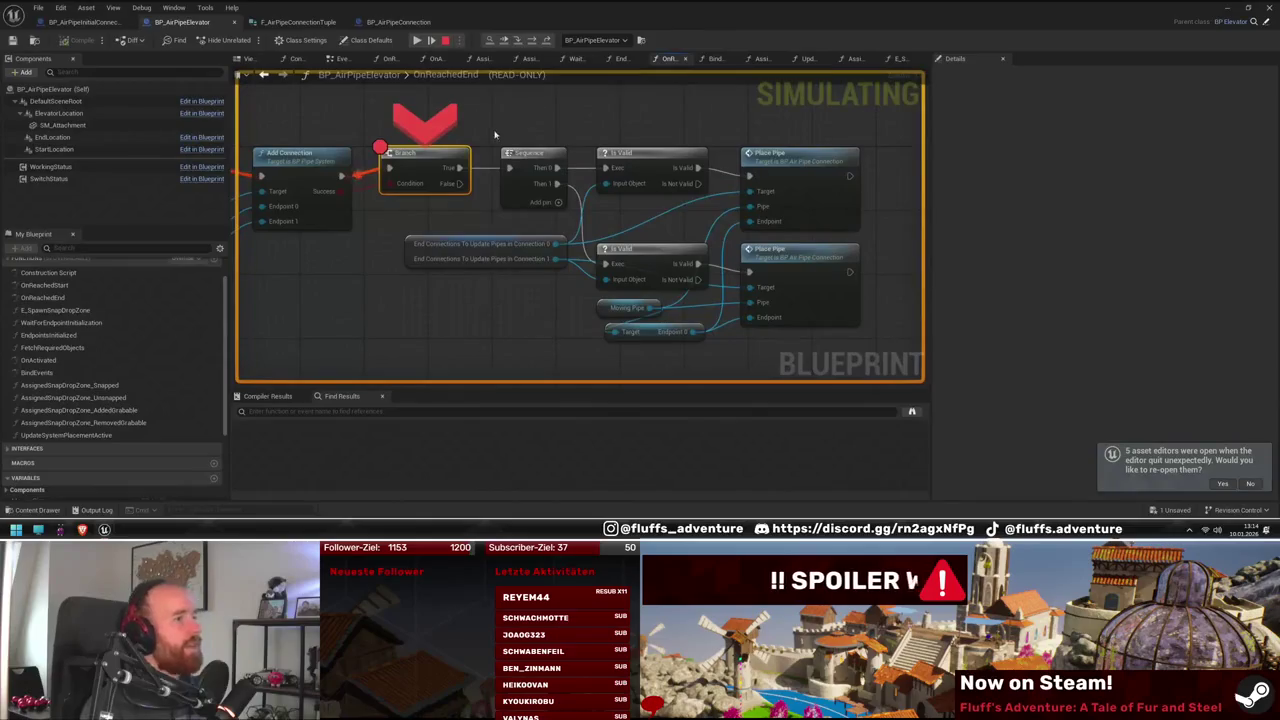
pyautogui.moveTo(367, 248)
pyautogui.mouseDown()
pyautogui.moveTo(614, 277)
pyautogui.moveTo(560, 248)
pyautogui.mouseUp()
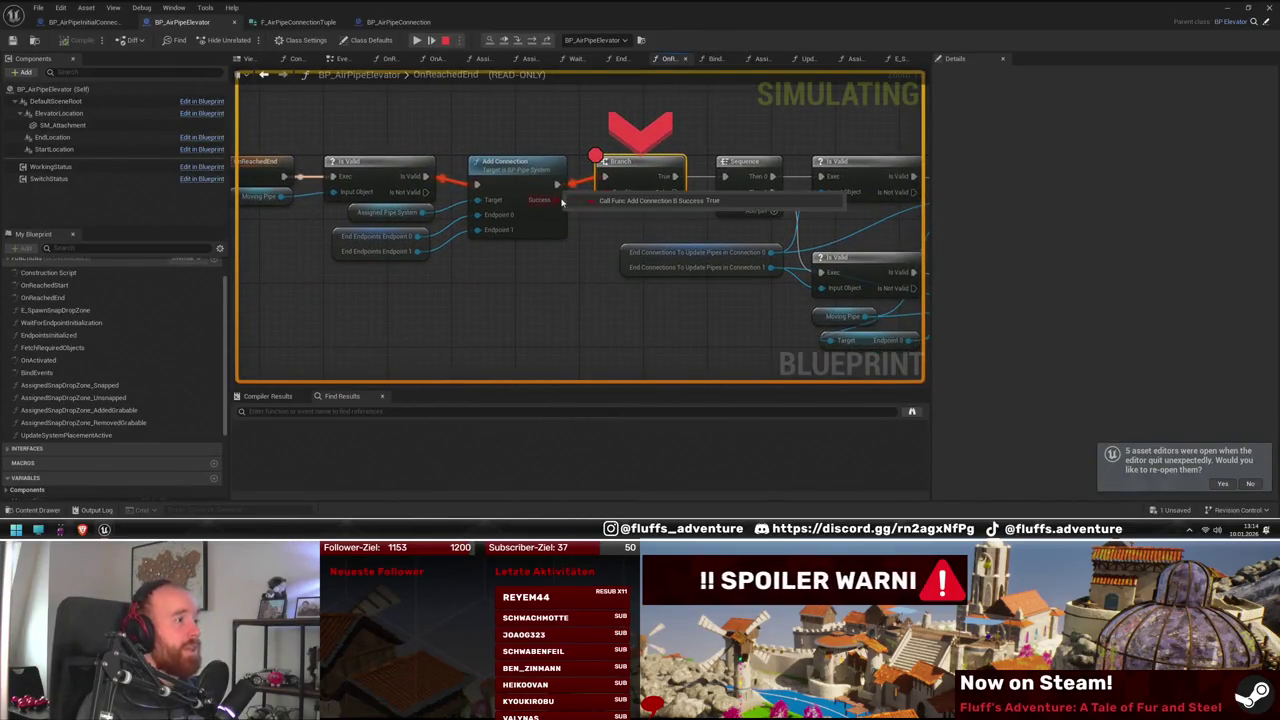
pyautogui.moveTo(783, 322); pyautogui.dragTo(556, 281)
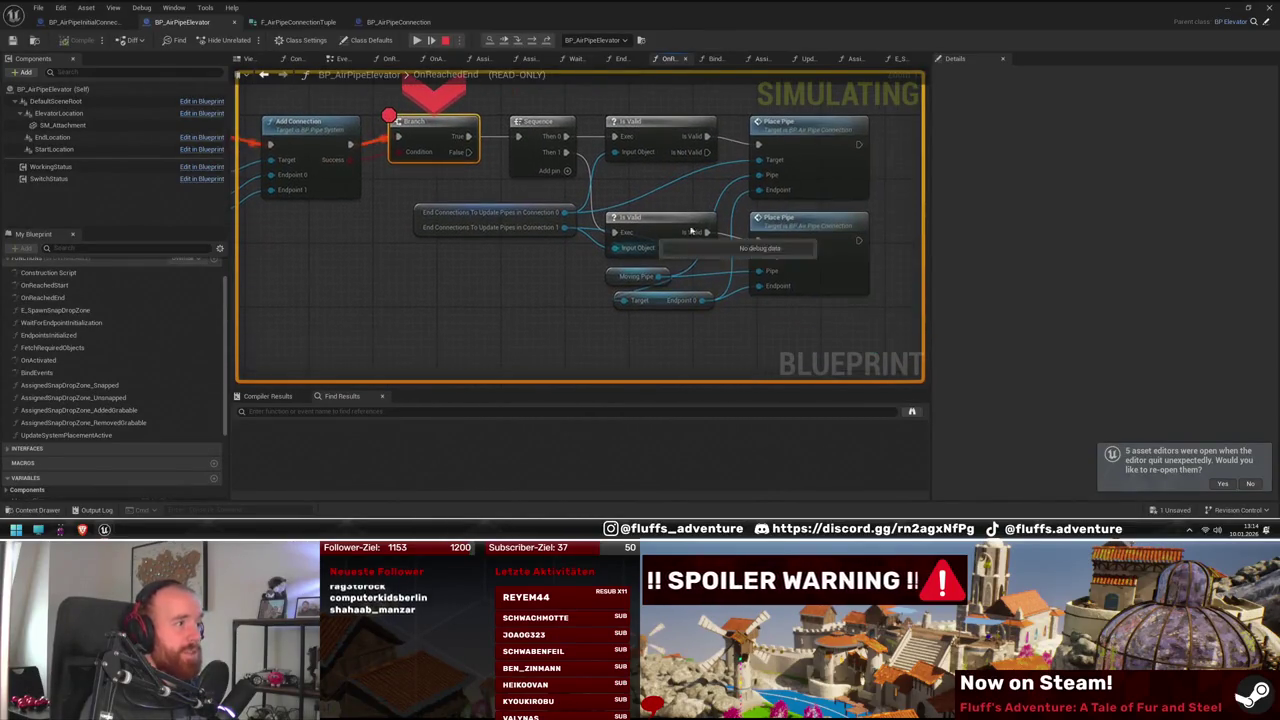
# Move the breakpoint from Branch to the first Place Pipe, resume, and open PlacePipe
pyautogui.rightClick(835, 170)
pyautogui.click(870, 238)
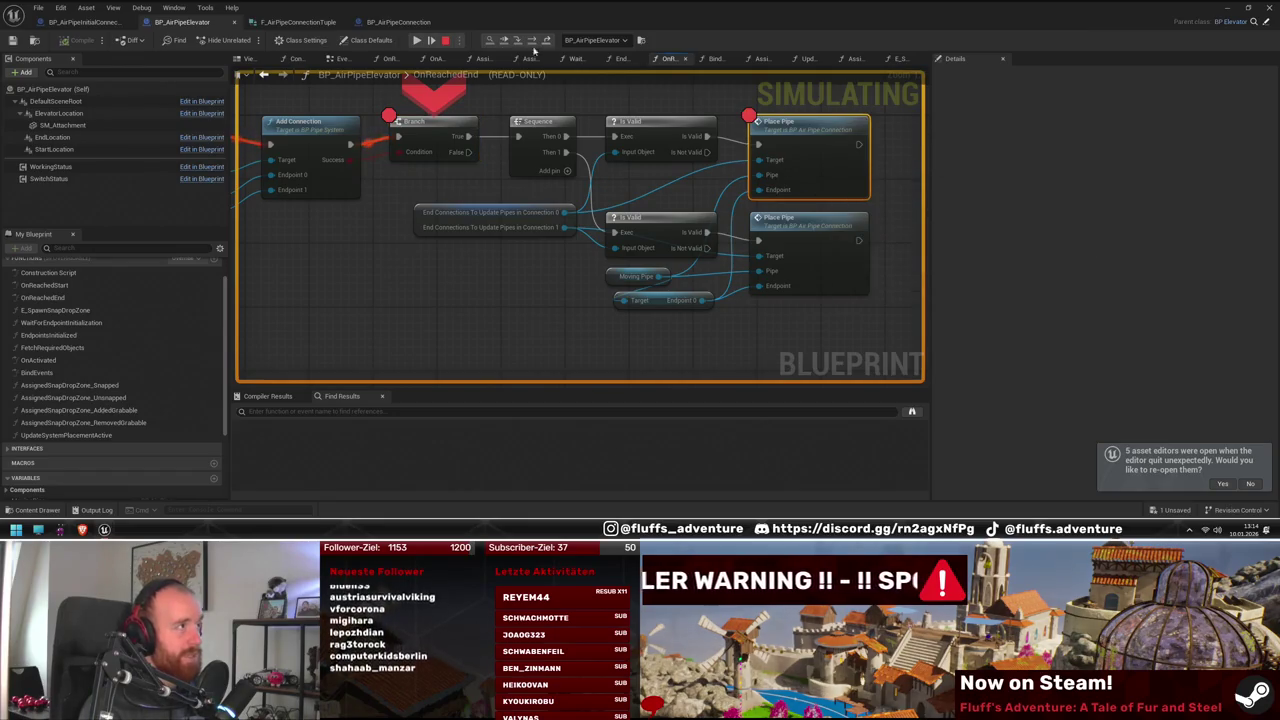
pyautogui.rightClick(422, 143)
pyautogui.click(455, 207)
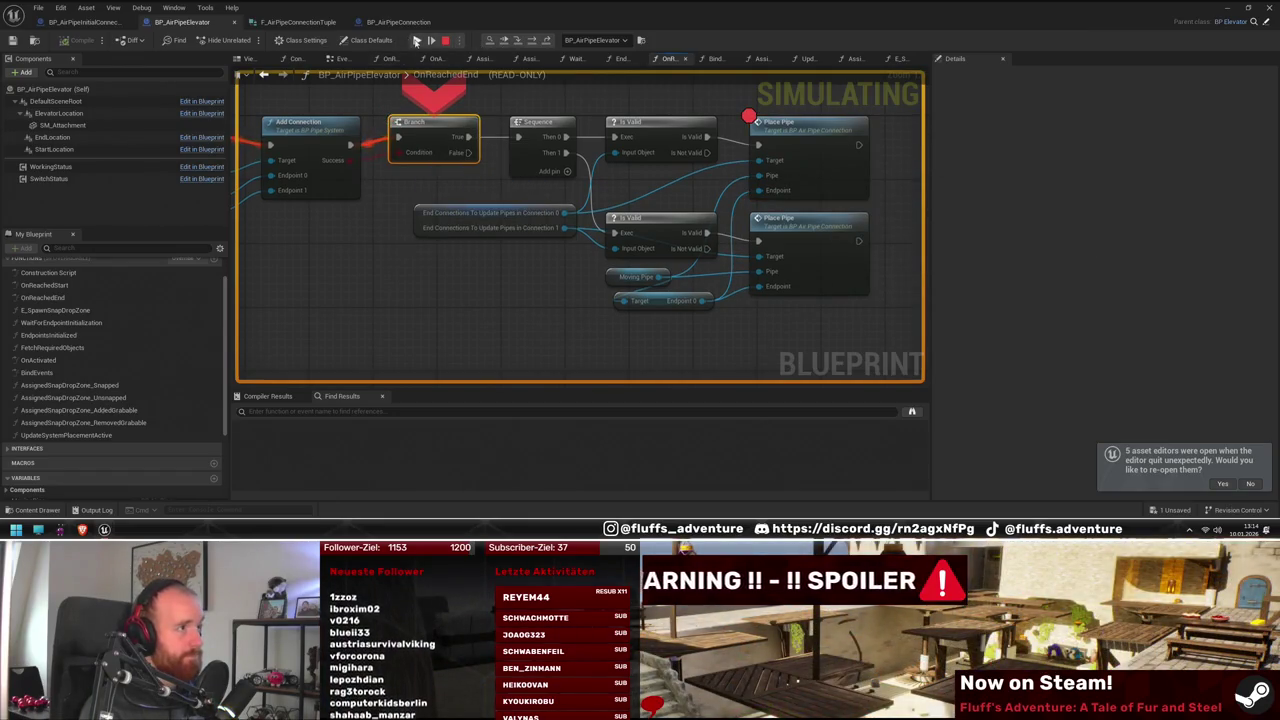
pyautogui.click(416, 41)
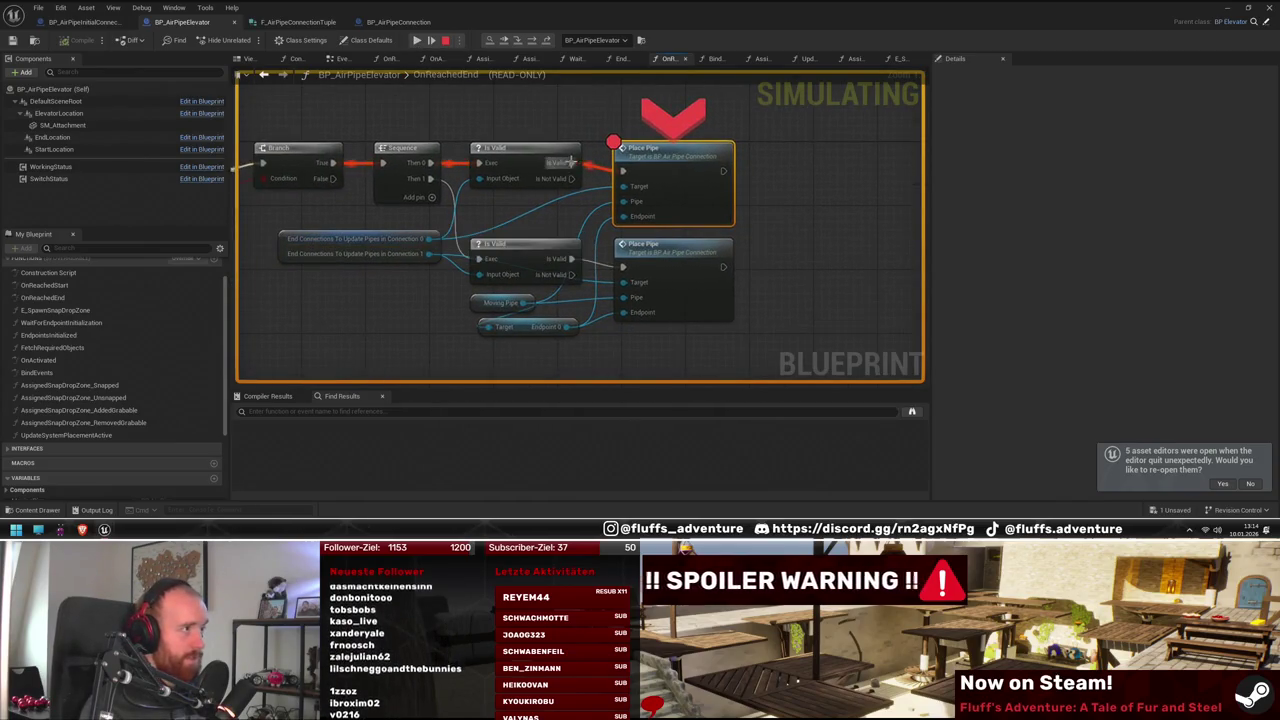
pyautogui.doubleClick(689, 168)
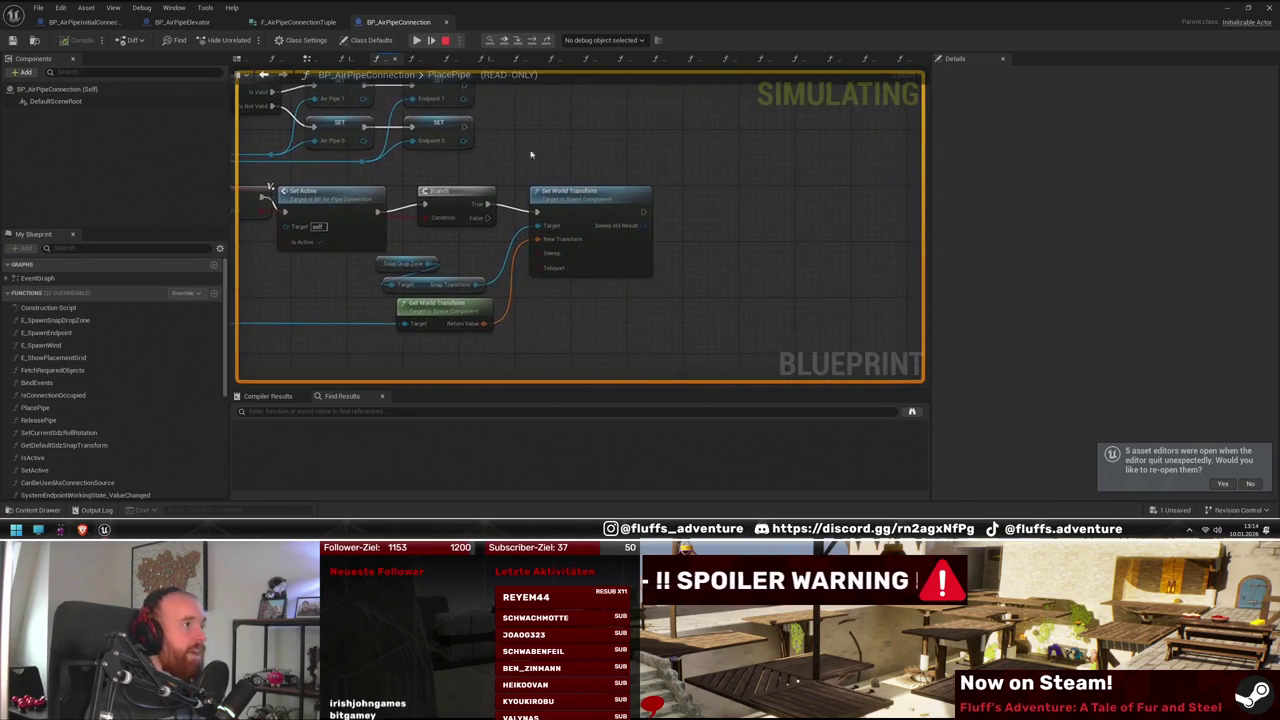
# Stop play and add an Update Out Wind call after Set World Transform in PlacePipe
pyautogui.click(445, 41)
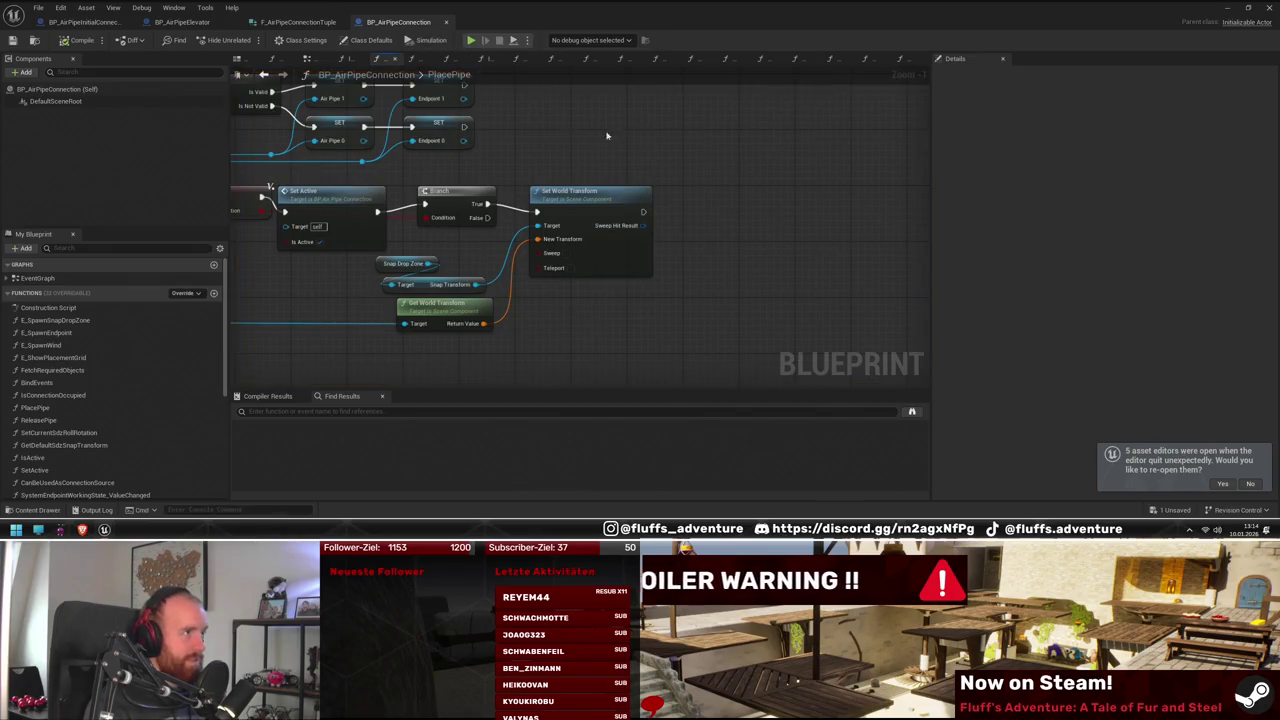
pyautogui.scroll(-2, 110, 400)
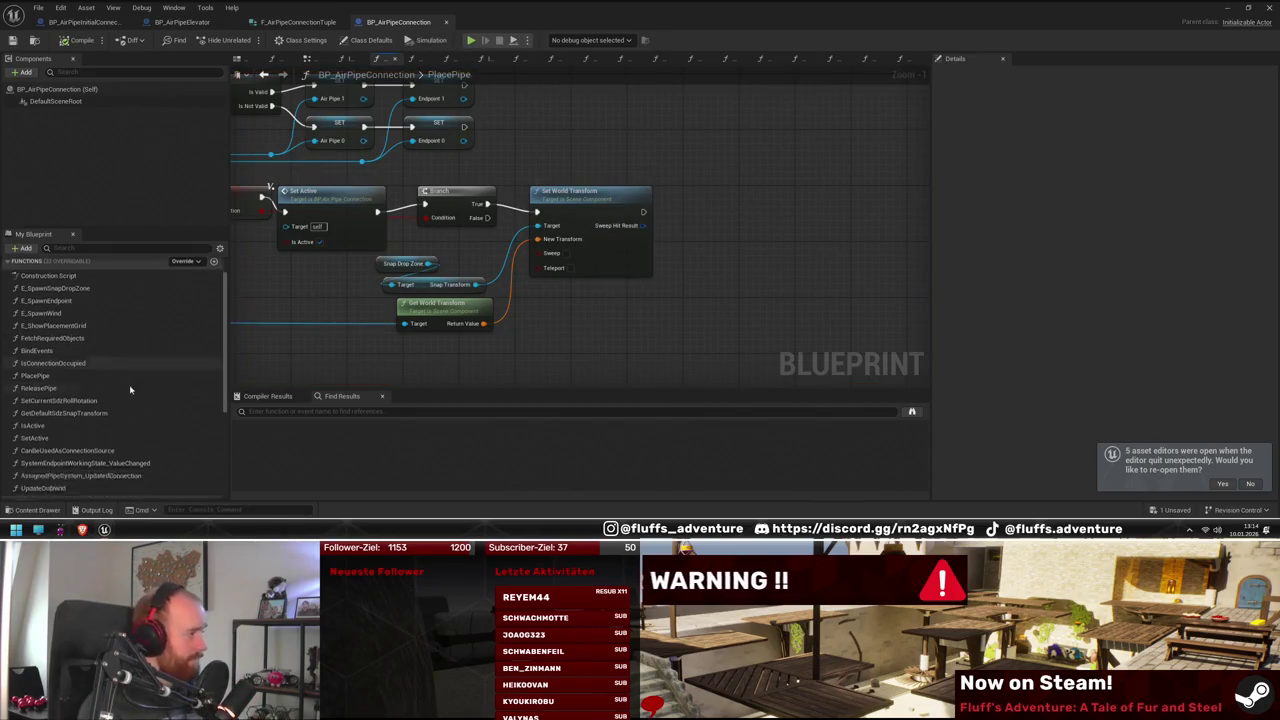
pyautogui.moveTo(43, 472); pyautogui.dragTo(683, 281)
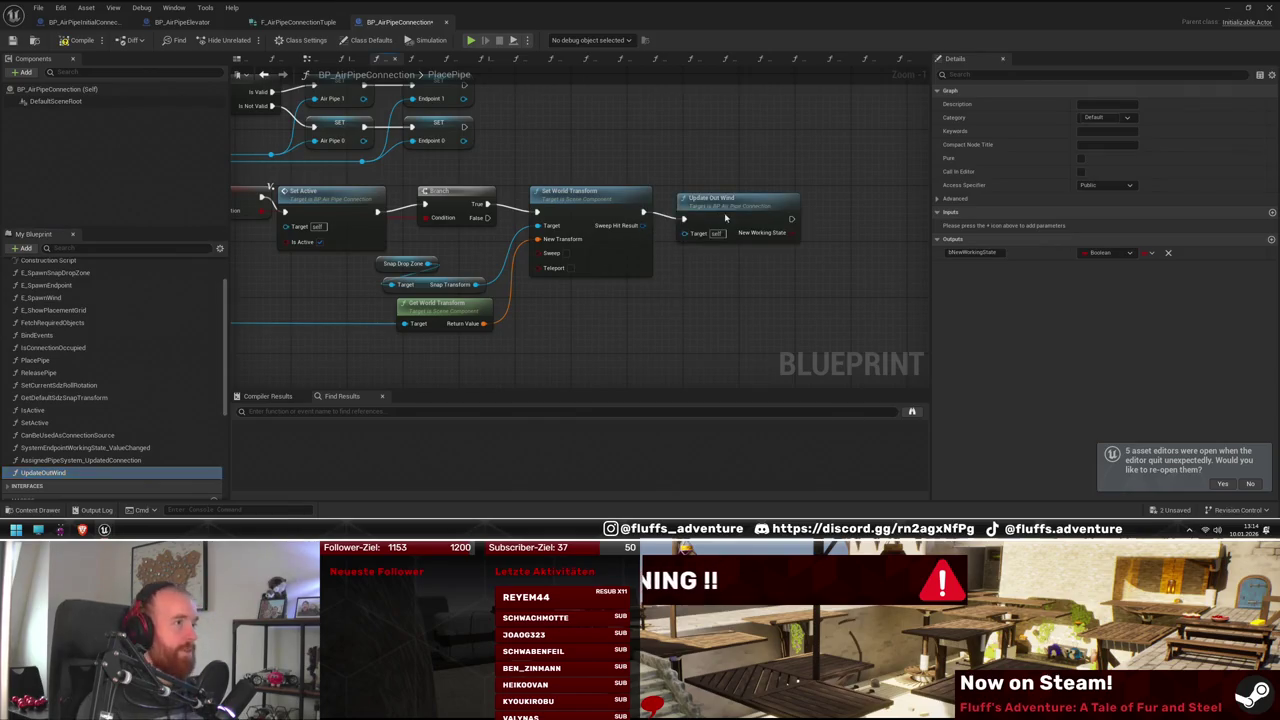
pyautogui.moveTo(726, 218); pyautogui.dragTo(732, 210)
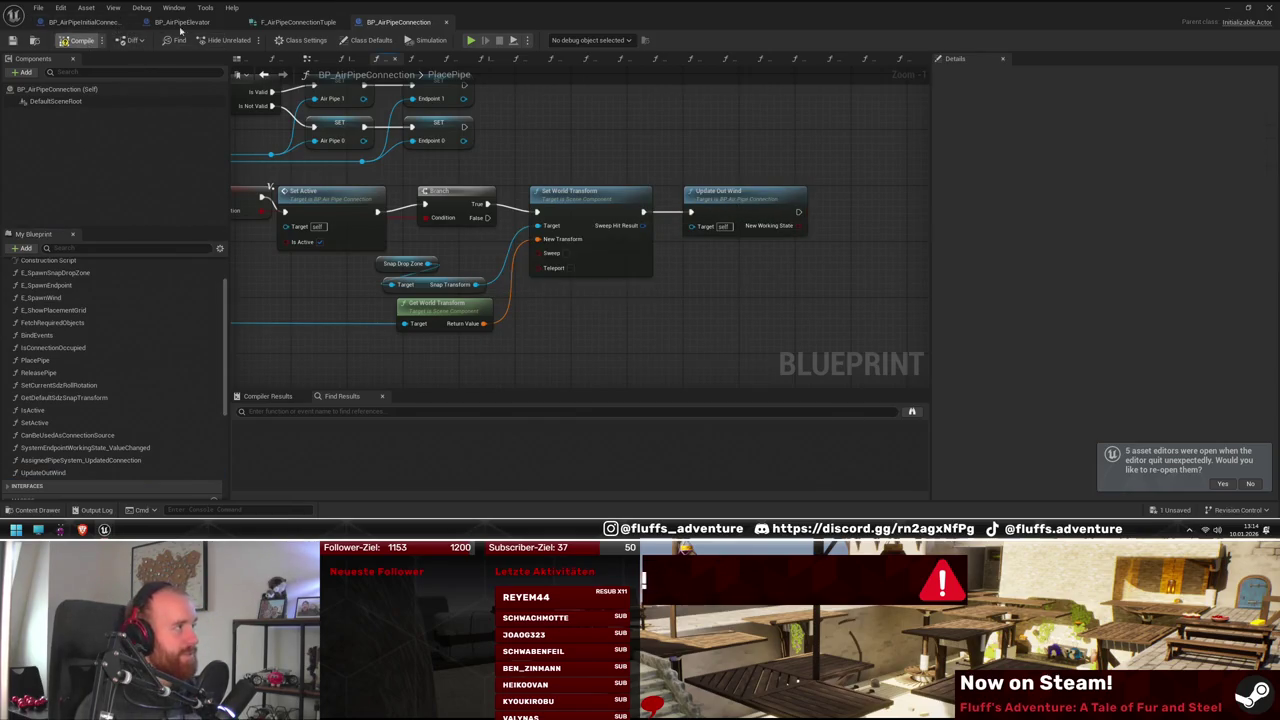
pyautogui.moveTo(604, 7)
pyautogui.mouseDown()
pyautogui.moveTo(340, 400)
pyautogui.moveTo(330, 396)
pyautogui.mouseUp()
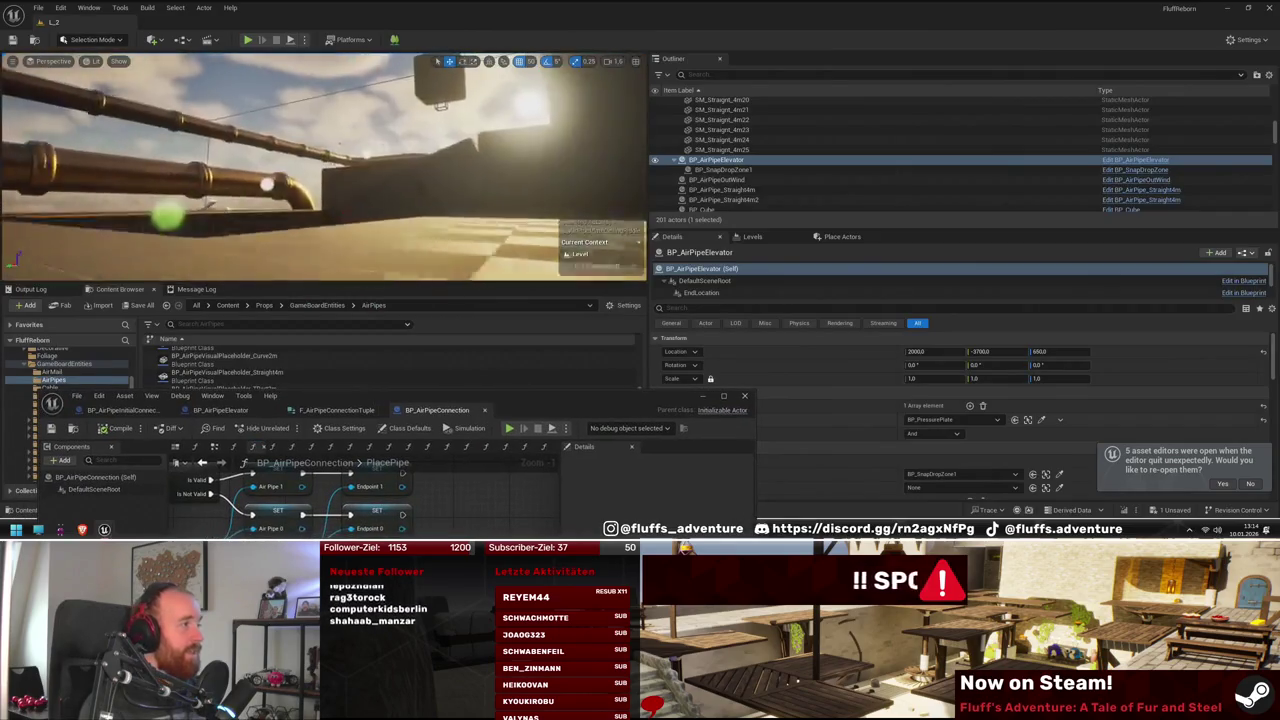
# Play the level, resume from the breakpoint, and step through PlacePipe into UpdateOutWind
pyautogui.click(245, 40)
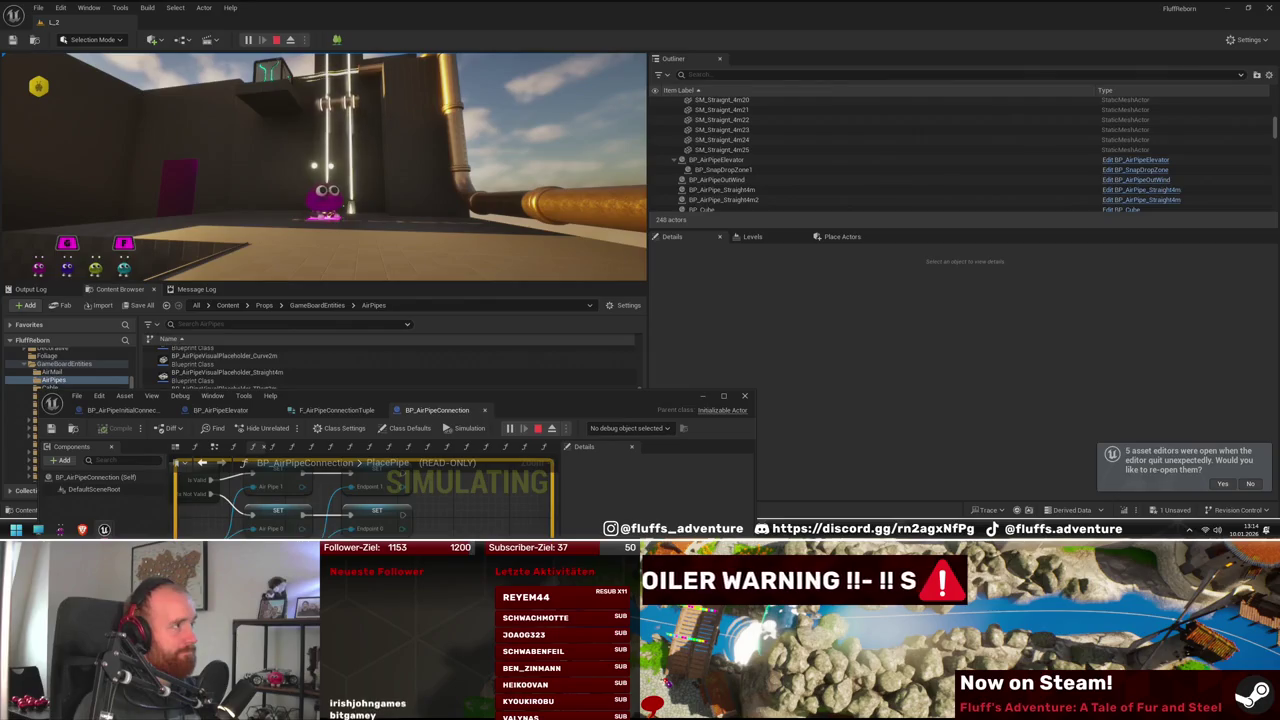
pyautogui.moveTo(514, 398); pyautogui.dragTo(911, 163)
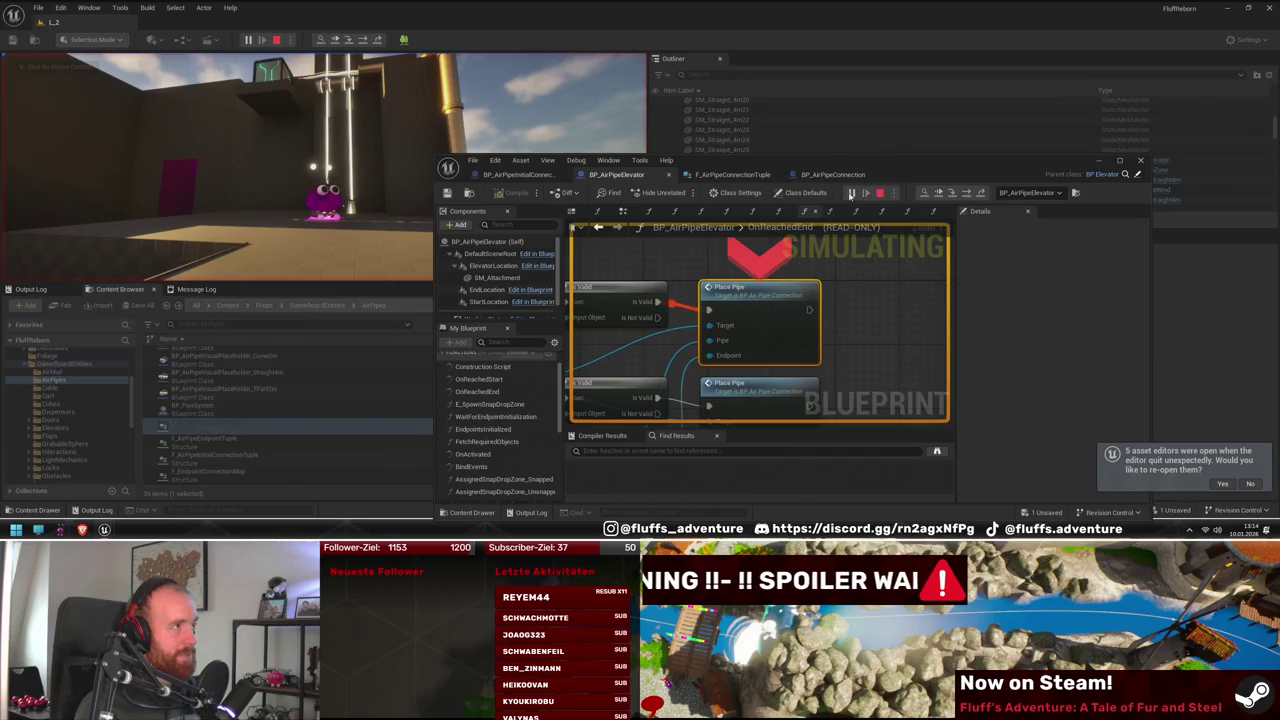
pyautogui.click(851, 194)
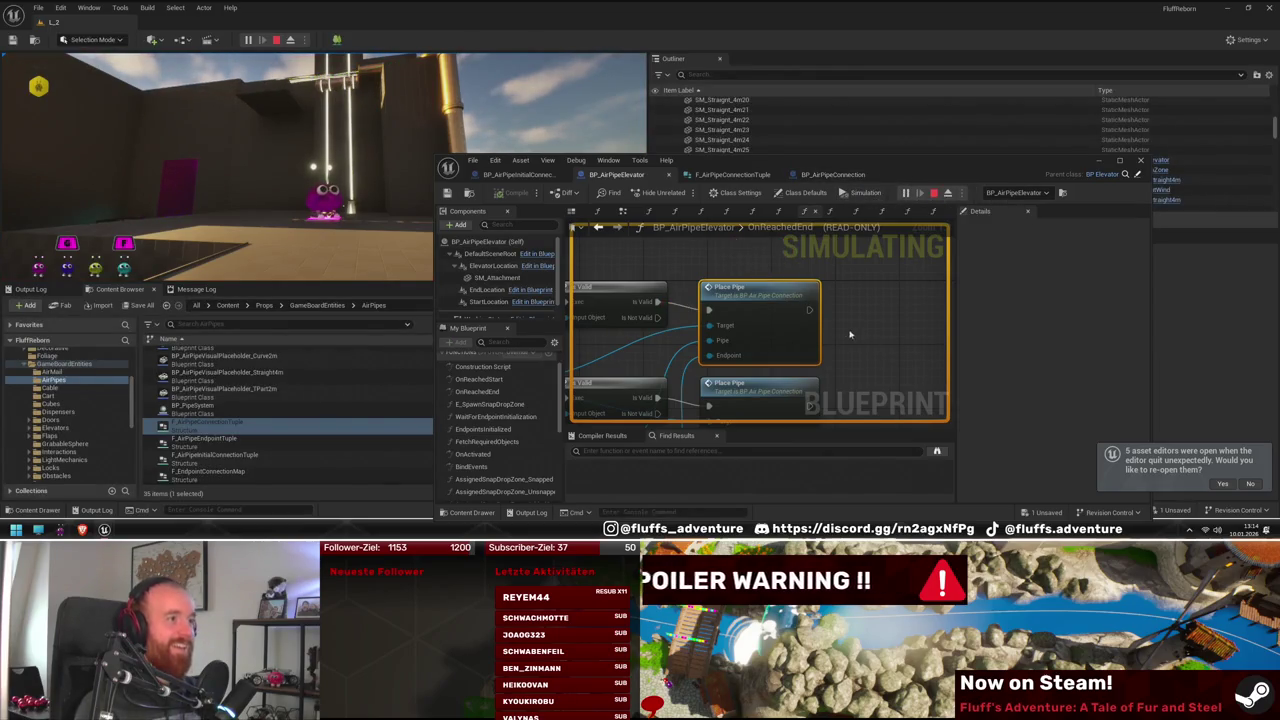
pyautogui.doubleClick(777, 317)
pyautogui.doubleClick(838, 295)
pyautogui.scroll(2, 804, 366)
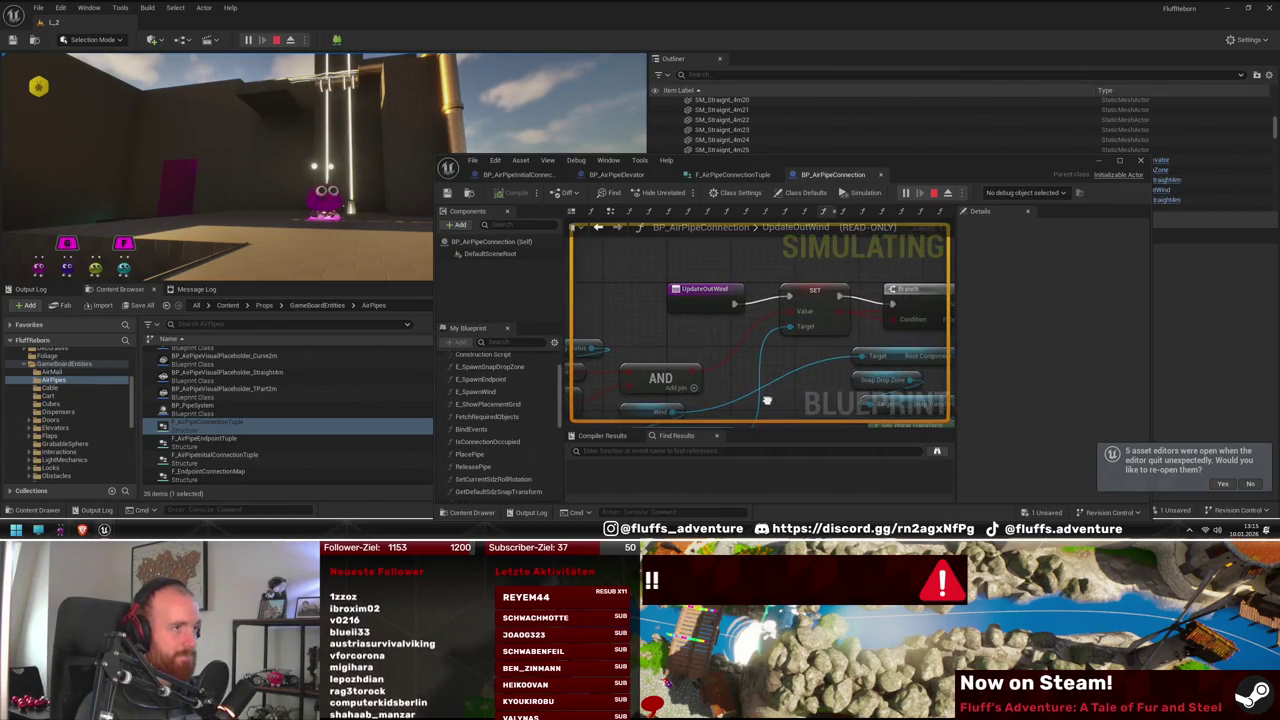
# Add a breakpoint on the SET node in BP_AirPipeInitialConnection's UpdateOutWind and resume
pyautogui.click(520, 174)
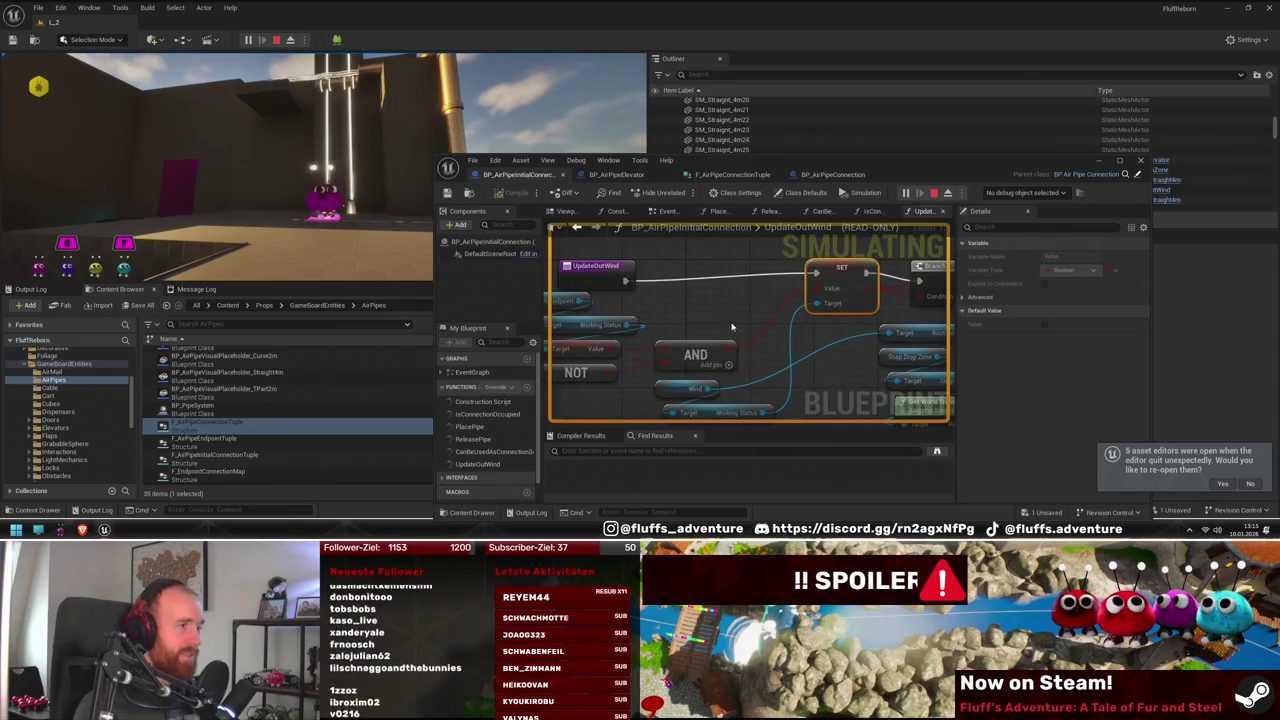
pyautogui.rightClick(840, 287)
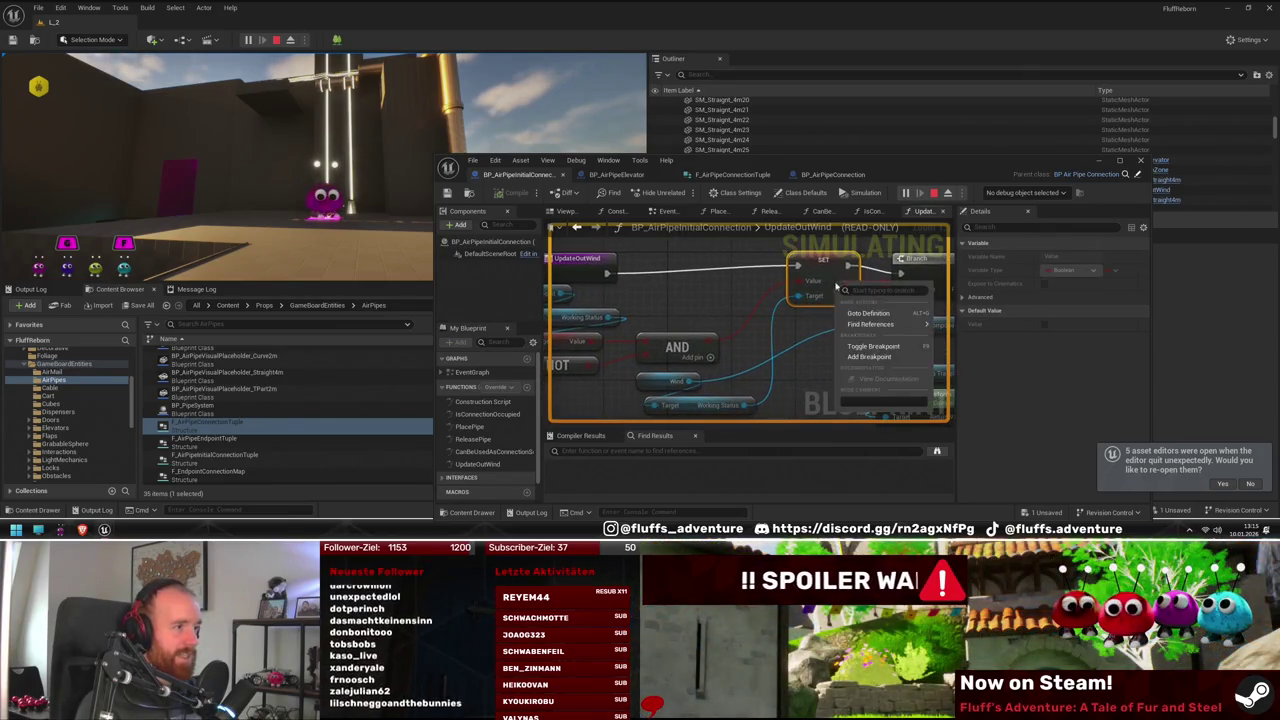
pyautogui.click(873, 346)
pyautogui.moveTo(700, 160); pyautogui.dragTo(730, 220)
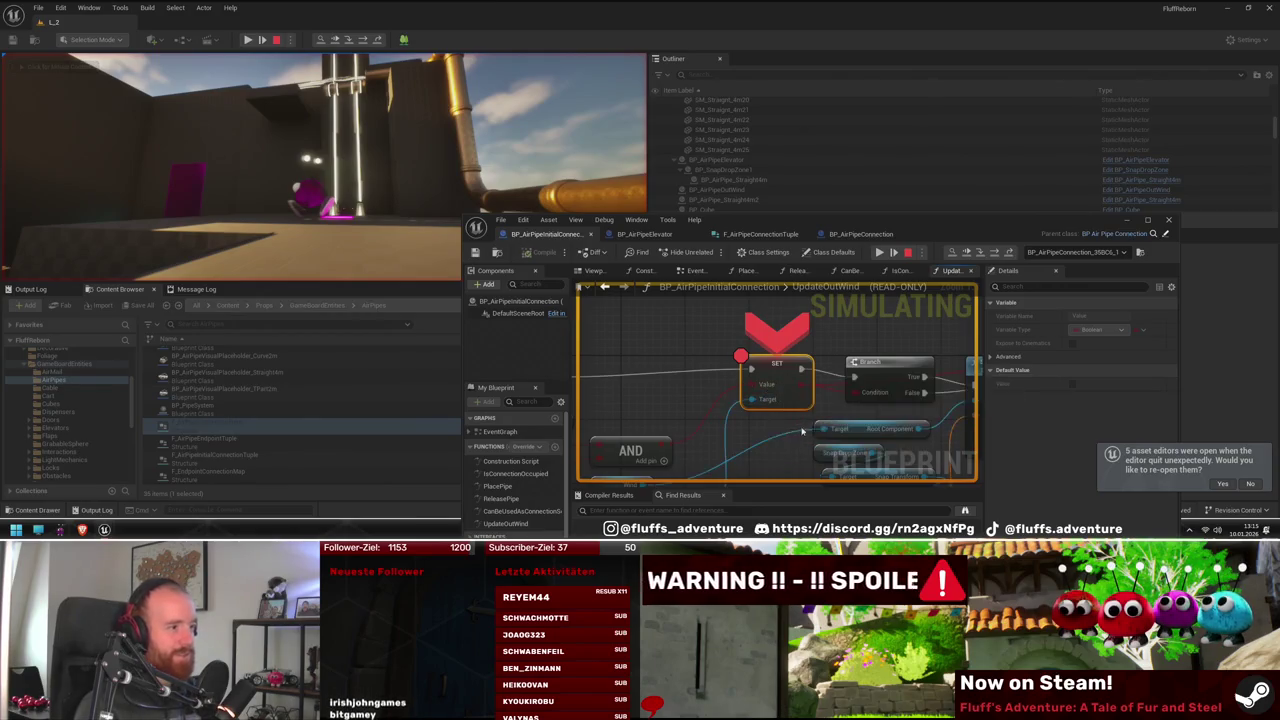
pyautogui.moveTo(802, 432); pyautogui.dragTo(809, 403)
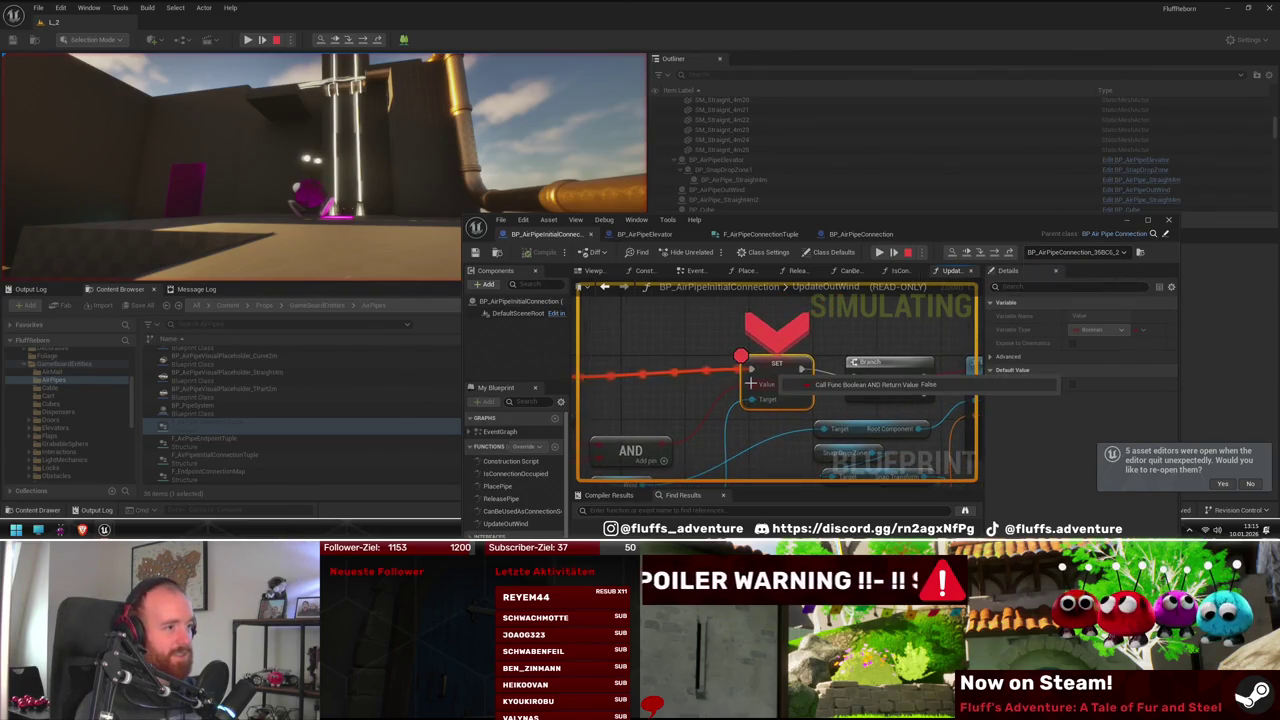
pyautogui.moveTo(657, 393); pyautogui.dragTo(794, 425)
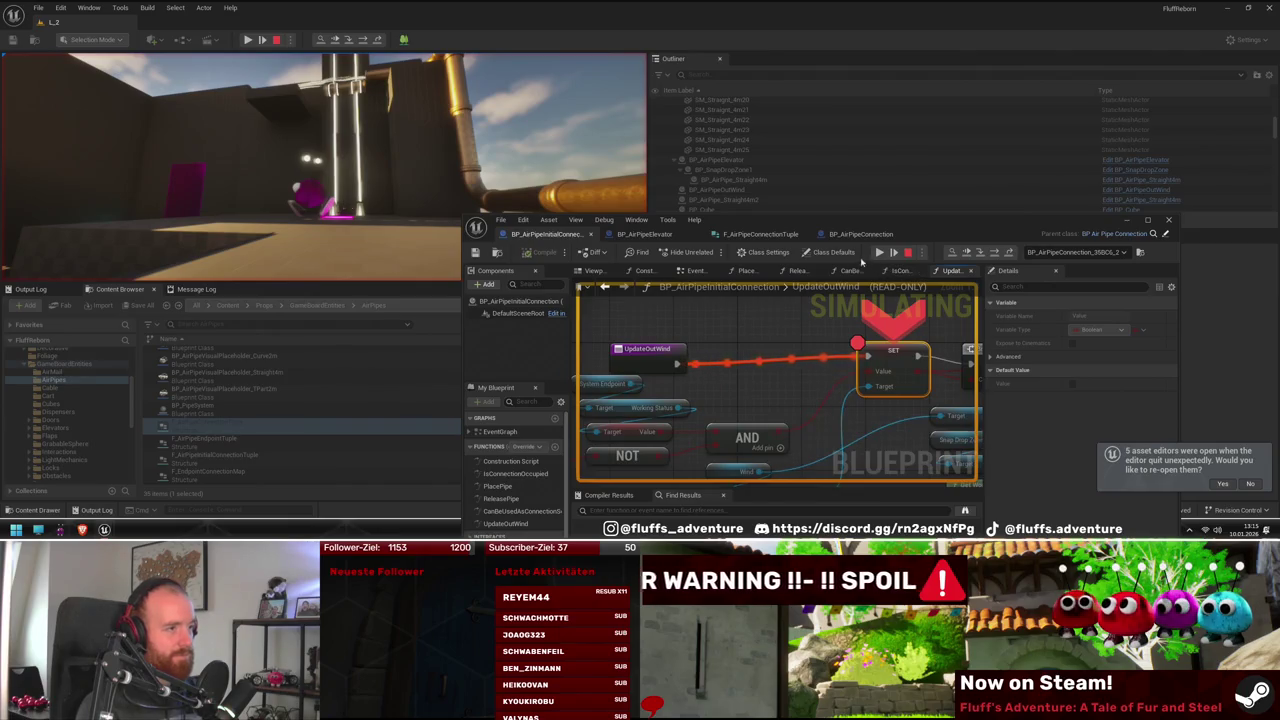
pyautogui.click(879, 253)
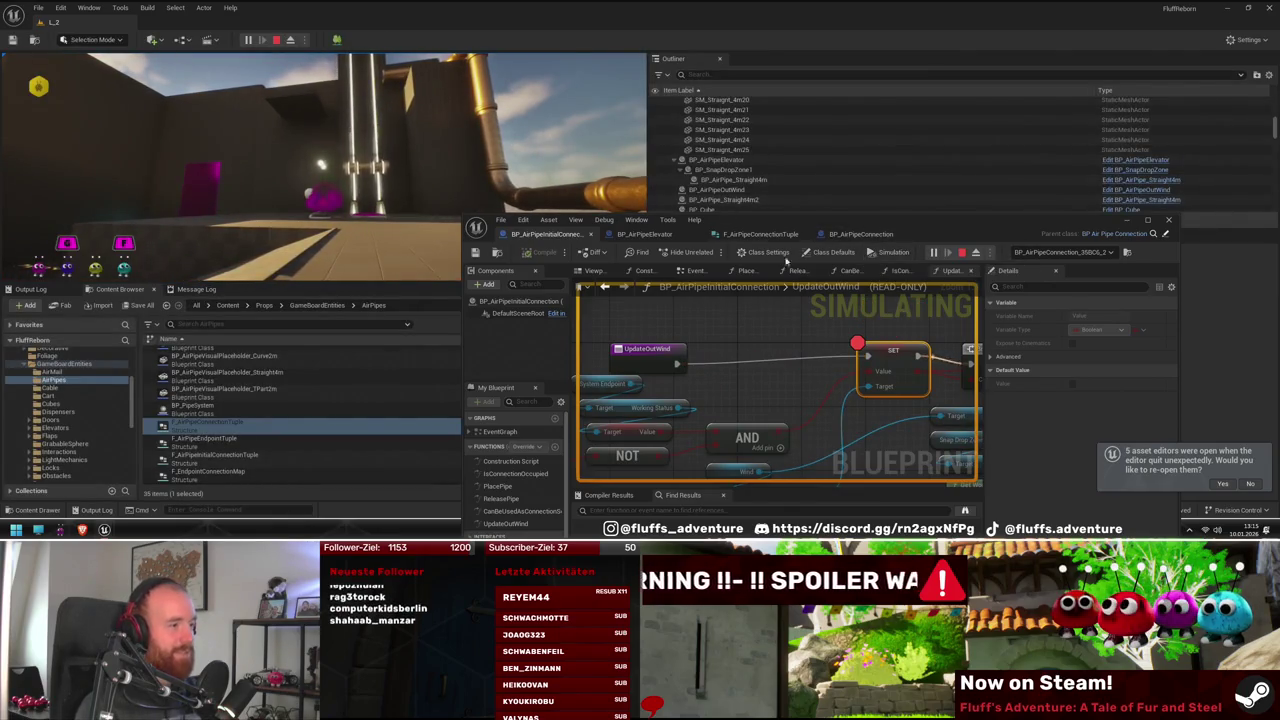
# Inspect the values on the paused graph's Is Valid, NOT and AND nodes
pyautogui.click(320, 165)
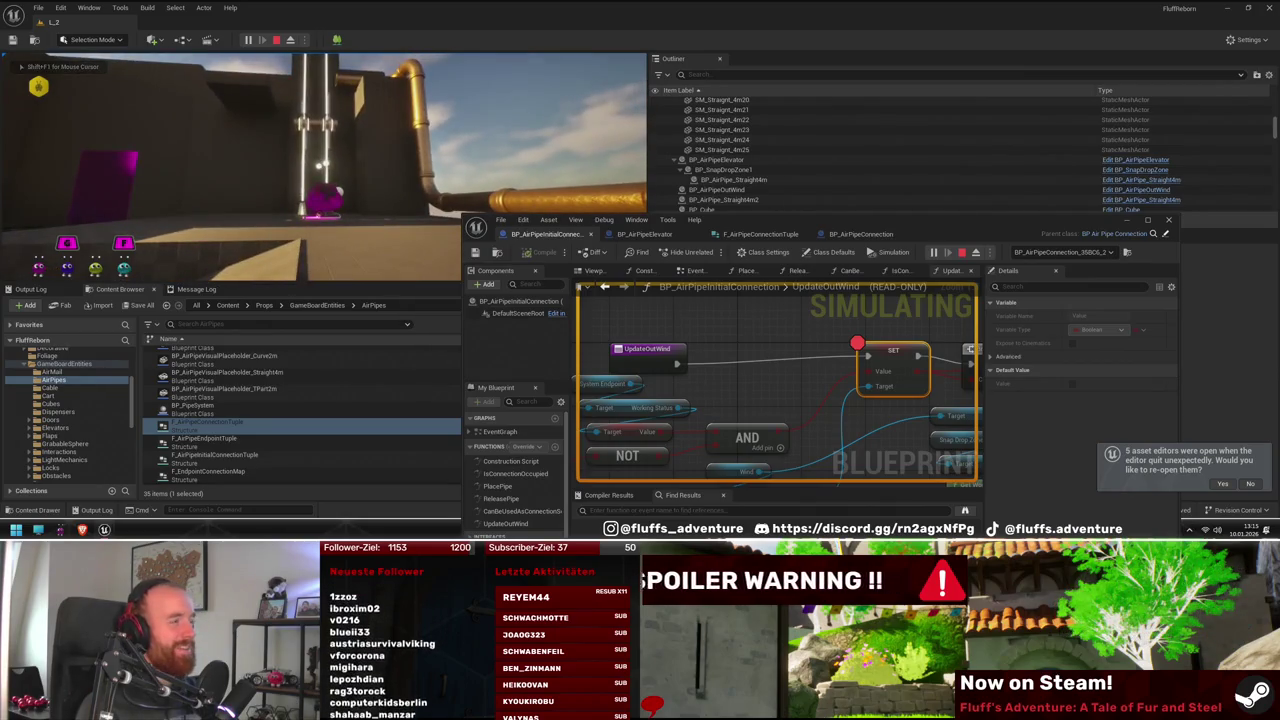
pyautogui.moveTo(766, 390)
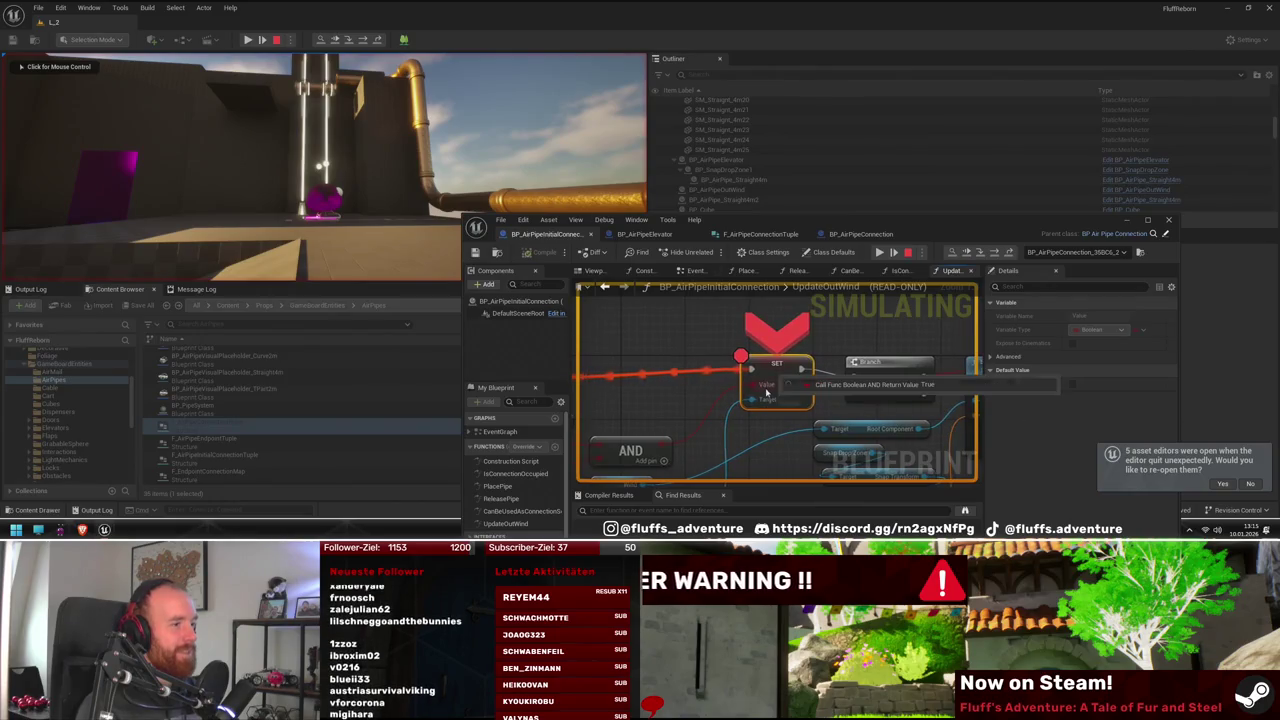
pyautogui.moveTo(766, 390)
pyautogui.mouseDown()
pyautogui.moveTo(766, 360)
pyautogui.moveTo(869, 360)
pyautogui.moveTo(800, 350)
pyautogui.mouseUp()
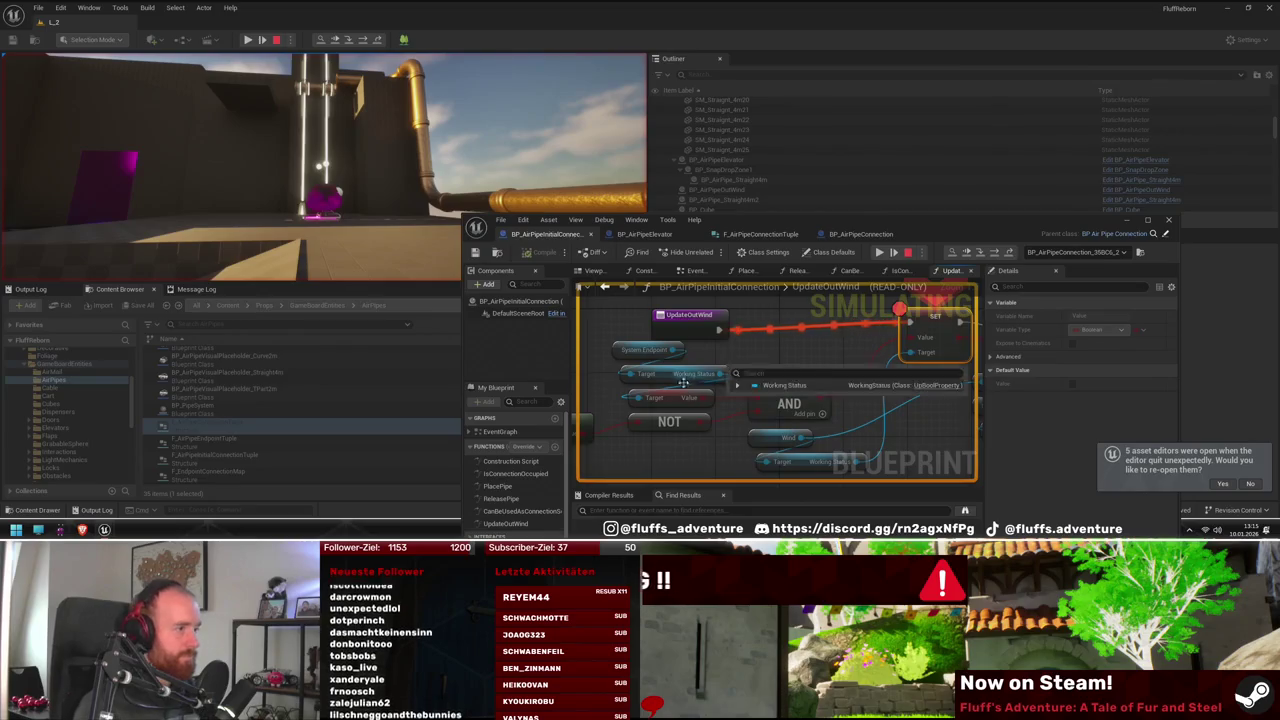
pyautogui.moveTo(661, 355)
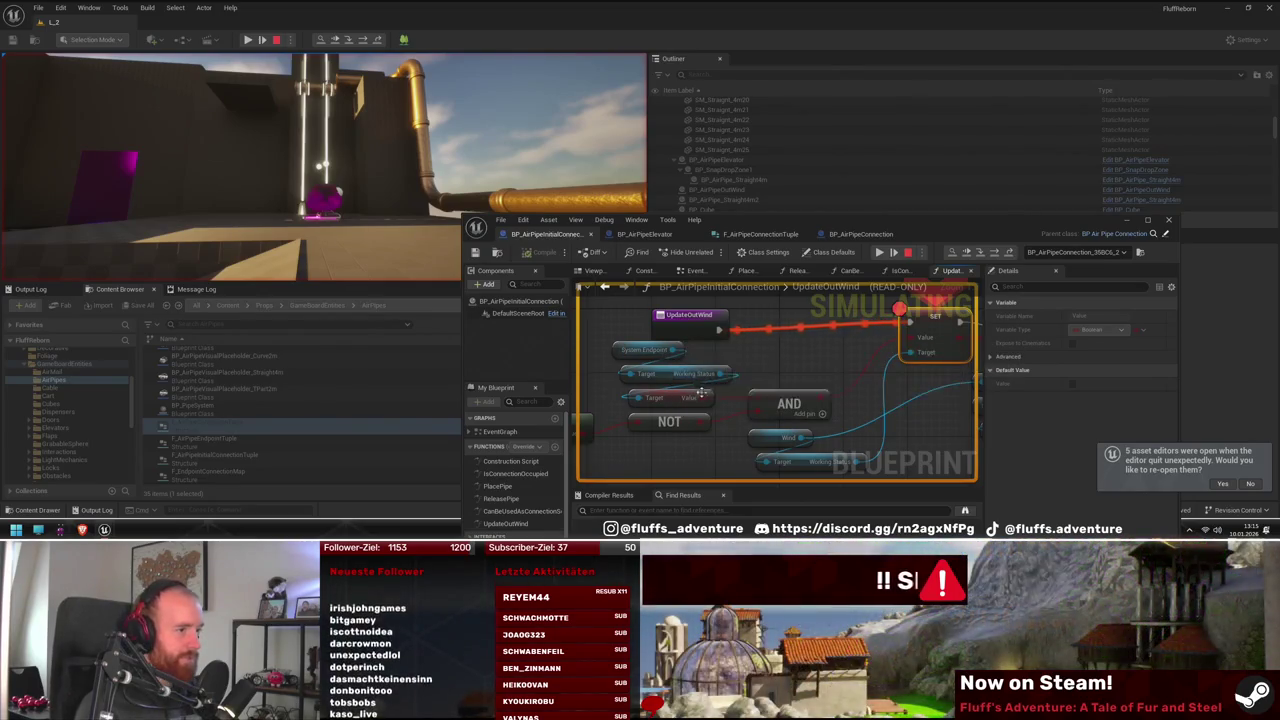
pyautogui.moveTo(698, 397); pyautogui.dragTo(854, 336)
pyautogui.moveTo(740, 372)
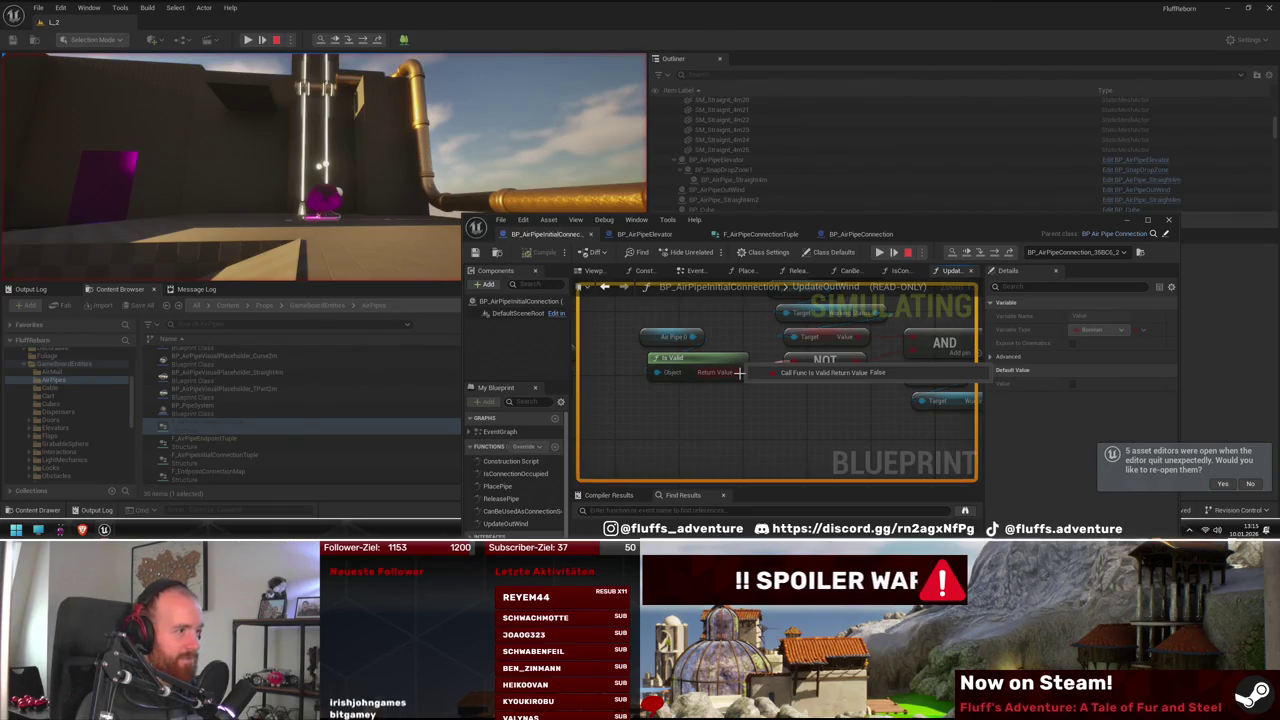
pyautogui.moveTo(689, 337)
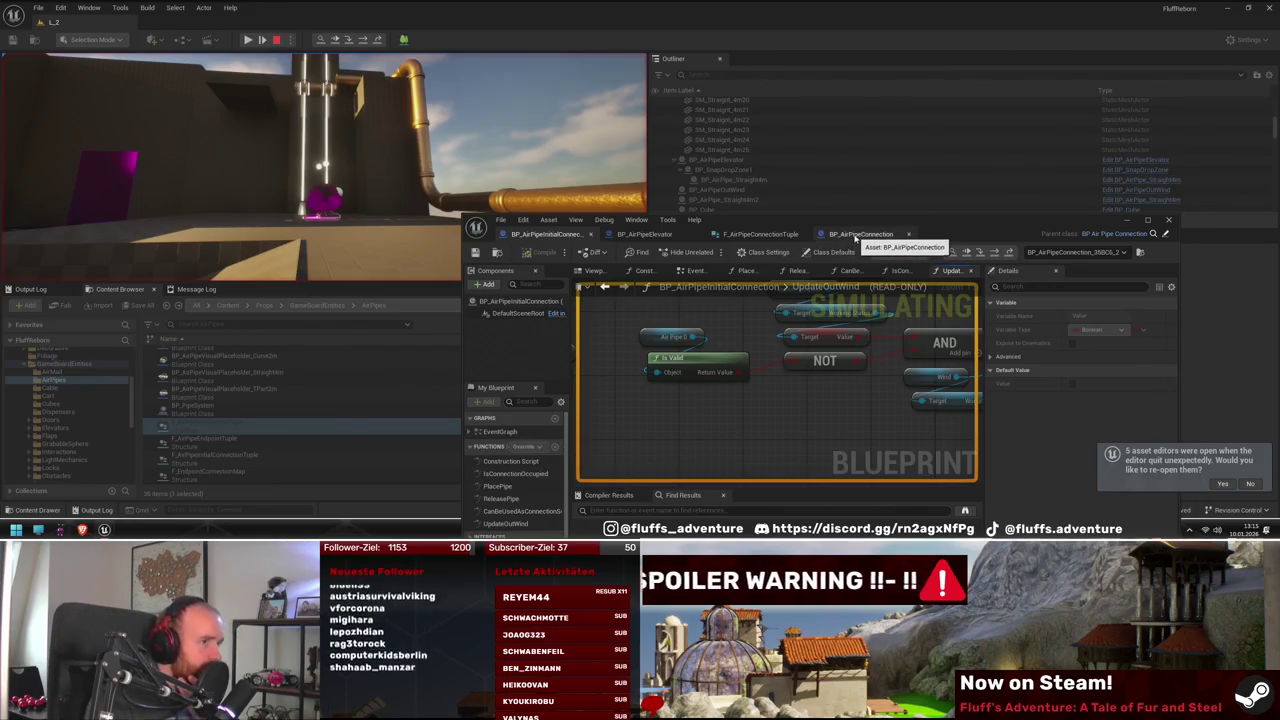
# Set a breakpoint on BP_AirPipeElevator's Place Pipe node and resume the game
pyautogui.click(857, 236)
pyautogui.click(645, 234)
pyautogui.rightClick(812, 390)
pyautogui.rightClick(808, 388)
pyautogui.click(856, 447)
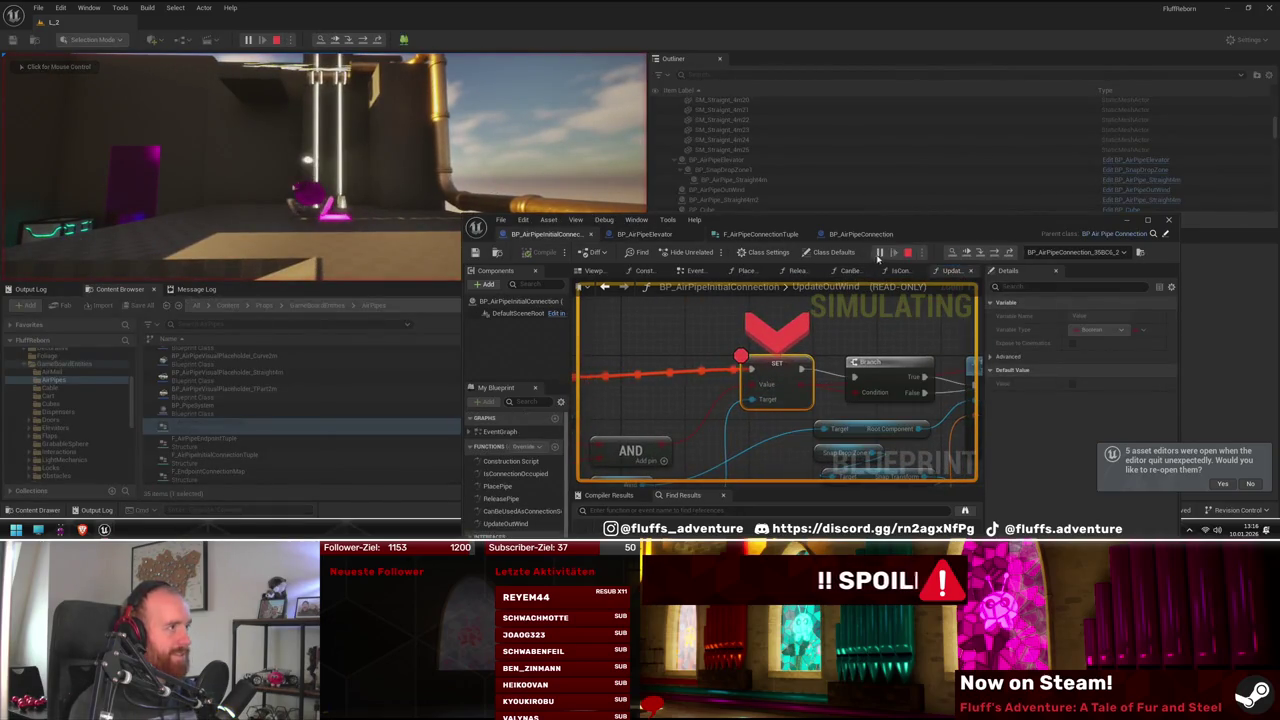
pyautogui.click(879, 254)
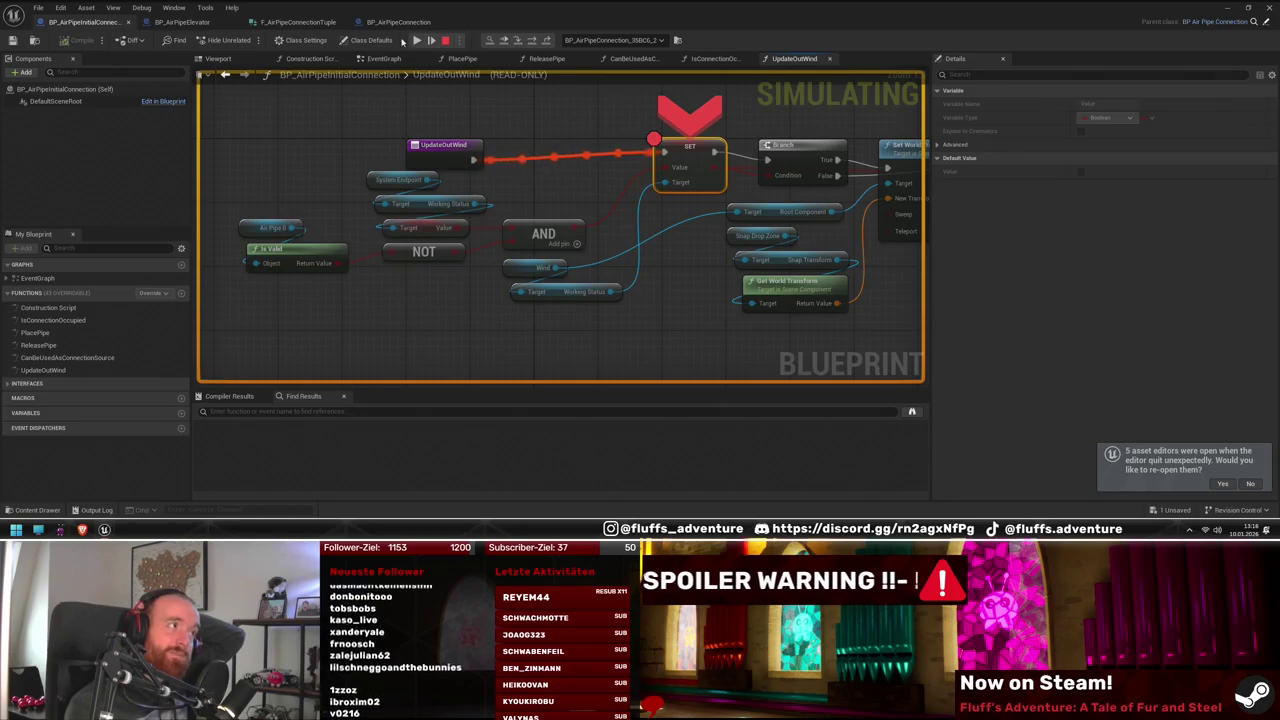
# Continue to the Place Pipe breakpoint, step into it, then stop the play session
pyautogui.press('F5')
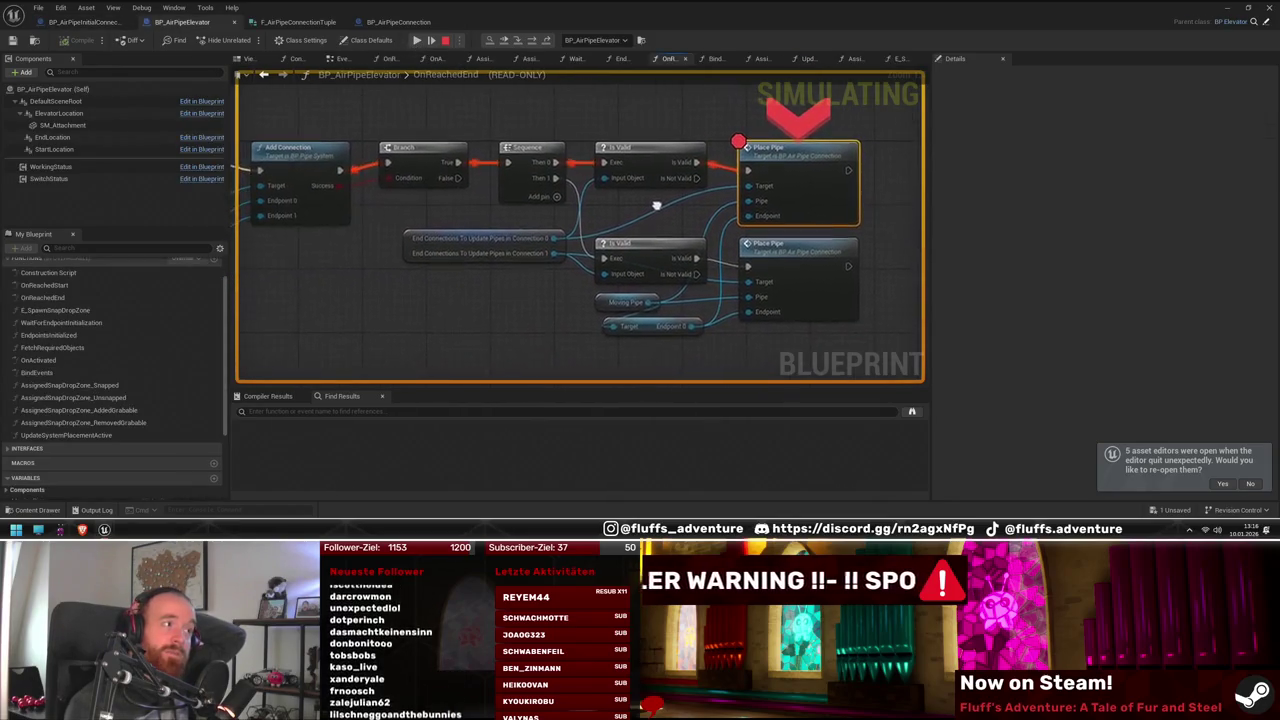
pyautogui.press('F11')
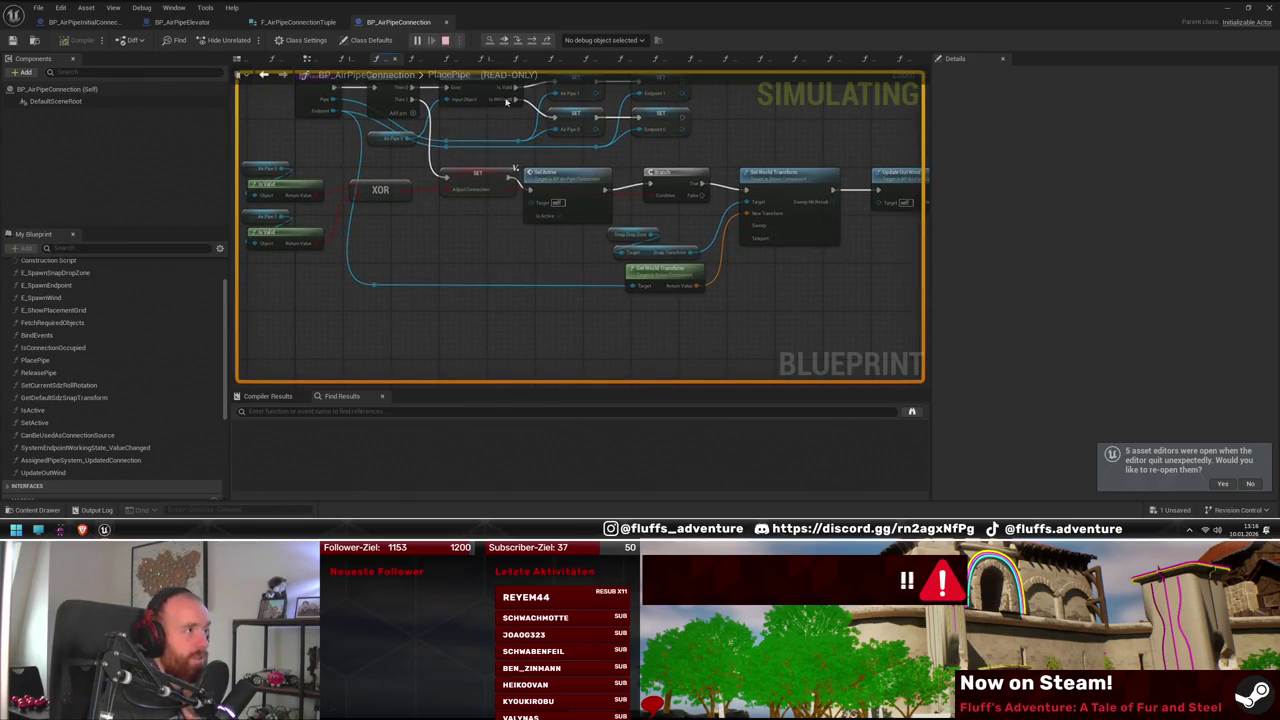
pyautogui.press('Escape')
# Wire Update Out Wind, placed below the chain, to a new third Sequence output in PlacePipe
pyautogui.moveTo(905, 175)
pyautogui.mouseDown()
pyautogui.moveTo(464, 323)
pyautogui.moveTo(494, 320)
pyautogui.mouseUp()
pyautogui.keyDown('alt'); pyautogui.click(497, 301); pyautogui.keyUp('alt')
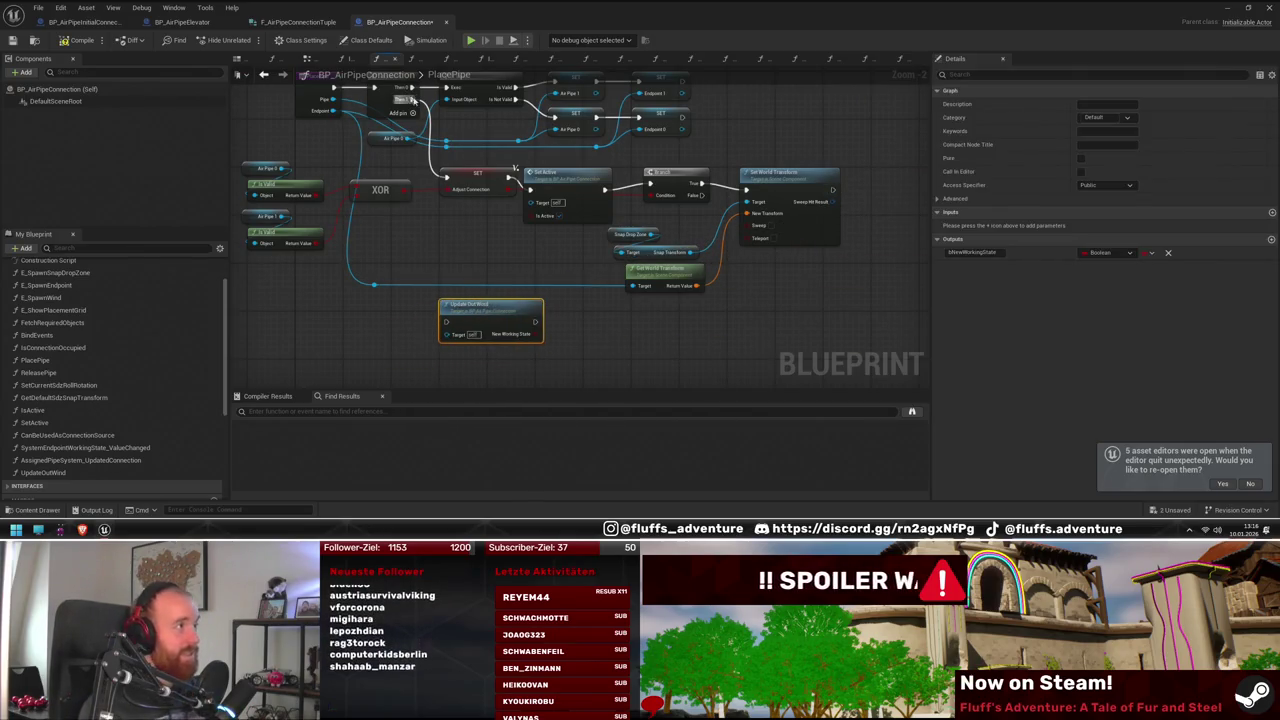
pyautogui.moveTo(447, 322); pyautogui.dragTo(447, 322)
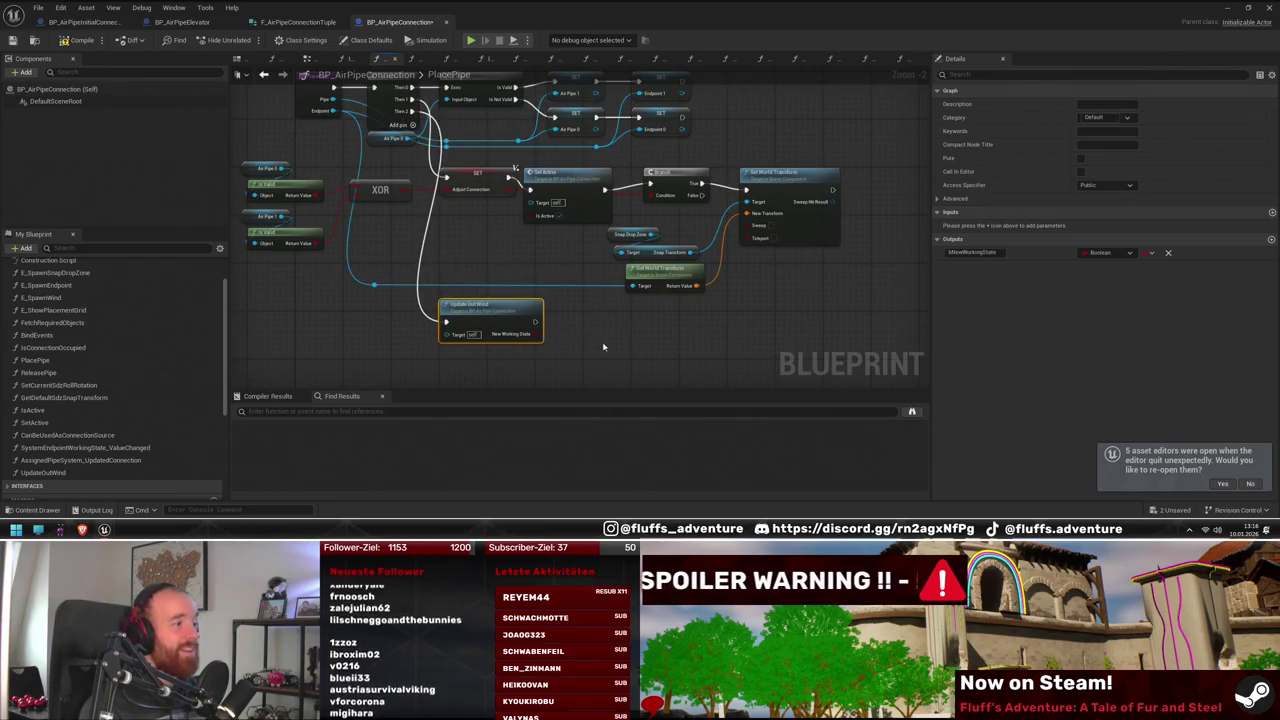
pyautogui.press('super+Down')
pyautogui.moveTo(436, 128); pyautogui.dragTo(436, 128)
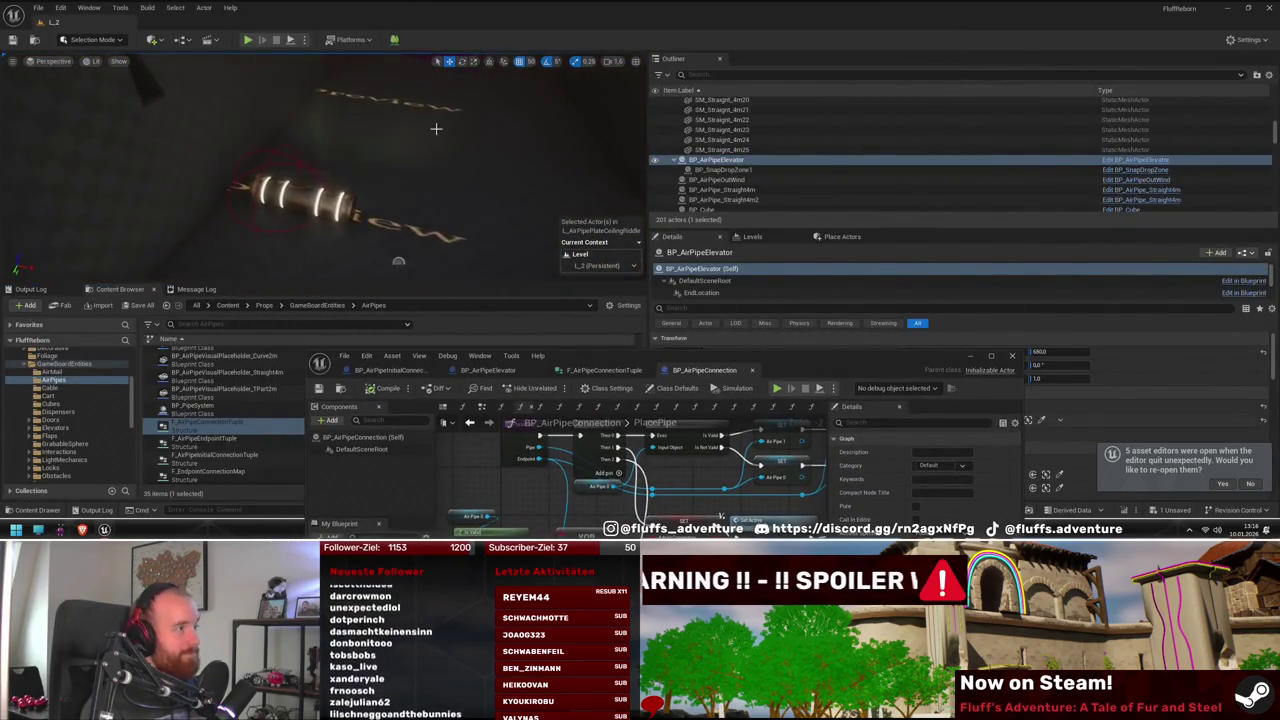
# Focus on BP_AirPipe_Straight4m, start a play test, and resume from the first breakpoint
pyautogui.doubleClick(721, 189)
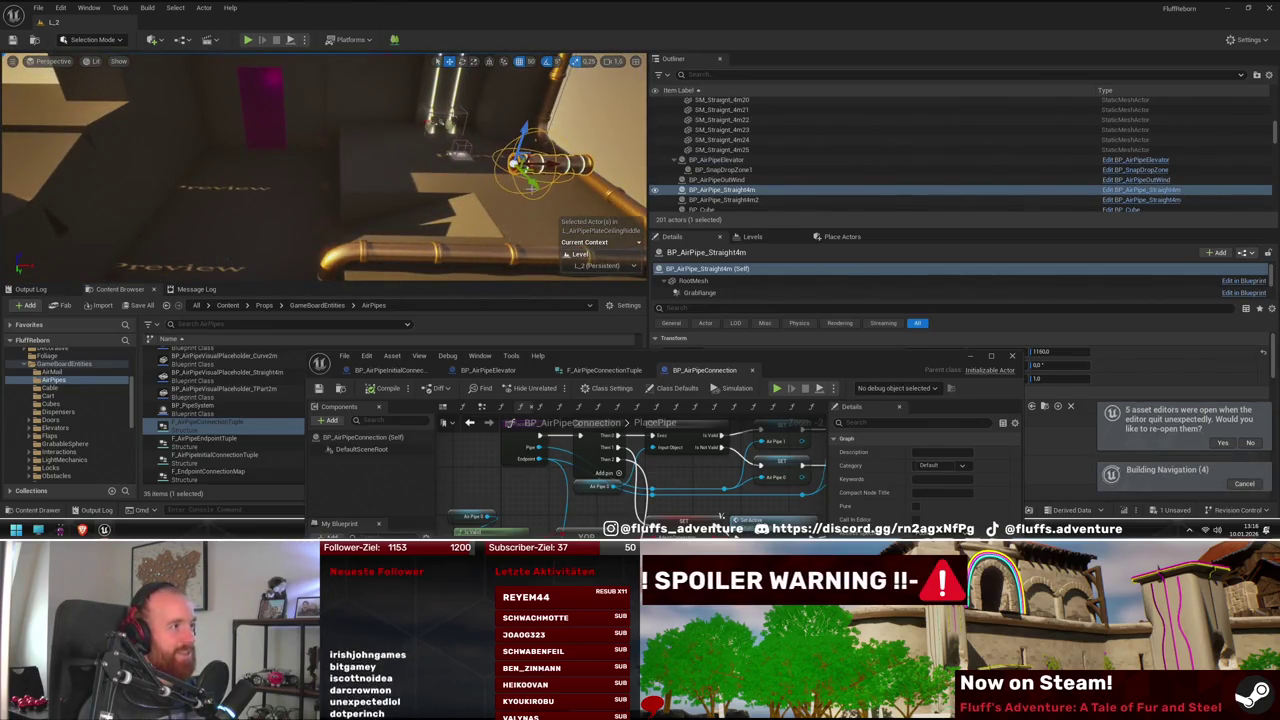
pyautogui.moveTo(436, 128); pyautogui.dragTo(222, 53)
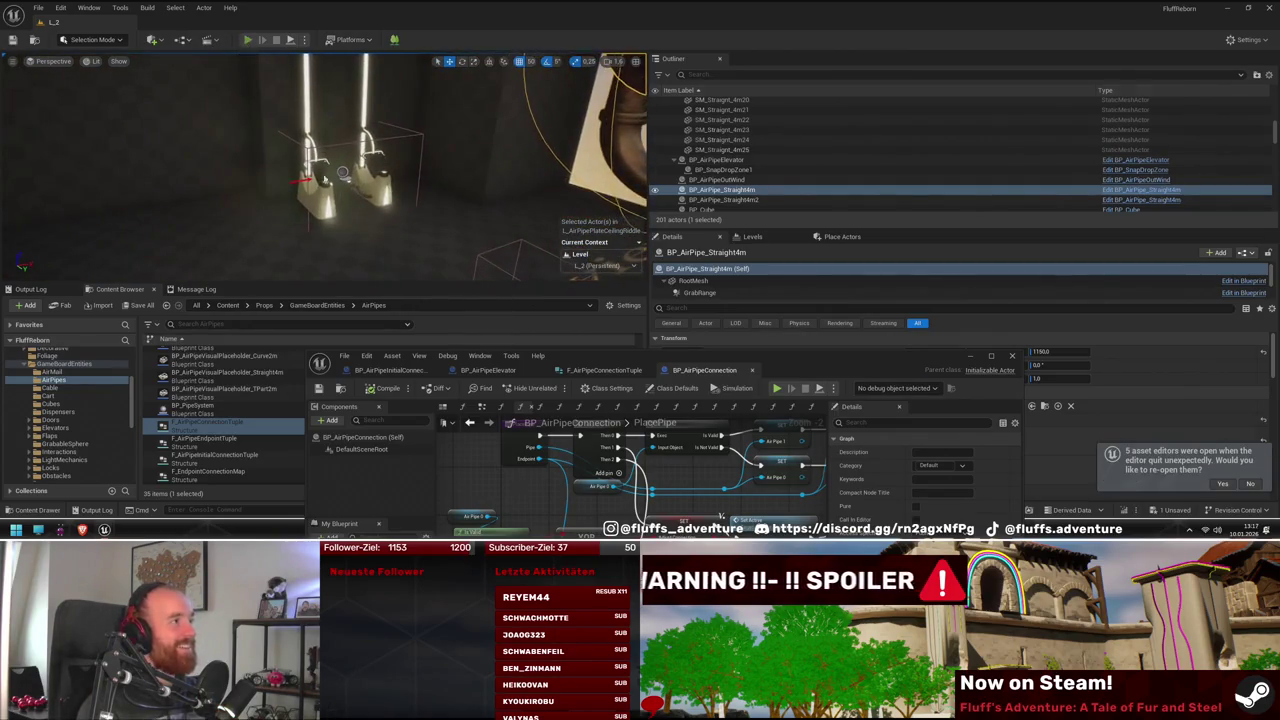
pyautogui.hotkey('alt', 'p')
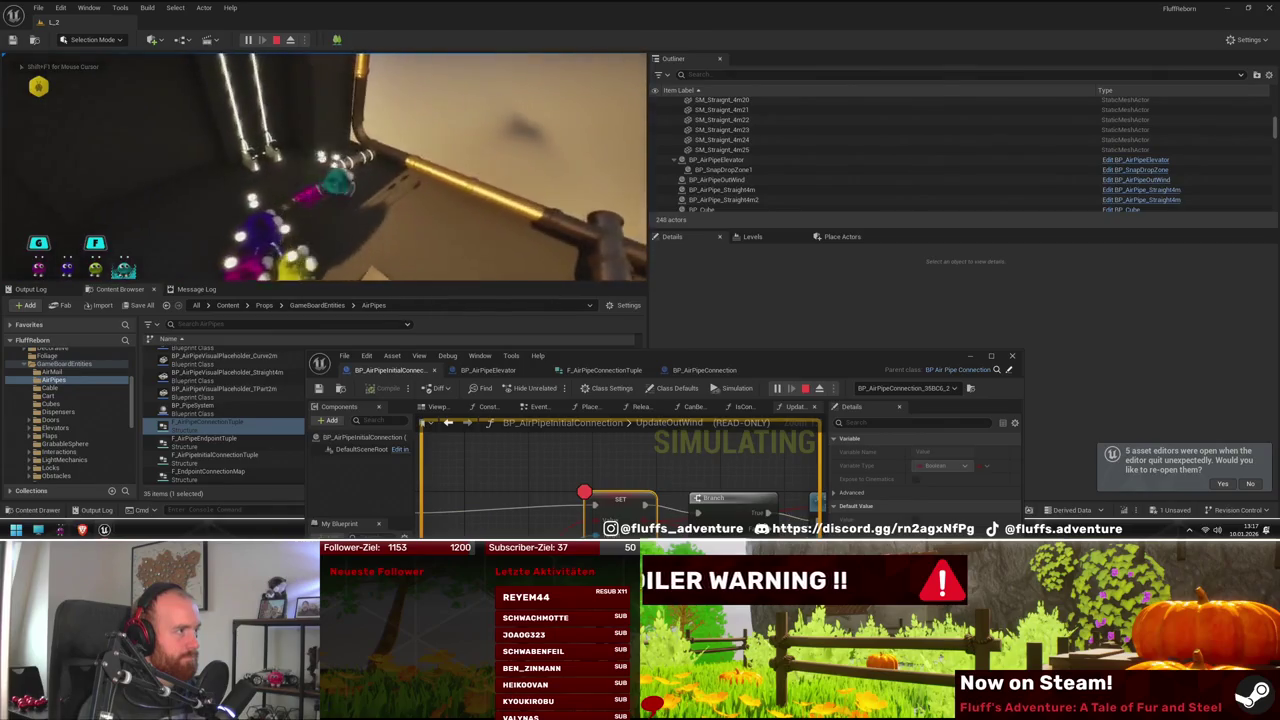
pyautogui.hotkey('shift', 'F1')
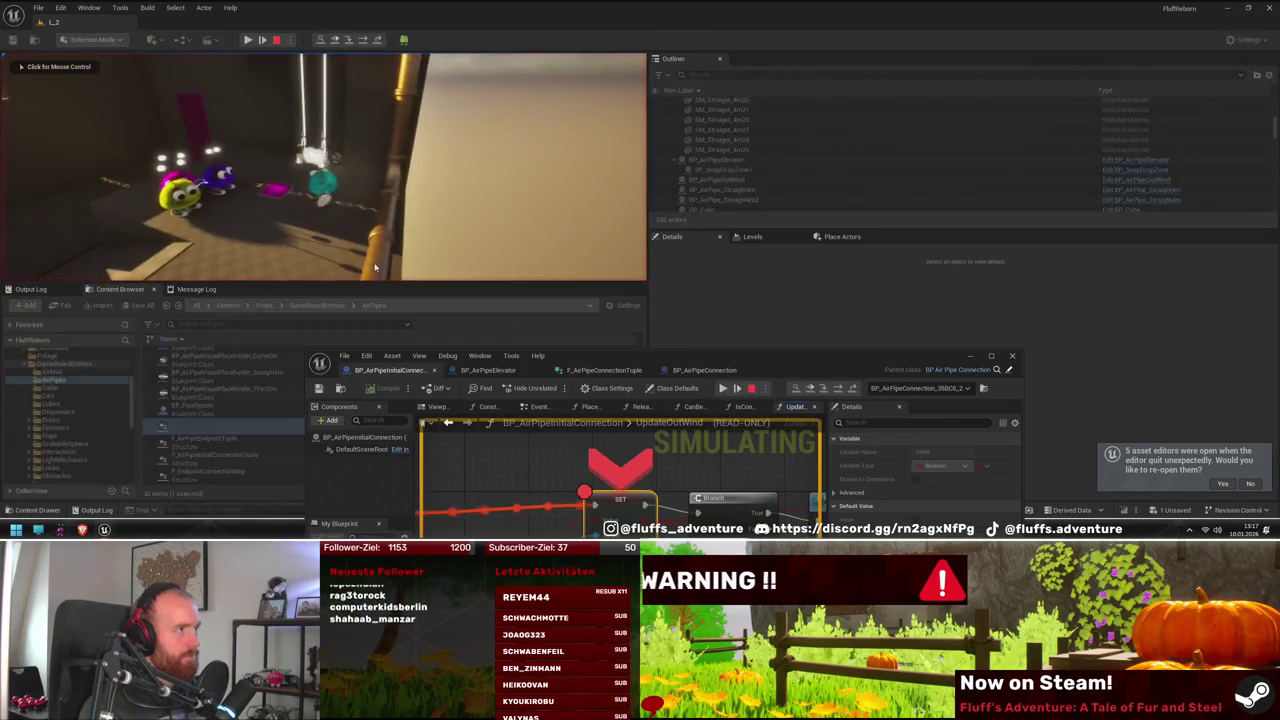
pyautogui.moveTo(725, 358); pyautogui.dragTo(845, 238)
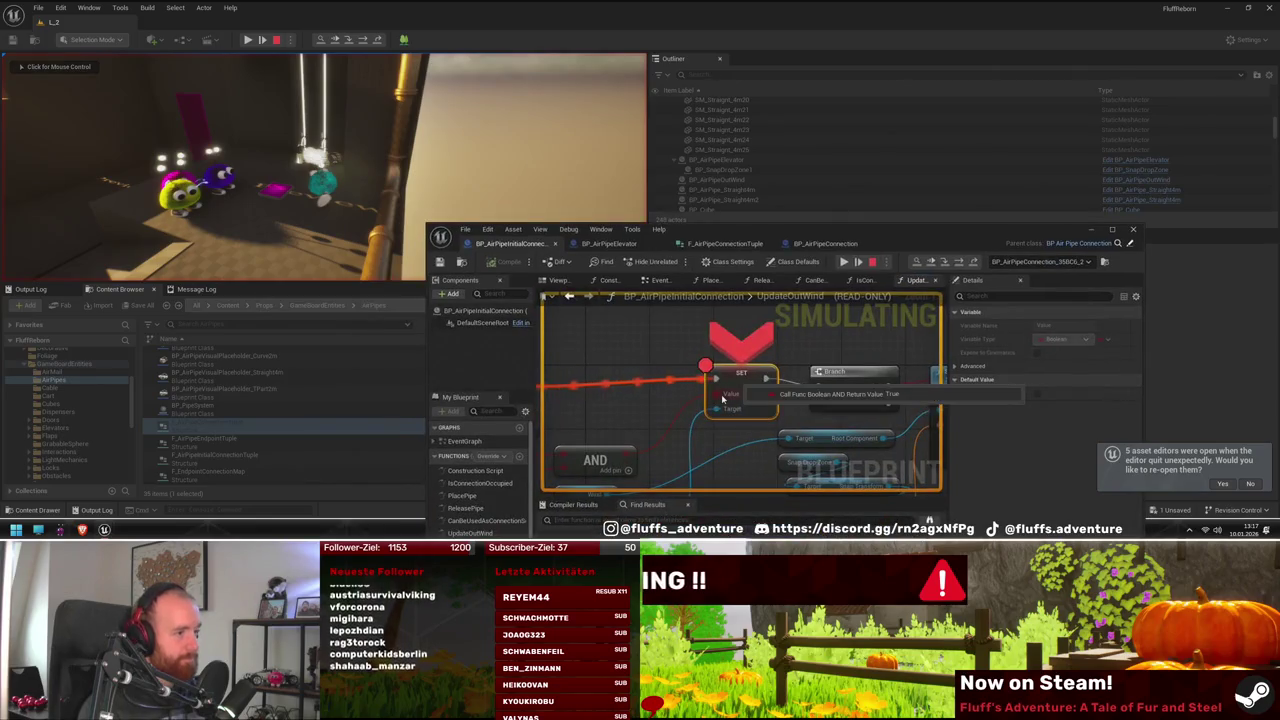
pyautogui.click(844, 261)
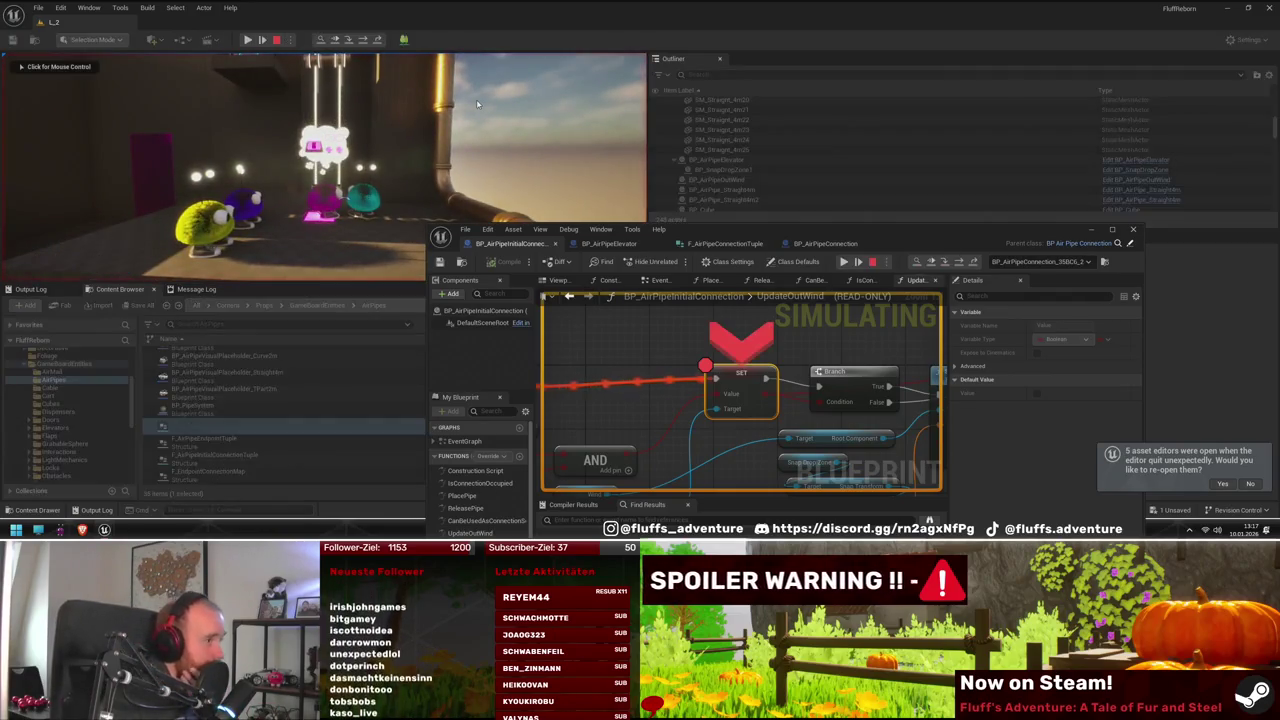
# Resume past the remaining breakpoints including Place Pipe, then stop play and enlarge the Blueprint editor
pyautogui.moveTo(726, 402)
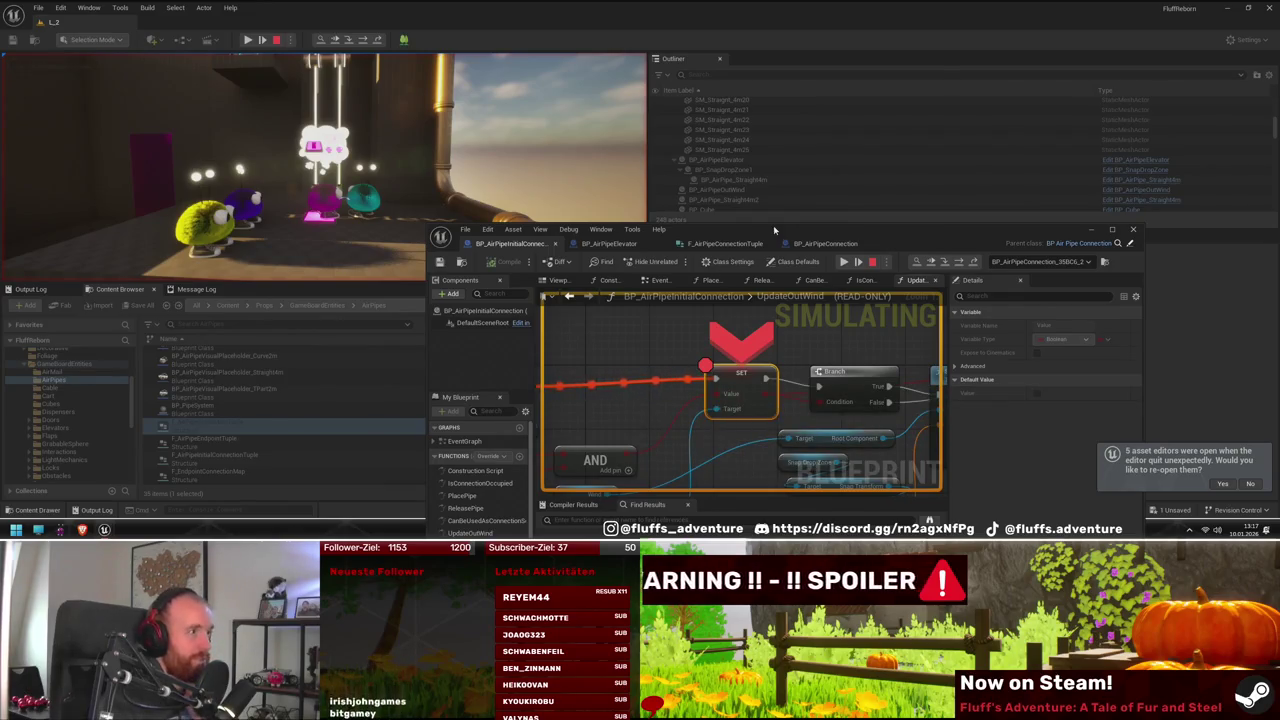
pyautogui.moveTo(773, 225); pyautogui.dragTo(801, 195)
pyautogui.click(871, 232)
pyautogui.click(871, 232)
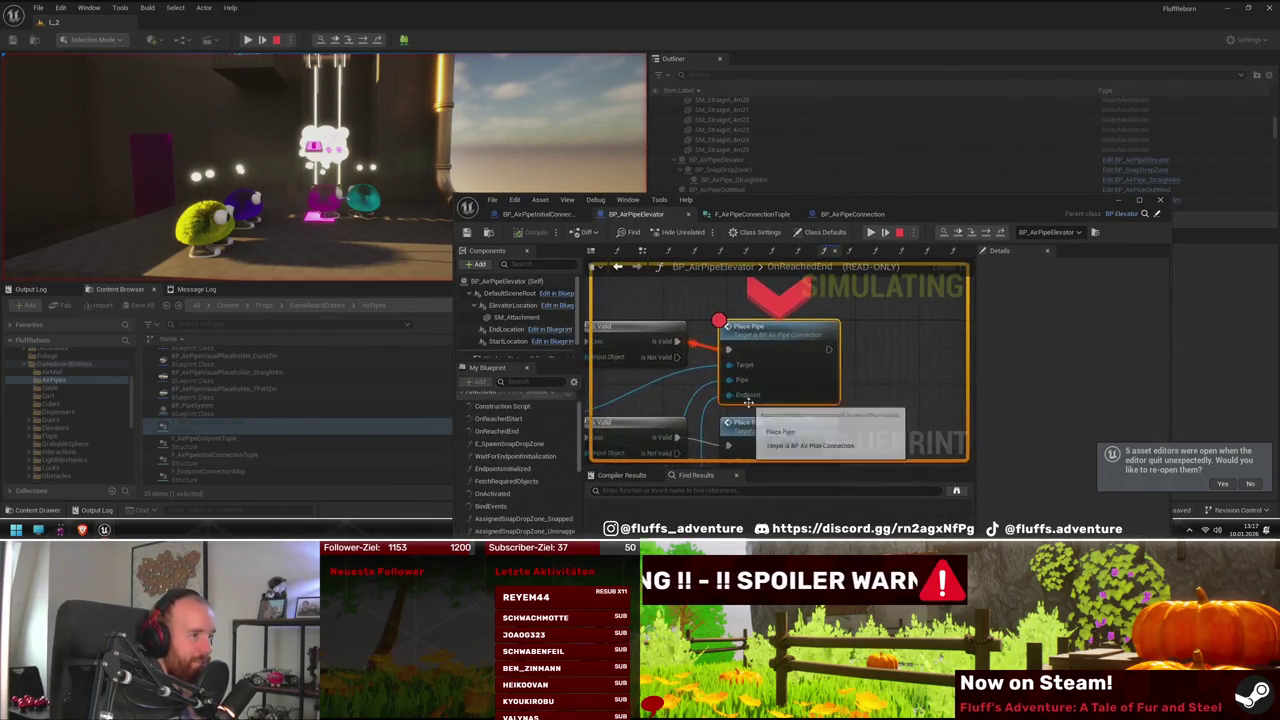
pyautogui.click(871, 232)
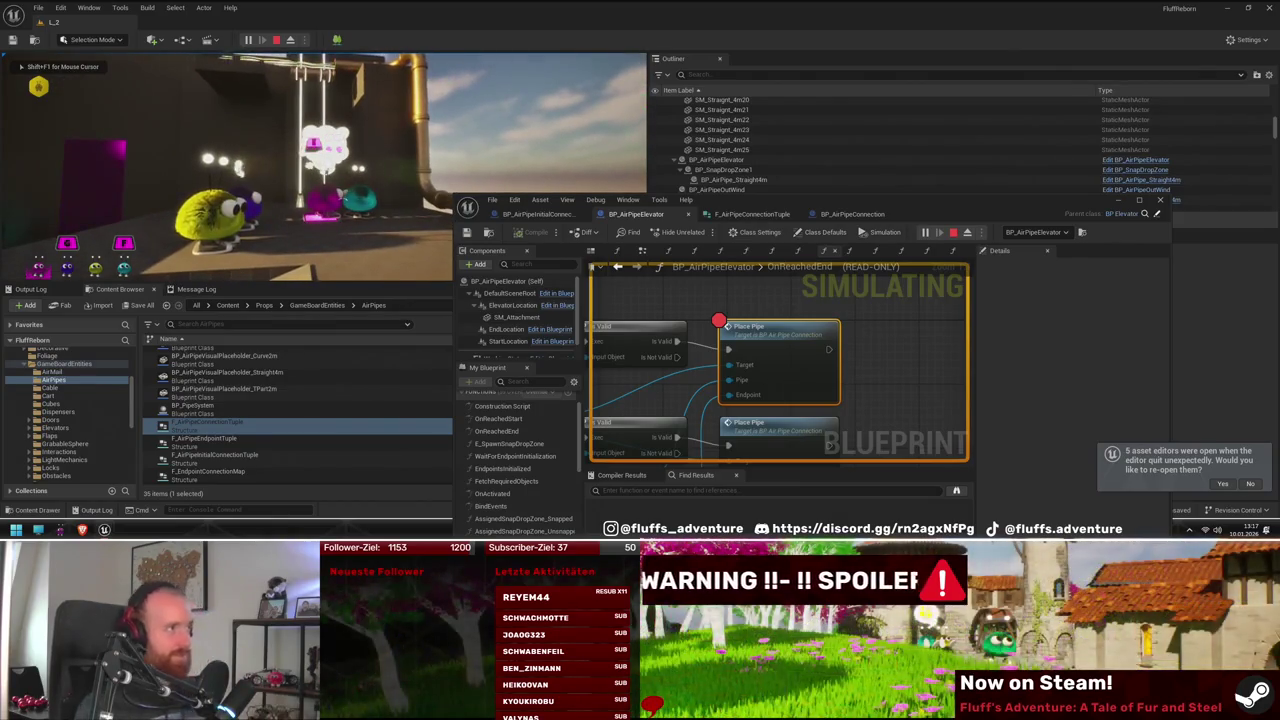
pyautogui.press('Escape')
pyautogui.doubleClick(977, 205)
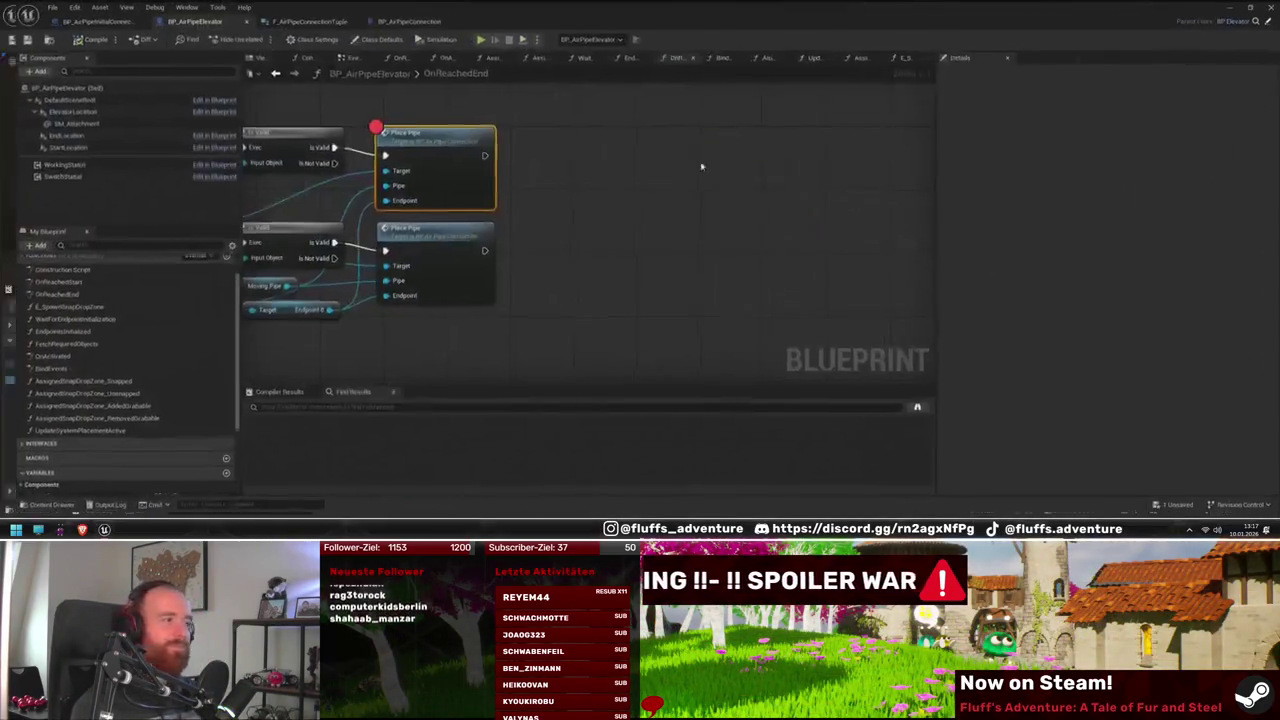
# Put a breakpoint on the Update Out Wind call in BP_AirPipeConnection's PlacePipe function
pyautogui.doubleClick(415, 190)
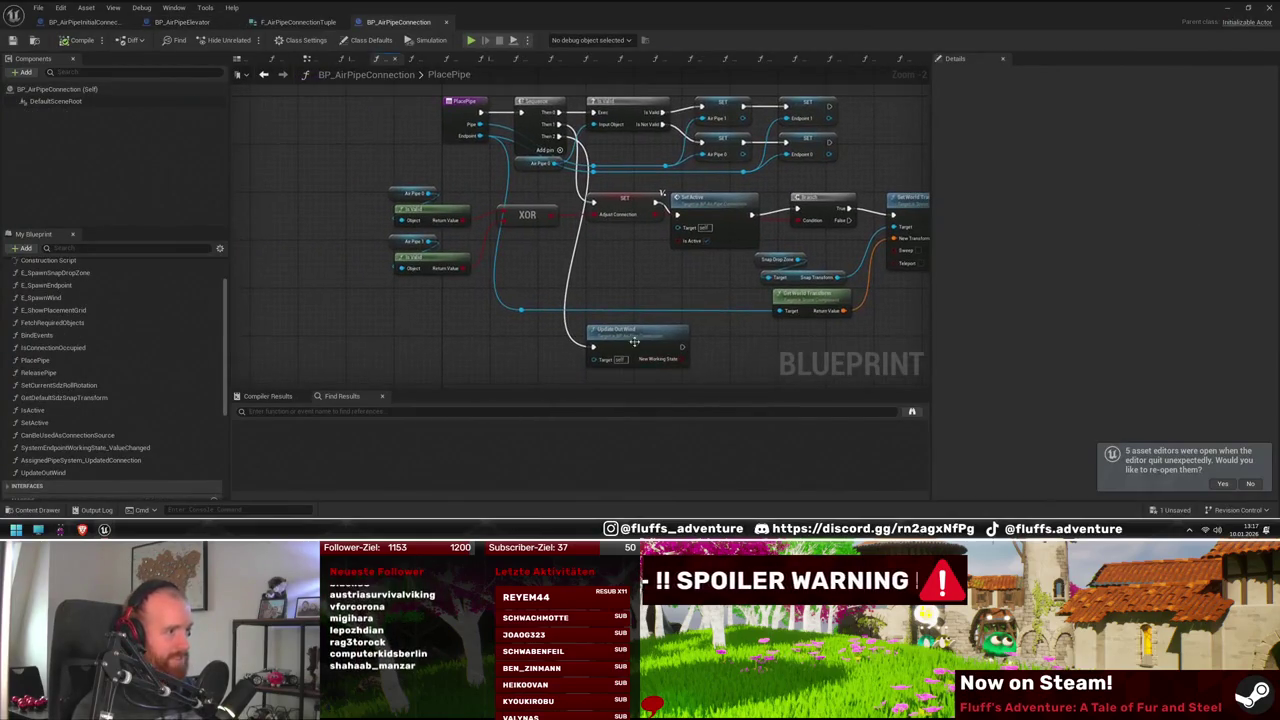
pyautogui.rightClick(640, 345)
pyautogui.click(678, 279)
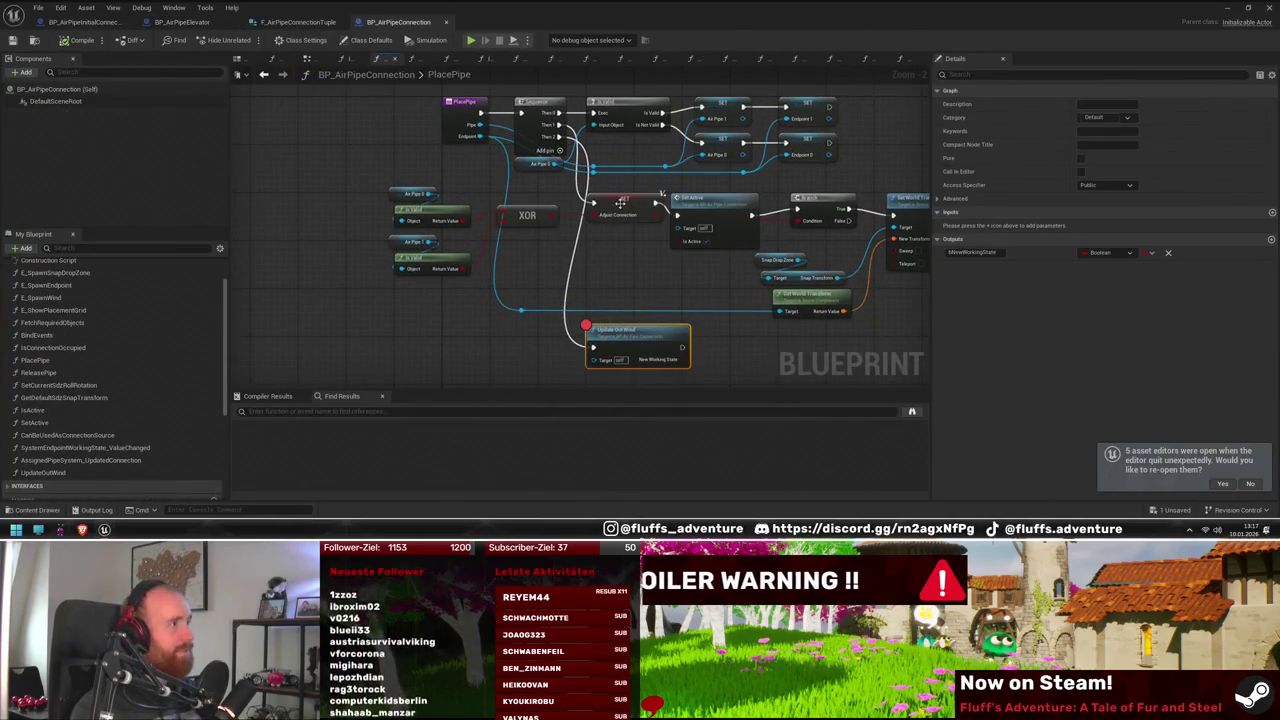
# Float the Blueprint editor, frame the Preview plate in the level, and start playing
pyautogui.doubleClick(462, 27)
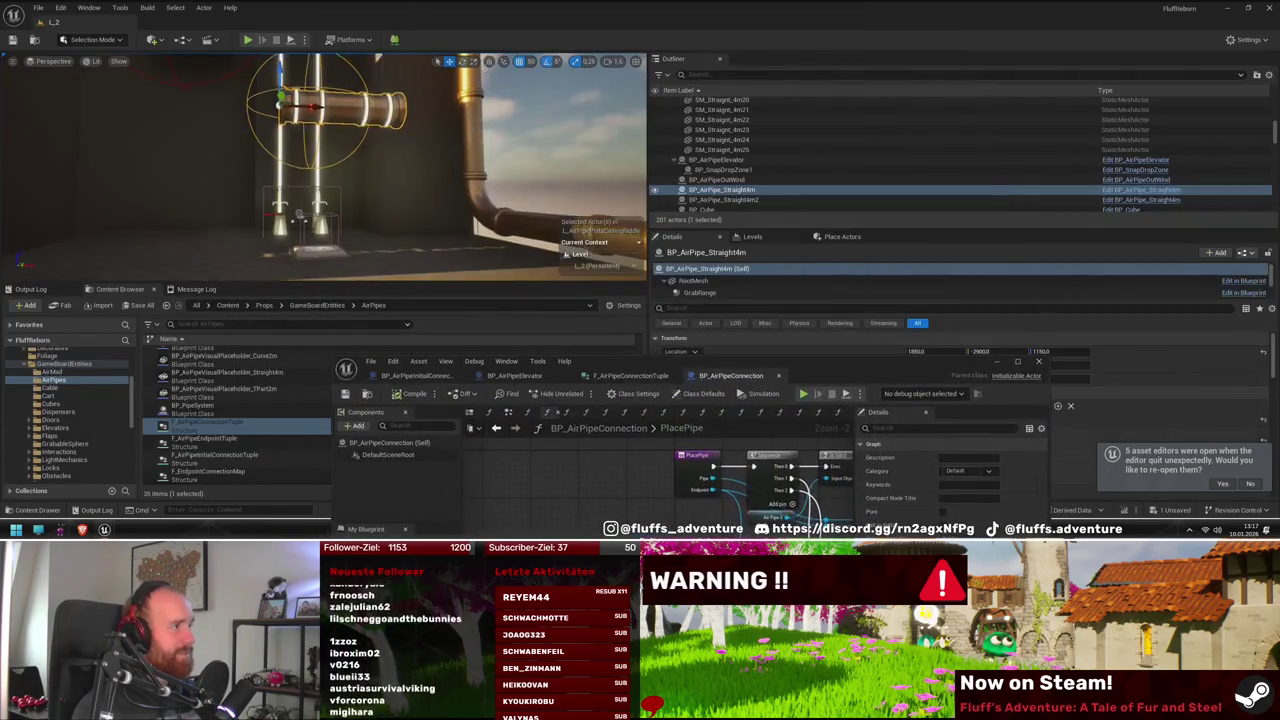
pyautogui.moveTo(478, 213); pyautogui.dragTo(353, 86)
pyautogui.click(257, 41)
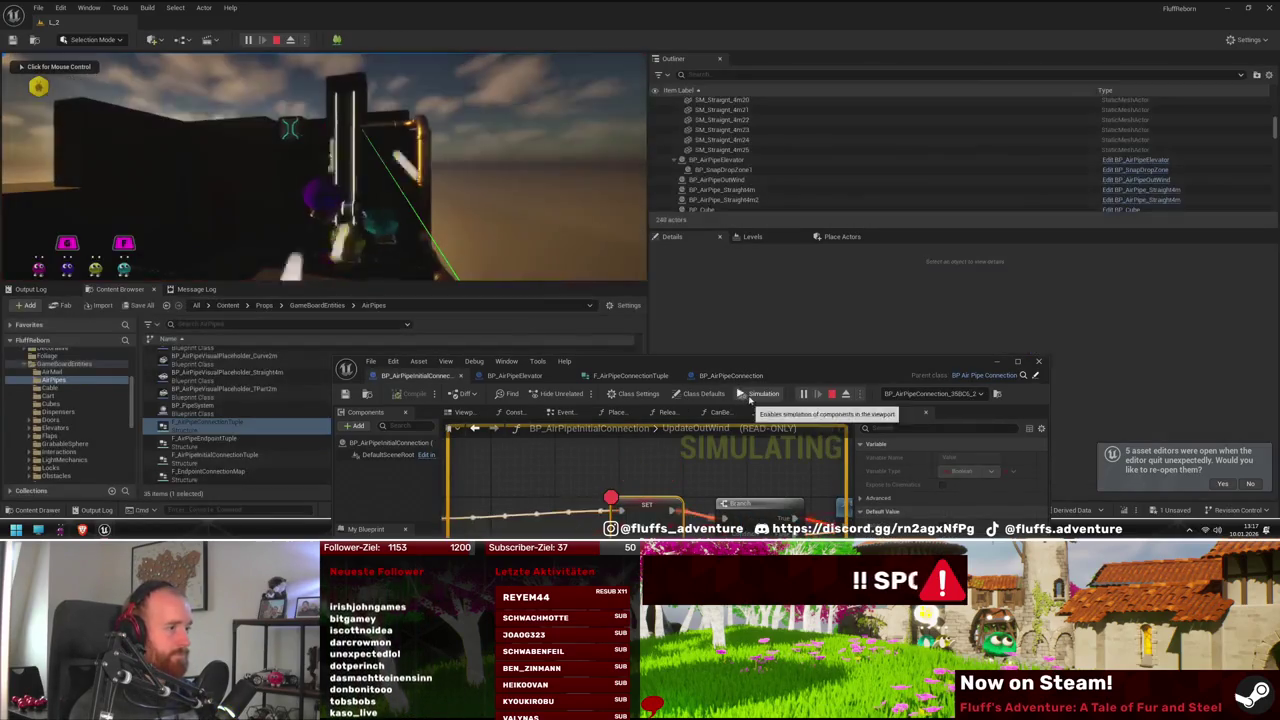
pyautogui.moveTo(750, 357); pyautogui.dragTo(902, 385)
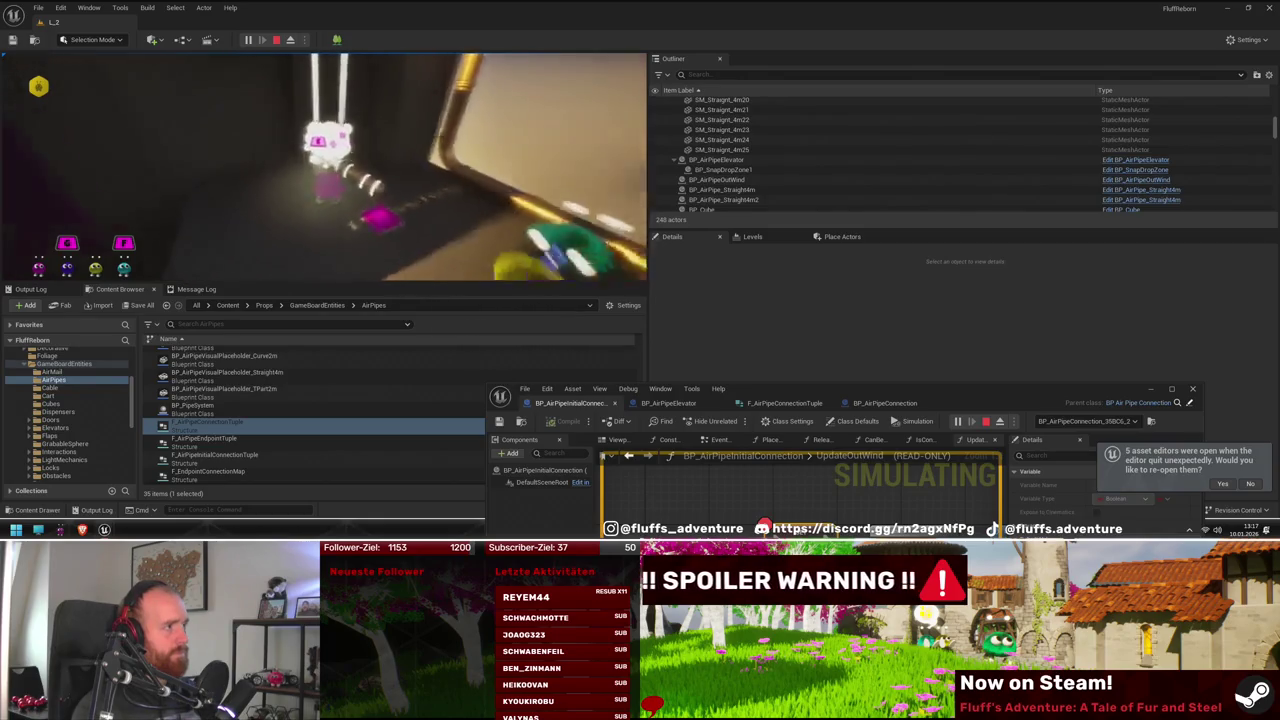
# Pause and resume the play session, then continue and step into the PlacePipe function
pyautogui.press('Pause')
pyautogui.click(905, 421)
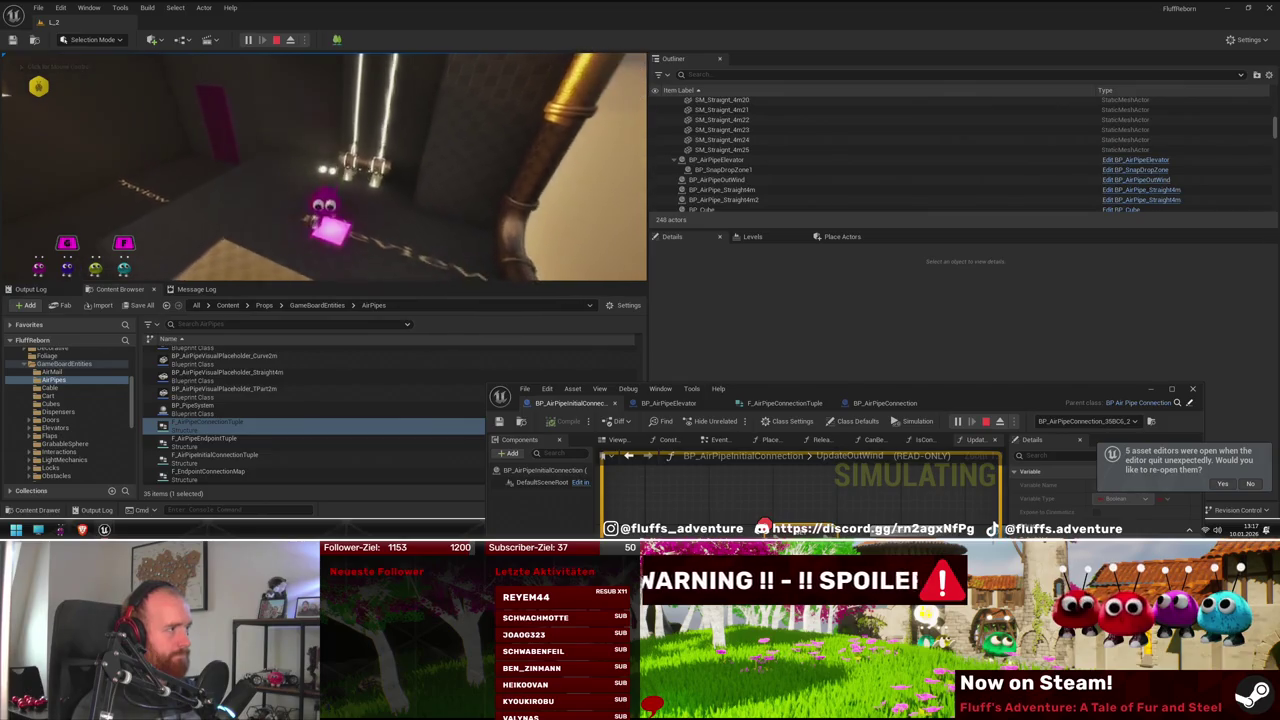
pyautogui.click(323, 166)
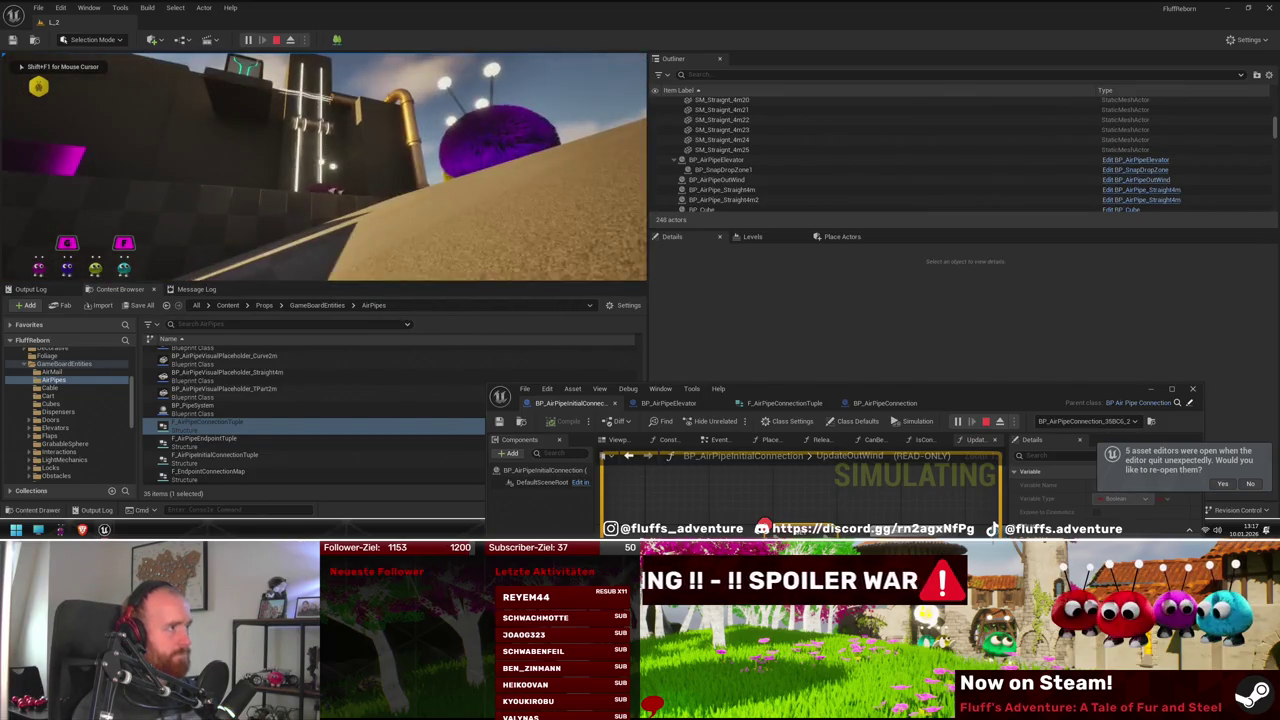
pyautogui.press('Pause')
pyautogui.doubleClick(941, 397)
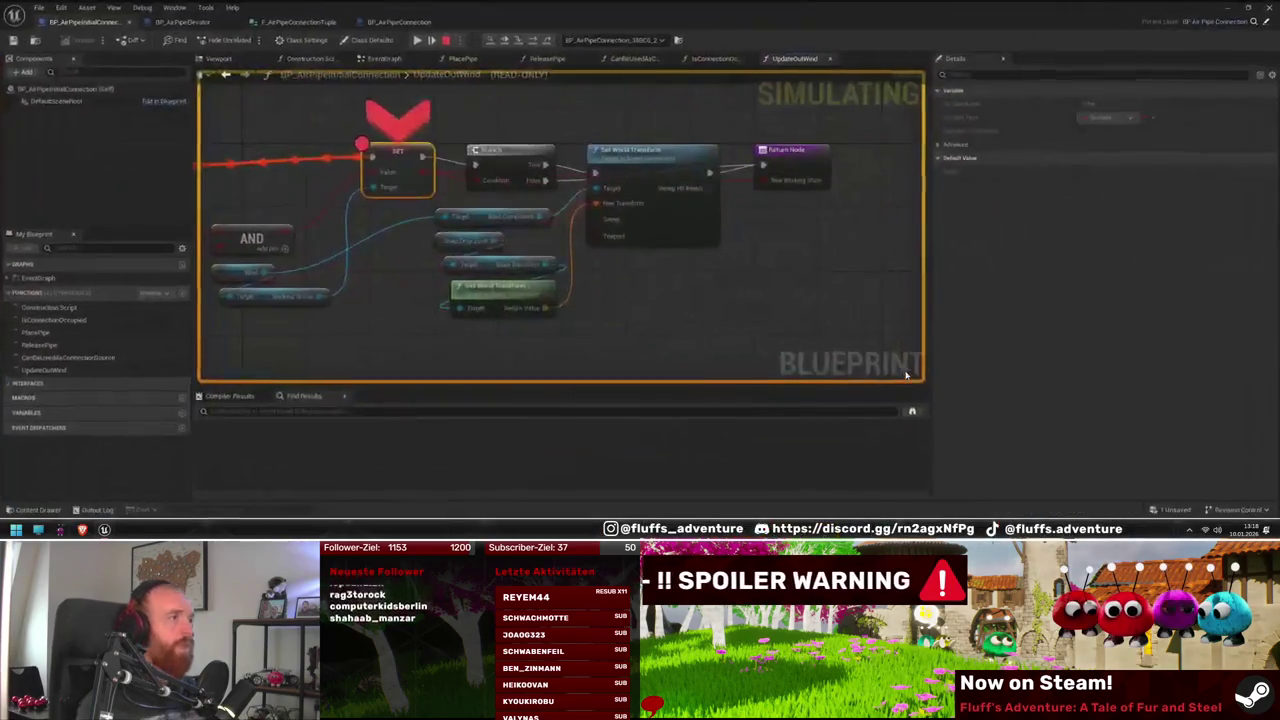
pyautogui.moveTo(437, 346)
pyautogui.mouseDown()
pyautogui.moveTo(731, 346)
pyautogui.moveTo(711, 341)
pyautogui.mouseUp()
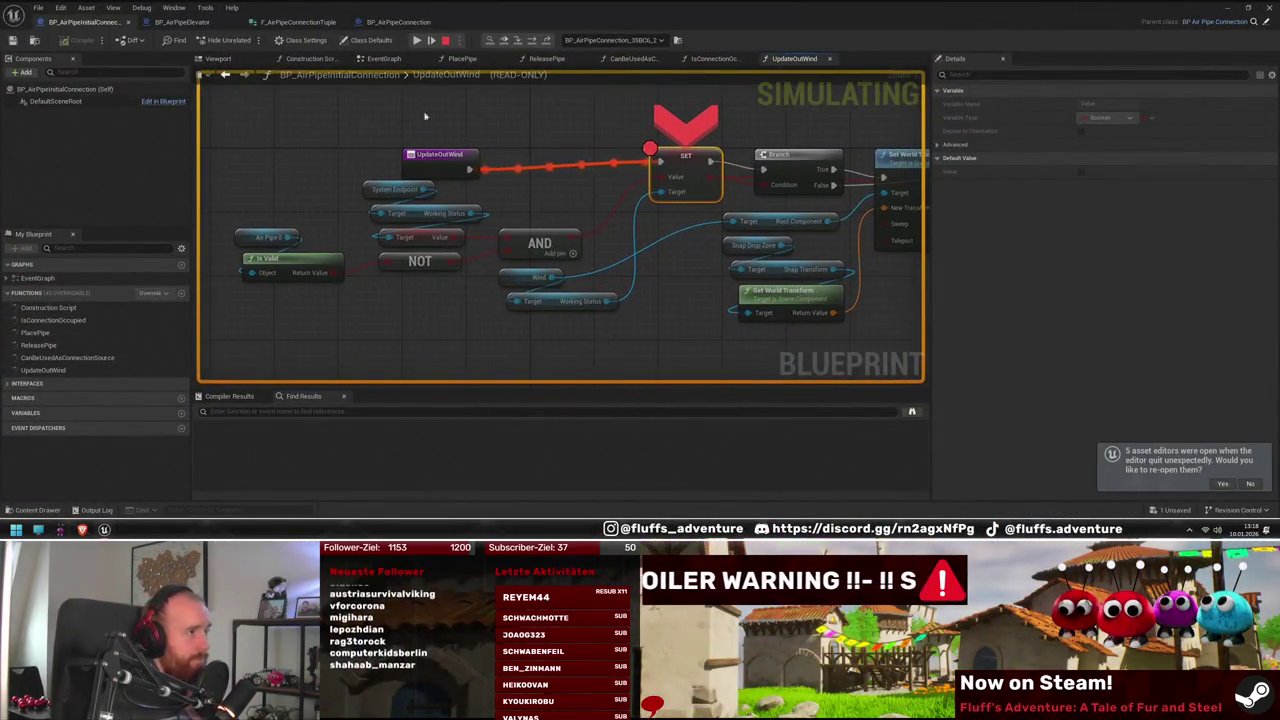
pyautogui.click(416, 42)
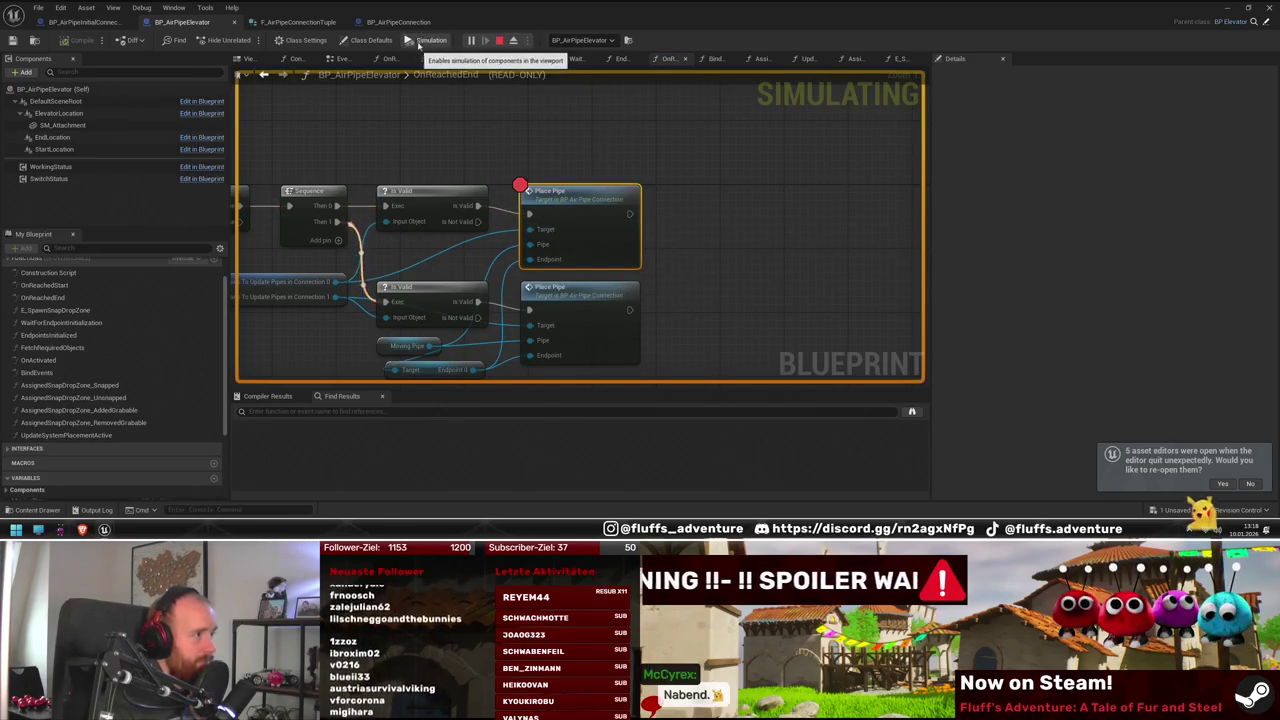
pyautogui.press('F11')
# Inspect PlacePipe's Sequence and Update Out Wind nodes, then stop the play session
pyautogui.moveTo(594, 253)
pyautogui.mouseDown()
pyautogui.moveTo(437, 264)
pyautogui.moveTo(582, 268)
pyautogui.moveTo(613, 292)
pyautogui.mouseUp()
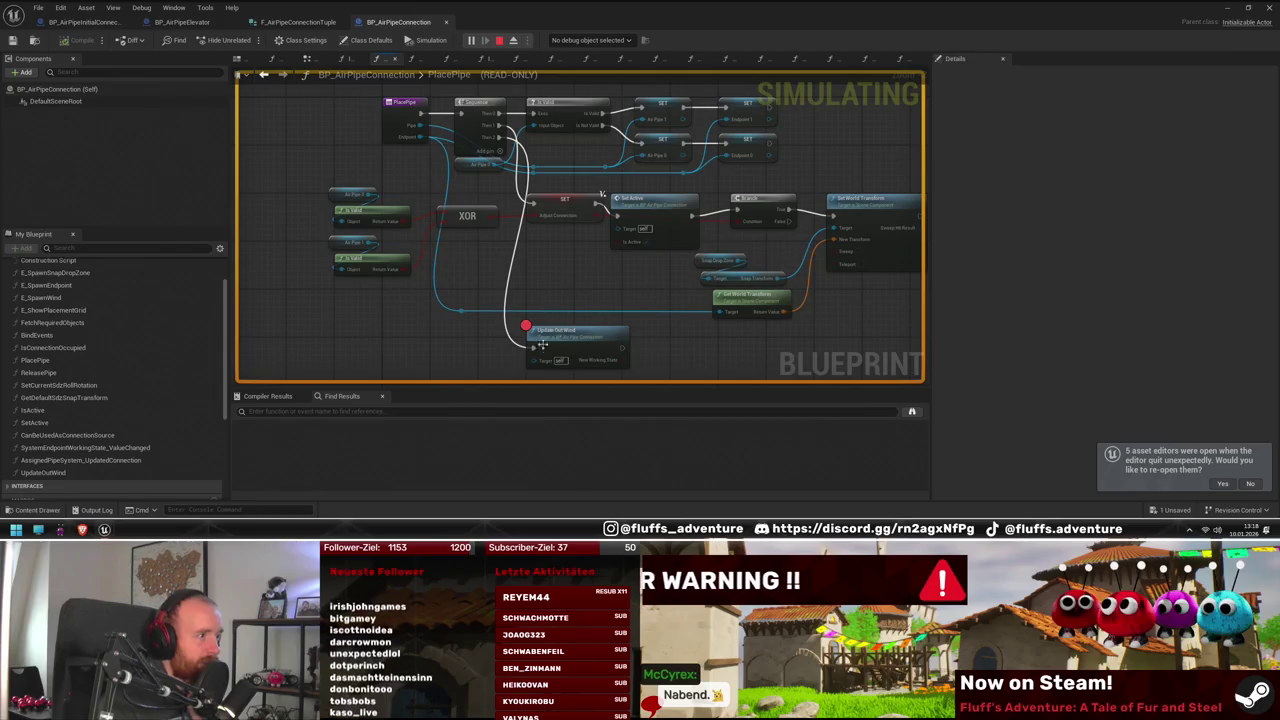
pyautogui.rightClick(474, 137)
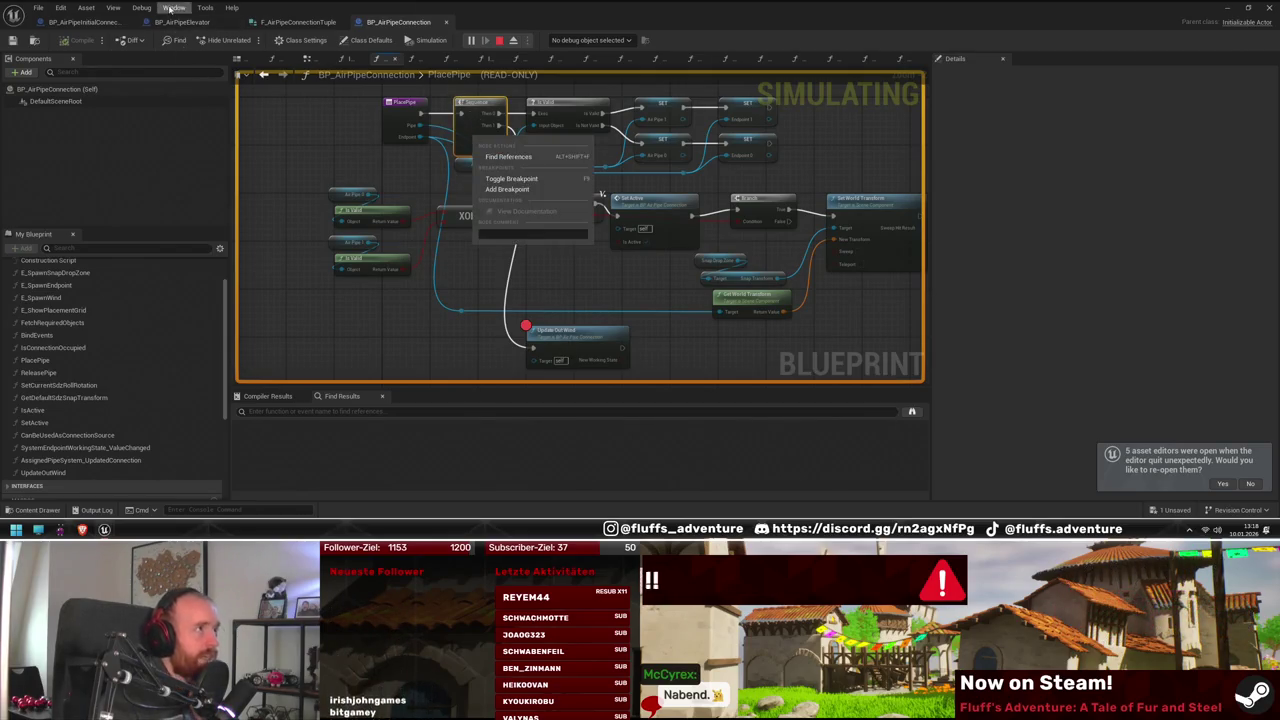
pyautogui.click(573, 334)
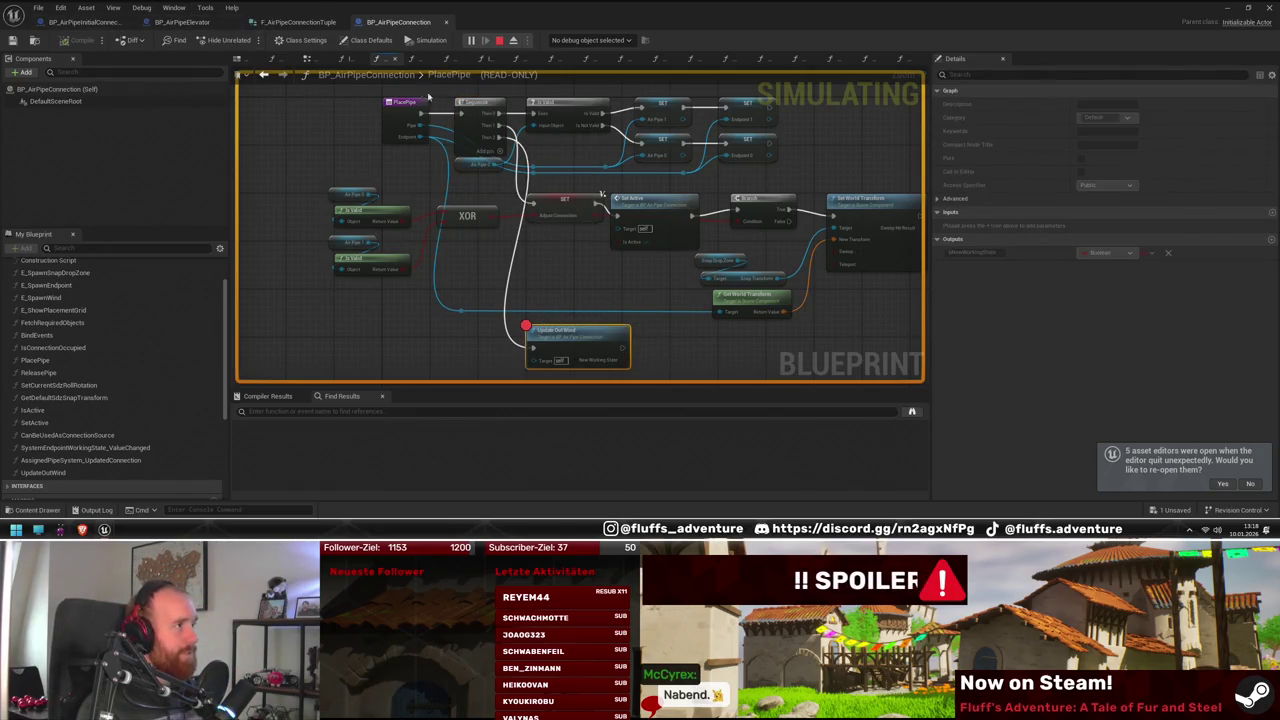
pyautogui.click(498, 41)
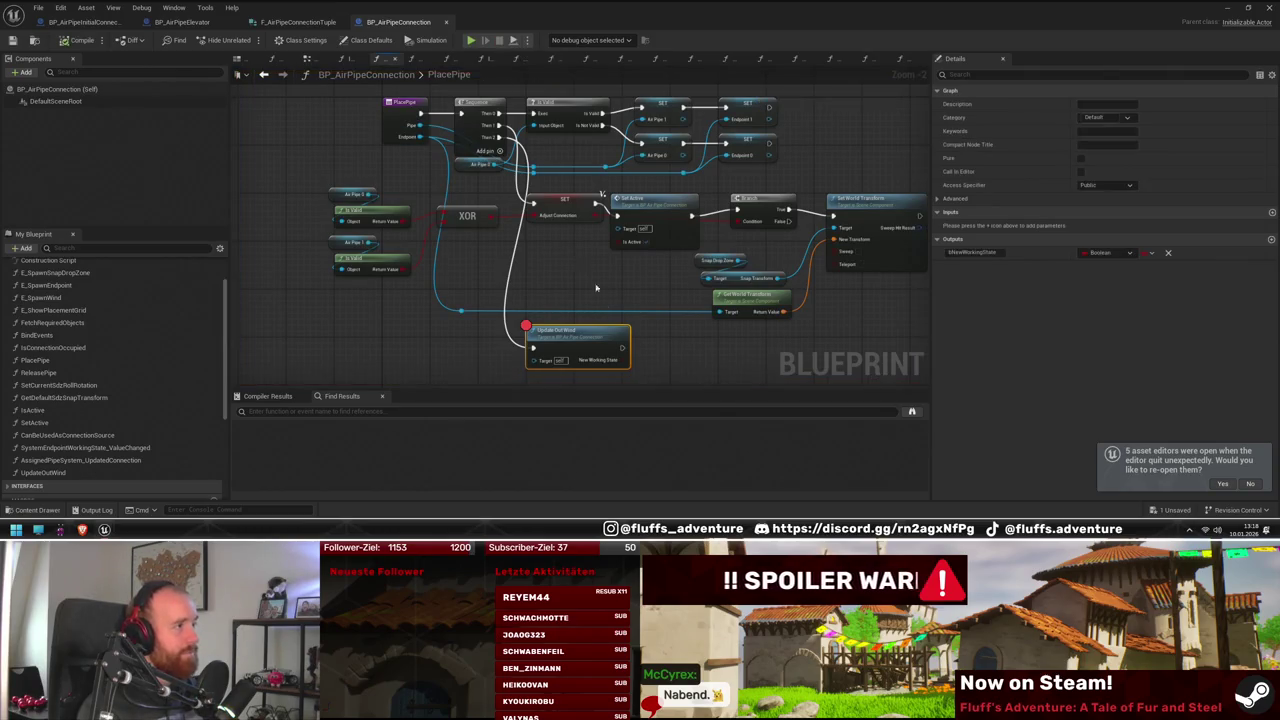
# Paste an Update Out Wind call after SET Endpoint 0 in BP_AirPipeInitialConnection's PlacePipe
pyautogui.click(102, 27)
pyautogui.doubleClick(63, 338)
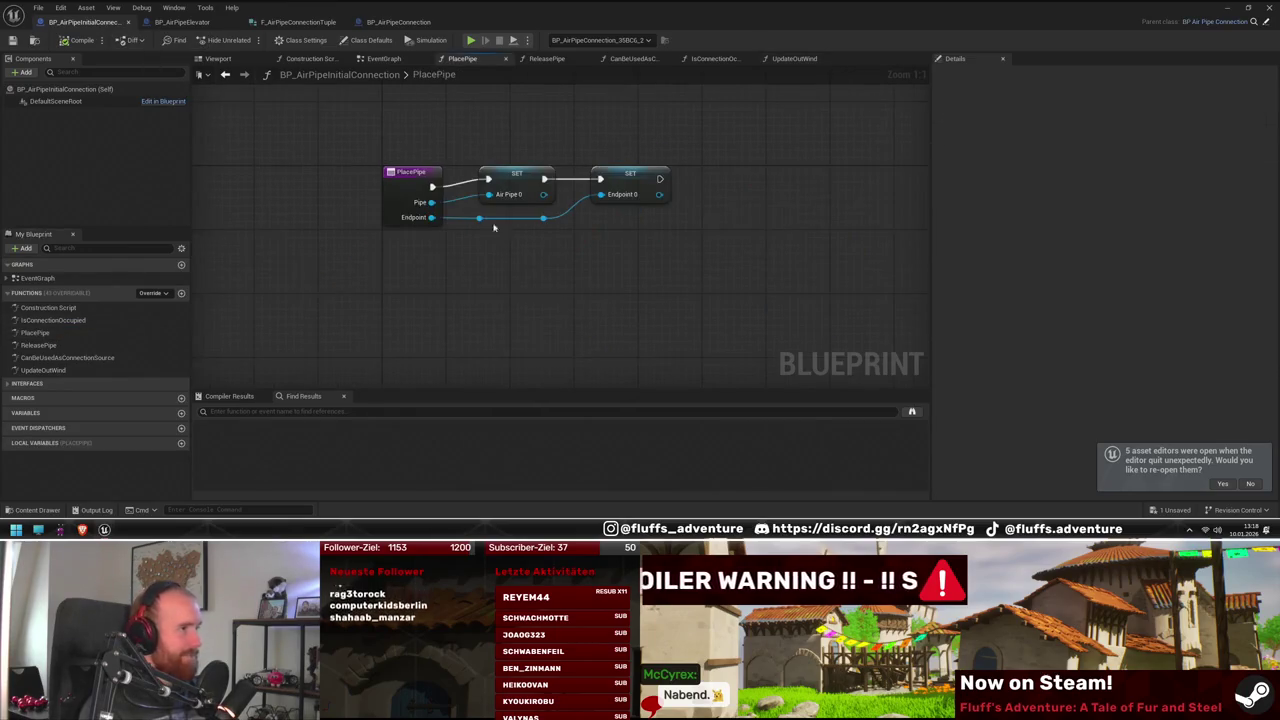
pyautogui.hotkey('ctrl', 'v')
pyautogui.moveTo(606, 236)
pyautogui.mouseDown()
pyautogui.moveTo(633, 167)
pyautogui.moveTo(610, 182)
pyautogui.mouseUp()
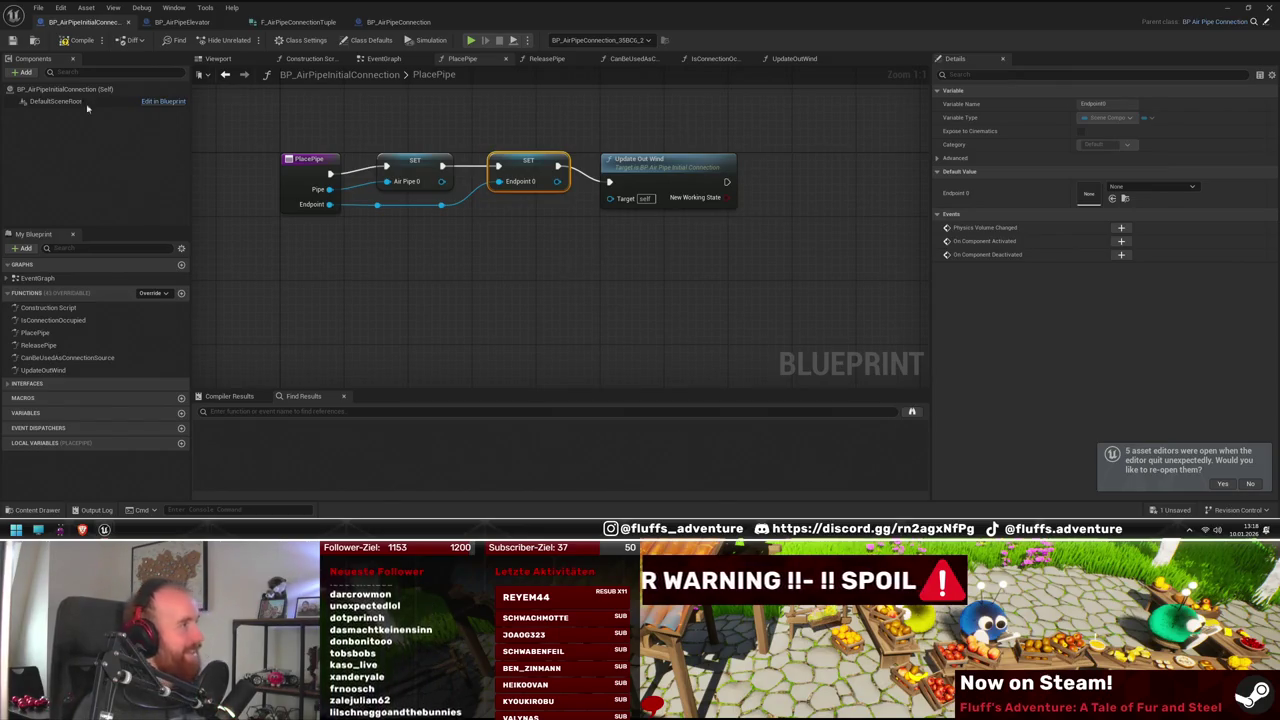
pyautogui.click(450, 287)
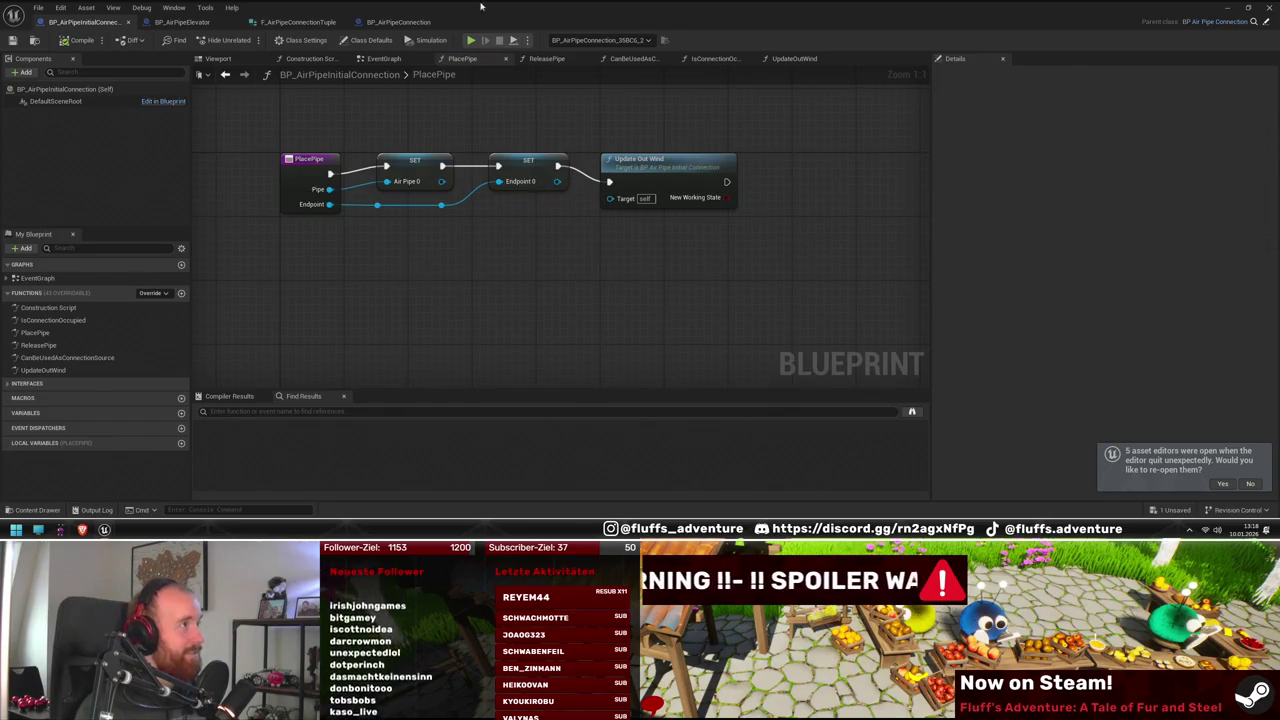
# Play-test the level with Alt+P and resume through each breakpoint, including UpdateOutWind's
pyautogui.moveTo(480, 7); pyautogui.dragTo(620, 407)
pyautogui.moveTo(320, 170)
pyautogui.mouseDown()
pyautogui.moveTo(400, 170)
pyautogui.moveTo(488, 137)
pyautogui.mouseUp()
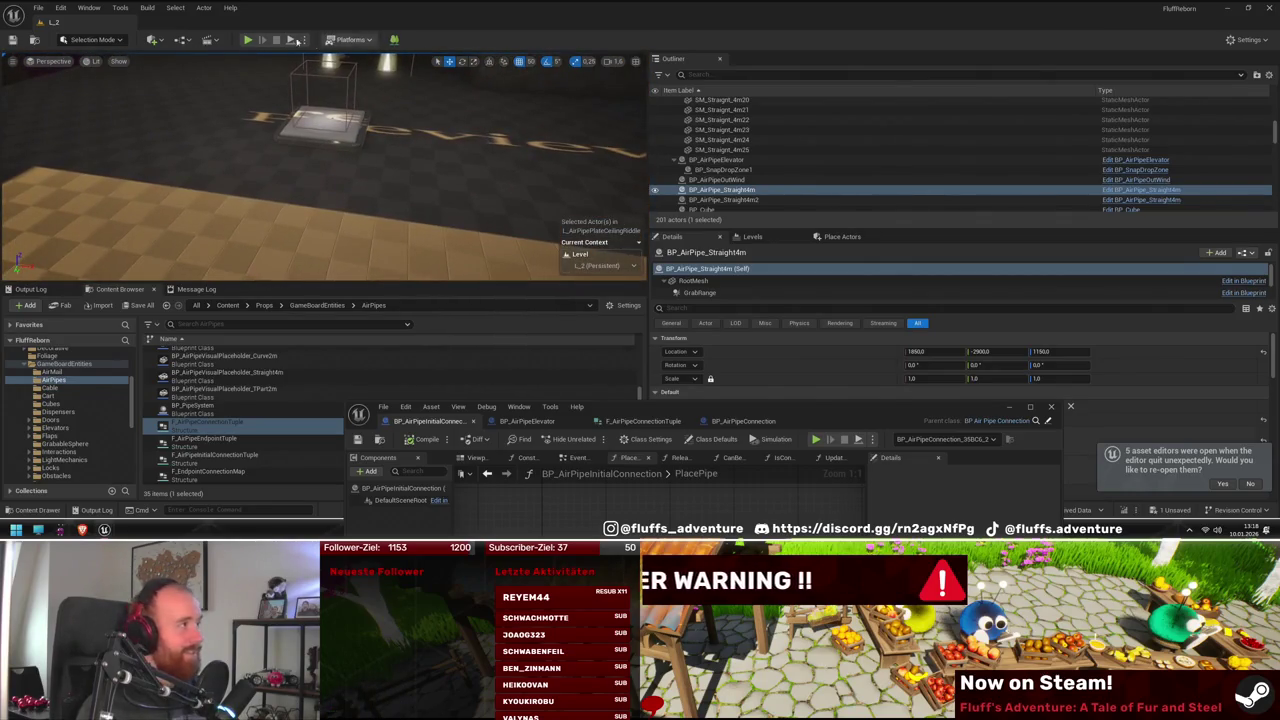
pyautogui.hotkey('alt', 'p')
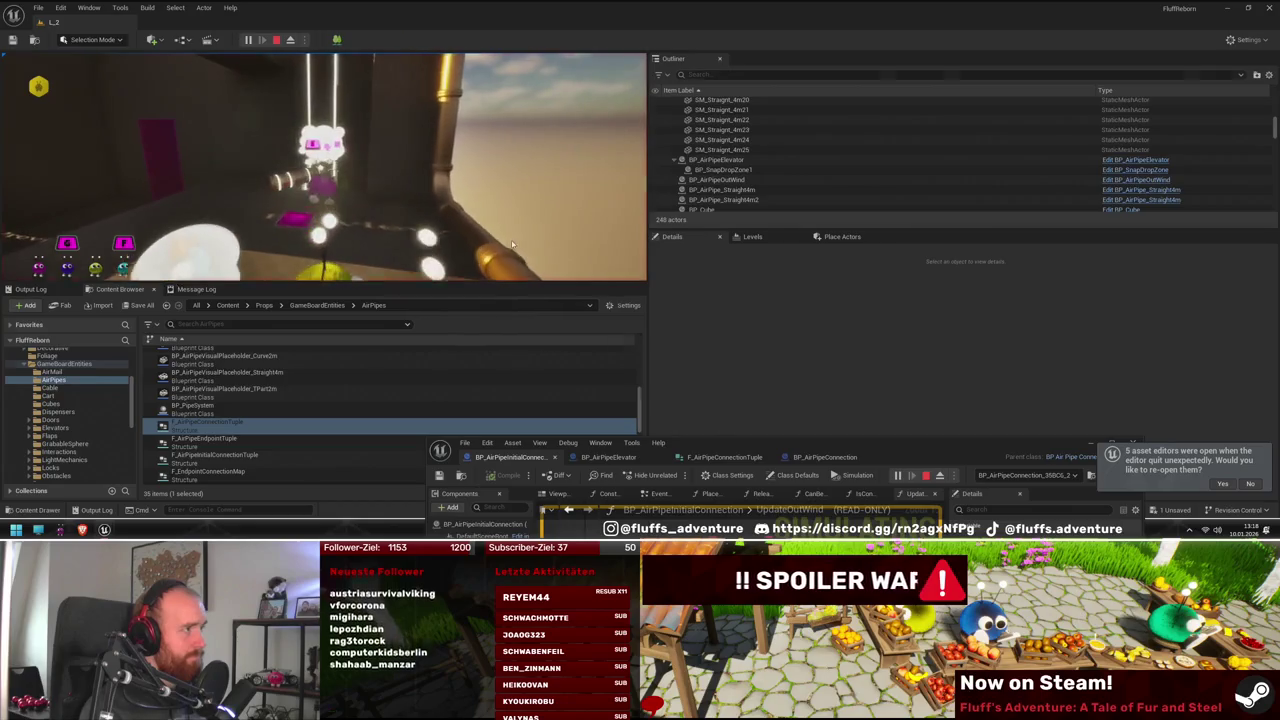
pyautogui.moveTo(797, 447); pyautogui.dragTo(797, 257)
pyautogui.click(890, 284)
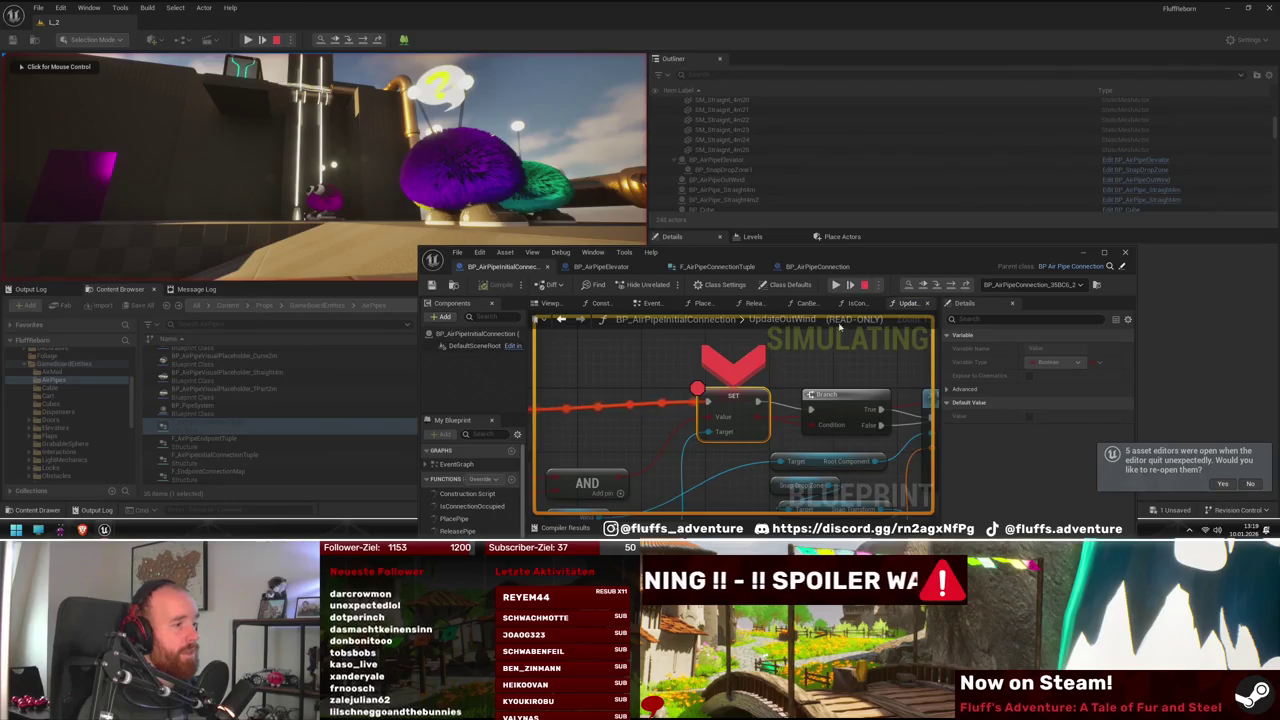
pyautogui.click(836, 285)
pyautogui.click(836, 286)
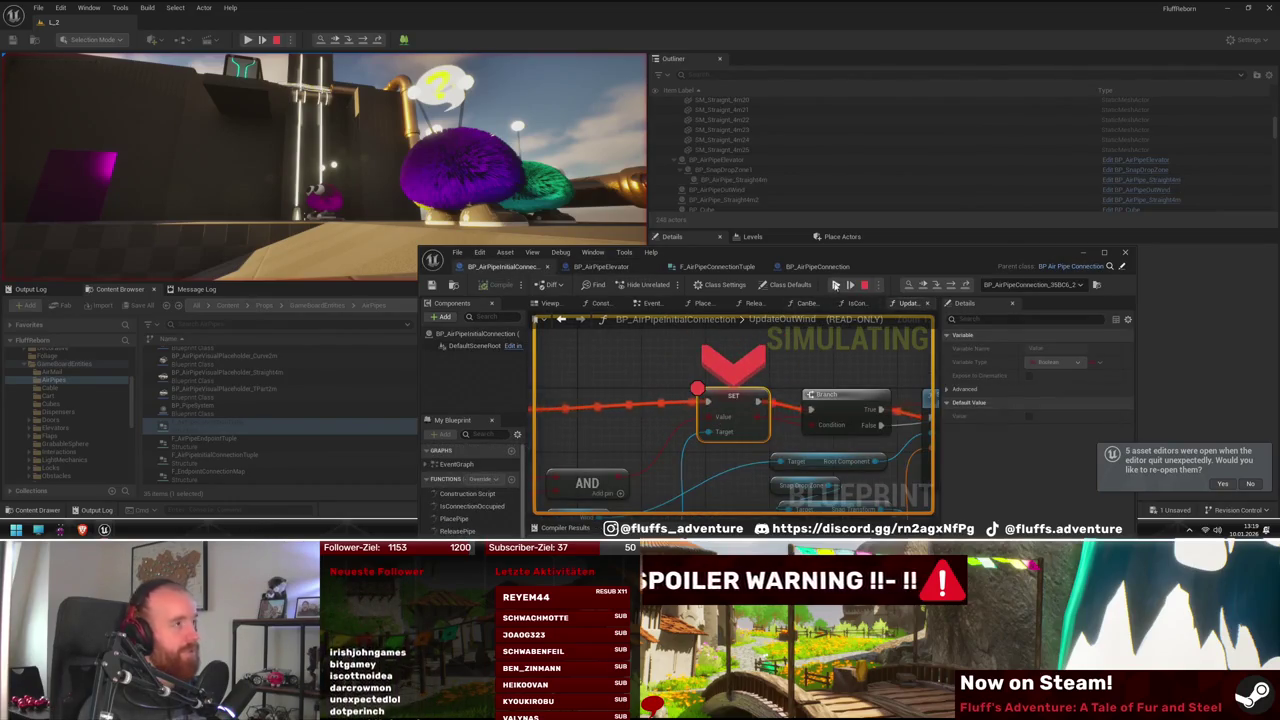
pyautogui.click(836, 285)
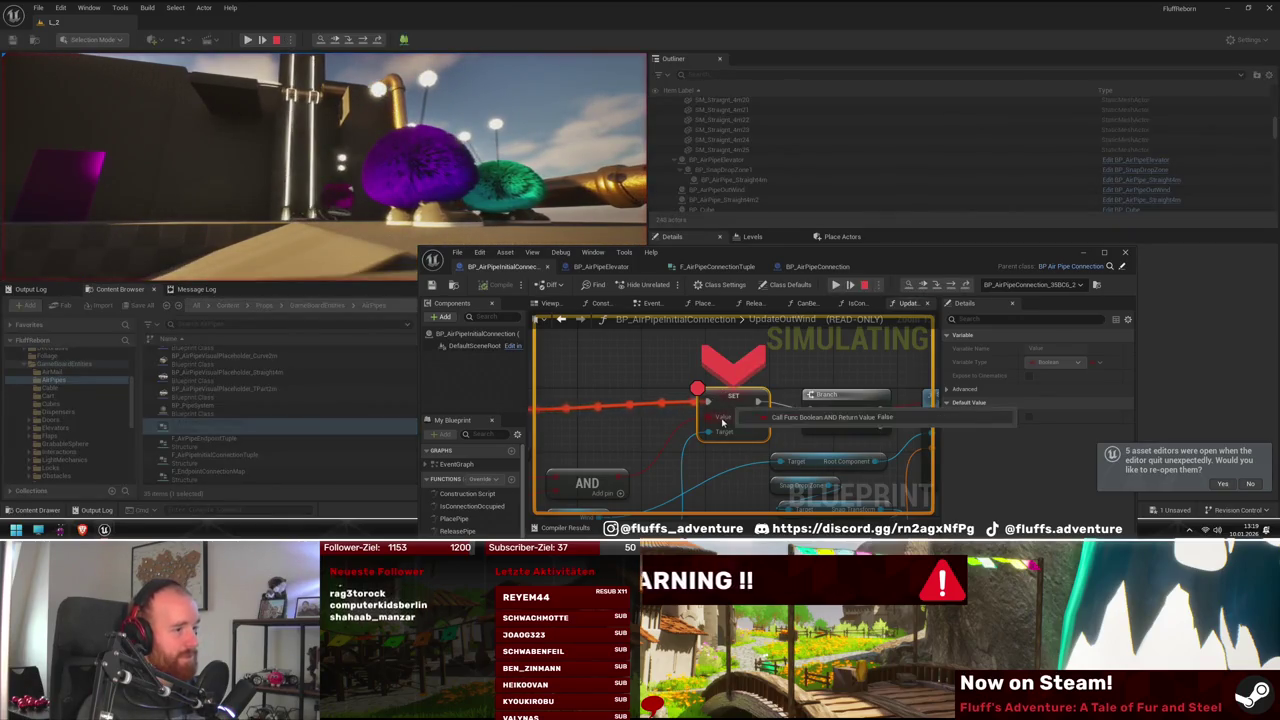
pyautogui.click(836, 285)
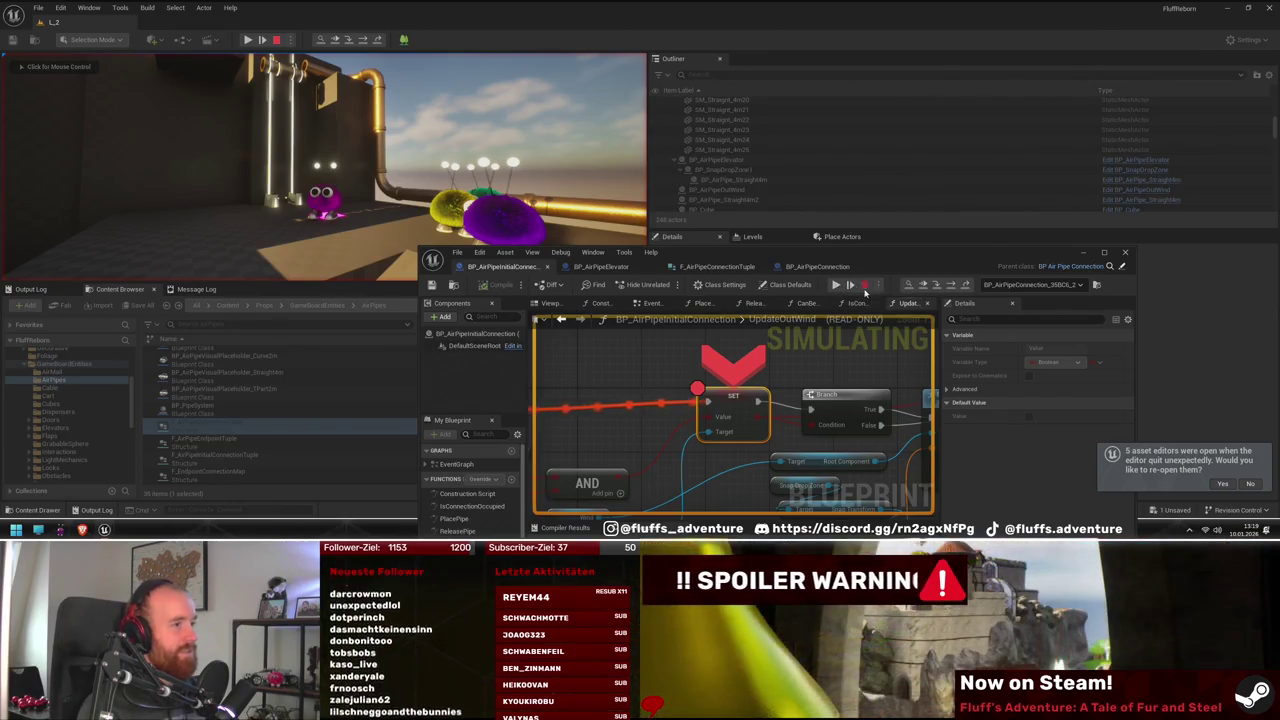
pyautogui.click(835, 285)
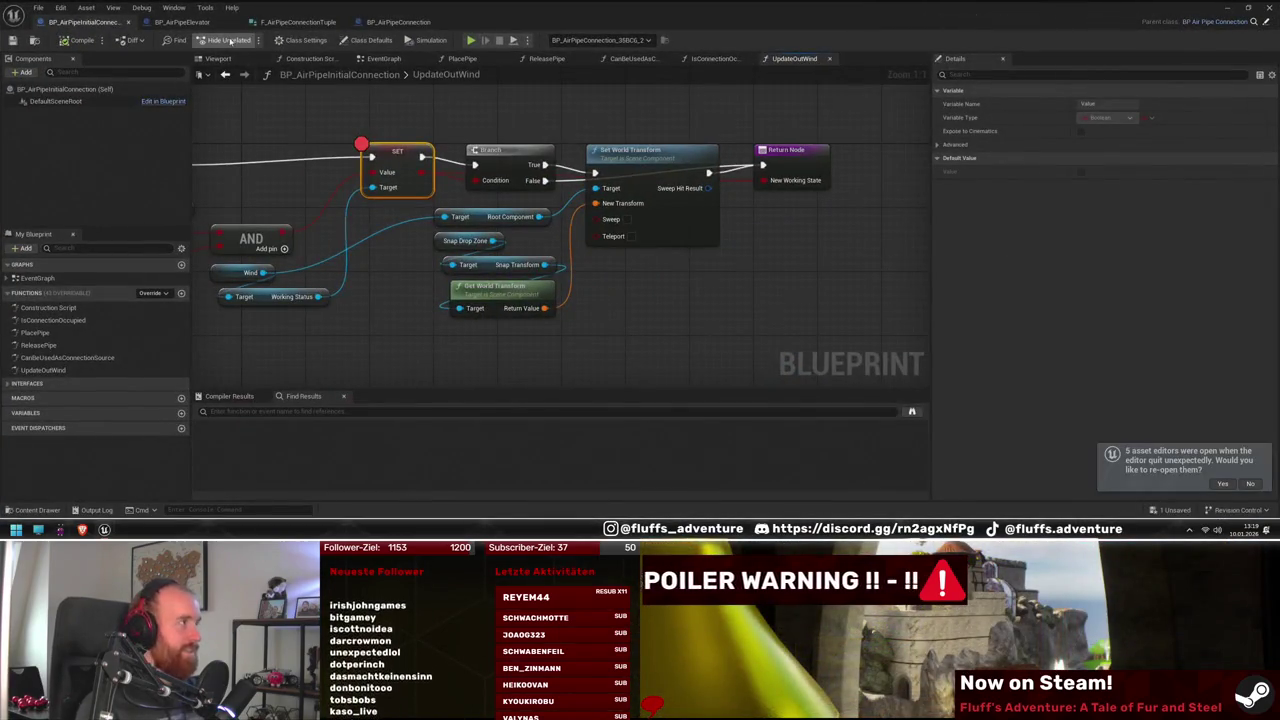
# Remove the breakpoint from Update Out Wind in BP_AirPipeConnection's PlacePipe
pyautogui.click(392, 23)
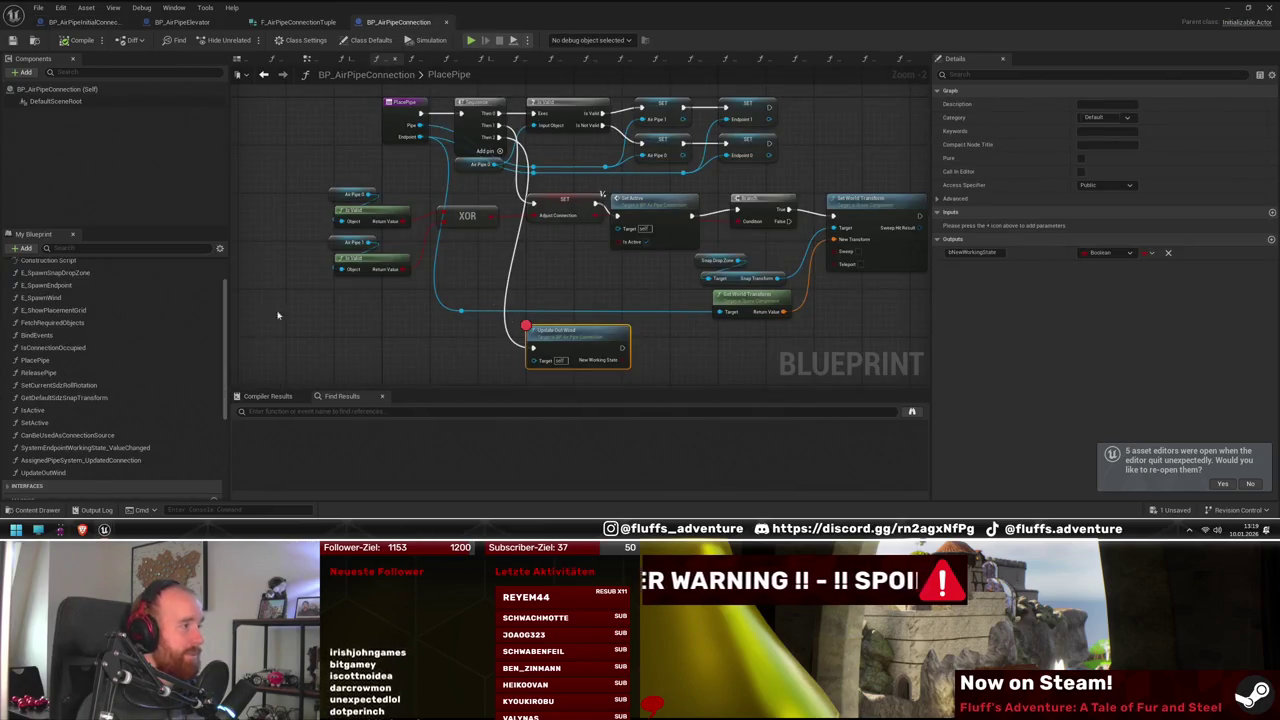
pyautogui.rightClick(572, 340)
pyautogui.click(615, 264)
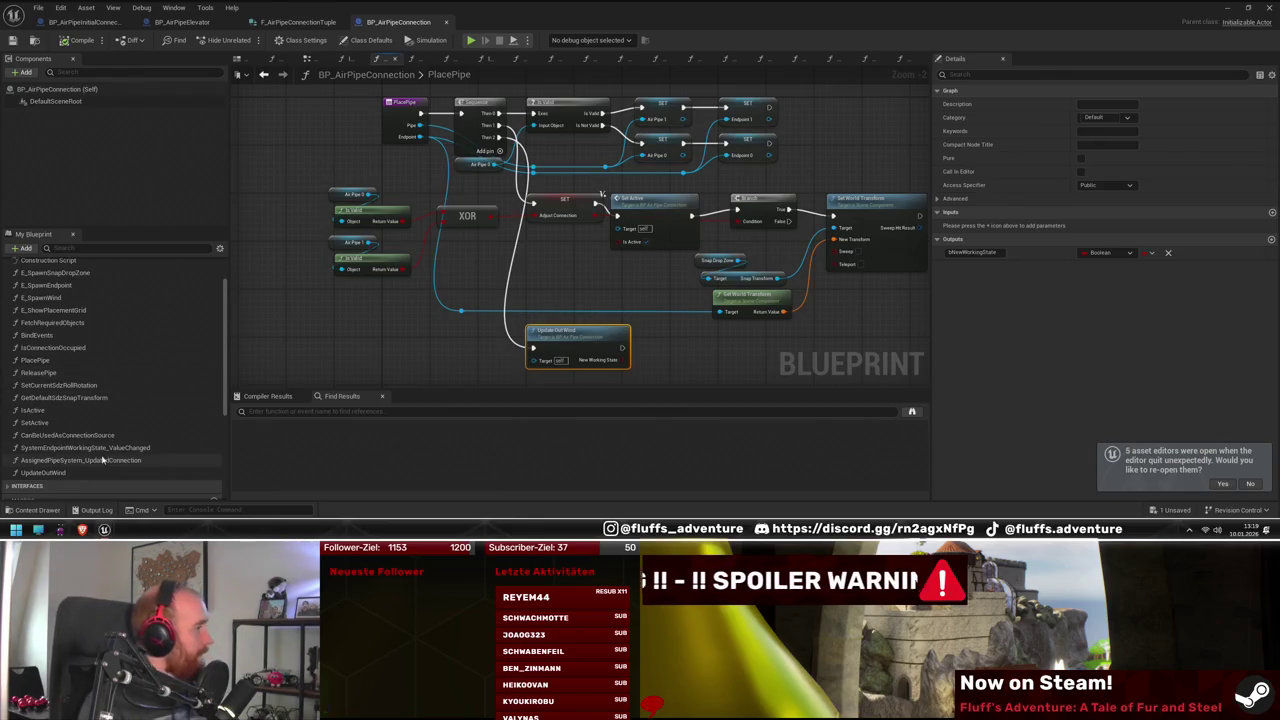
# In BP_AirPipeConnection's ReleasePipe, paste Update Out Wind and wire it from the Sequence output
pyautogui.doubleClick(40, 373)
pyautogui.moveTo(448, 293)
pyautogui.mouseDown()
pyautogui.moveTo(449, 203)
pyautogui.moveTo(517, 271)
pyautogui.moveTo(729, 300)
pyautogui.moveTo(600, 252)
pyautogui.mouseUp()
pyautogui.hotkey('ctrl', 'v')
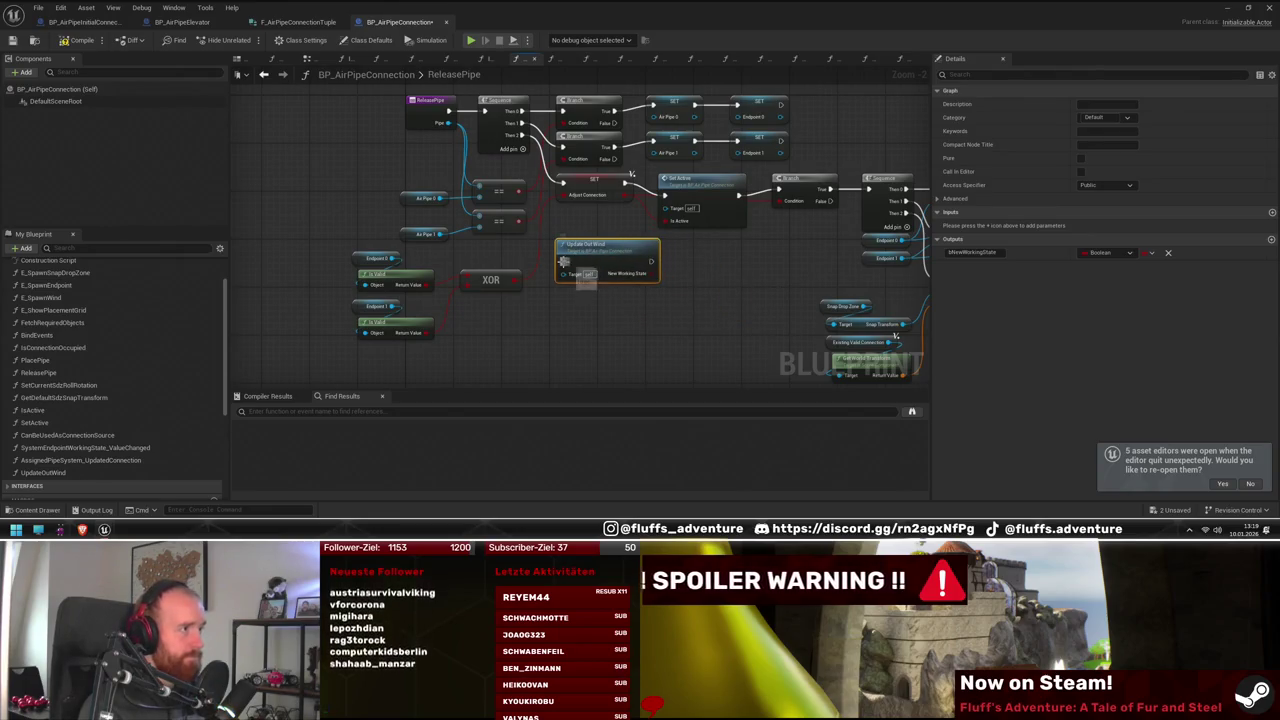
pyautogui.moveTo(521, 147); pyautogui.dragTo(562, 261)
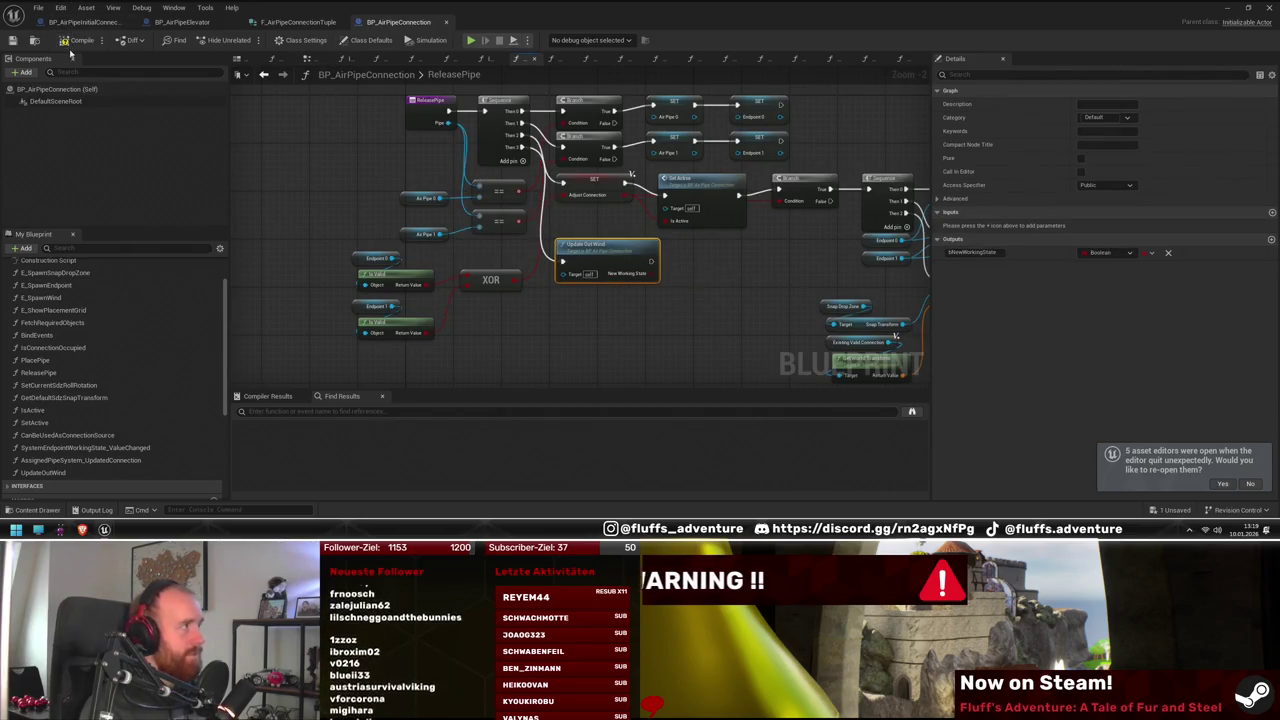
# Add an Update Out Wind call after the Endpoint 0 SET in BP_AirPipeInitialConnection's ReleasePipe
pyautogui.doubleClick(615, 258)
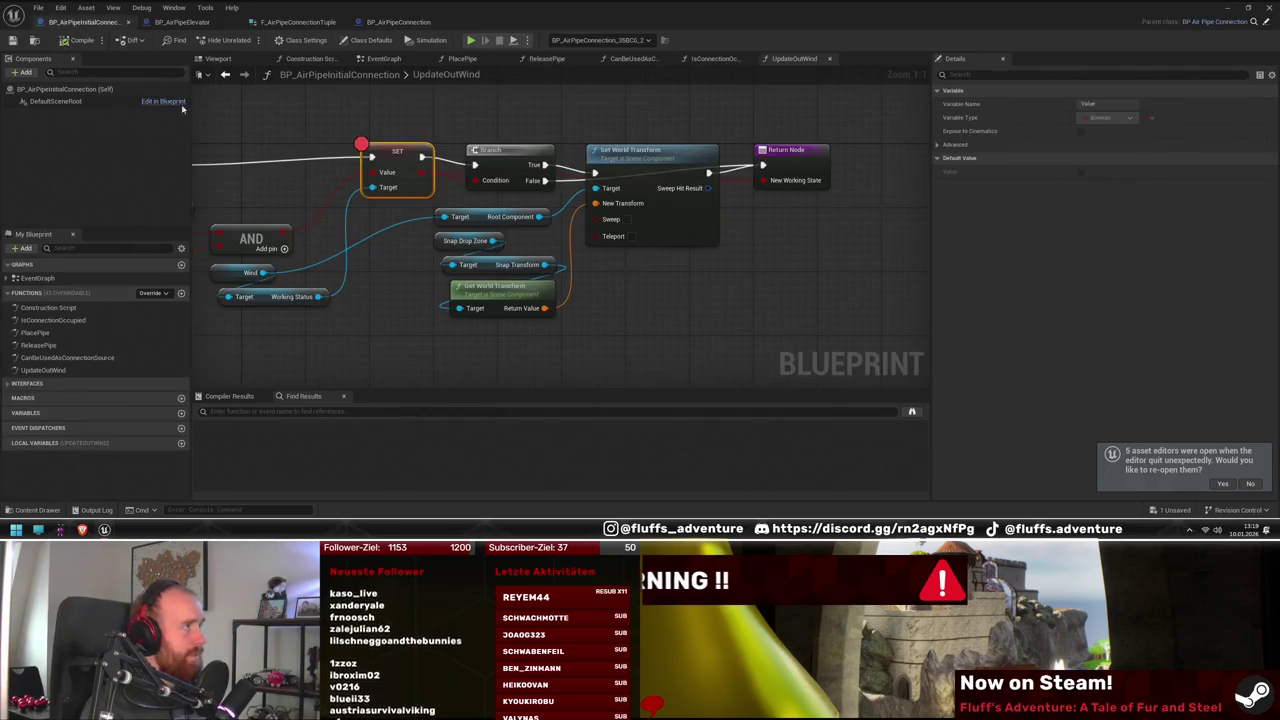
pyautogui.doubleClick(40, 345)
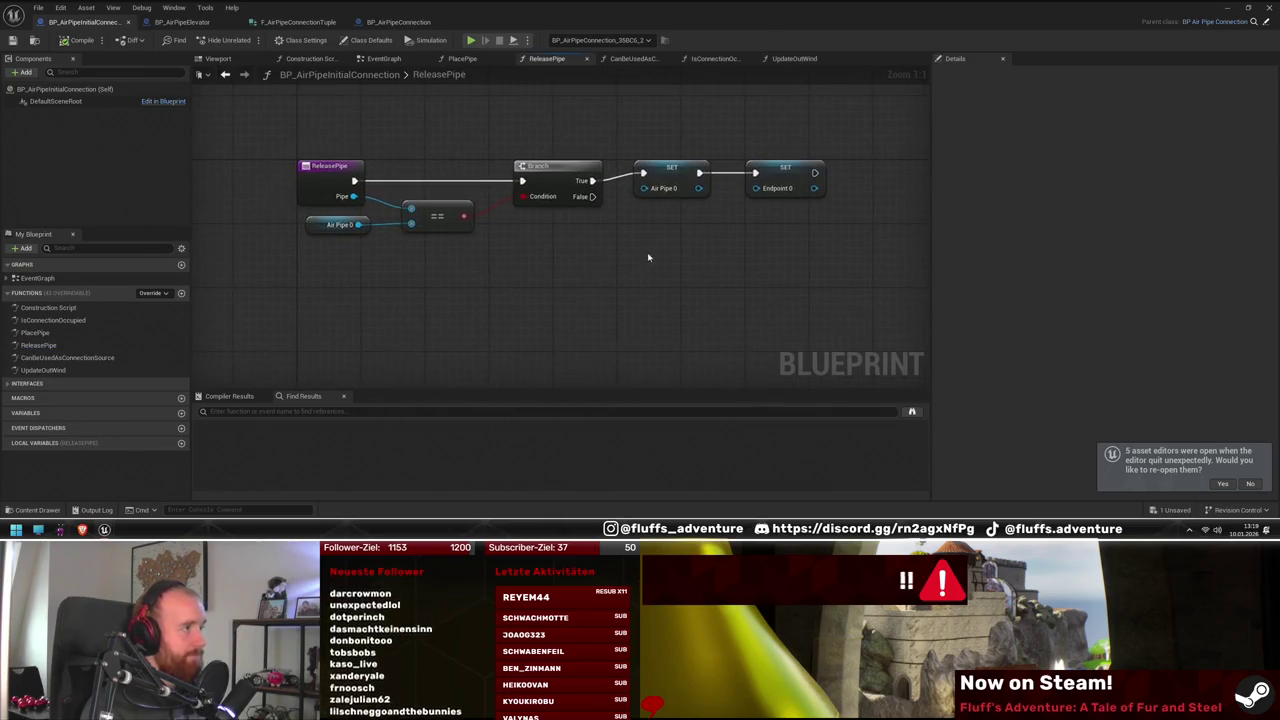
pyautogui.hotkey('ctrl', 'v')
pyautogui.moveTo(557, 272)
pyautogui.mouseDown()
pyautogui.moveTo(828, 192)
pyautogui.moveTo(765, 190)
pyautogui.mouseUp()
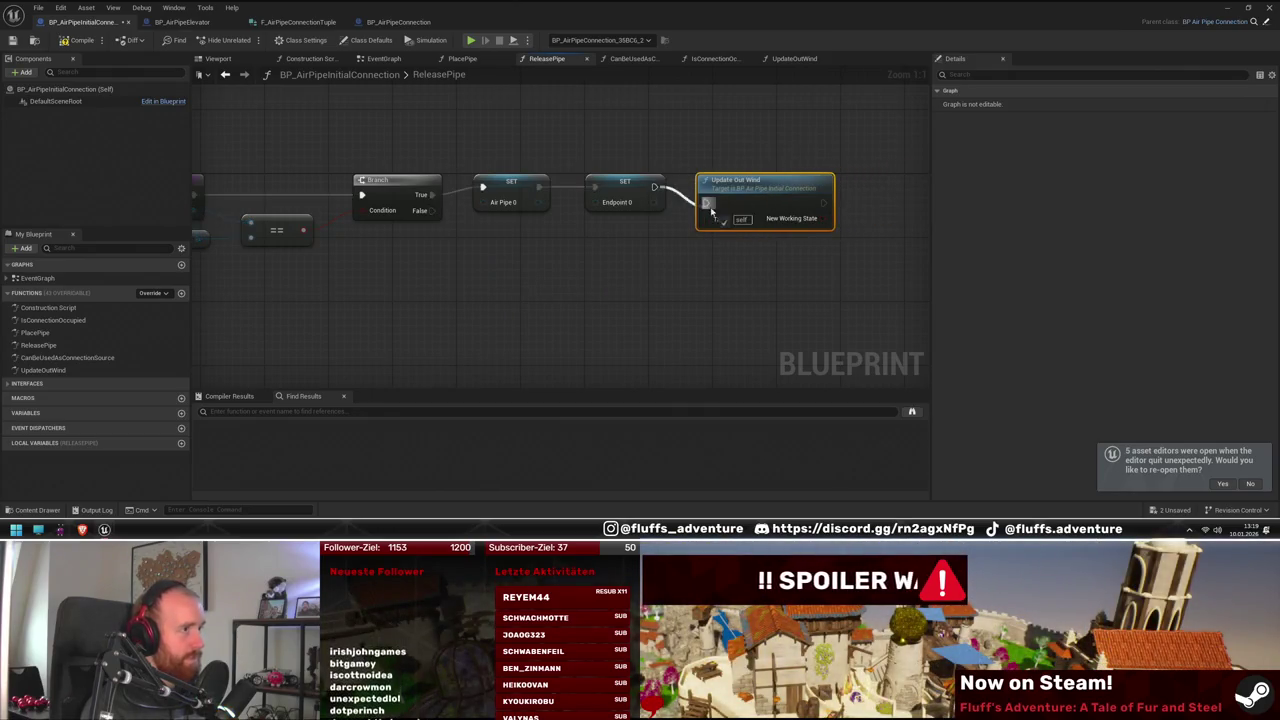
pyautogui.click(103, 67)
pyautogui.doubleClick(439, 7)
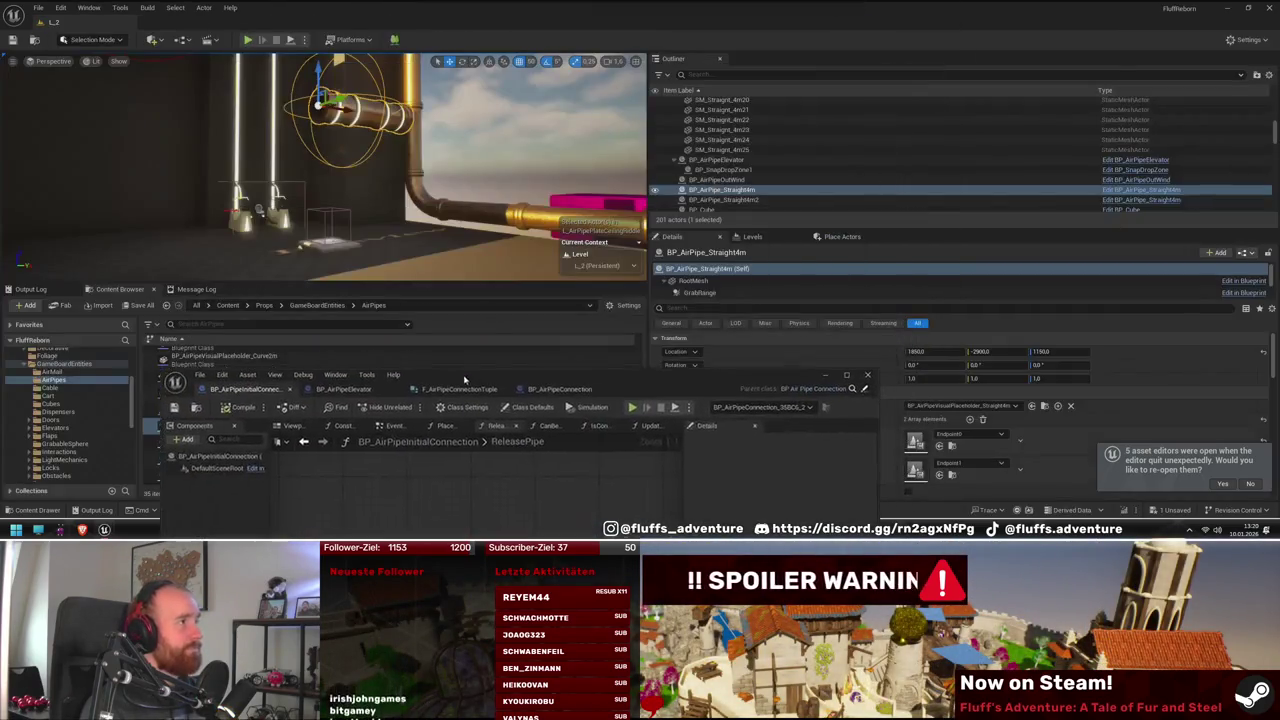
# Start a play test and reposition the Blueprint editor window to watch UpdateOutWind
pyautogui.click(246, 40)
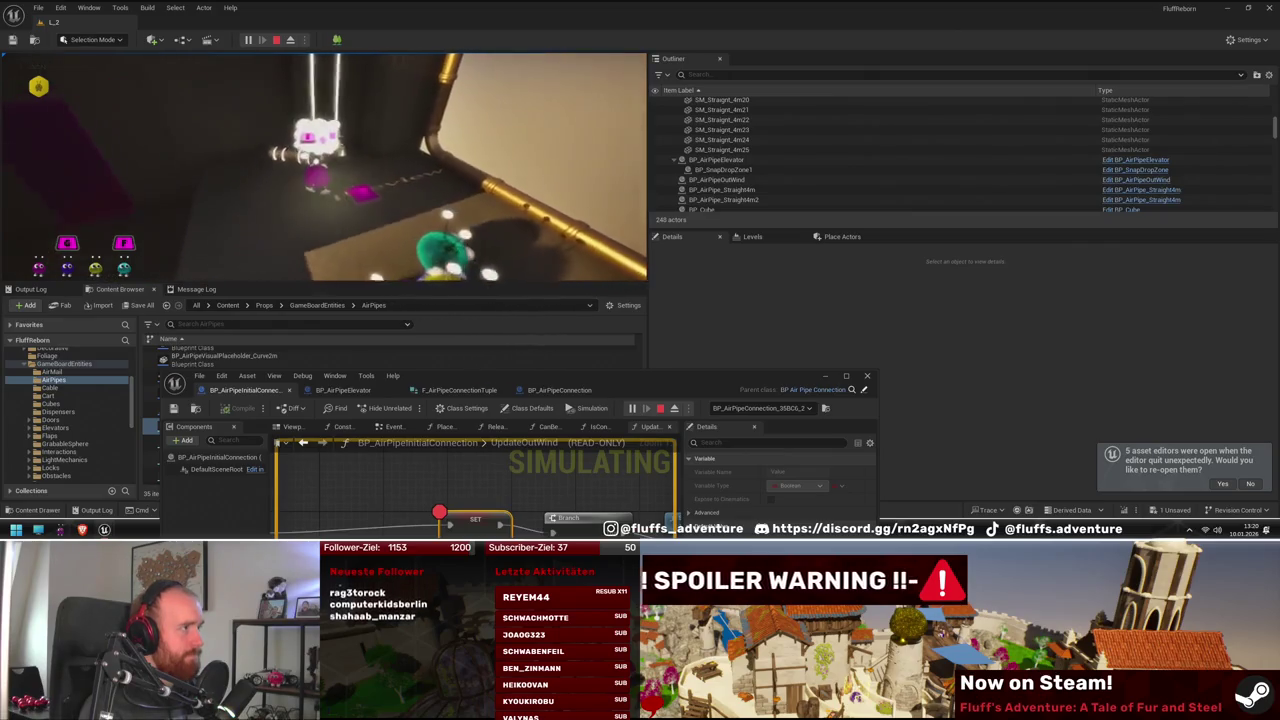
pyautogui.moveTo(627, 389); pyautogui.dragTo(849, 200)
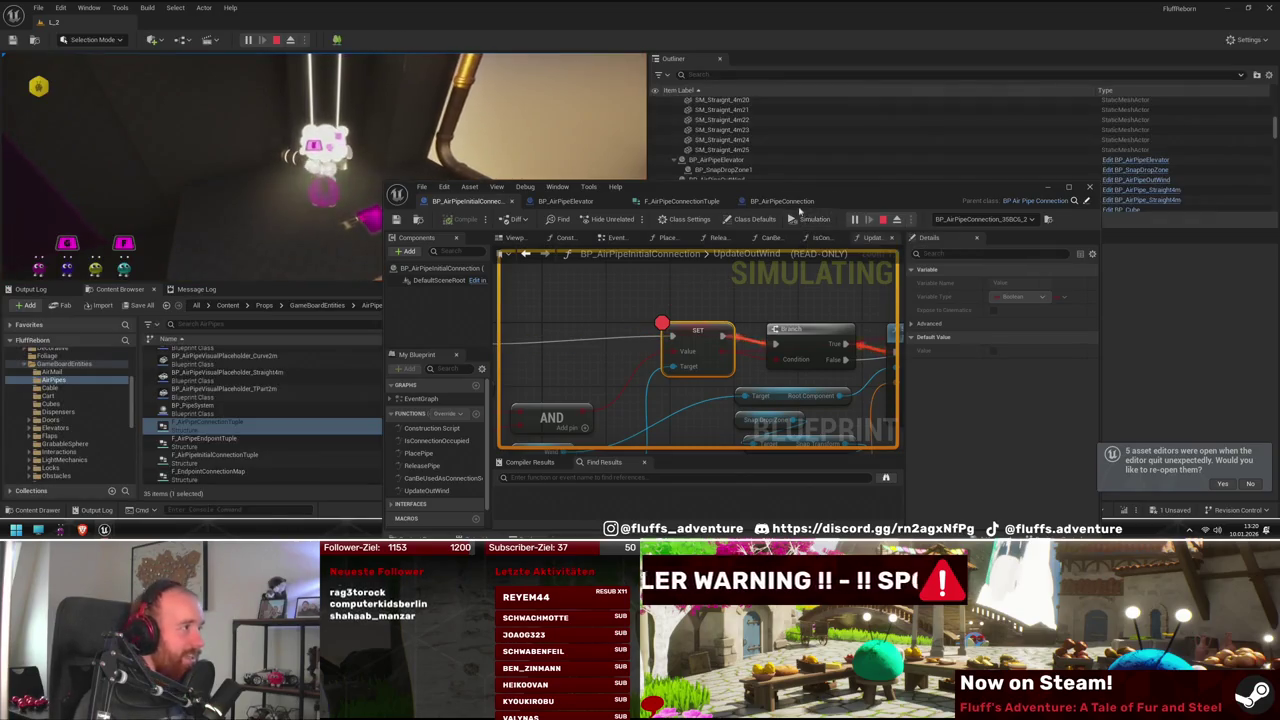
pyautogui.moveTo(841, 204); pyautogui.dragTo(797, 326)
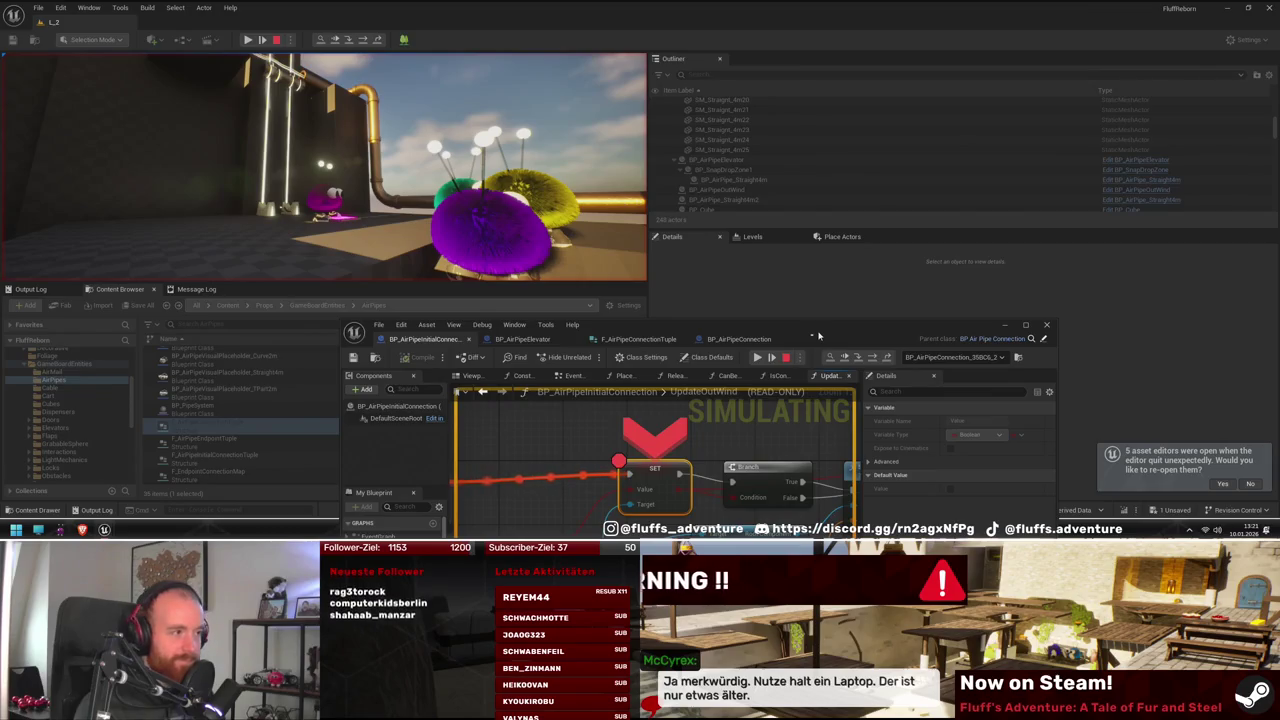
# Resume past the PlacePipe and UpdateOutWind breakpoints, check the SET value, then end with Esc
pyautogui.moveTo(818, 335); pyautogui.dragTo(741, 288)
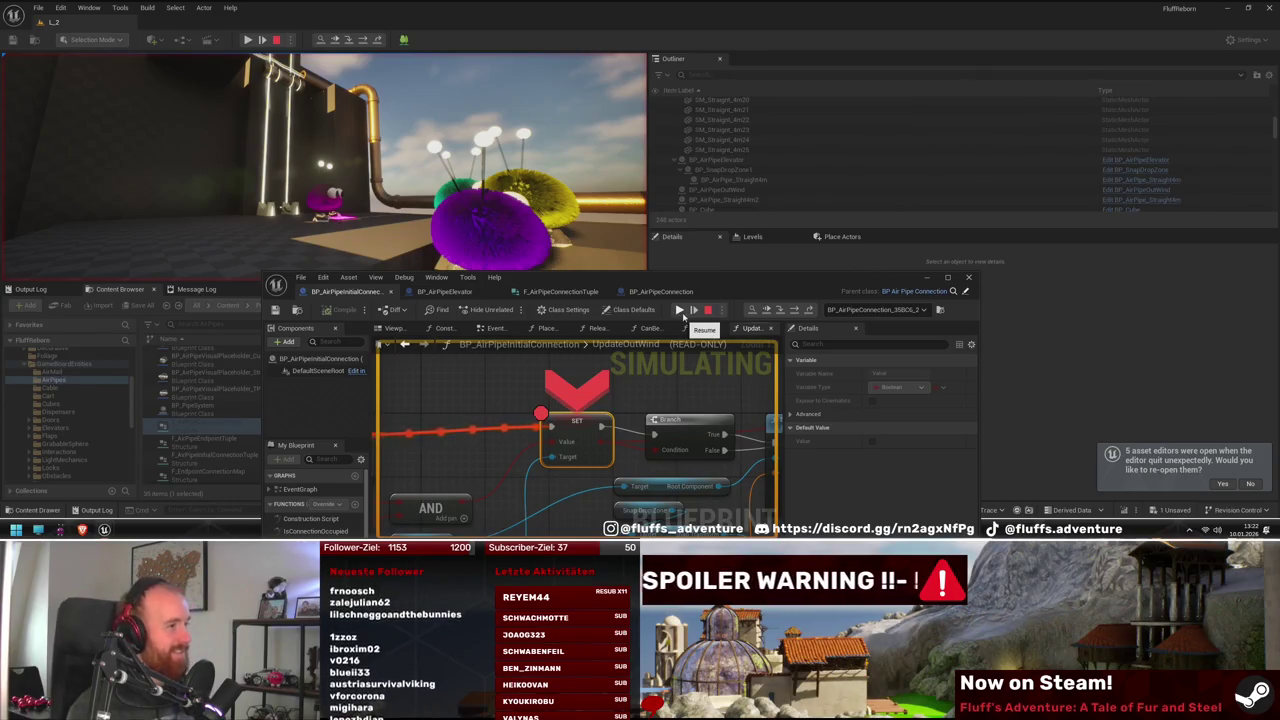
pyautogui.click(682, 312)
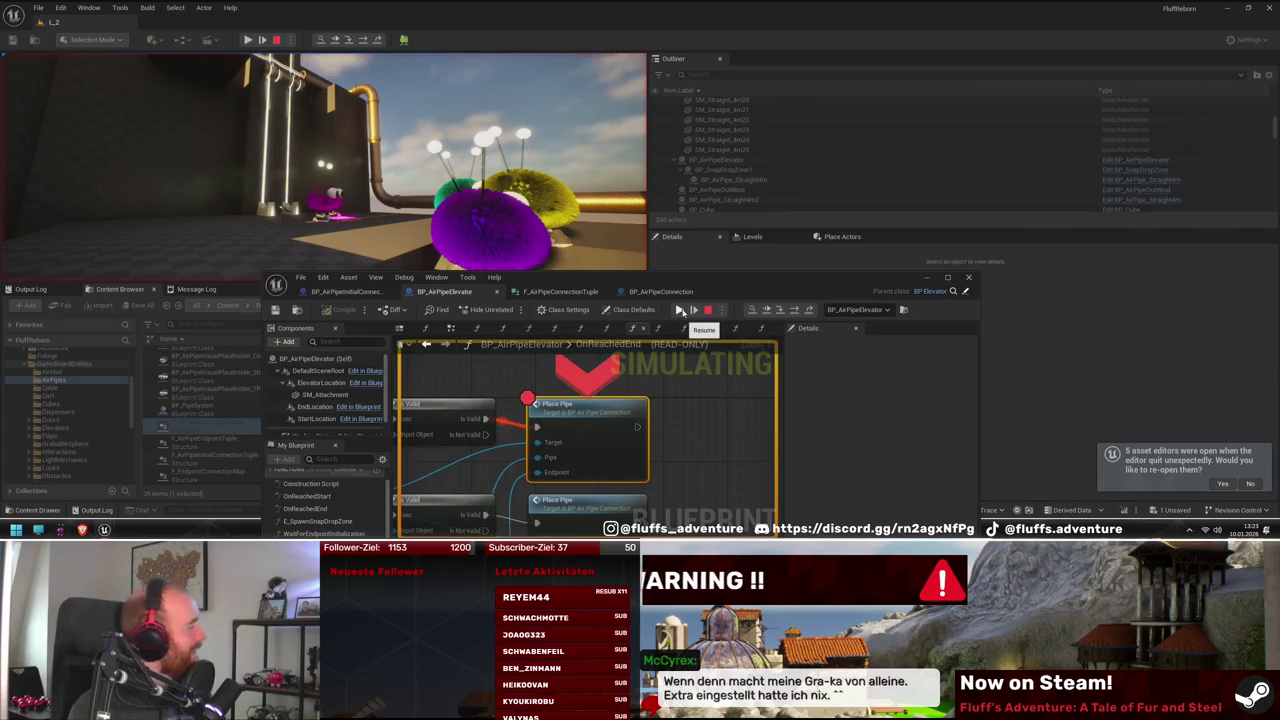
pyautogui.click(681, 311)
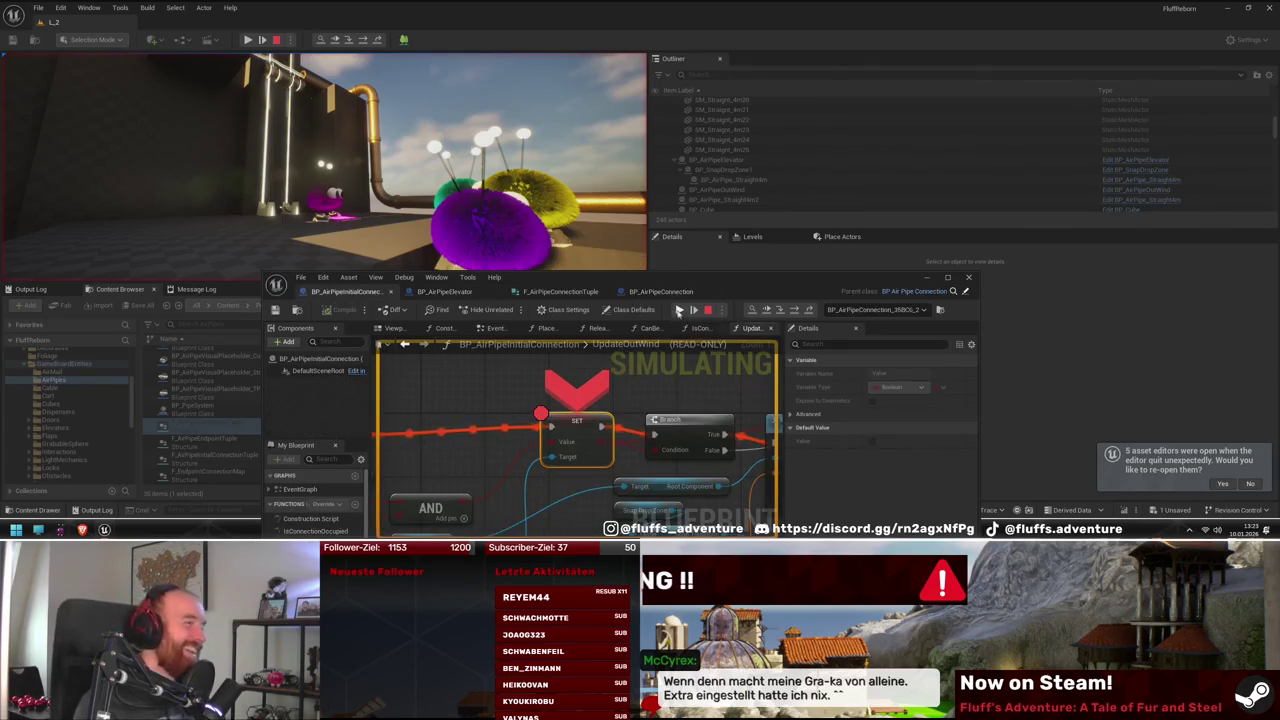
pyautogui.click(476, 170)
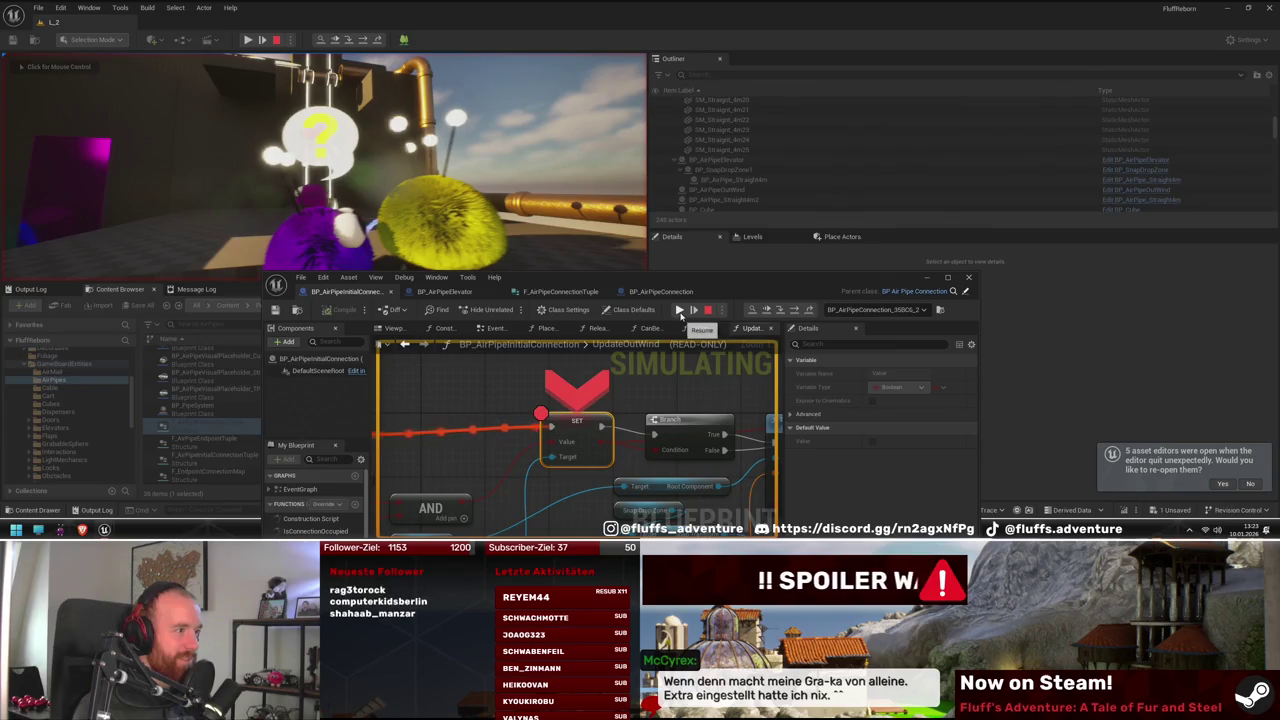
pyautogui.moveTo(562, 450)
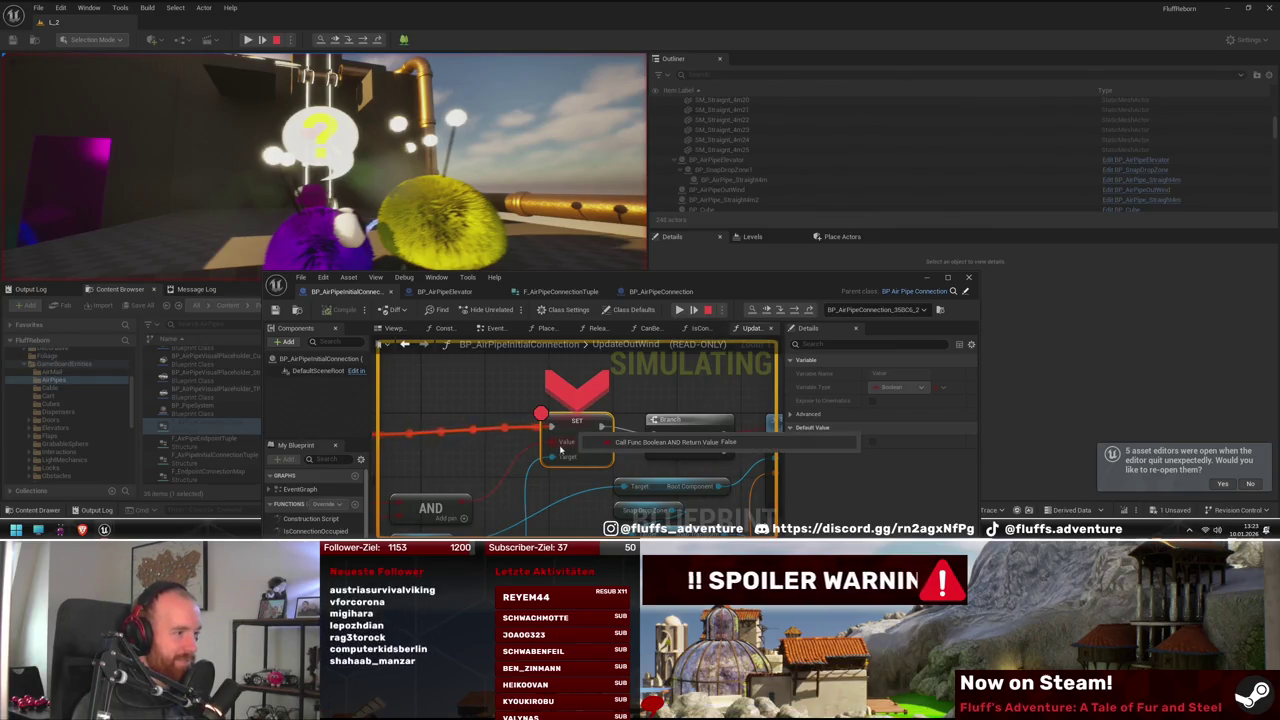
pyautogui.click(680, 311)
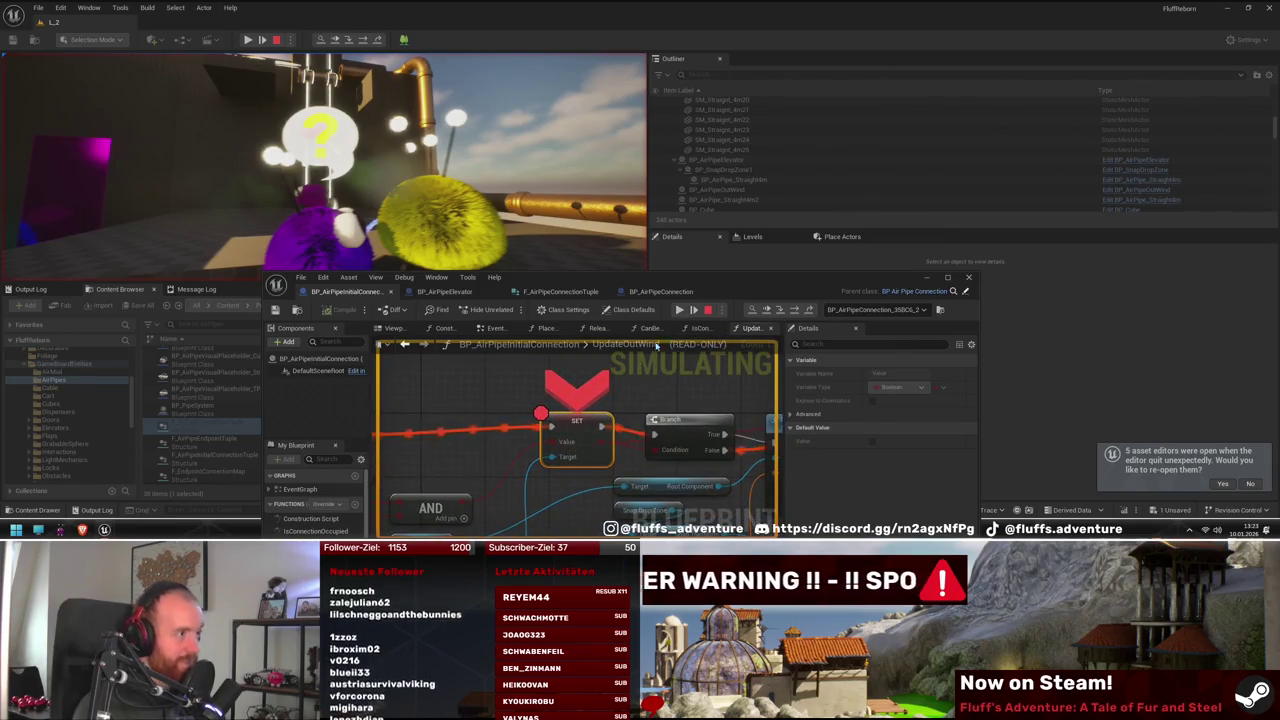
pyautogui.click(679, 310)
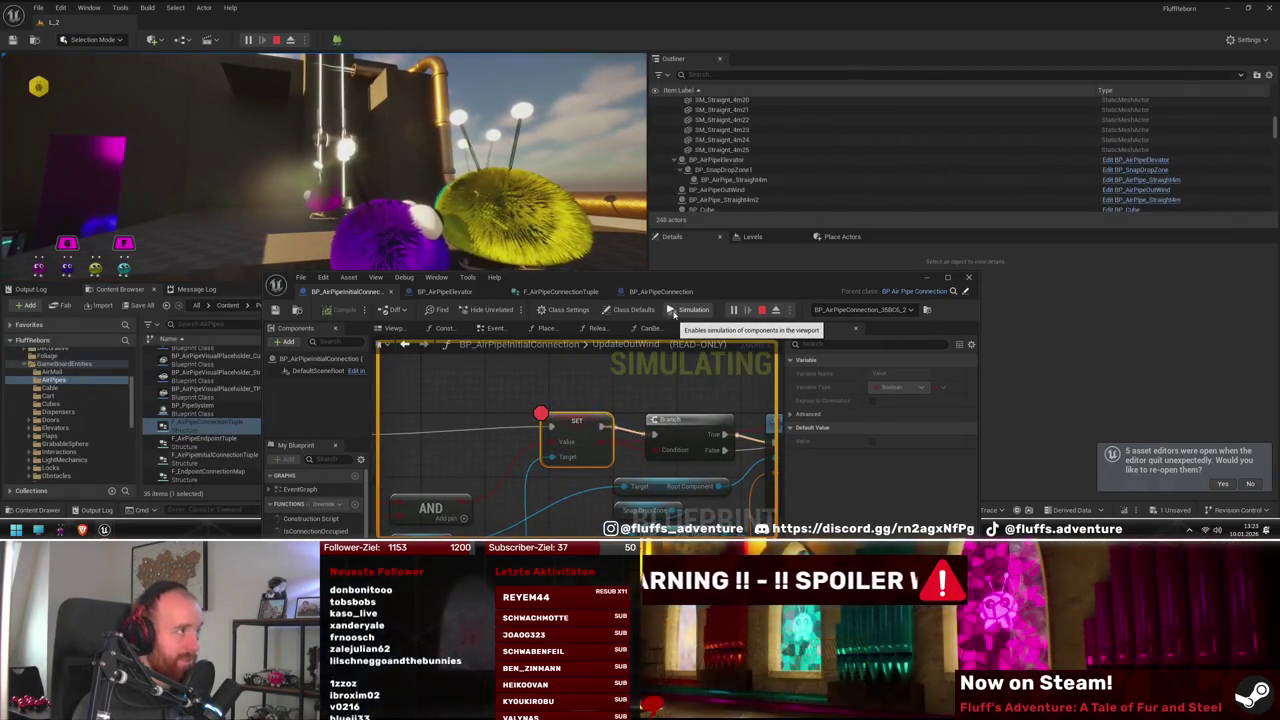
pyautogui.click(450, 150)
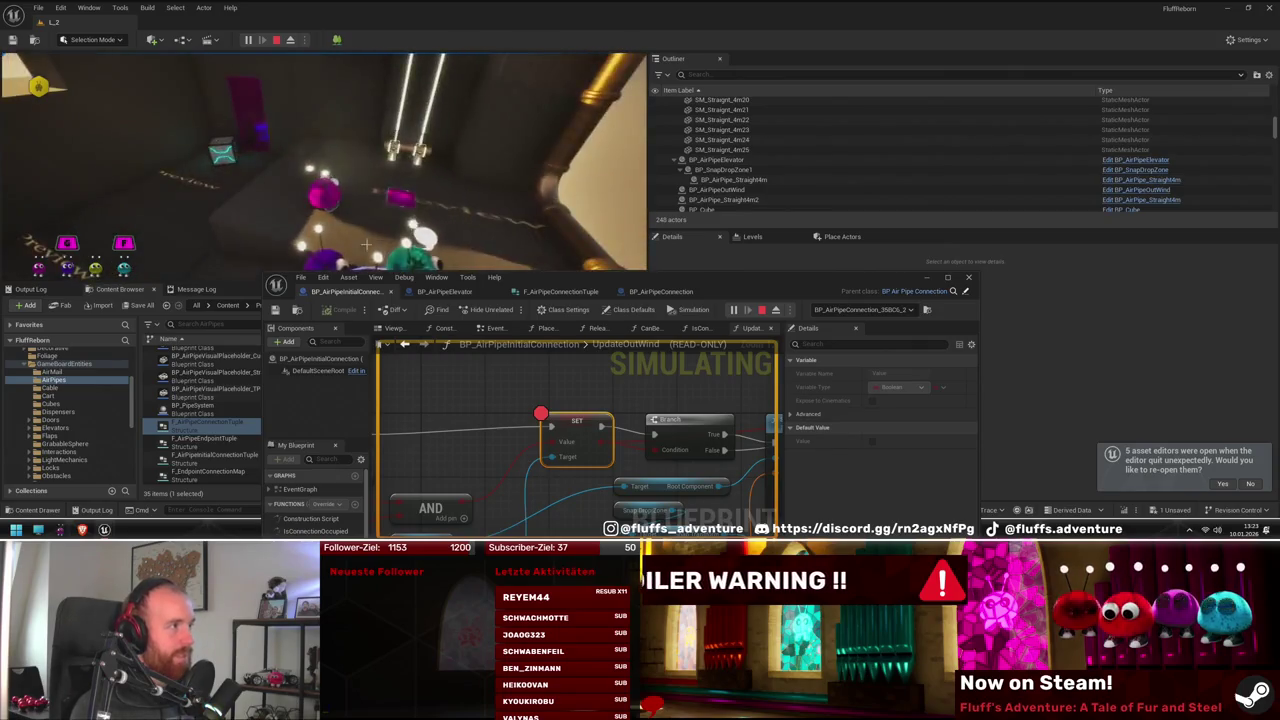
pyautogui.press('Escape')
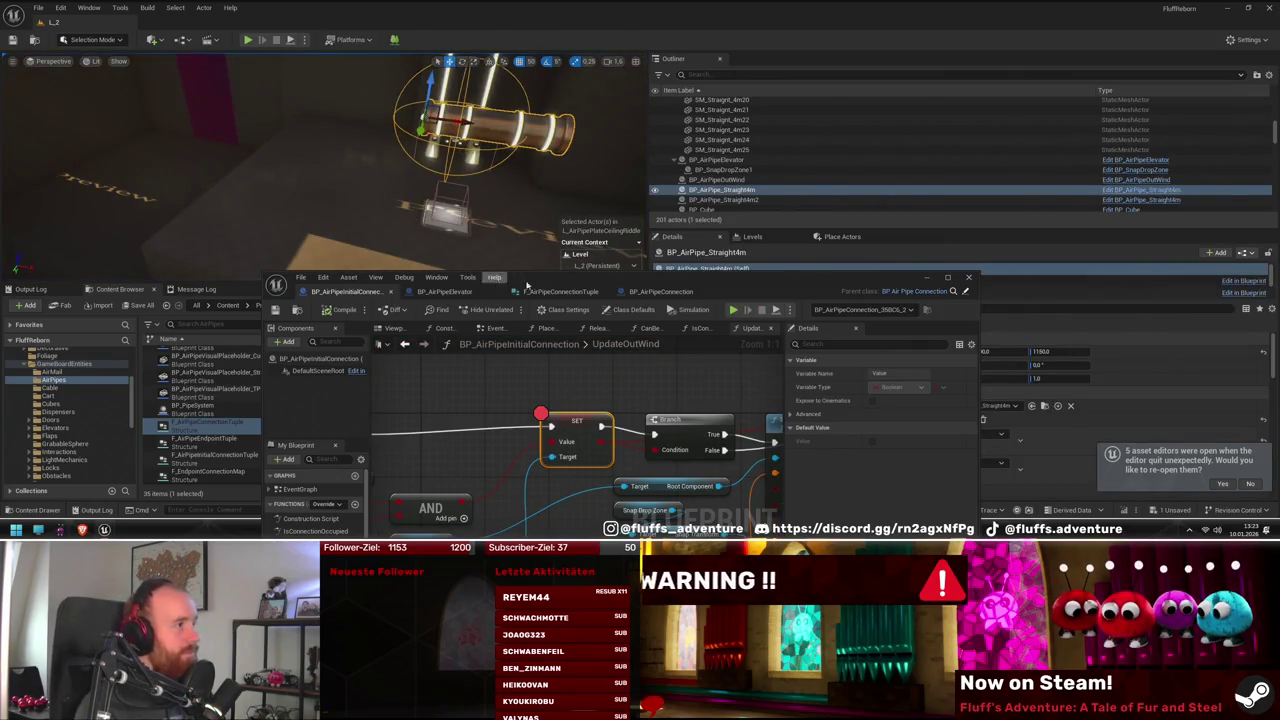
# Lower the Blueprint editor over the content browser and fly the viewport along the wall-mounted pipes
pyautogui.moveTo(527, 287); pyautogui.dragTo(472, 476)
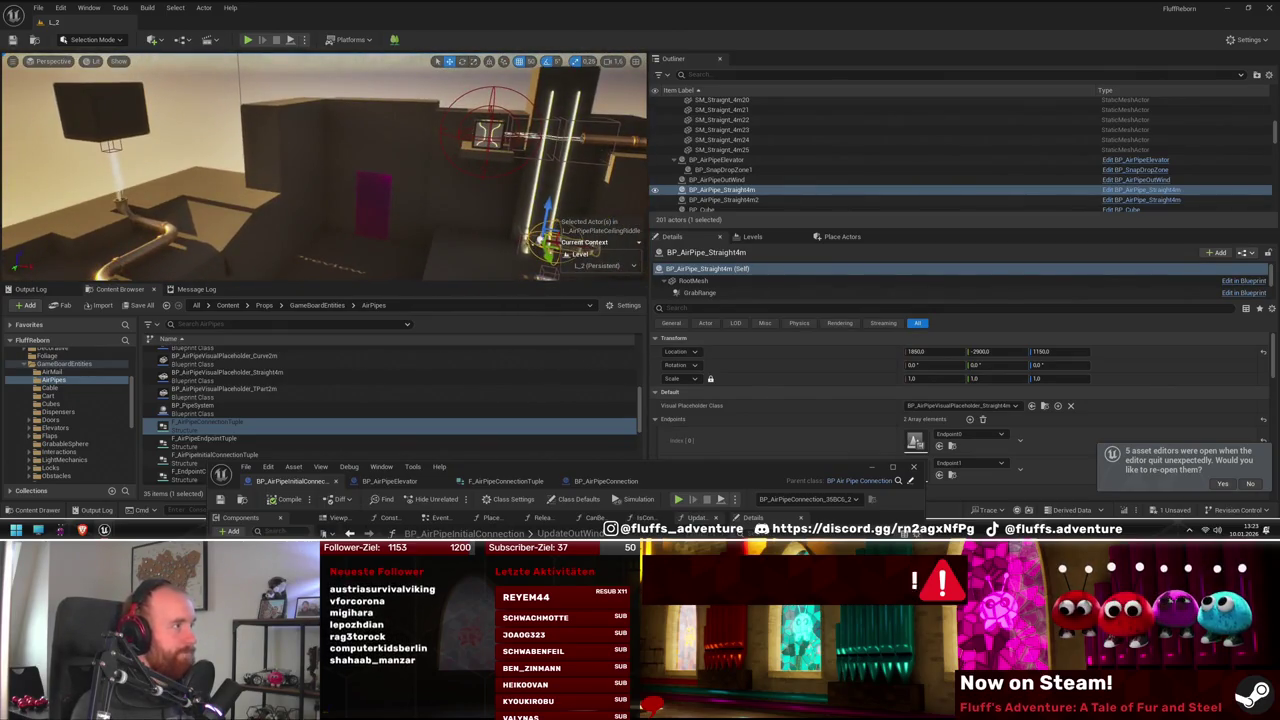
pyautogui.moveTo(413, 226); pyautogui.dragTo(413, 226)
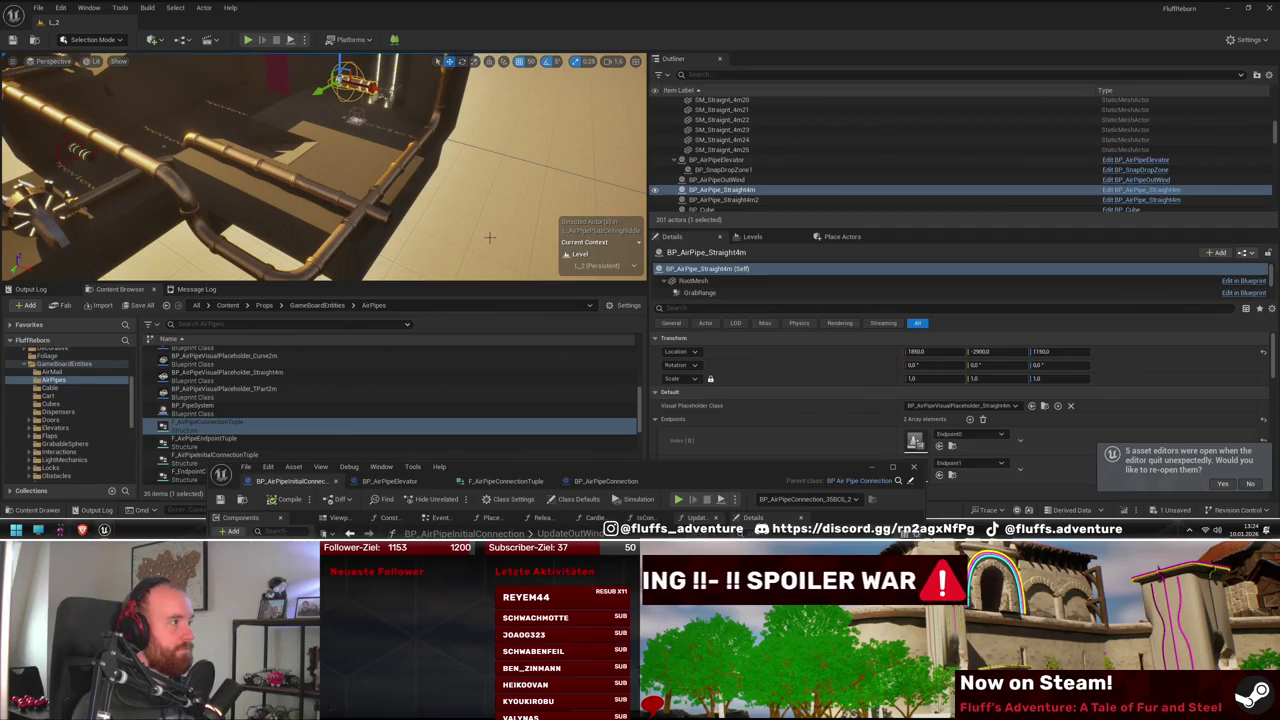
pyautogui.moveTo(428, 218); pyautogui.dragTo(439, 227)
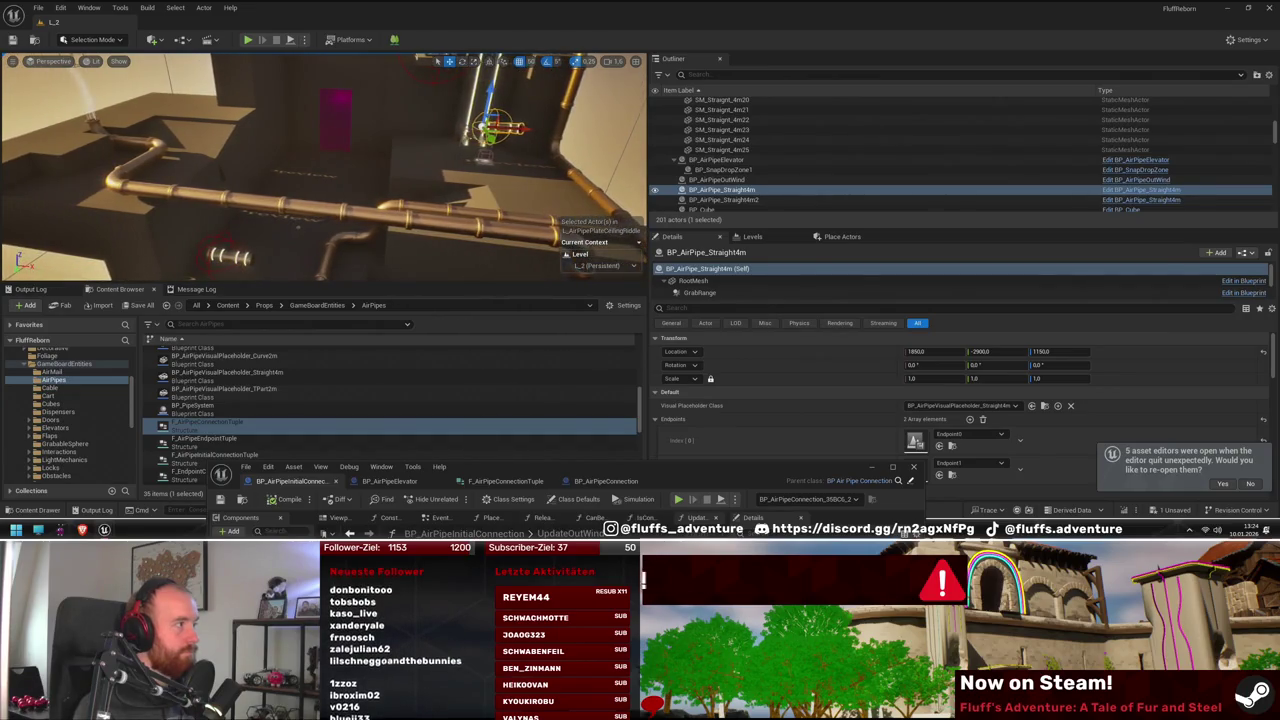
pyautogui.moveTo(430, 200)
pyautogui.mouseDown()
pyautogui.moveTo(424, 220)
pyautogui.moveTo(488, 213)
pyautogui.mouseUp()
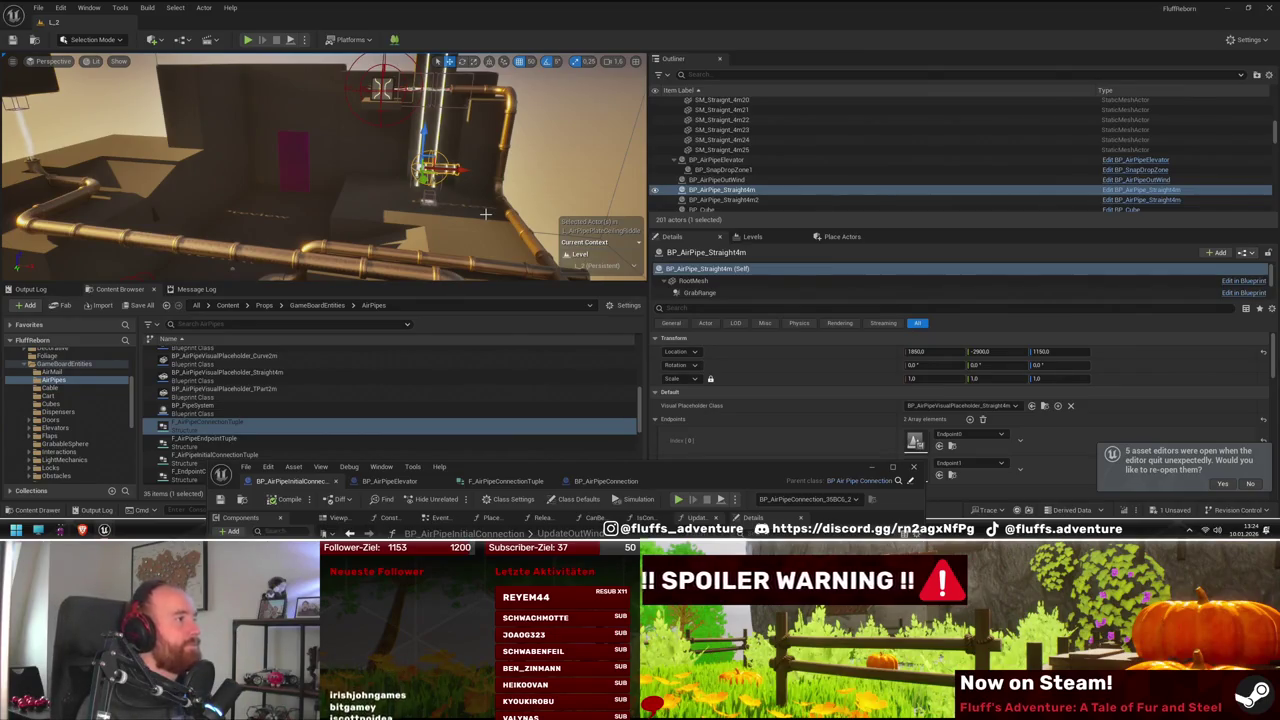
pyautogui.moveTo(480, 213)
pyautogui.mouseDown()
pyautogui.moveTo(473, 175)
pyautogui.moveTo(455, 182)
pyautogui.moveTo(481, 238)
pyautogui.mouseUp()
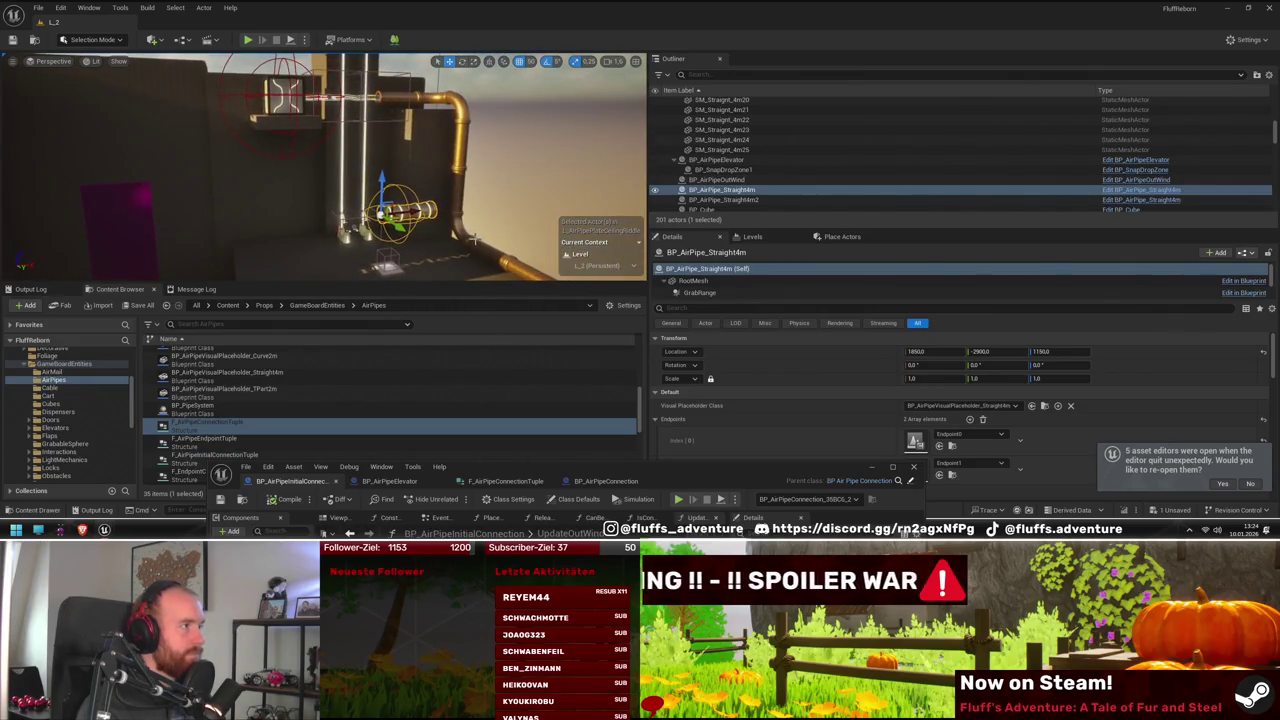
pyautogui.moveTo(470, 237); pyautogui.dragTo(448, 238)
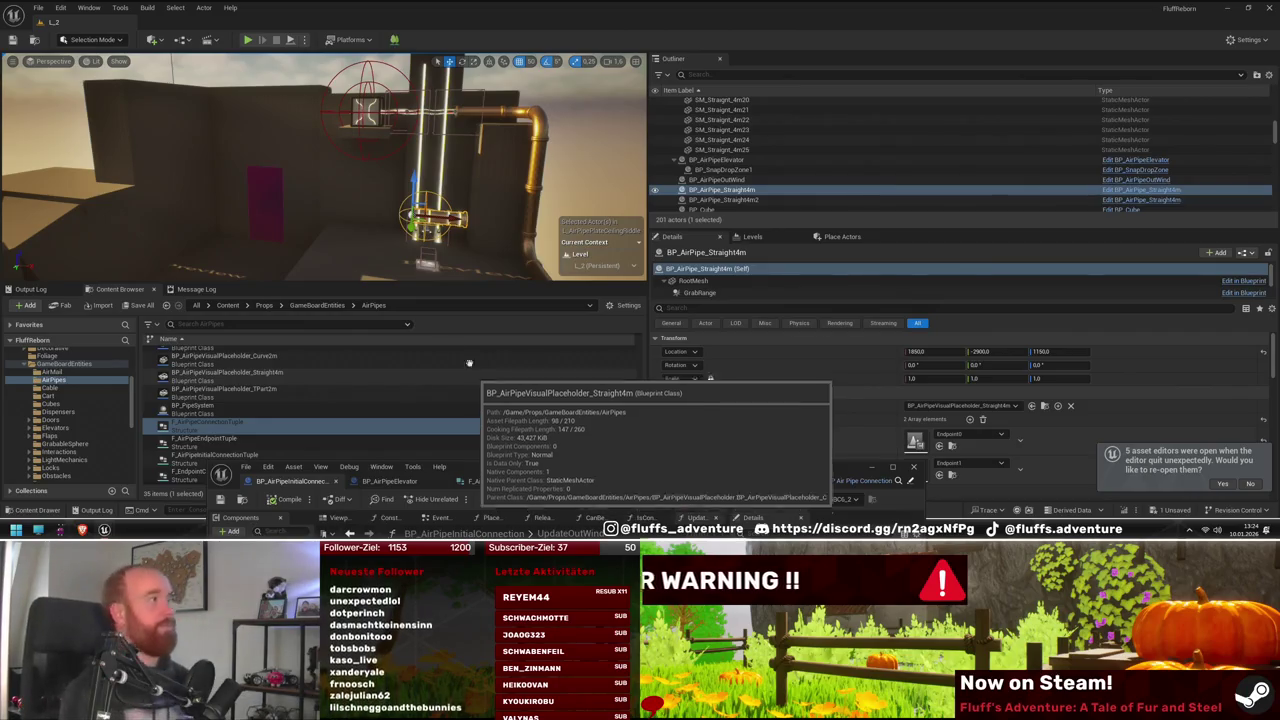
# During a play test, remove the SET node's breakpoint, resume, and stop playing with Esc
pyautogui.hotkey('alt', 'p')
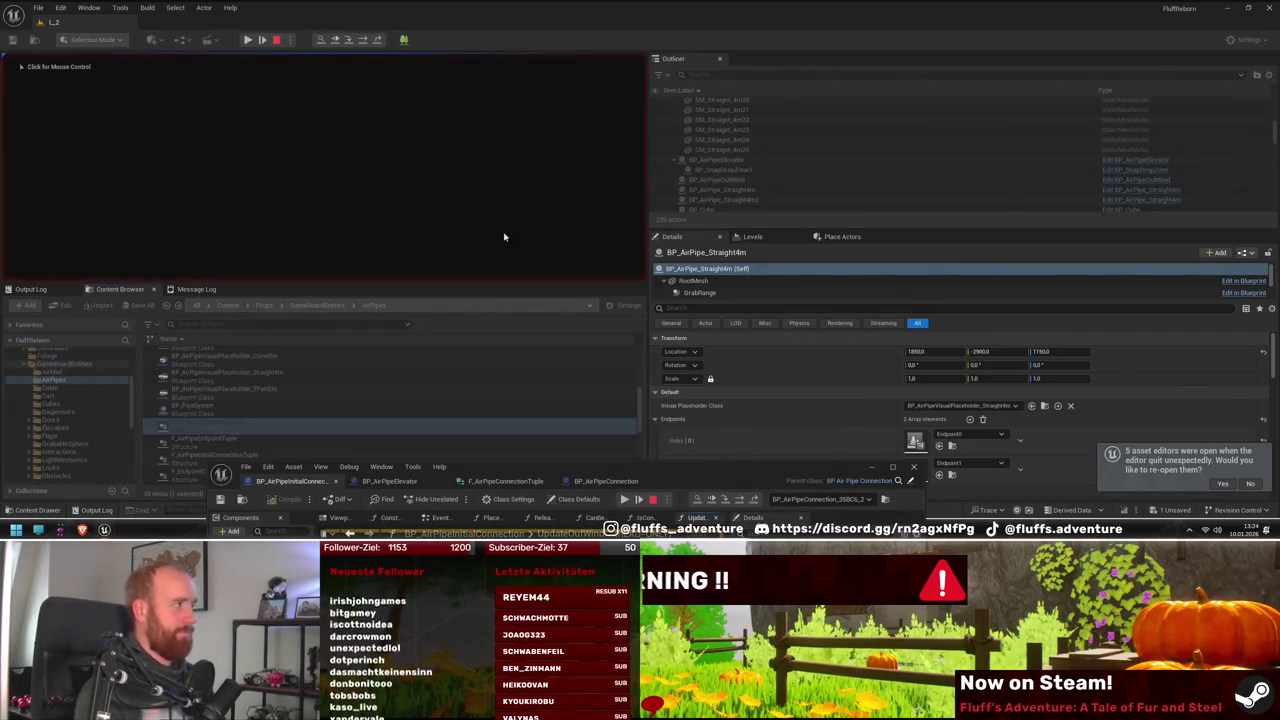
pyautogui.rightClick(636, 515)
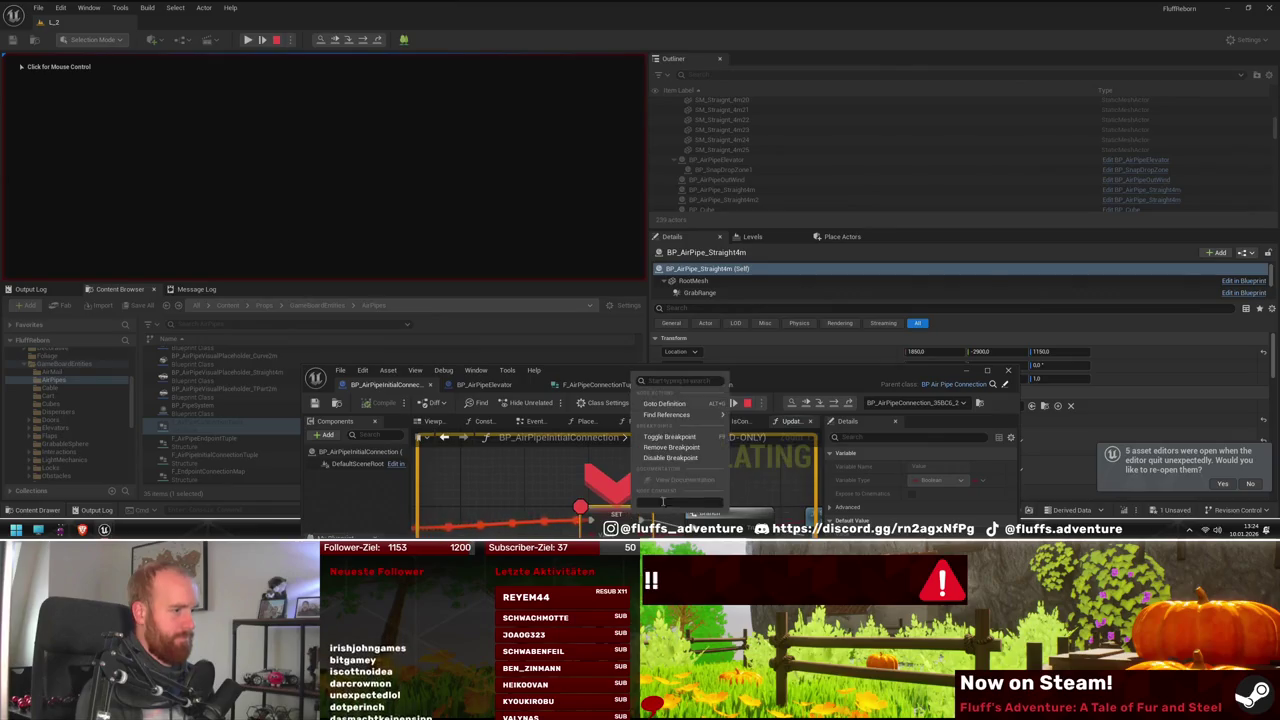
pyautogui.click(676, 444)
pyautogui.click(718, 402)
pyautogui.moveTo(722, 383); pyautogui.dragTo(752, 470)
pyautogui.press('Escape')
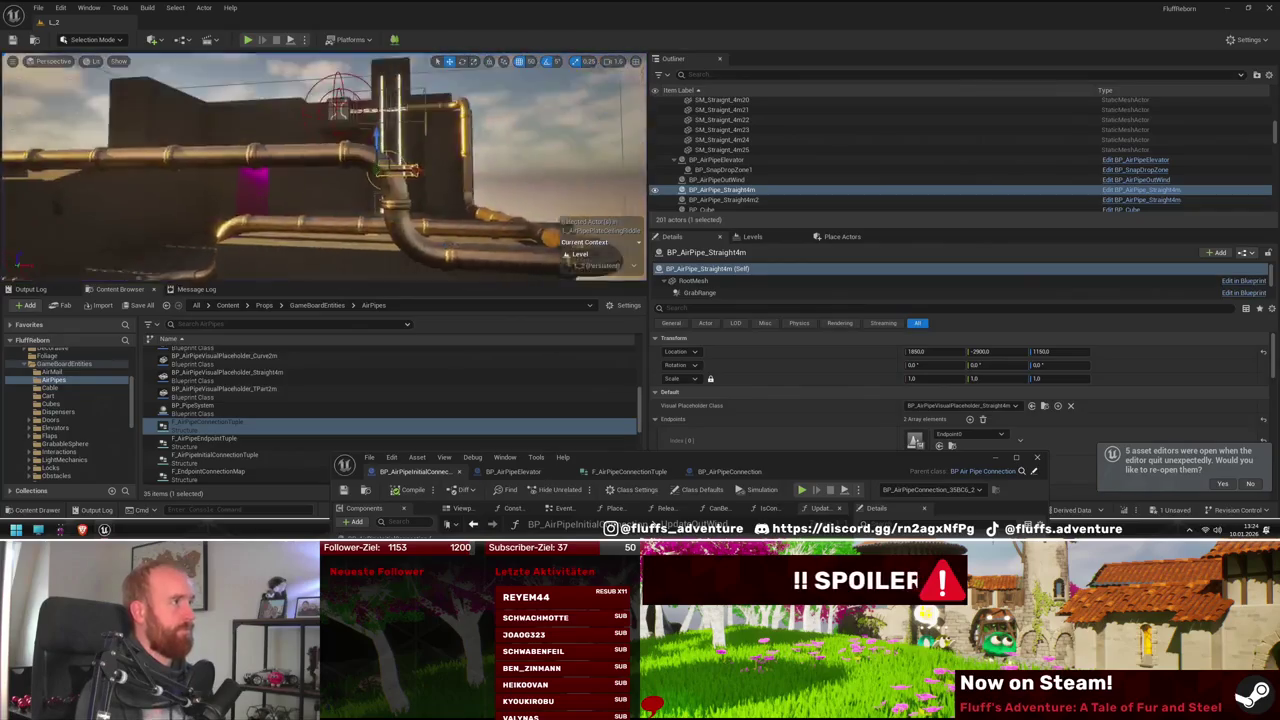
# Play level L_2 again and expand the game view to fill the editor with F11
pyautogui.click(248, 40)
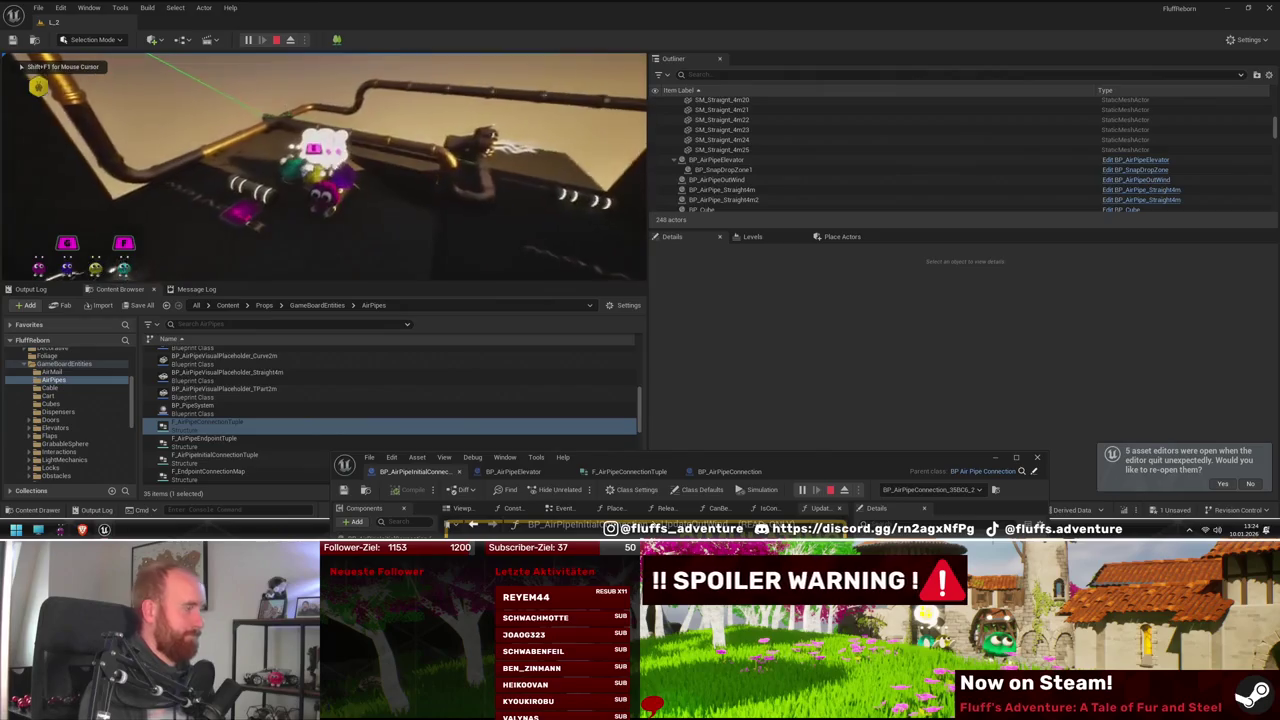
pyautogui.press('F11')
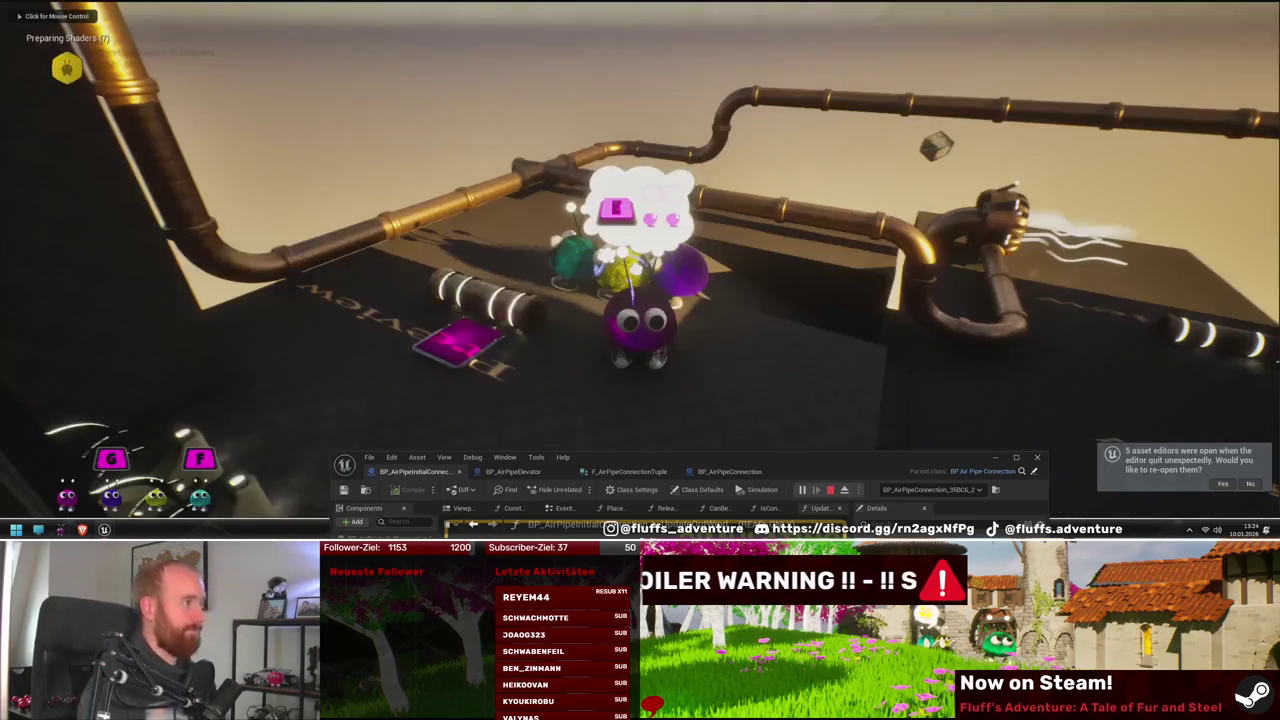
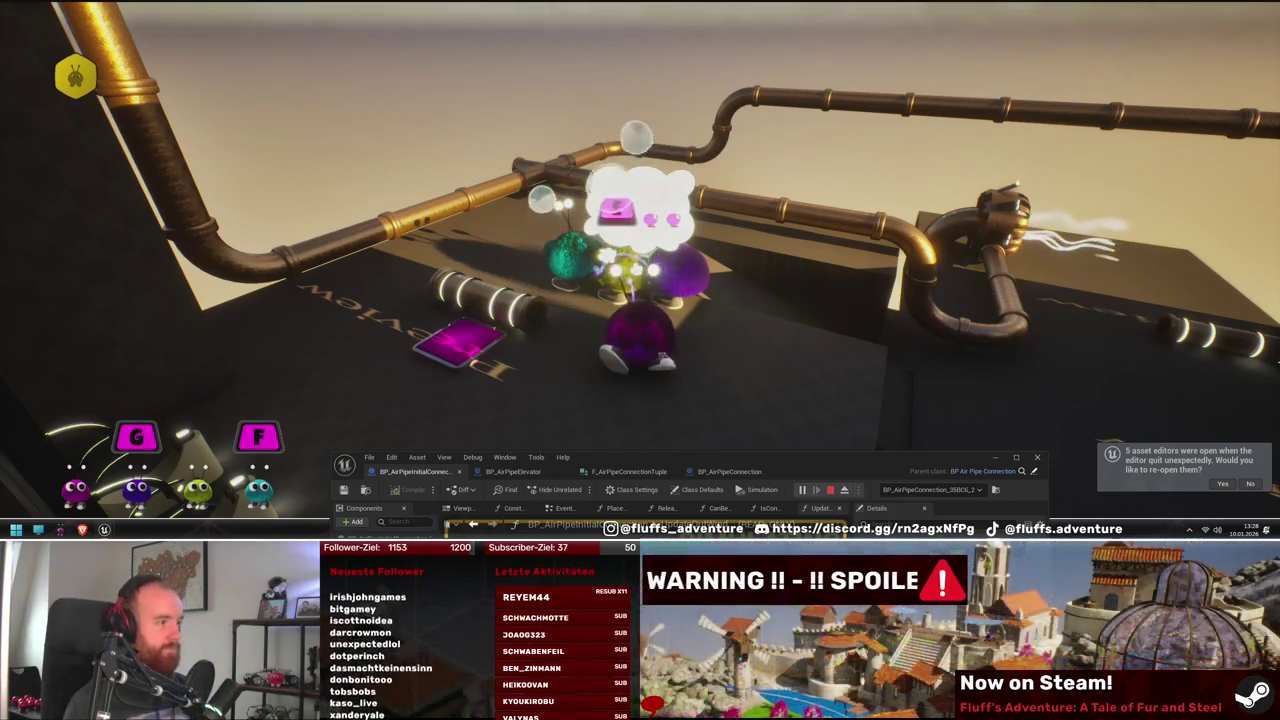
# Stop the playtest and minimize the air-pipe connection Blueprint editor
pyautogui.press('Escape')
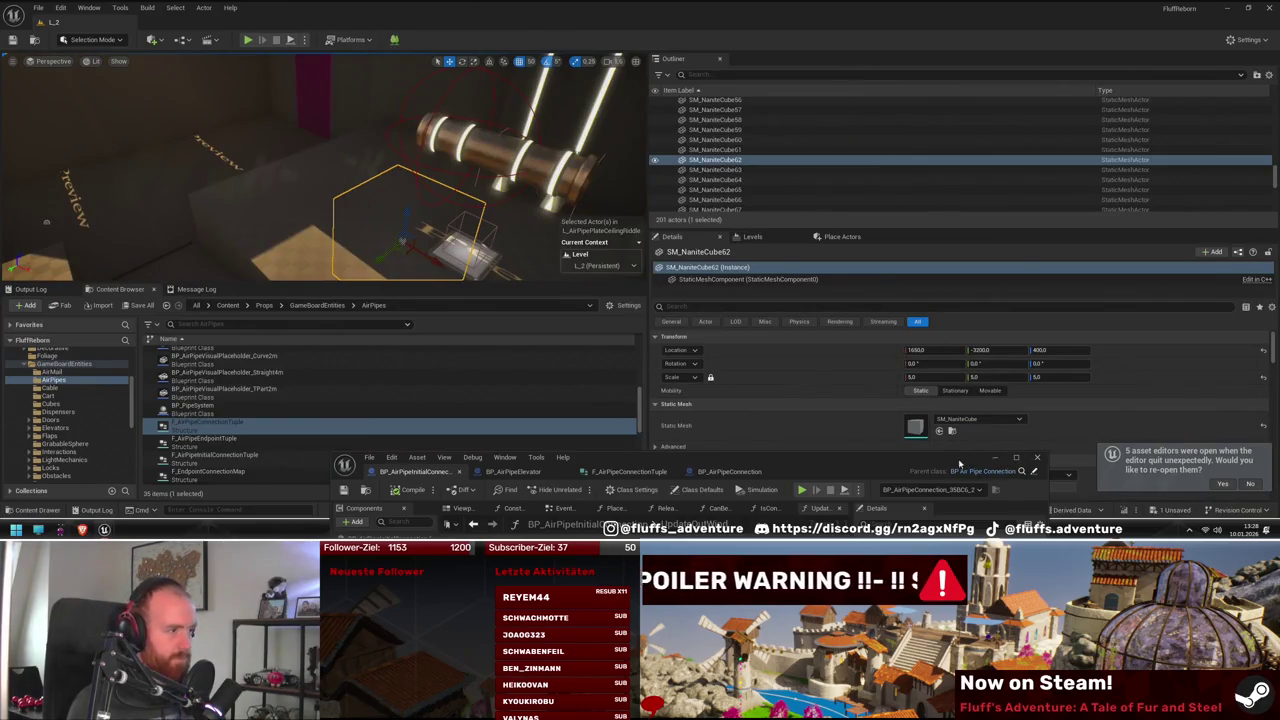
pyautogui.moveTo(960, 463); pyautogui.dragTo(1024, 262)
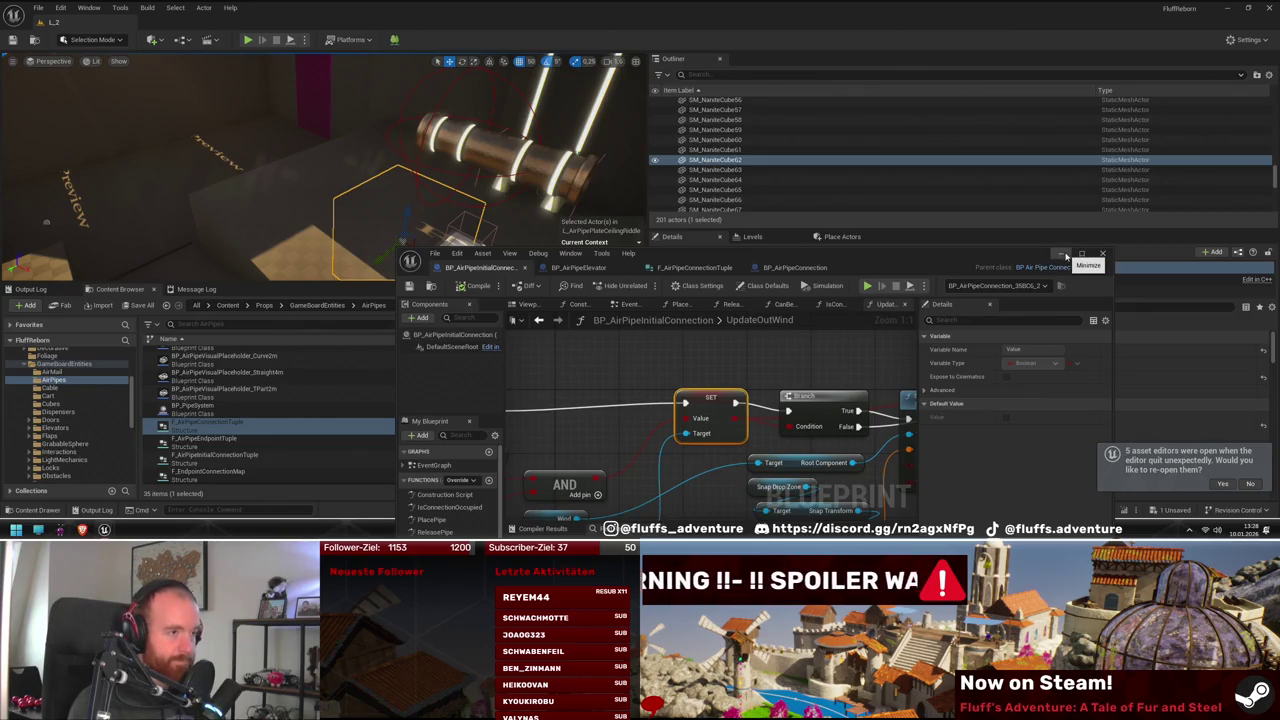
pyautogui.click(1064, 254)
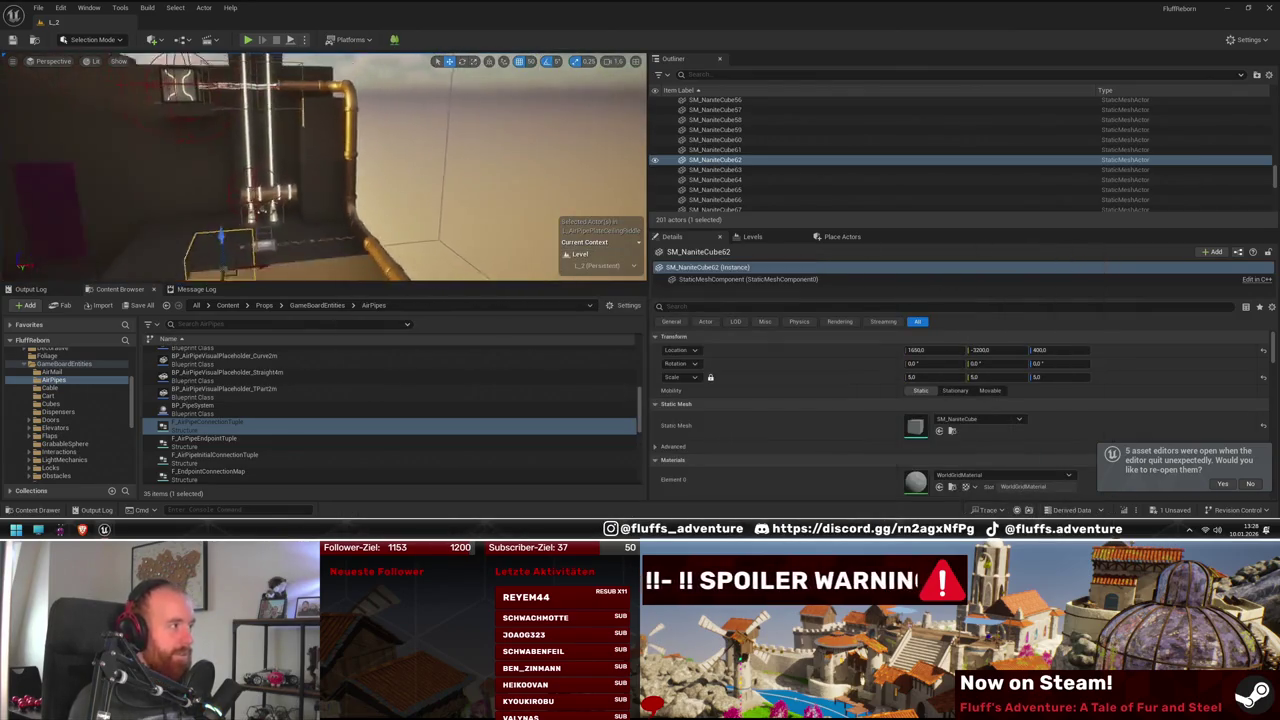
# Select the BP_AirPipeConnection_BB398_5 actor beside the pipe and cube
pyautogui.moveTo(420, 227); pyautogui.dragTo(420, 227)
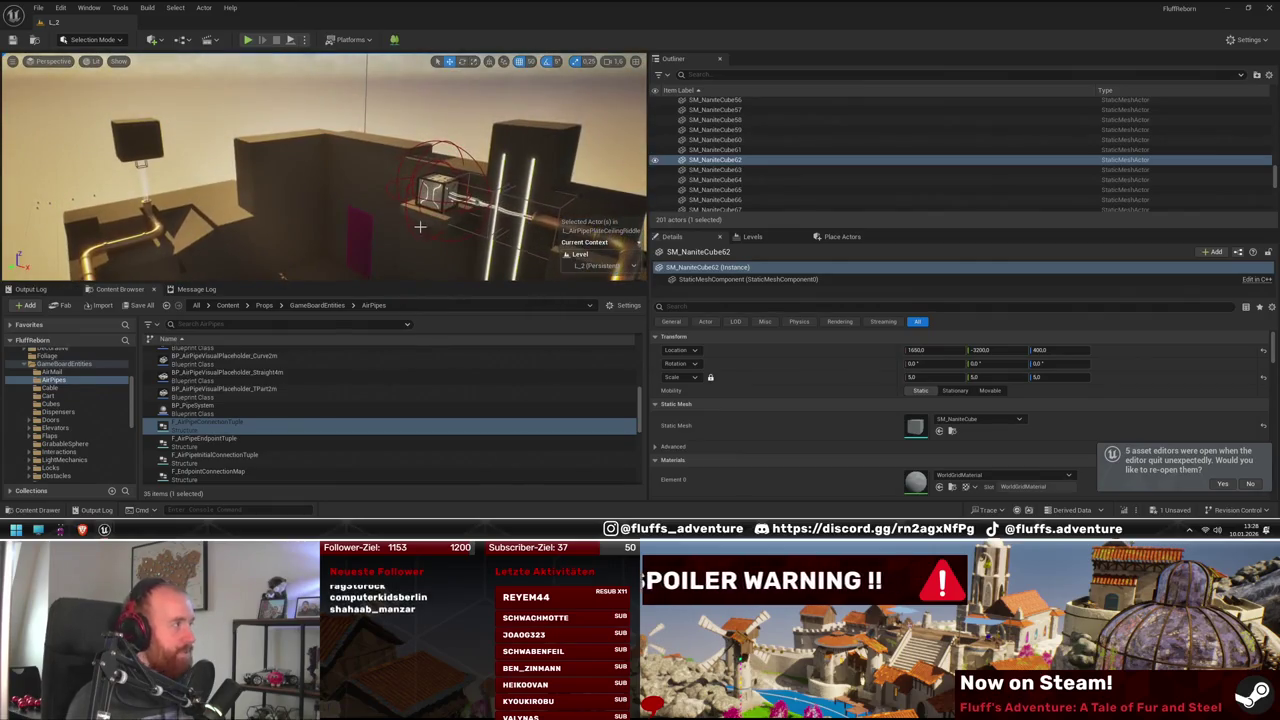
pyautogui.moveTo(241, 150); pyautogui.dragTo(241, 150)
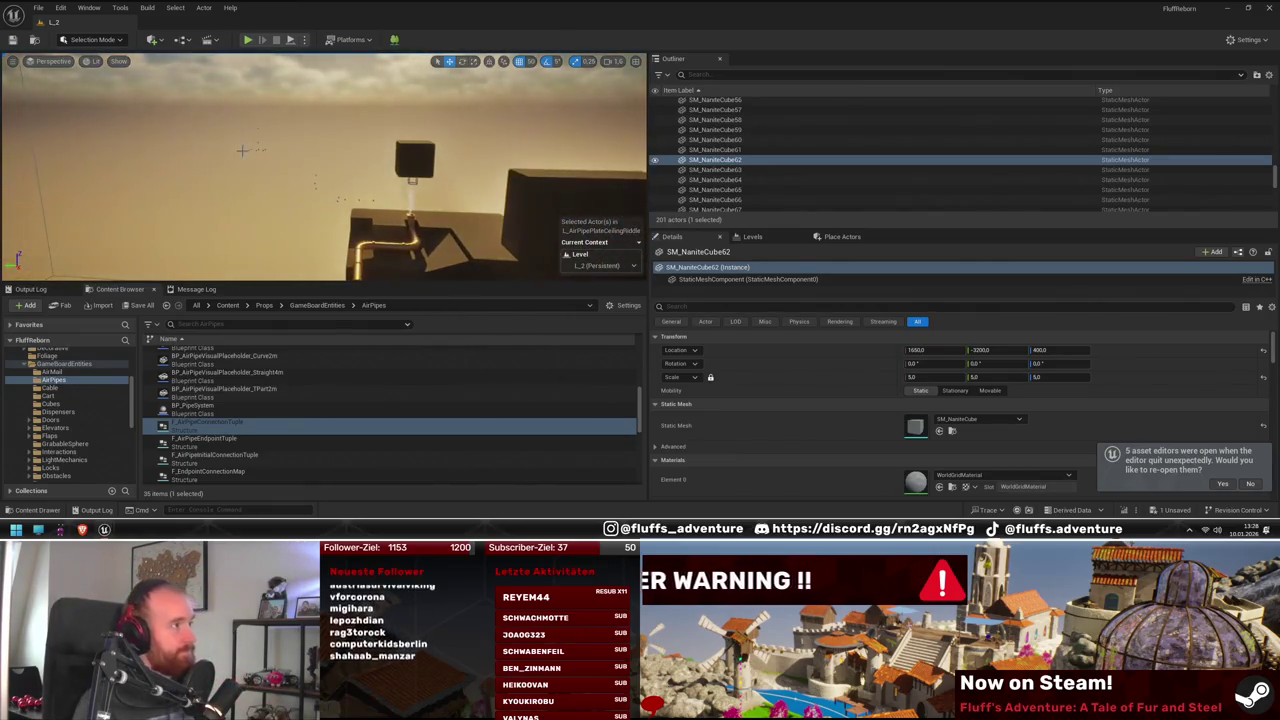
pyautogui.click(257, 150)
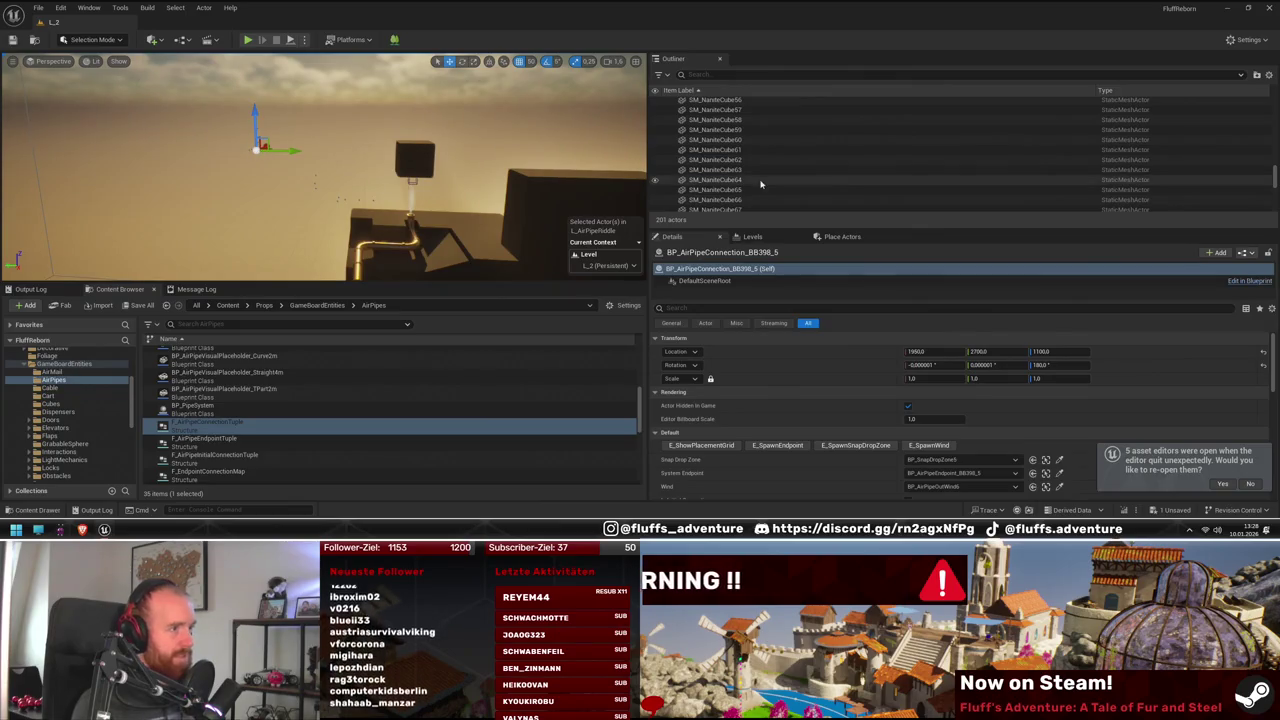
# In the Levels list, toggle L_AirPipeRiddle visible and hidden again, then focus the selected box
pyautogui.moveTo(300, 160); pyautogui.dragTo(300, 160)
pyautogui.click(752, 237)
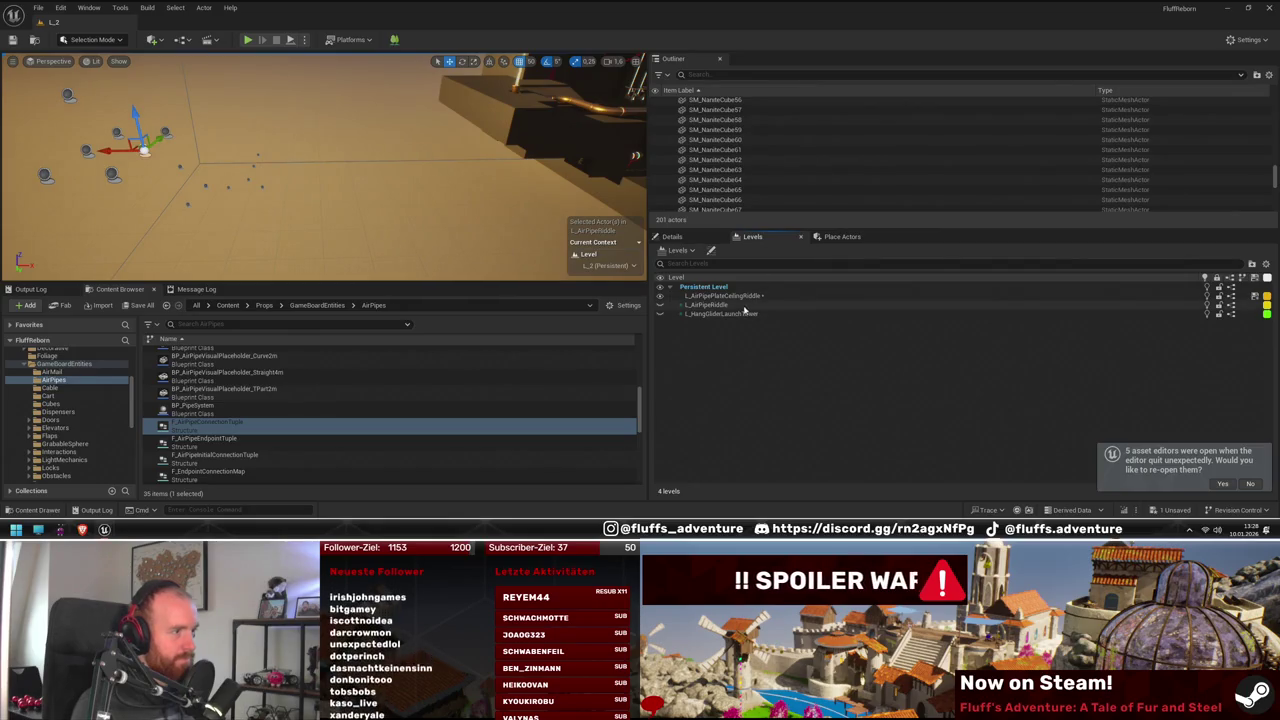
pyautogui.click(659, 310)
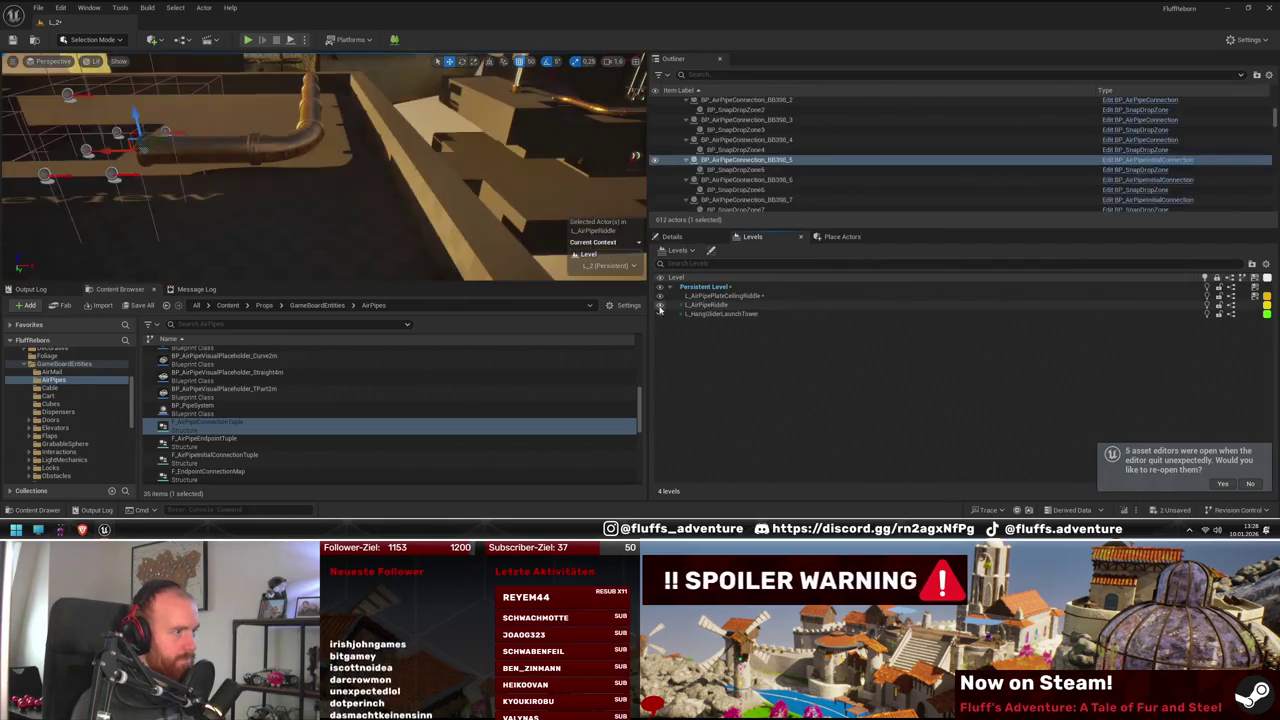
pyautogui.click(659, 310)
pyautogui.moveTo(405, 150); pyautogui.dragTo(405, 150)
pyautogui.press('f')
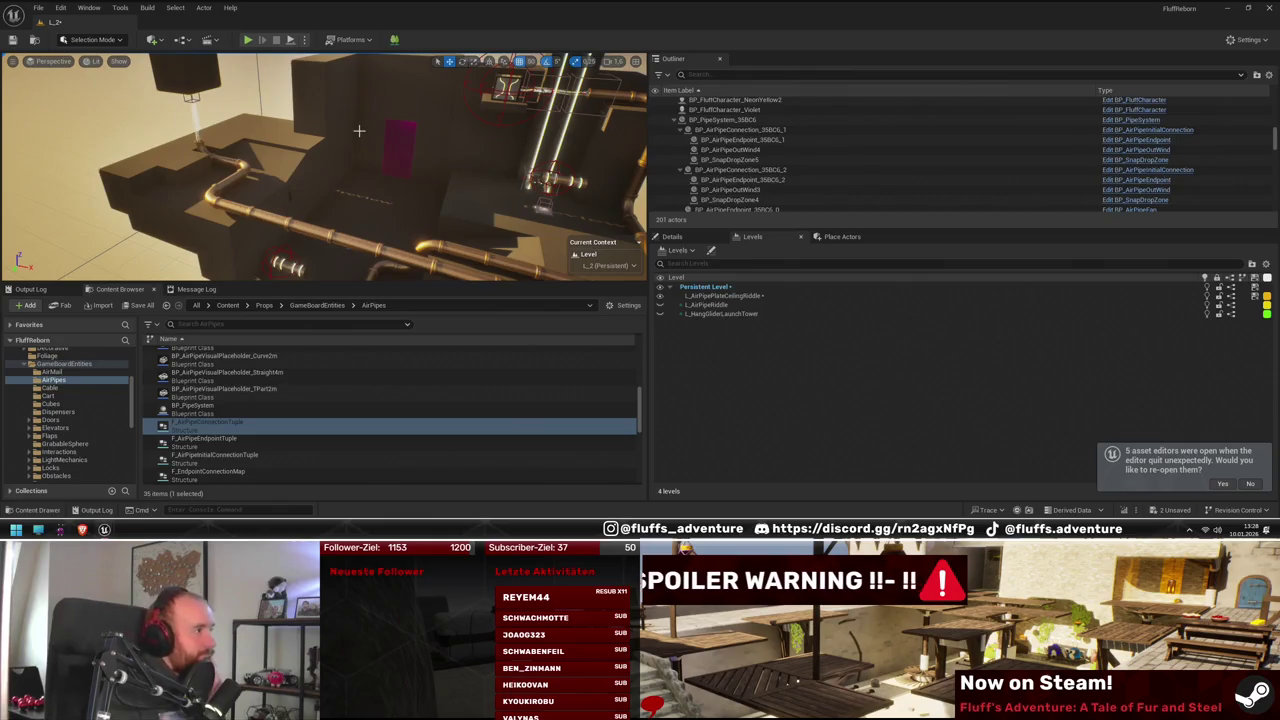
pyautogui.moveTo(436, 182); pyautogui.dragTo(455, 130)
# Duplicate the cube and slide the copy SM_NaniteCube117 left along the X axis
pyautogui.hotkey('ctrl', 'v')
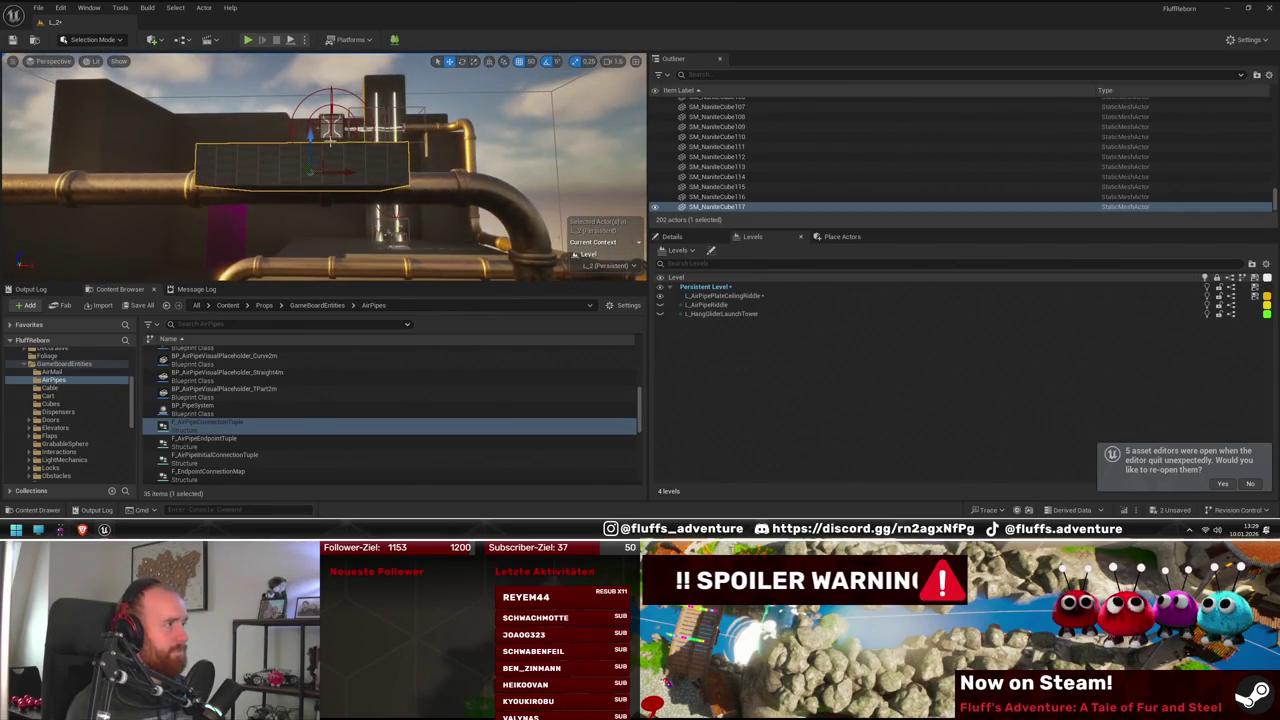
pyautogui.moveTo(319, 129); pyautogui.dragTo(345, 175)
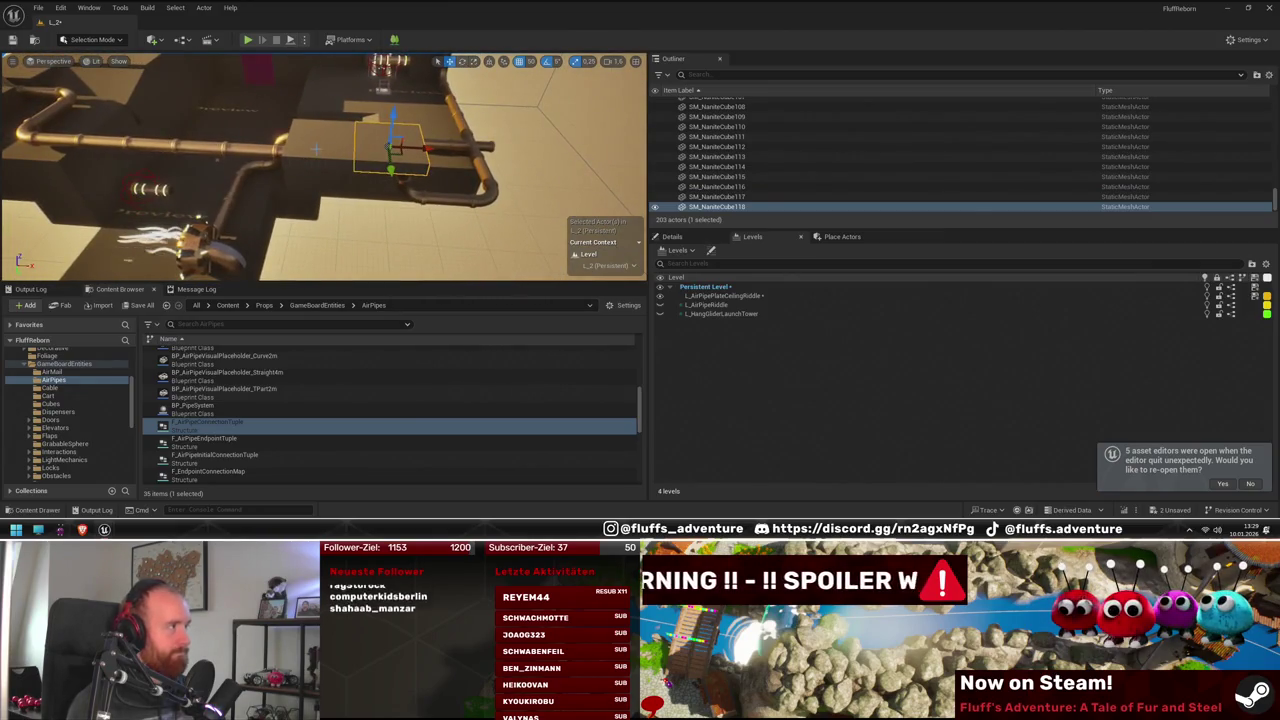
pyautogui.click(315, 148)
pyautogui.moveTo(422, 148); pyautogui.dragTo(378, 148)
# Select SM_NaniteCube117 and SM_NaniteCube118 together and inspect them near the pipes
pyautogui.click(502, 218)
pyautogui.moveTo(519, 232); pyautogui.dragTo(393, 208)
pyautogui.keyDown('ctrl'); pyautogui.click(393, 208); pyautogui.keyUp('ctrl')
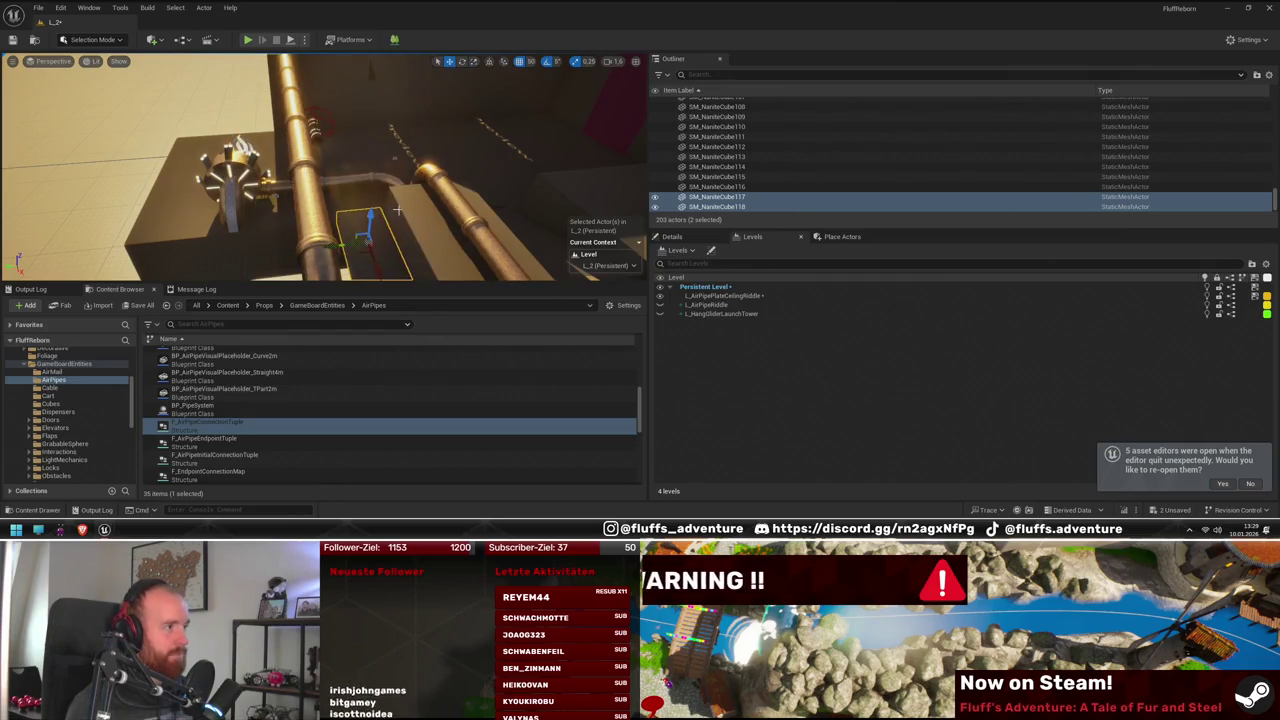
pyautogui.moveTo(393, 208); pyautogui.dragTo(393, 208)
pyautogui.moveTo(398, 143); pyautogui.dragTo(398, 143)
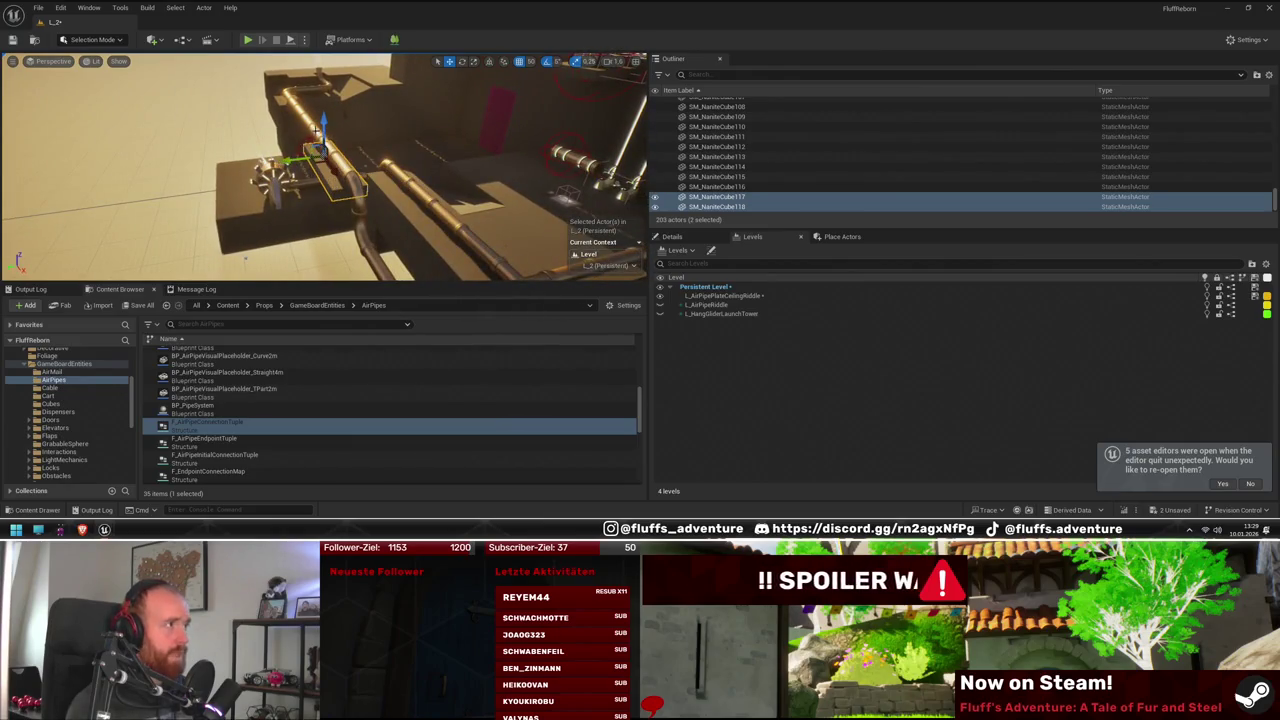
pyautogui.moveTo(398, 143); pyautogui.dragTo(398, 143)
pyautogui.moveTo(306, 151)
pyautogui.mouseDown()
pyautogui.moveTo(245, 143)
pyautogui.moveTo(291, 128)
pyautogui.moveTo(260, 128)
pyautogui.mouseUp()
# Rotate SM_NaniteCube117 -90° and place two copies further right to form a beam
pyautogui.click(306, 151)
pyautogui.moveTo(300, 230)
pyautogui.mouseDown()
pyautogui.moveTo(200, 225)
pyautogui.moveTo(156, 153)
pyautogui.moveTo(172, 192)
pyautogui.moveTo(190, 185)
pyautogui.moveTo(152, 197)
pyautogui.mouseUp()
pyautogui.press('w')
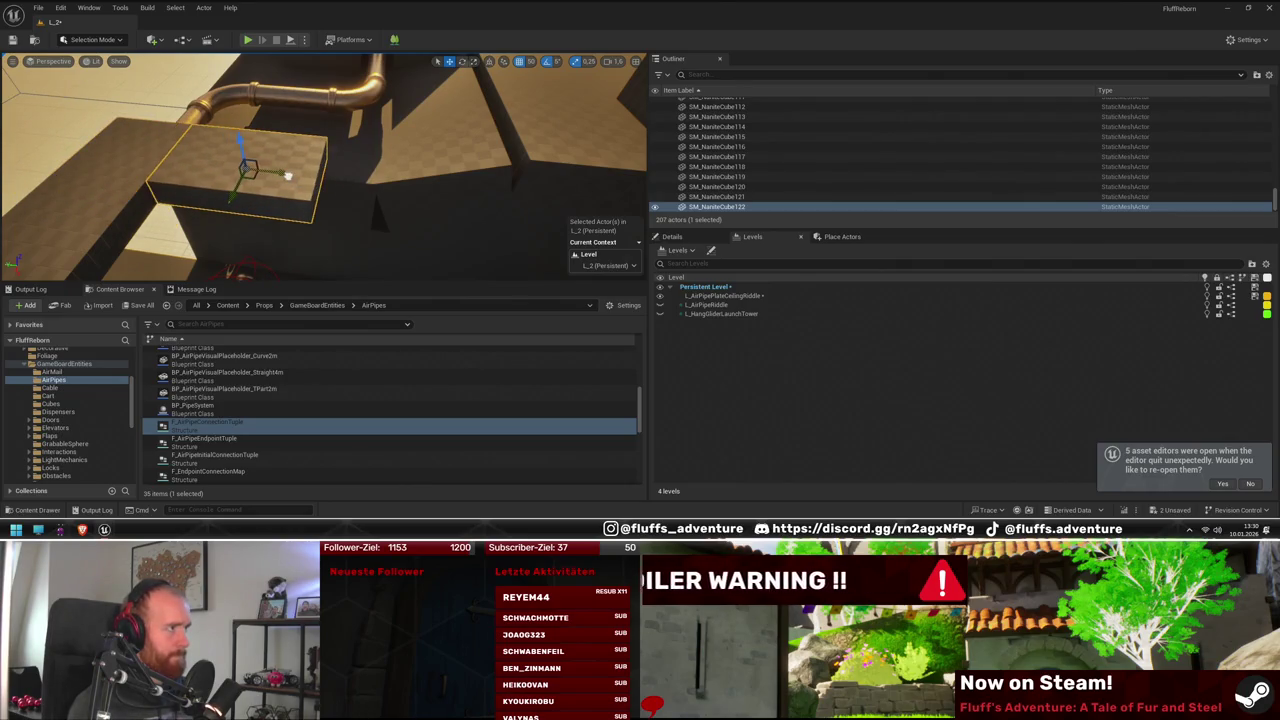
pyautogui.moveTo(288, 173)
pyautogui.mouseDown()
pyautogui.moveTo(455, 192)
pyautogui.moveTo(380, 230)
pyautogui.moveTo(434, 202)
pyautogui.mouseUp()
pyautogui.moveTo(263, 200)
pyautogui.mouseDown()
pyautogui.moveTo(442, 230)
pyautogui.moveTo(290, 165)
pyautogui.moveTo(380, 180)
pyautogui.moveTo(290, 155)
pyautogui.mouseUp()
# Select cubes SM_NaniteCube122, 123 and 124 and view the beam beside the pipe
pyautogui.click(345, 120)
pyautogui.keyDown('ctrl'); pyautogui.click(300, 150); pyautogui.keyUp('ctrl')
pyautogui.keyDown('ctrl'); pyautogui.click(390, 200); pyautogui.keyUp('ctrl')
pyautogui.moveTo(384, 170)
pyautogui.mouseDown()
pyautogui.moveTo(402, 198)
pyautogui.moveTo(379, 164)
pyautogui.moveTo(224, 137)
pyautogui.mouseUp()
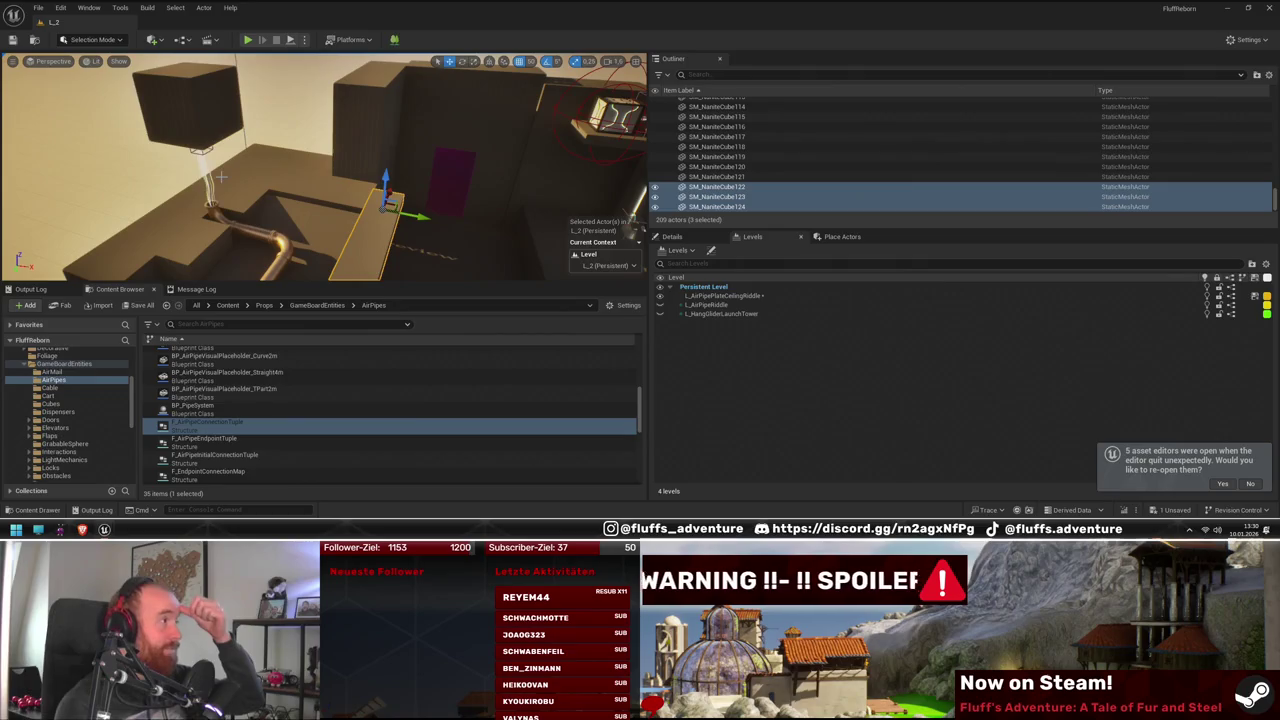
pyautogui.moveTo(224, 137); pyautogui.dragTo(212, 134)
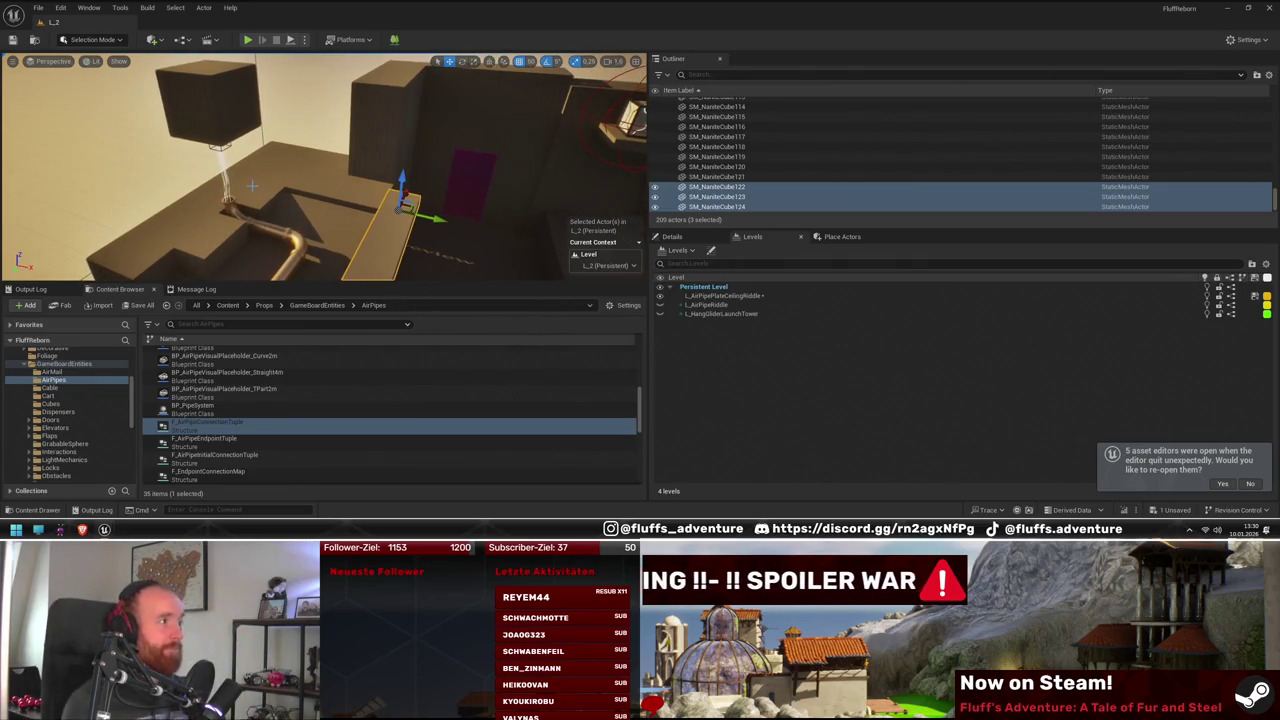
pyautogui.moveTo(346, 183); pyautogui.dragTo(384, 176)
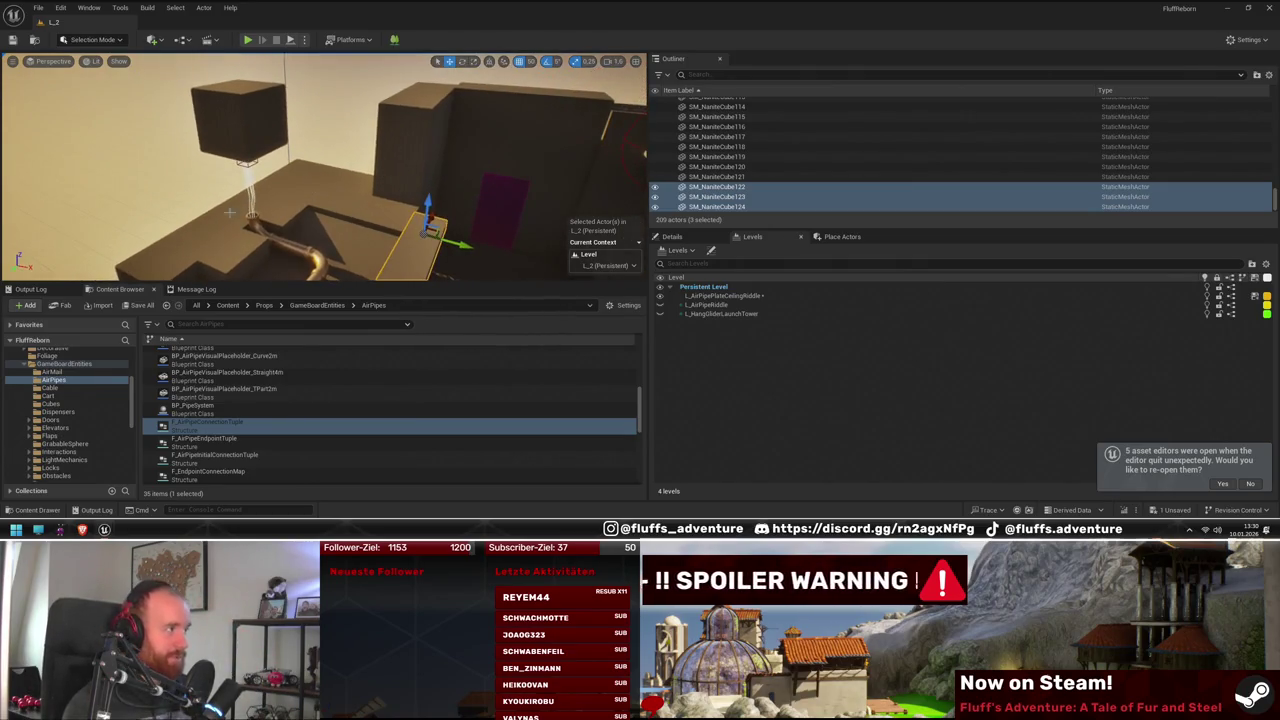
pyautogui.moveTo(248, 158)
pyautogui.mouseDown()
pyautogui.moveTo(218, 146)
pyautogui.moveTo(206, 166)
pyautogui.moveTo(168, 102)
pyautogui.mouseUp()
# Place a BP_AirPipeInitialConnection in the bent pipe's mouth and review its details
pyautogui.scroll(1, 297, 413)
pyautogui.scroll(5, 297, 413)
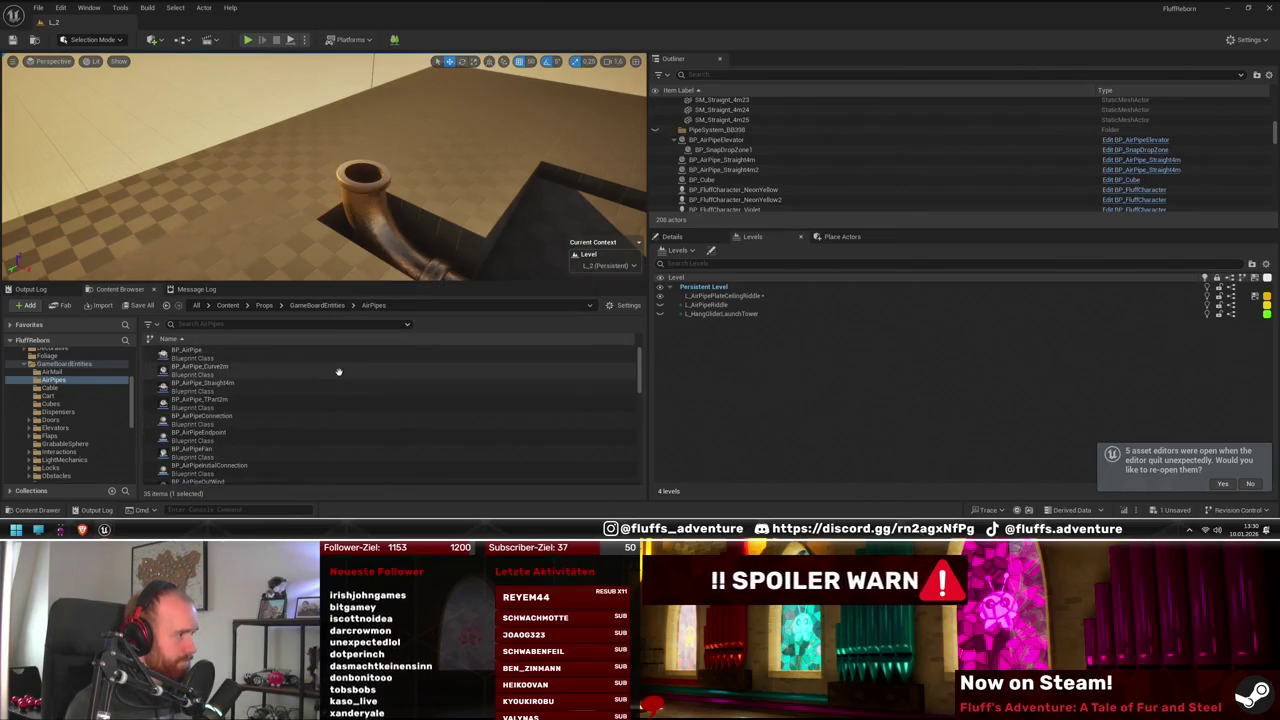
pyautogui.scroll(-2, 276, 462)
pyautogui.click(257, 437)
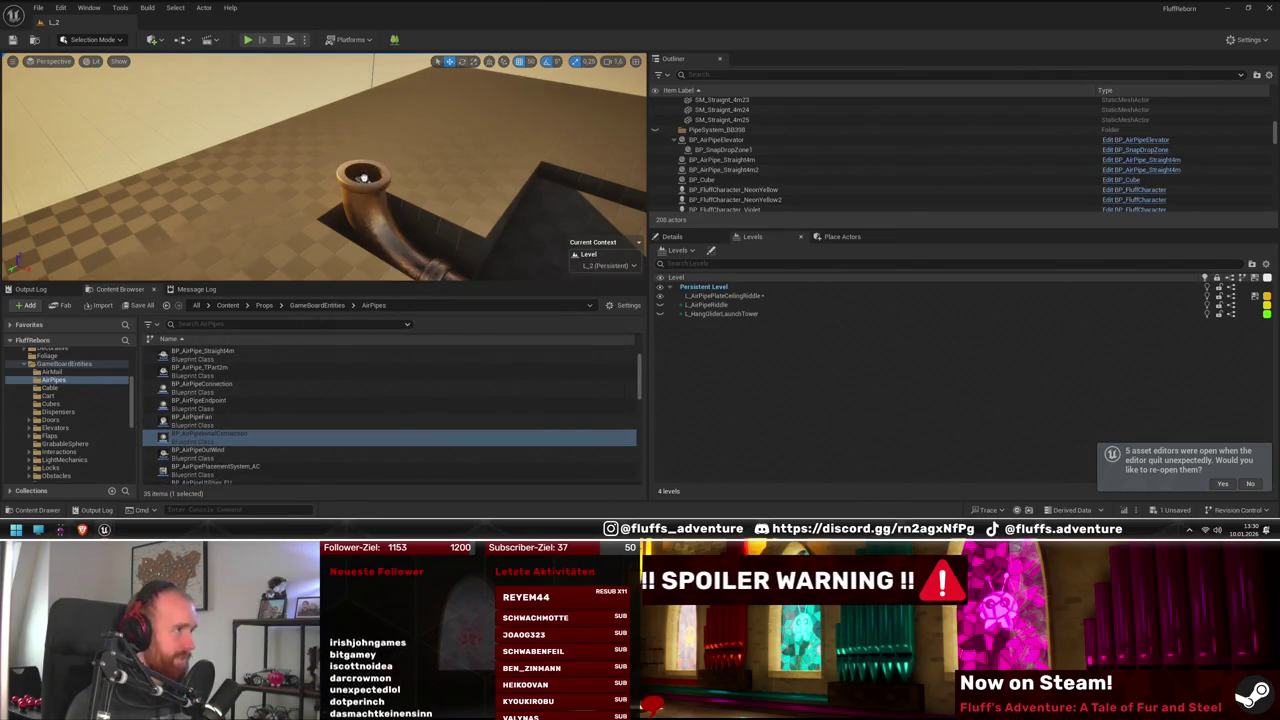
pyautogui.moveTo(372, 166); pyautogui.dragTo(372, 166)
pyautogui.press('f')
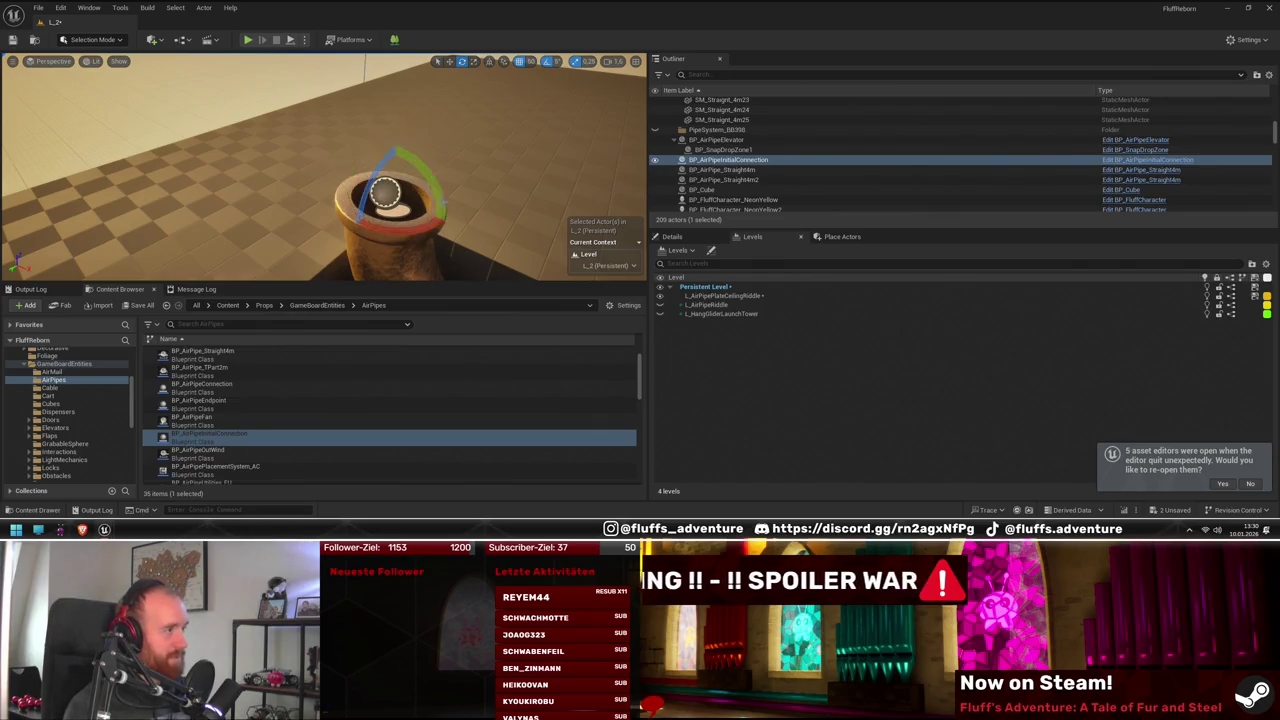
pyautogui.click(672, 236)
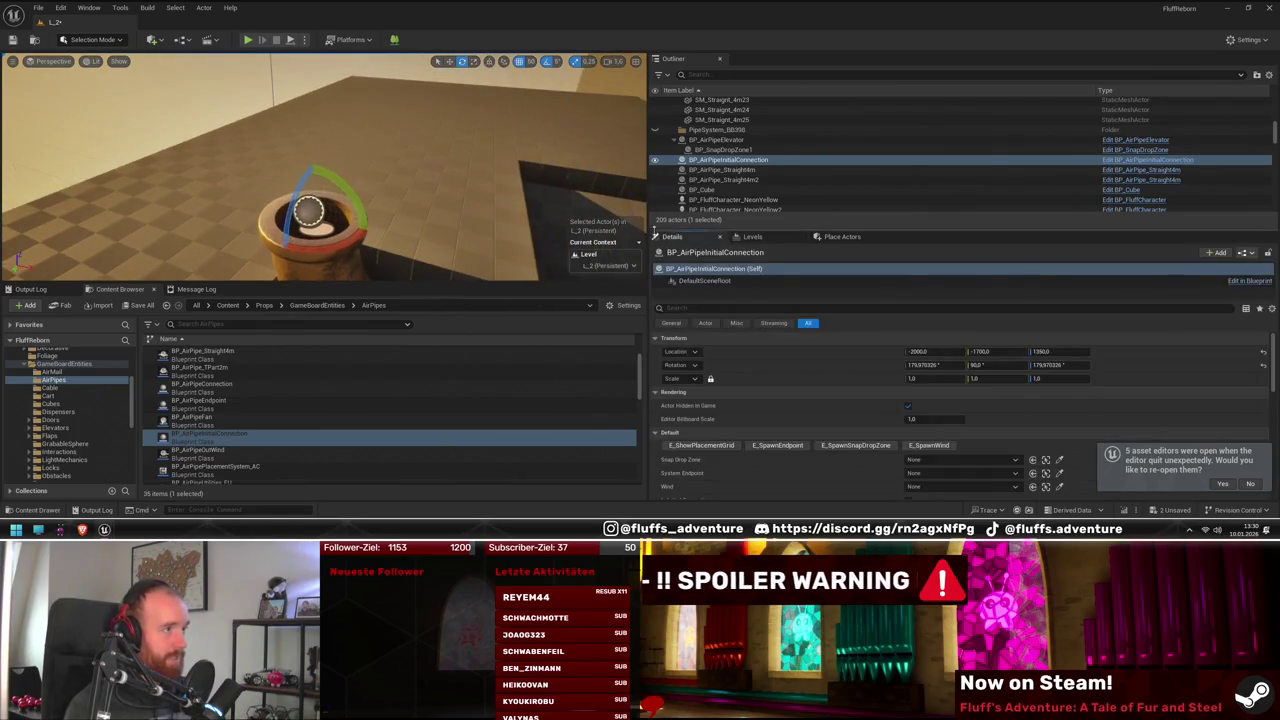
pyautogui.rightClick(745, 163)
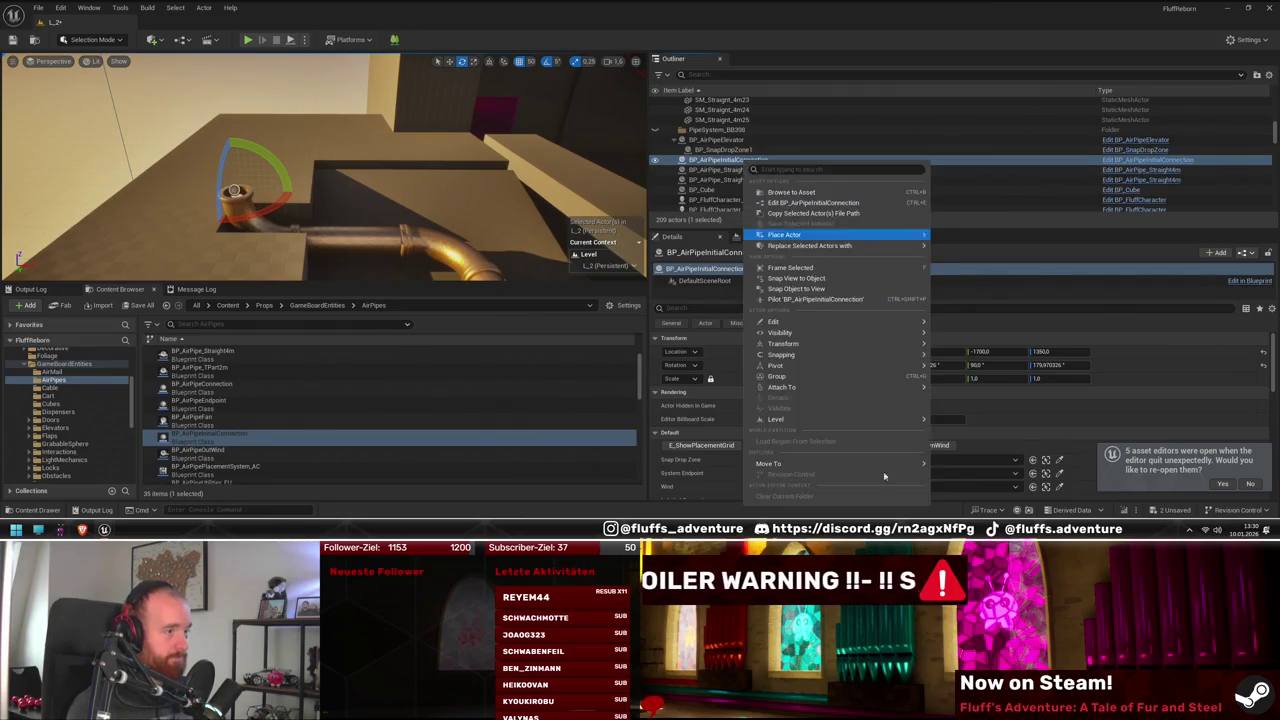
pyautogui.moveTo(818, 388)
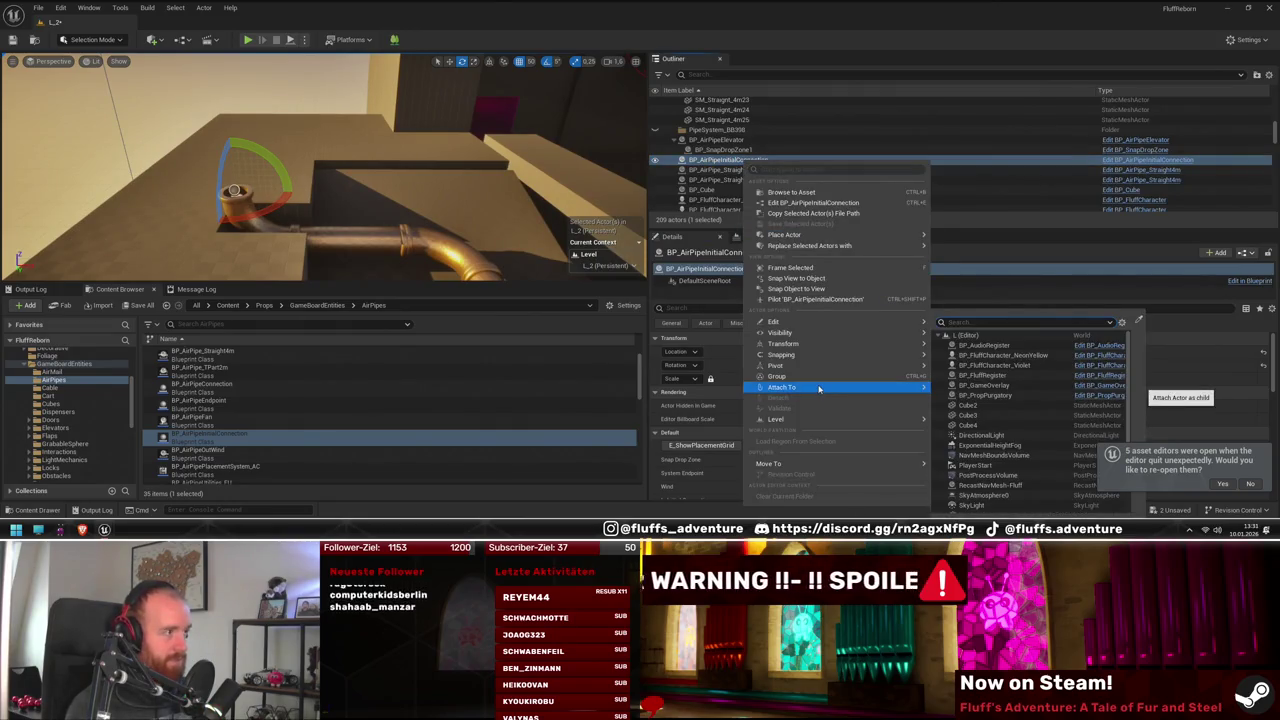
pyautogui.click(1118, 242)
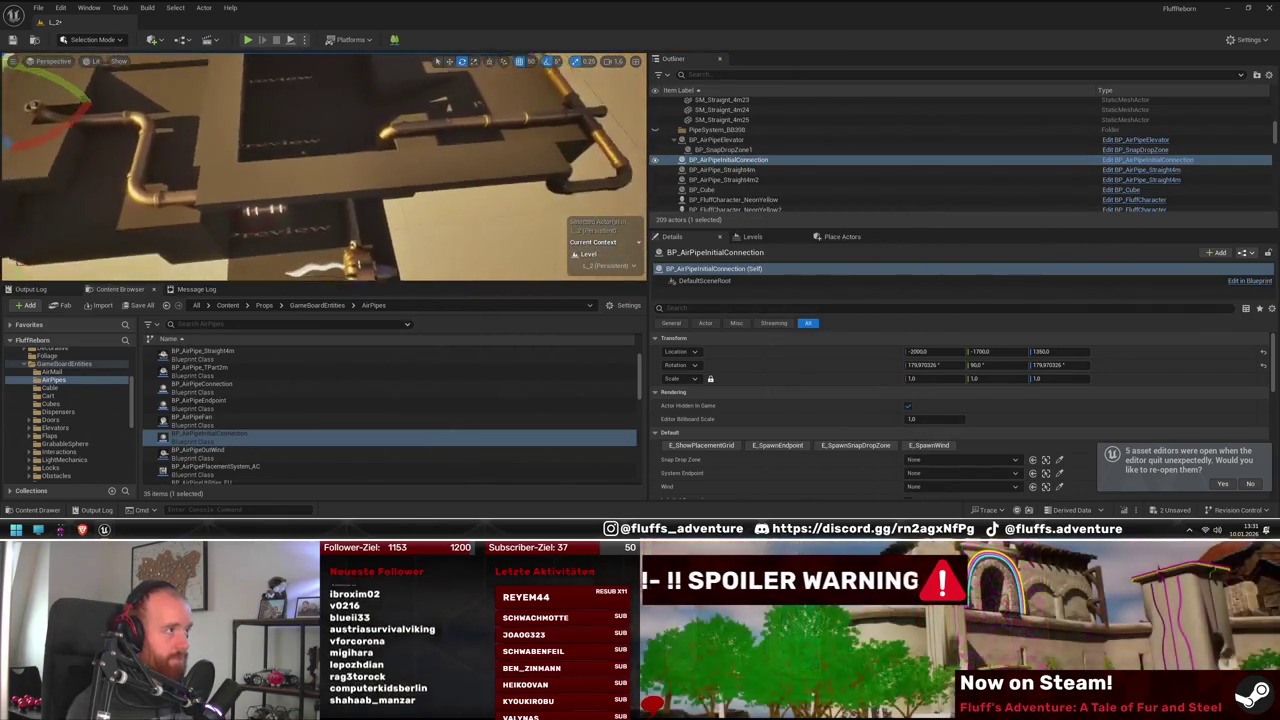
# Select cubes SM_NaniteCube117–124 and bring up the options for L_AirPipePlateCeilingRiddle
pyautogui.keyDown('ctrl'); pyautogui.click(384, 165); pyautogui.keyUp('ctrl')
pyautogui.keyDown('ctrl'); pyautogui.click(330, 168); pyautogui.keyUp('ctrl')
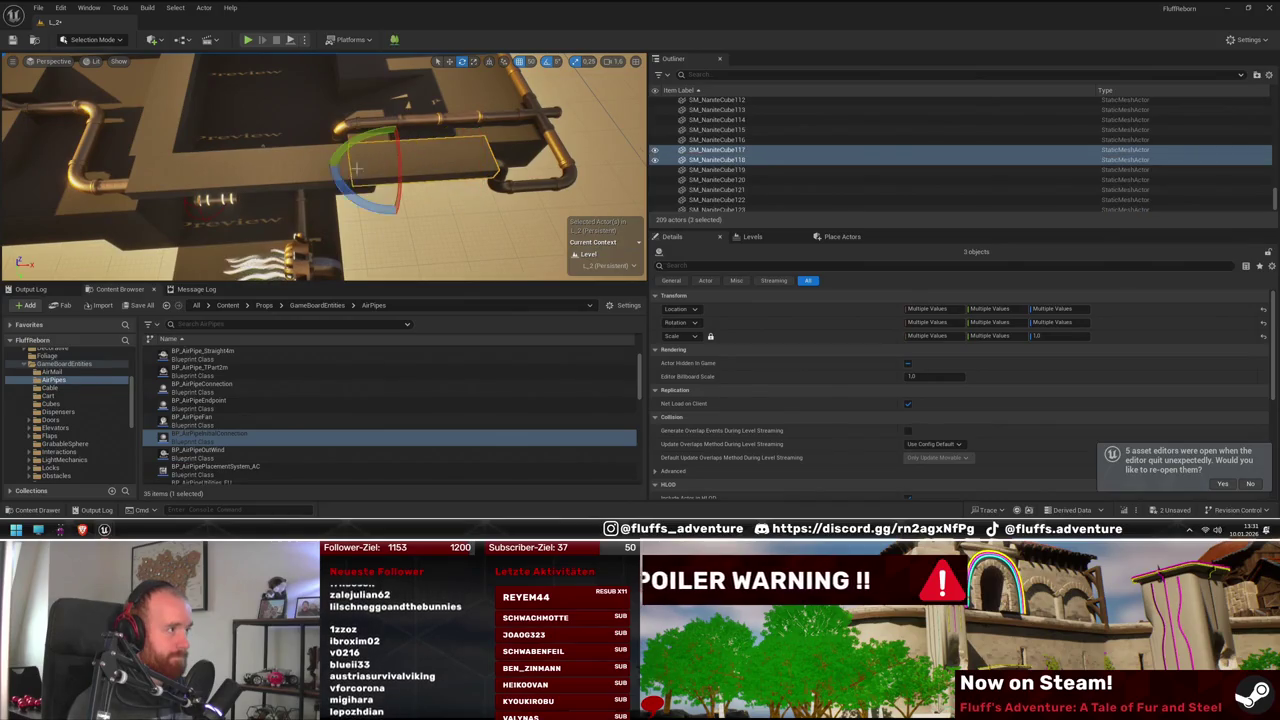
pyautogui.keyDown('ctrl'); pyautogui.click(260, 171); pyautogui.keyUp('ctrl')
pyautogui.keyDown('ctrl'); pyautogui.click(183, 174); pyautogui.keyUp('ctrl')
pyautogui.keyDown('ctrl'); pyautogui.click(140, 176); pyautogui.keyUp('ctrl')
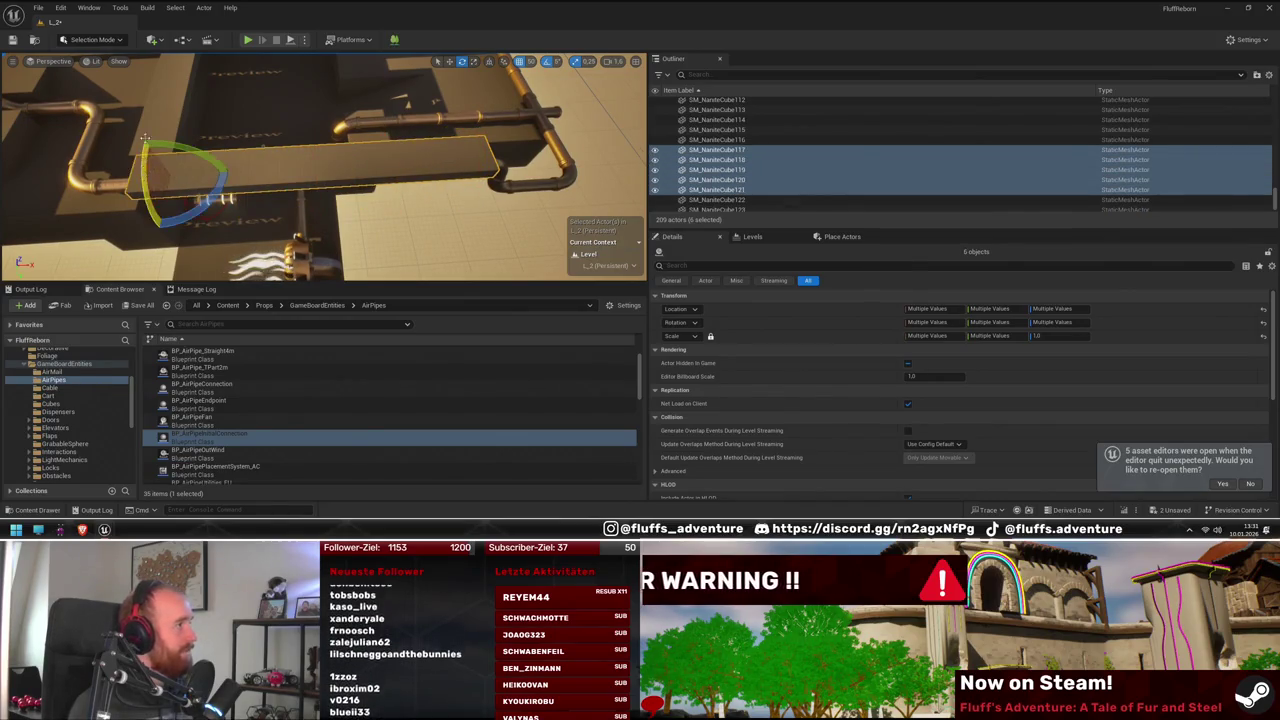
pyautogui.keyDown('ctrl'); pyautogui.click(100, 178); pyautogui.keyUp('ctrl')
pyautogui.keyDown('ctrl'); pyautogui.click(262, 140); pyautogui.keyUp('ctrl')
pyautogui.keyDown('ctrl'); pyautogui.click(272, 92); pyautogui.keyUp('ctrl')
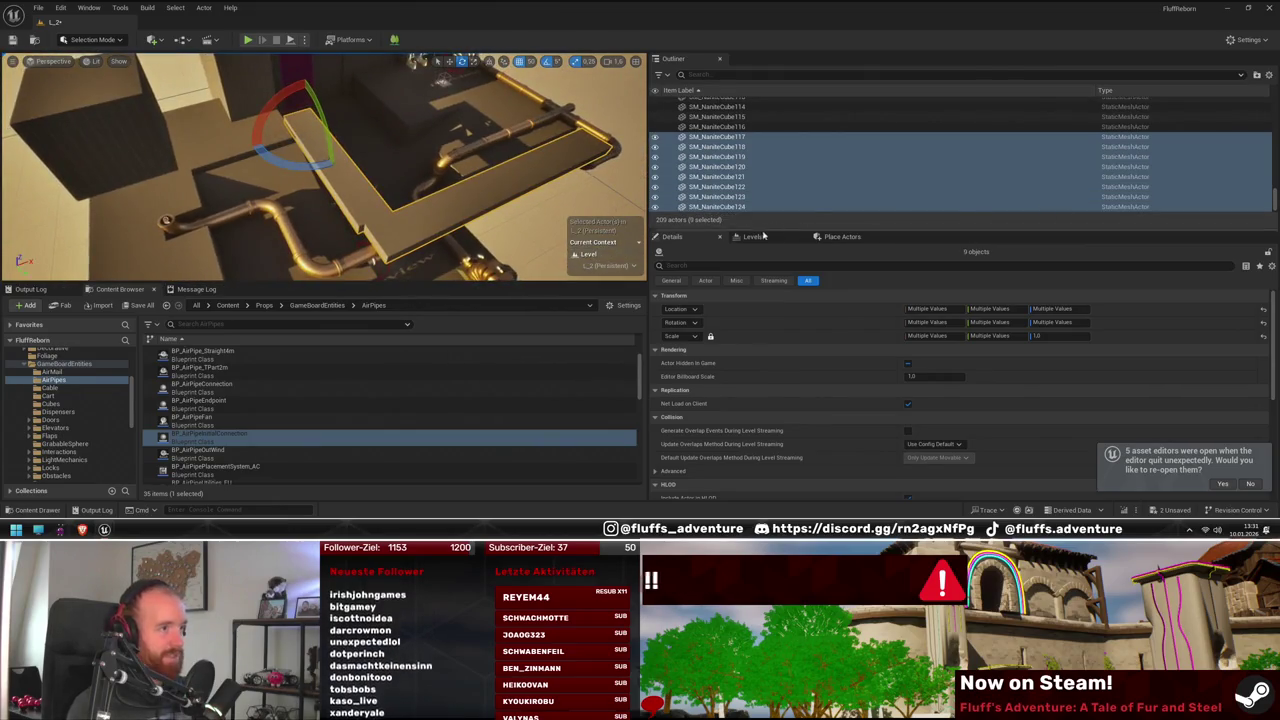
pyautogui.click(760, 236)
pyautogui.rightClick(745, 296)
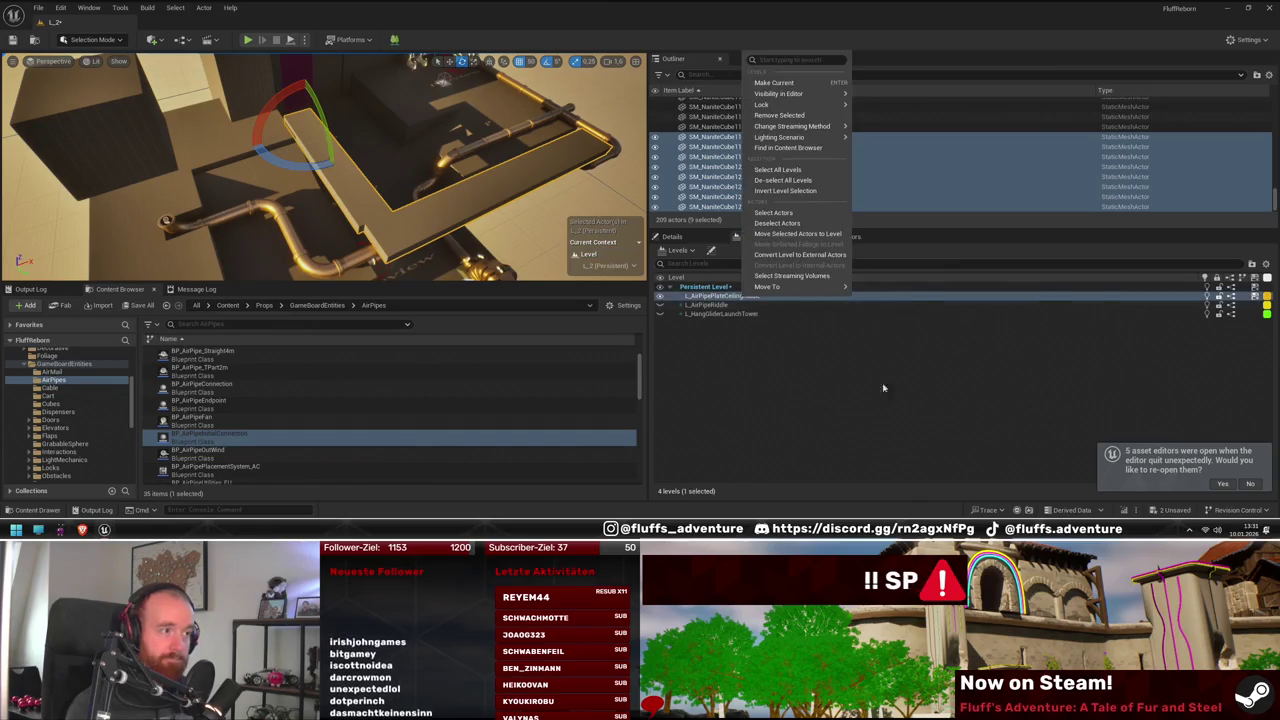
# Move the selected cubes into L_AirPipePlateCeilingRiddle and select BP_AirPipeInitialConnection
pyautogui.click(796, 234)
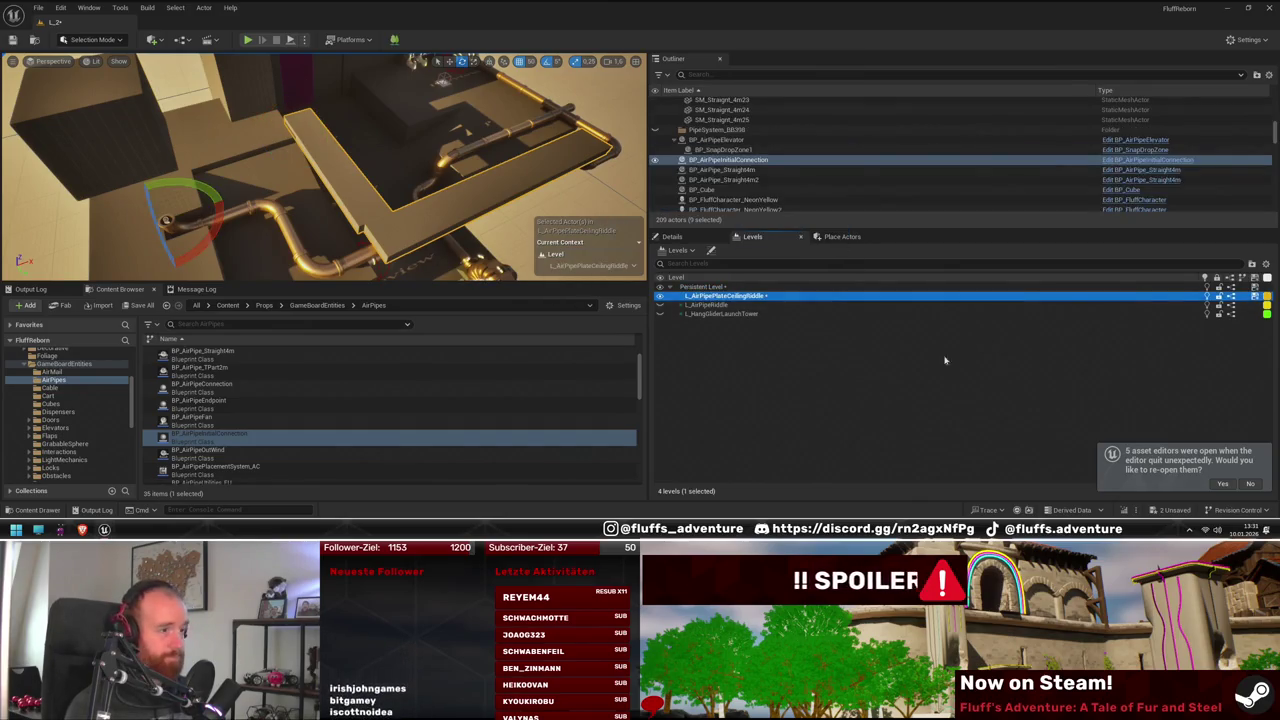
pyautogui.scroll(5, 320, 170)
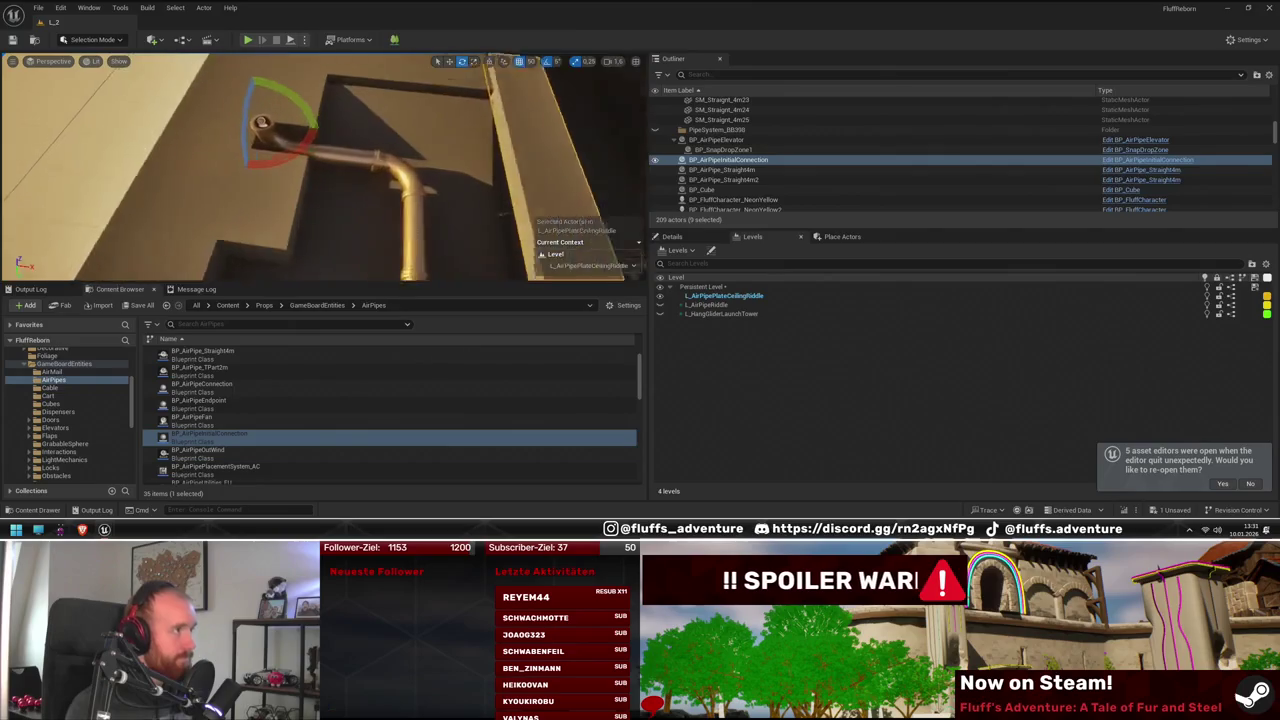
pyautogui.press('f')
pyautogui.click(718, 160)
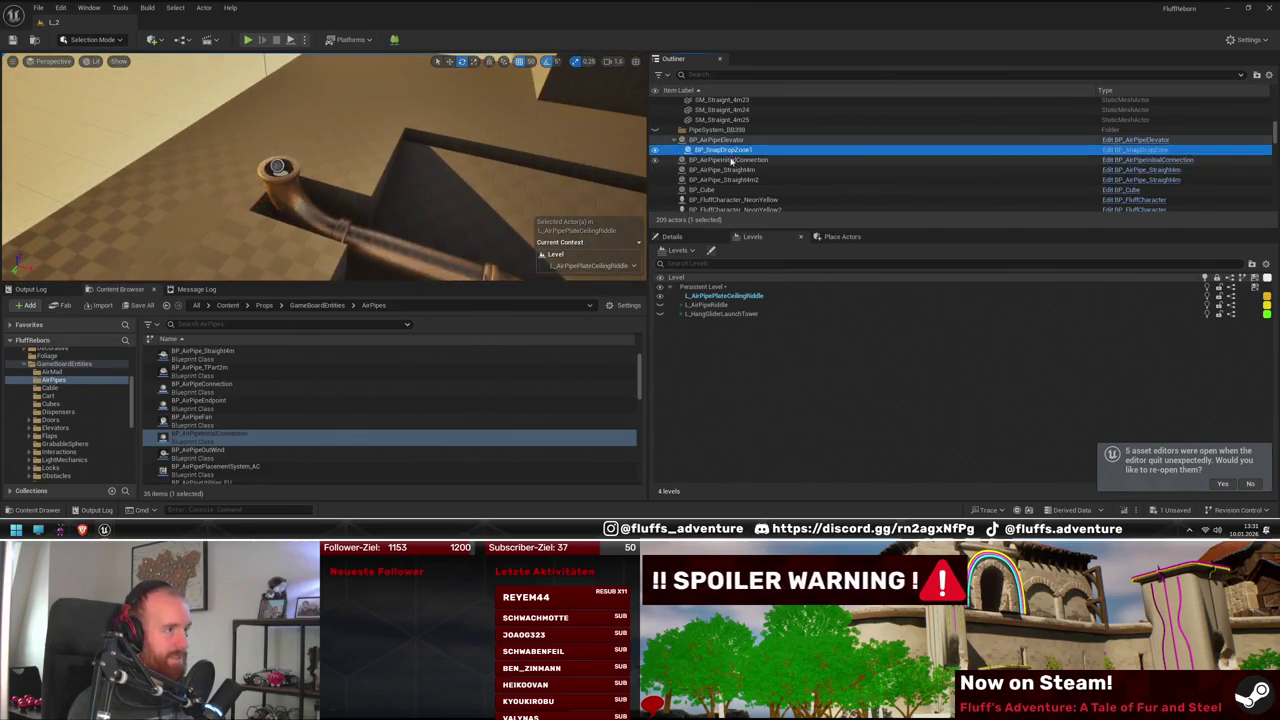
pyautogui.moveTo(400, 170); pyautogui.dragTo(330, 165)
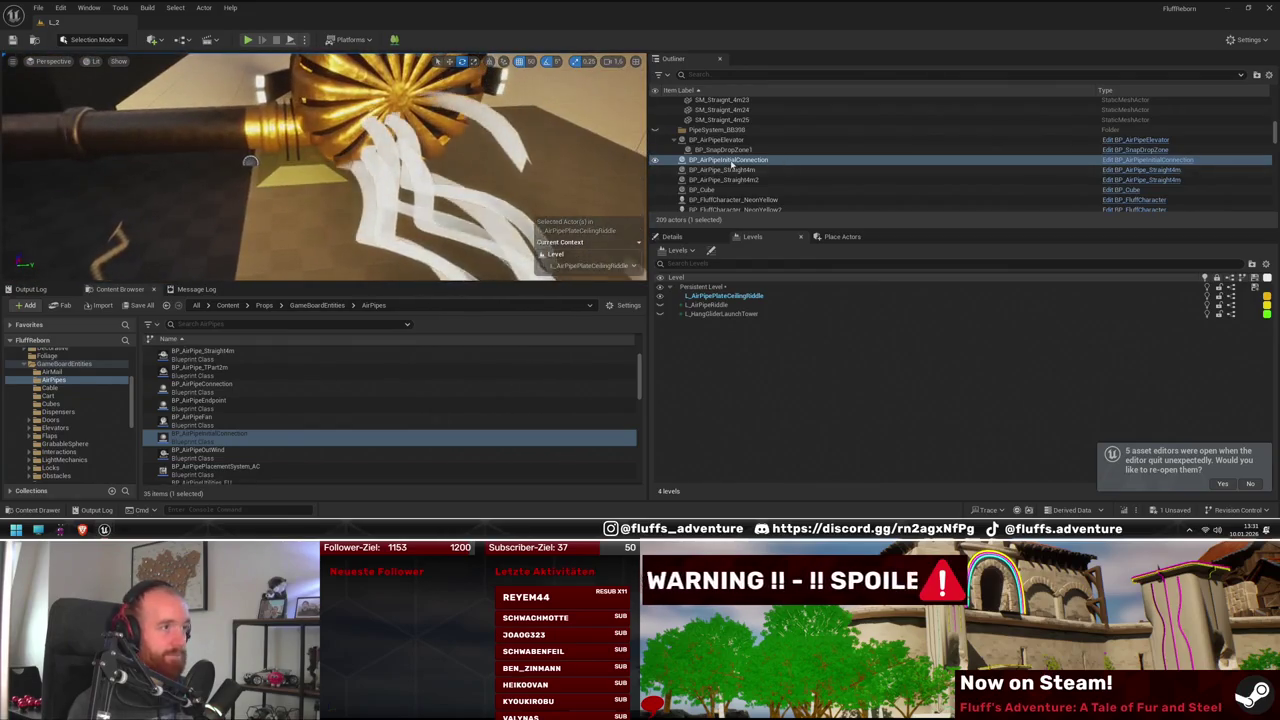
# Attach BP_AirPipeInitialConnection to its parent and show BP_PipeSystem_35BC6's properties
pyautogui.rightClick(735, 163)
pyautogui.moveTo(882, 386)
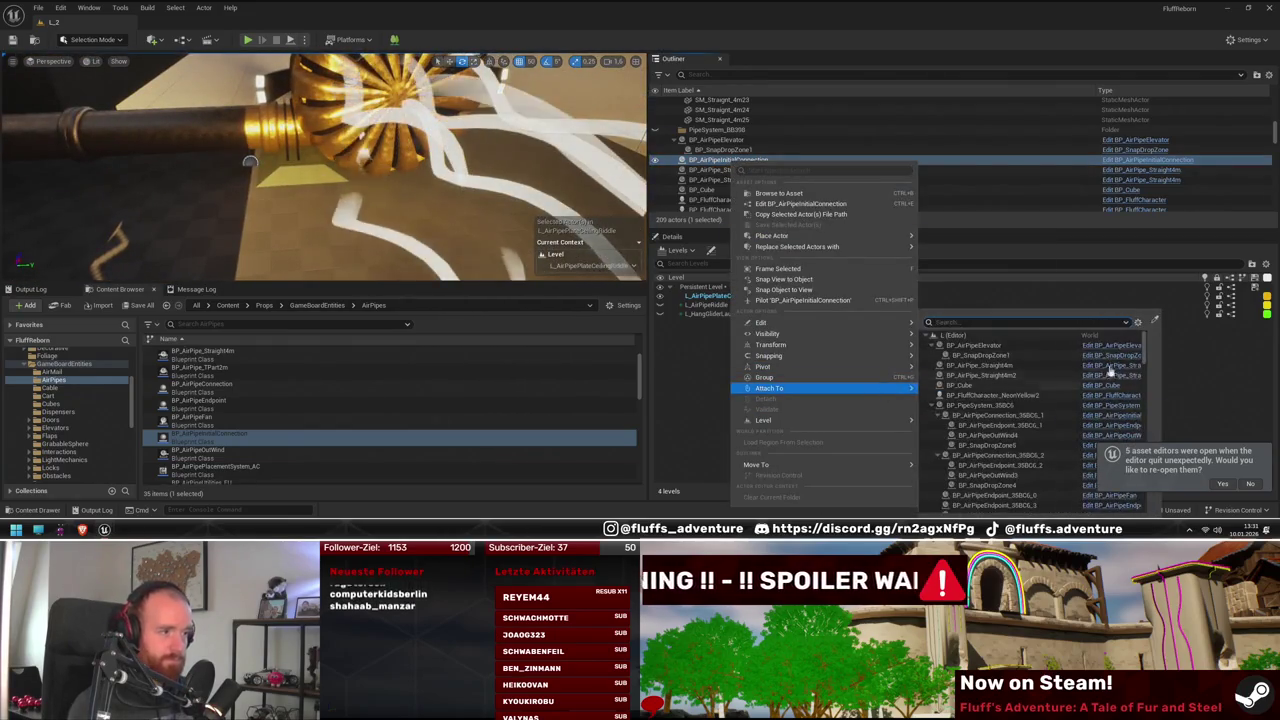
pyautogui.click(985, 405)
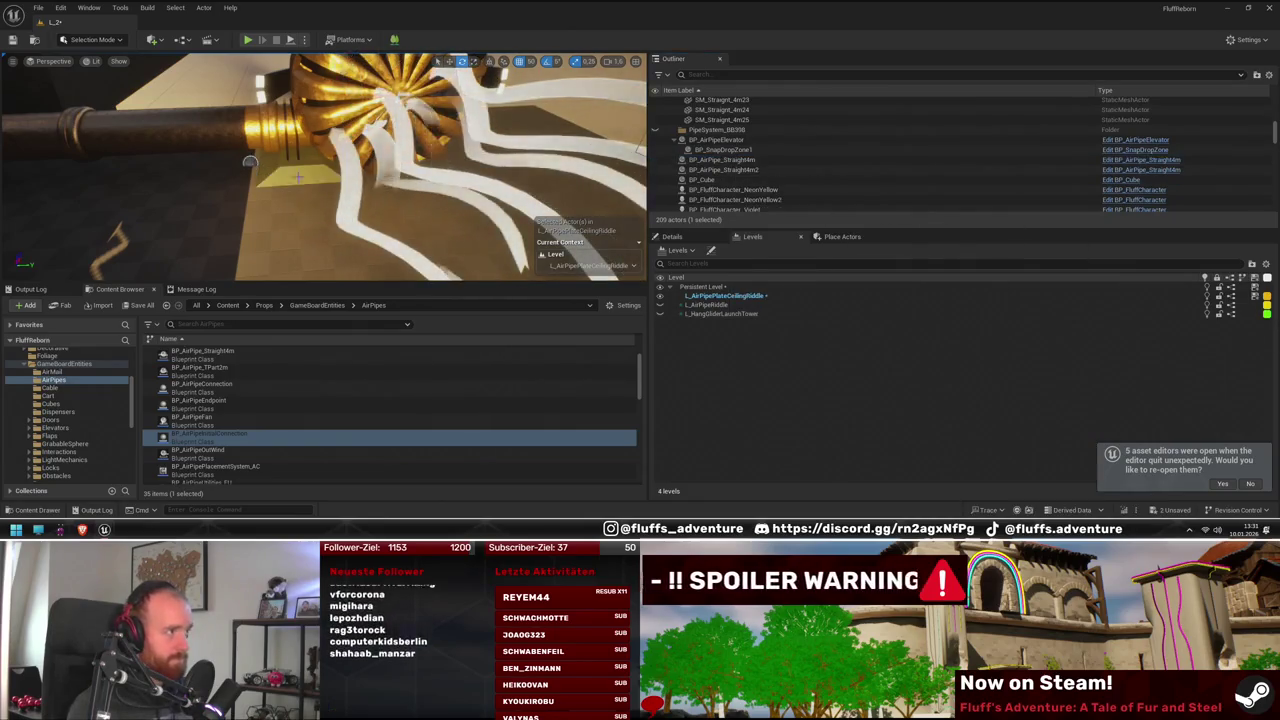
pyautogui.click(430, 208)
pyautogui.click(672, 236)
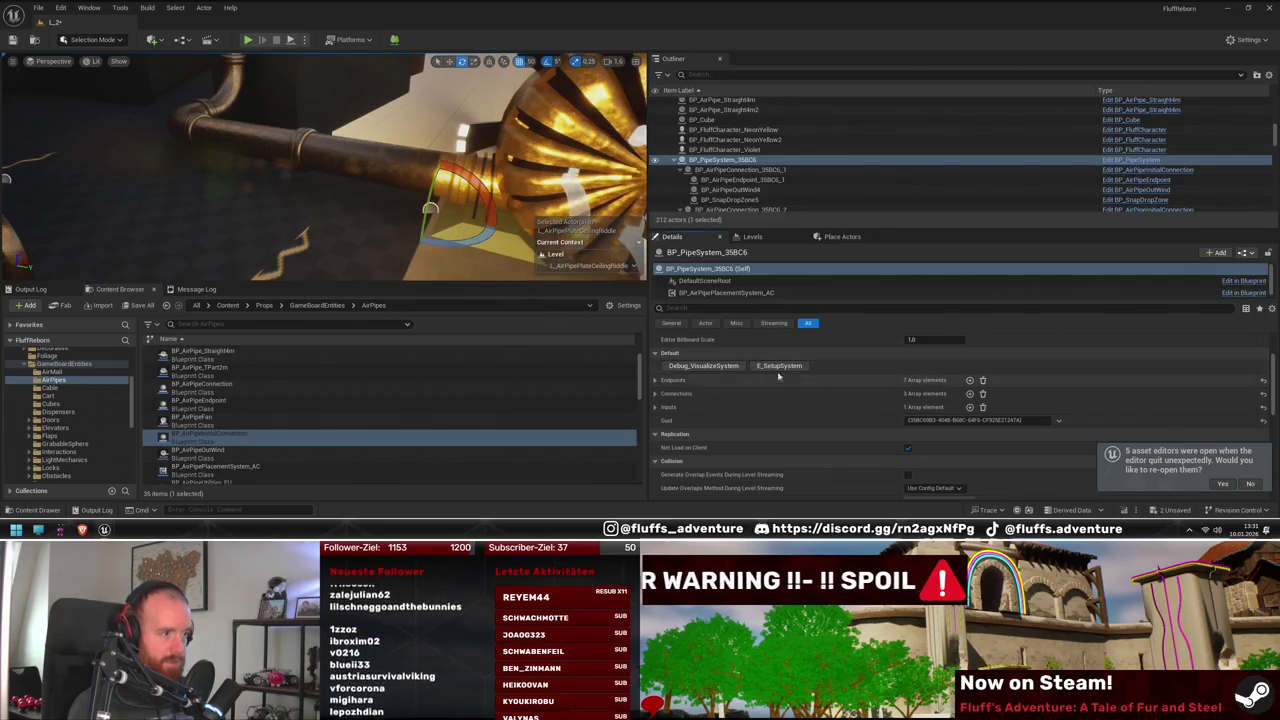
# Expand the pipe system's Connections and run the BP_AirPipeUtilities_EU editor utility
pyautogui.moveTo(430, 208)
pyautogui.mouseDown()
pyautogui.moveTo(430, 150)
pyautogui.moveTo(400, 230)
pyautogui.moveTo(370, 210)
pyautogui.moveTo(440, 122)
pyautogui.moveTo(410, 150)
pyautogui.mouseUp()
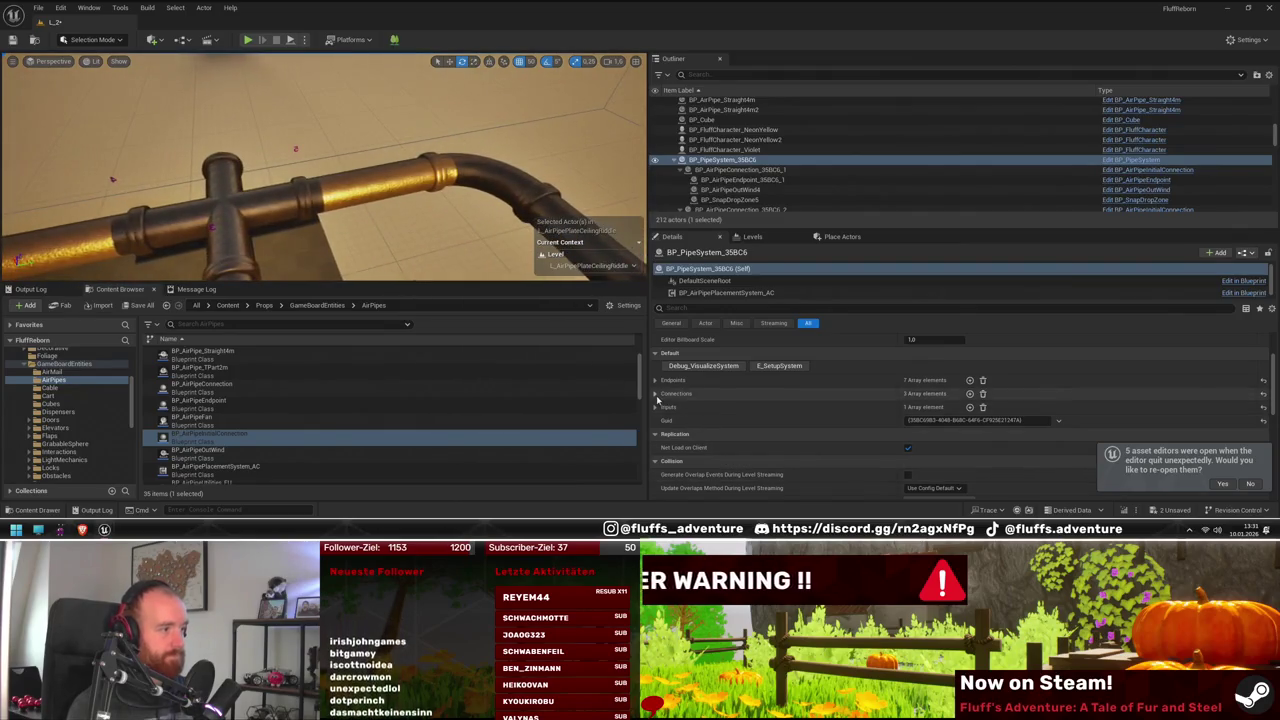
pyautogui.click(656, 395)
pyautogui.scroll(-1, 265, 438)
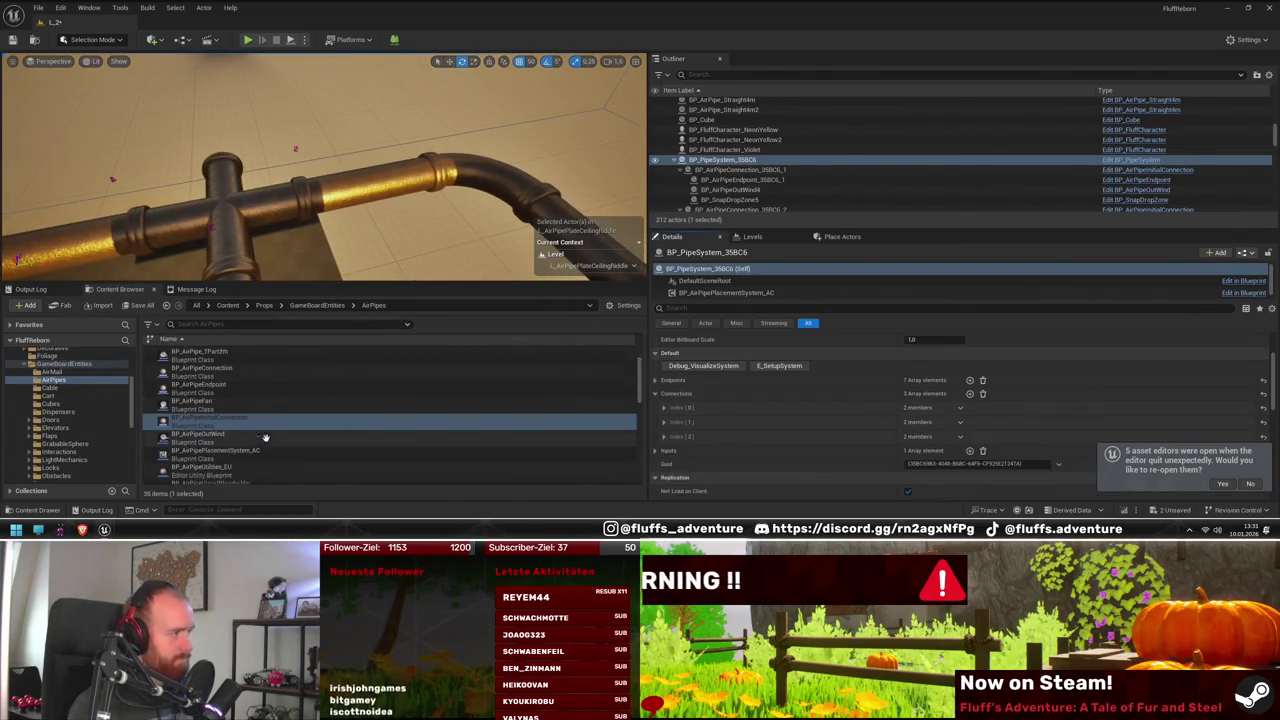
pyautogui.scroll(-3, 265, 438)
pyautogui.rightClick(262, 424)
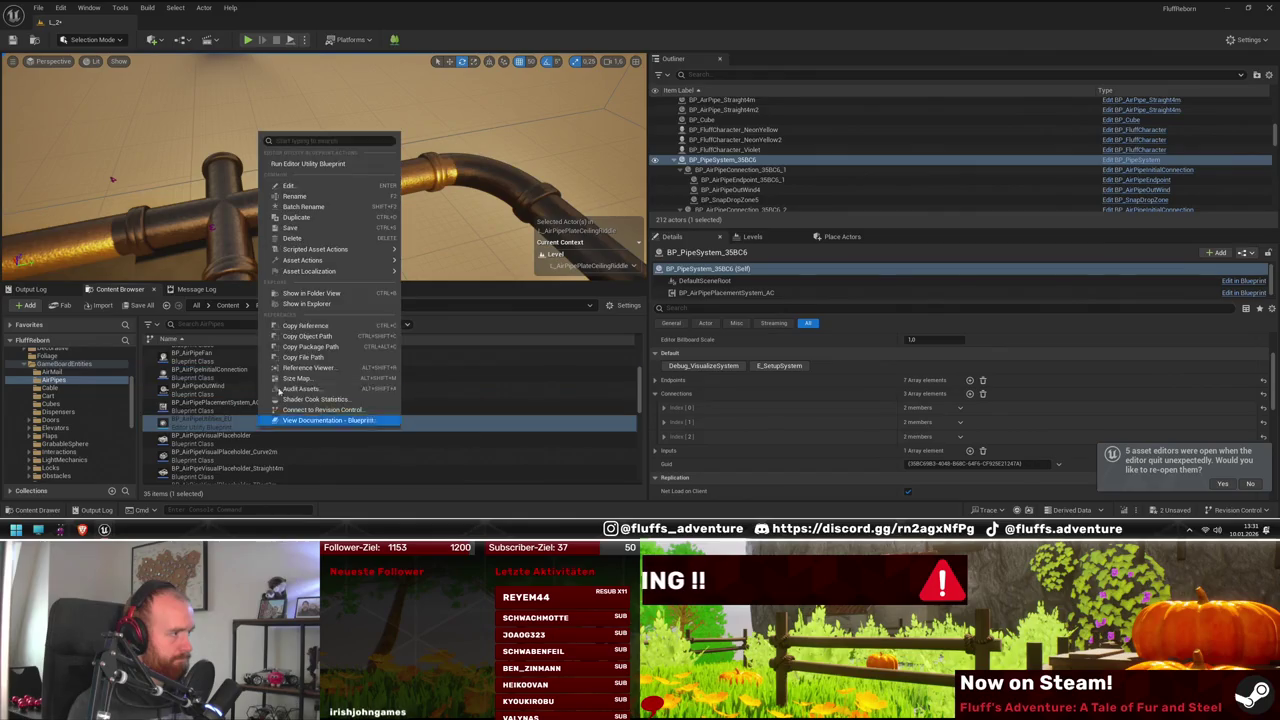
pyautogui.click(350, 165)
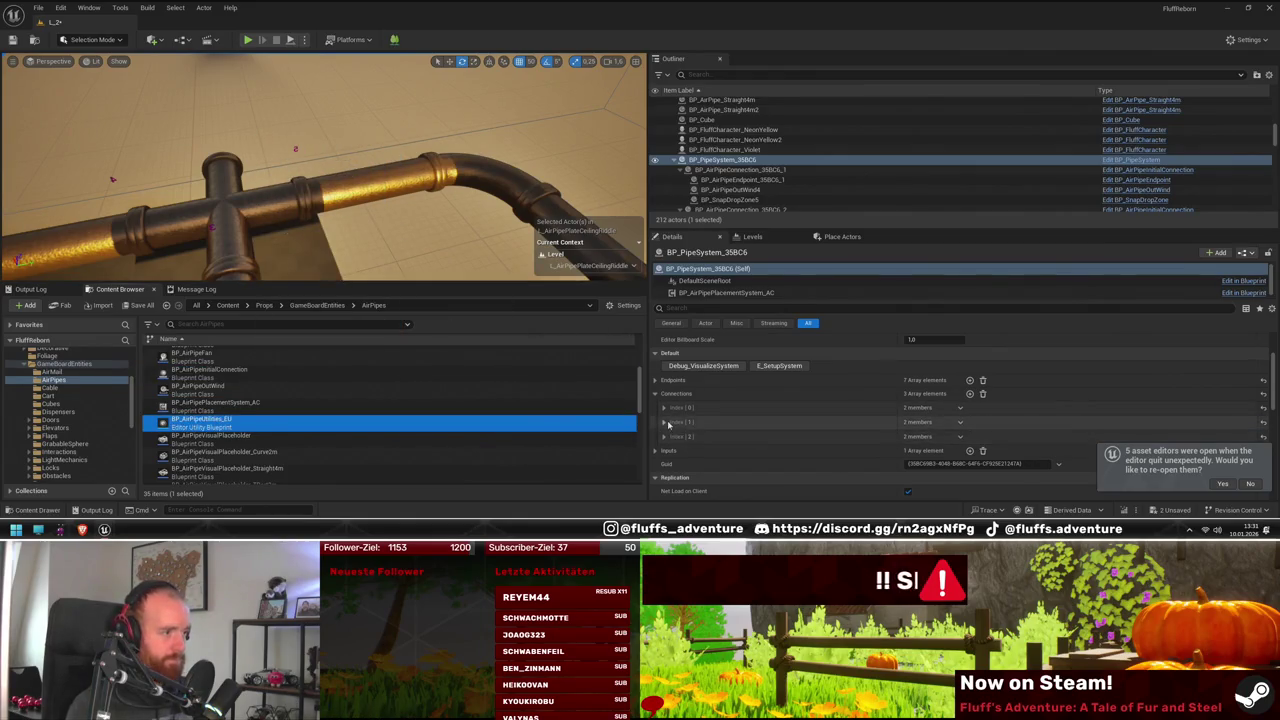
# Add connection Index [3] linking BP_AirPipeEndpoint_35BC6_5 to BP_AirPipeEndpoint_35BC6_6
pyautogui.click(970, 394)
pyautogui.click(664, 451)
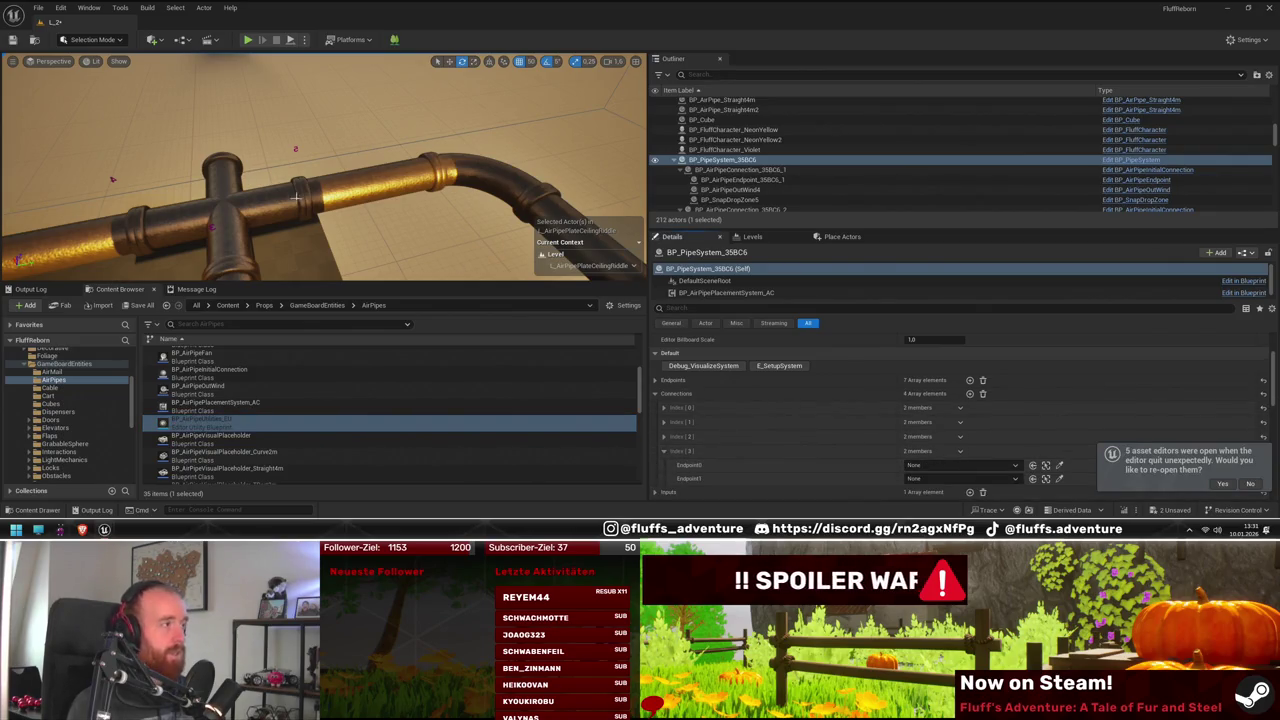
pyautogui.click(301, 142)
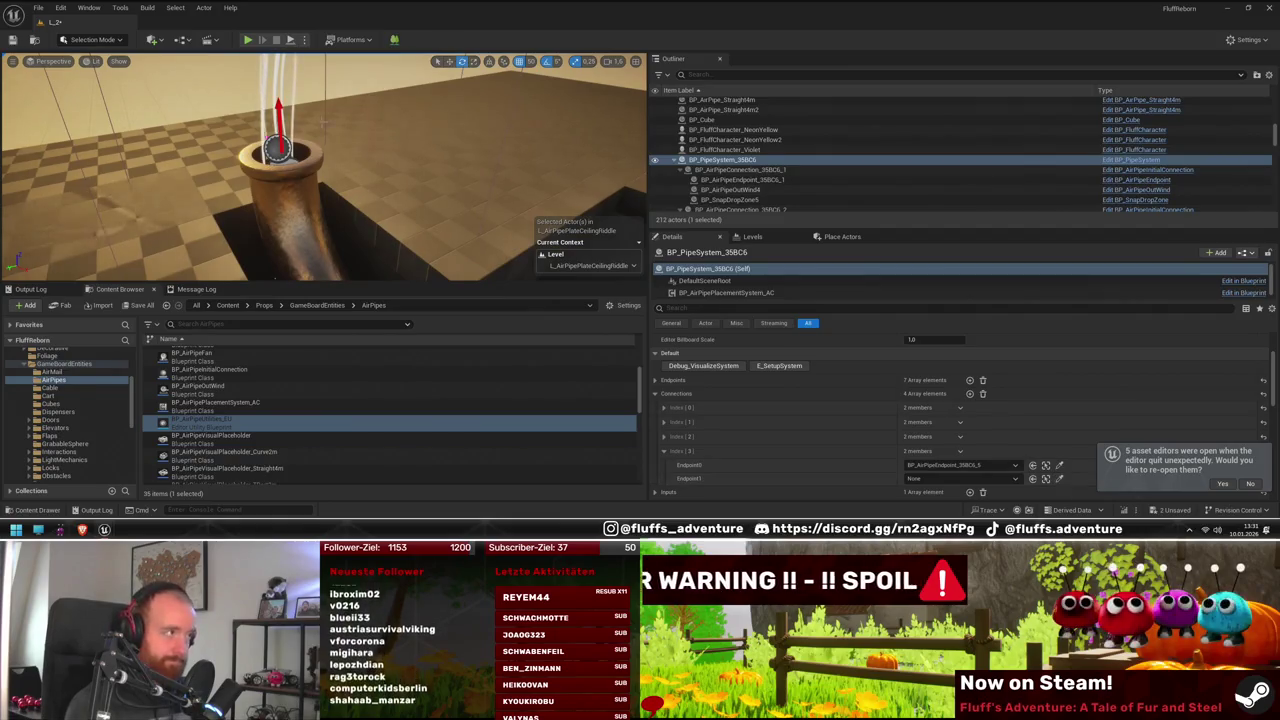
pyautogui.click(1059, 478)
pyautogui.click(316, 200)
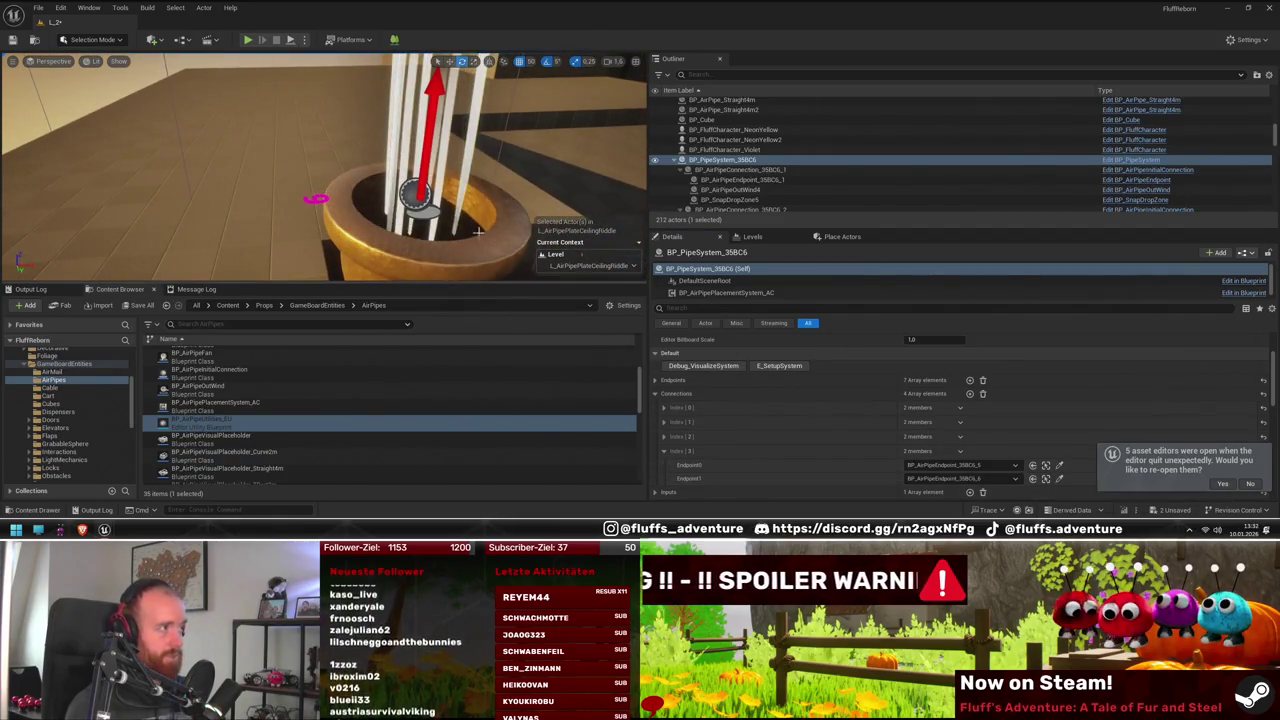
pyautogui.click(1251, 483)
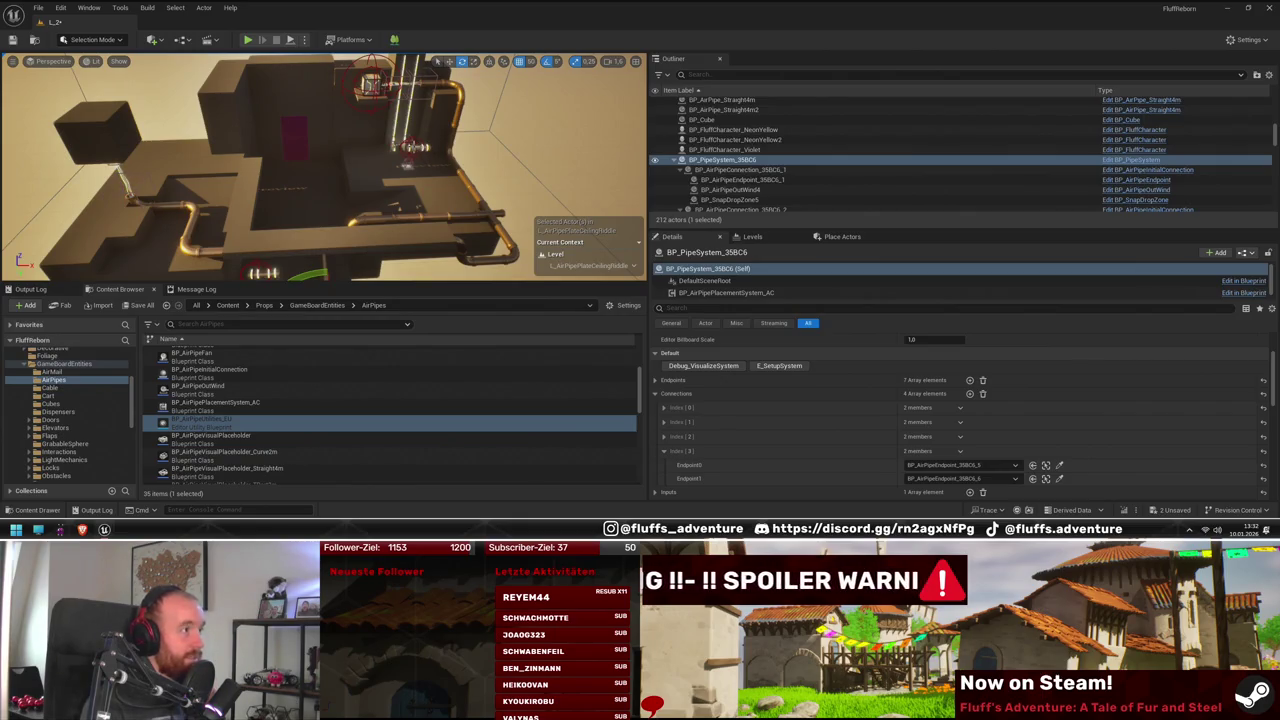
pyautogui.moveTo(443, 167); pyautogui.dragTo(420, 140)
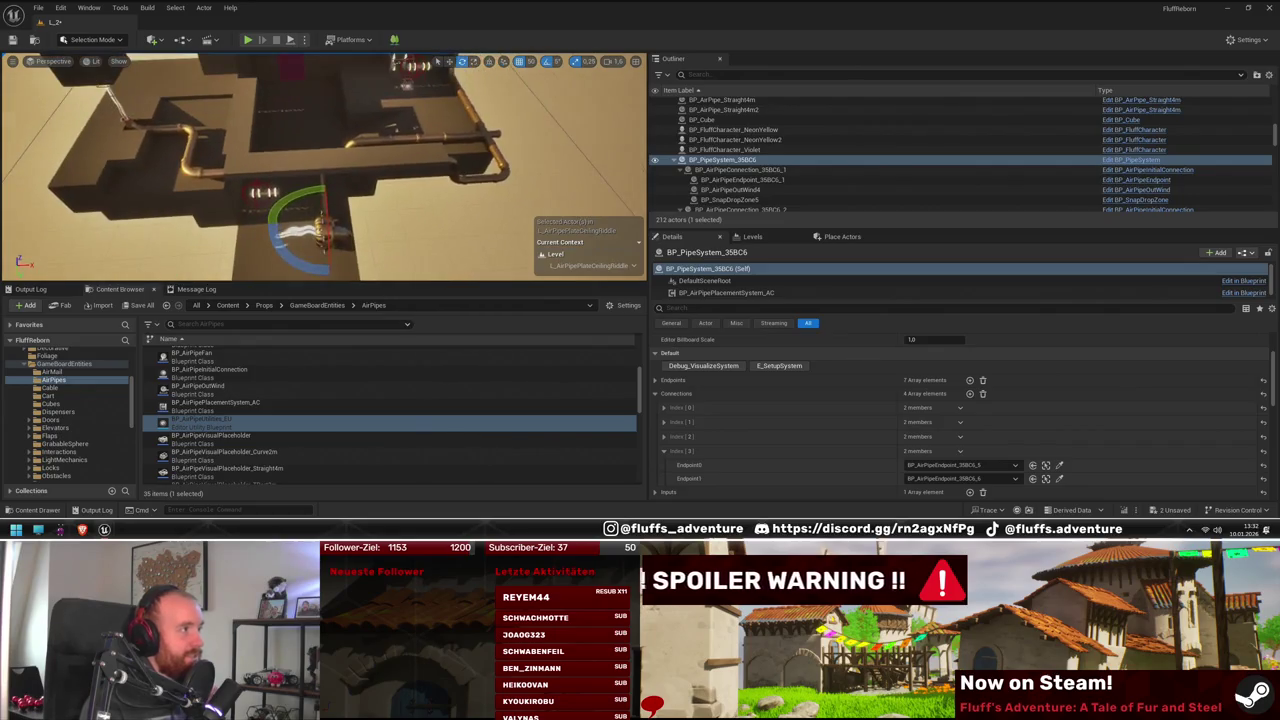
pyautogui.moveTo(328, 143); pyautogui.dragTo(328, 143)
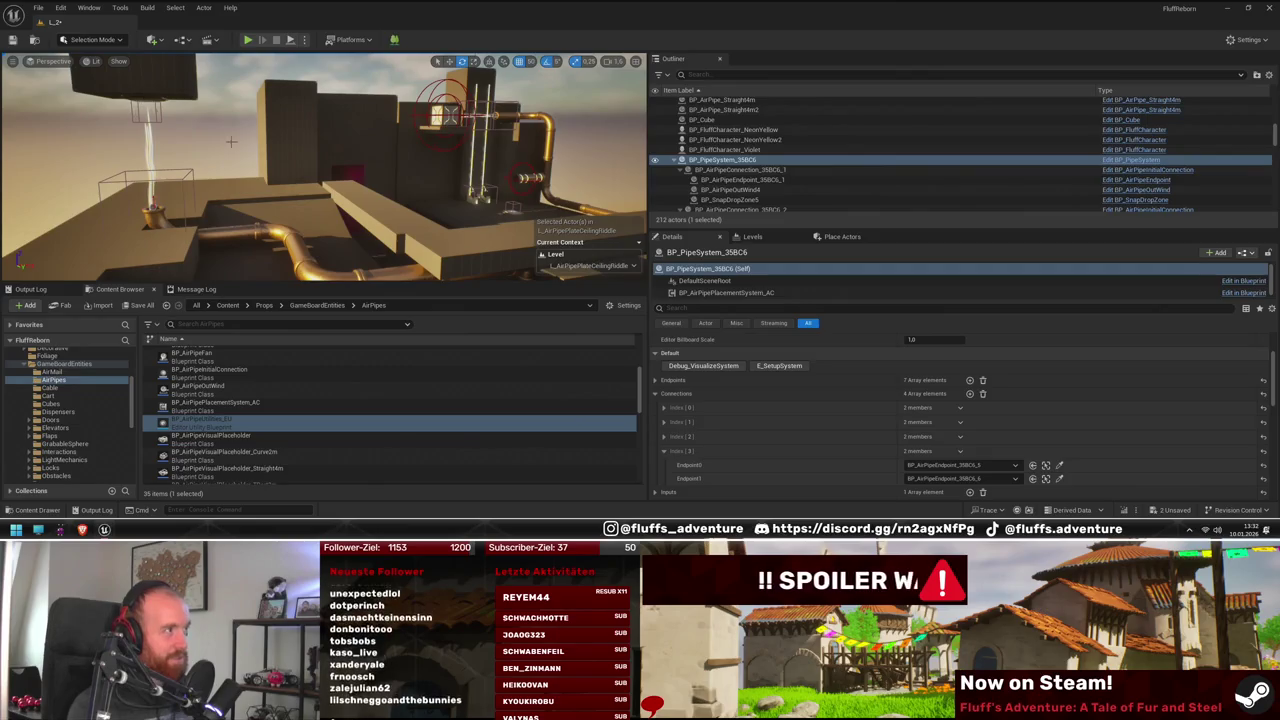
pyautogui.moveTo(320, 170); pyautogui.dragTo(540, 160)
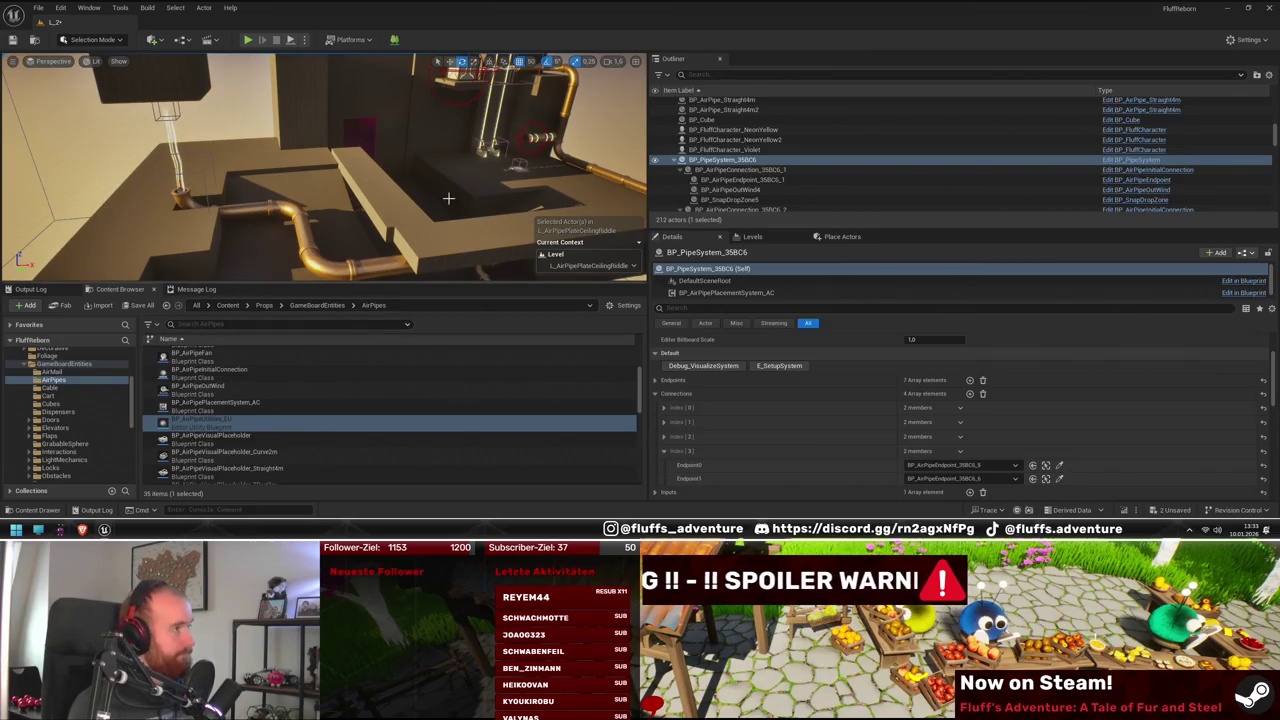
pyautogui.moveTo(540, 160)
pyautogui.mouseDown()
pyautogui.moveTo(642, 156)
pyautogui.moveTo(409, 220)
pyautogui.mouseUp()
# Duplicate the SM_NaniteCube110 and SM_NaniteCube108 pair, sliding copies left to extend the wall
pyautogui.click(330, 145)
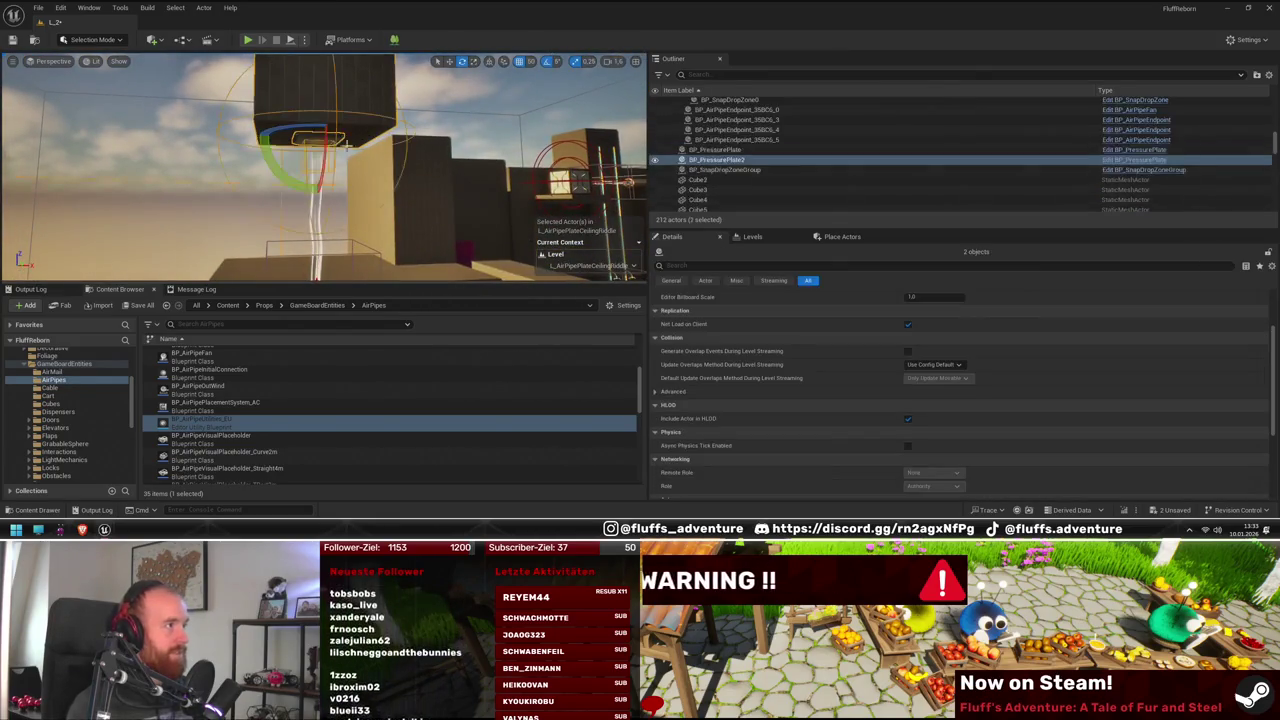
pyautogui.moveTo(383, 166); pyautogui.dragTo(309, 143)
pyautogui.click(366, 157)
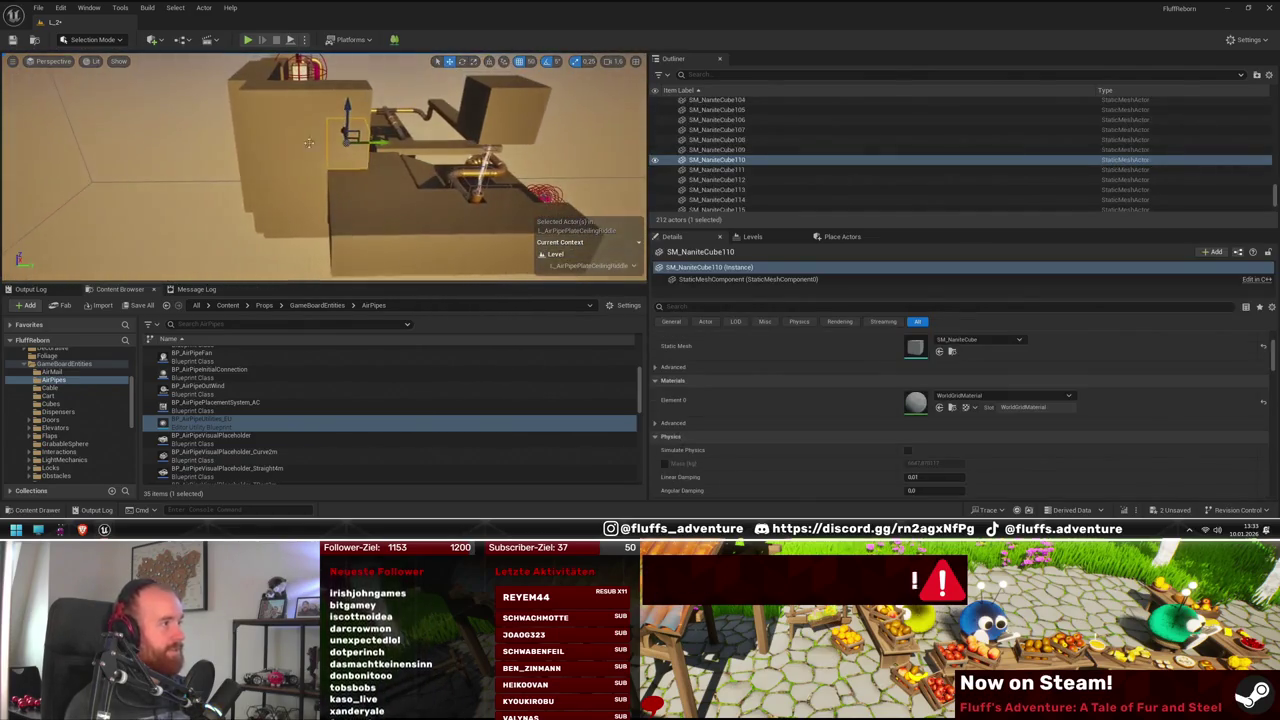
pyautogui.keyDown('ctrl'); pyautogui.click(309, 143); pyautogui.keyUp('ctrl')
pyautogui.press('f')
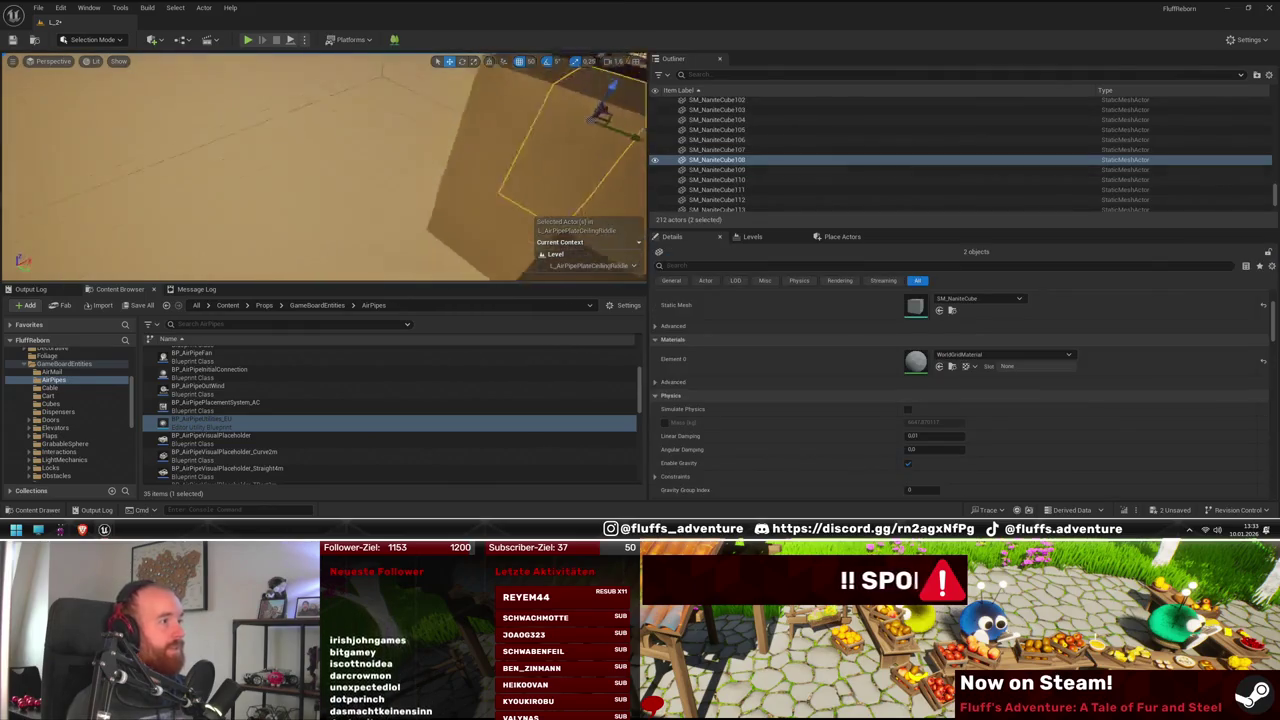
pyautogui.hotkey('ctrl', 'd')
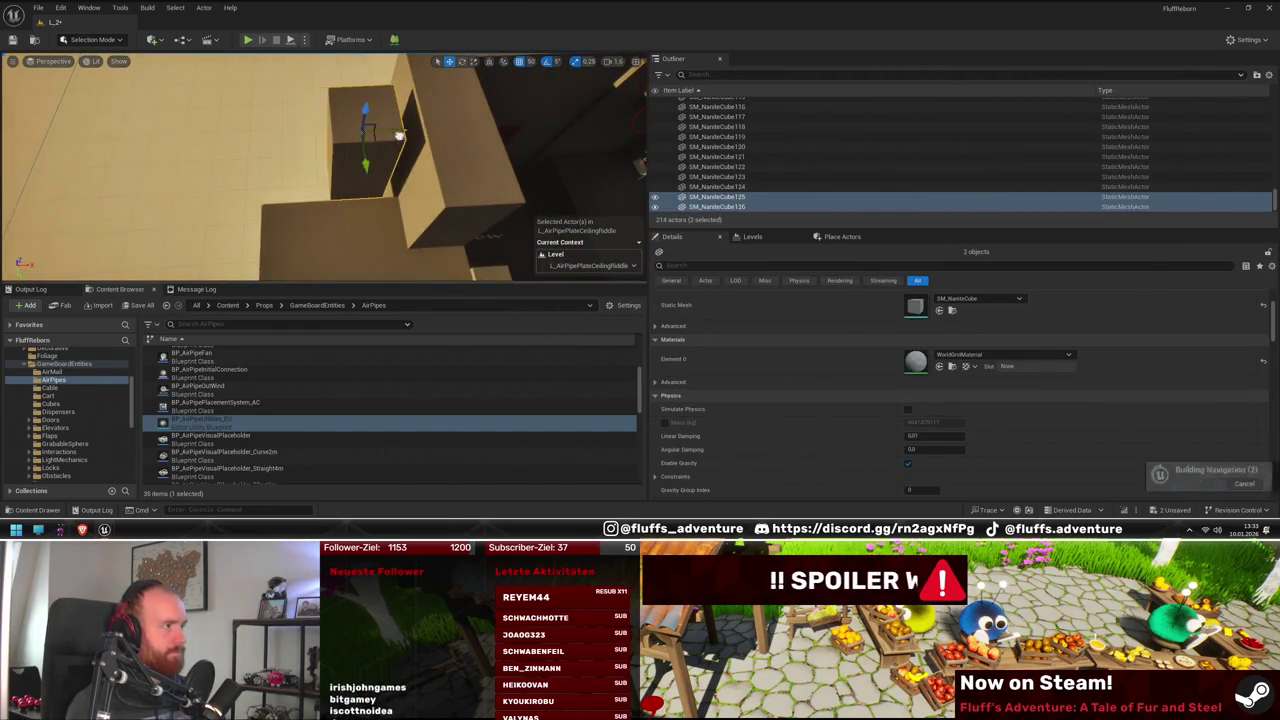
pyautogui.hotkey('ctrl', 'd')
pyautogui.moveTo(418, 128)
pyautogui.mouseDown()
pyautogui.moveTo(258, 150)
pyautogui.moveTo(284, 155)
pyautogui.moveTo(274, 170)
pyautogui.mouseUp()
# Make further copies of the cube pair, shifting them left and along the green axis
pyautogui.hotkey('ctrl', 'd')
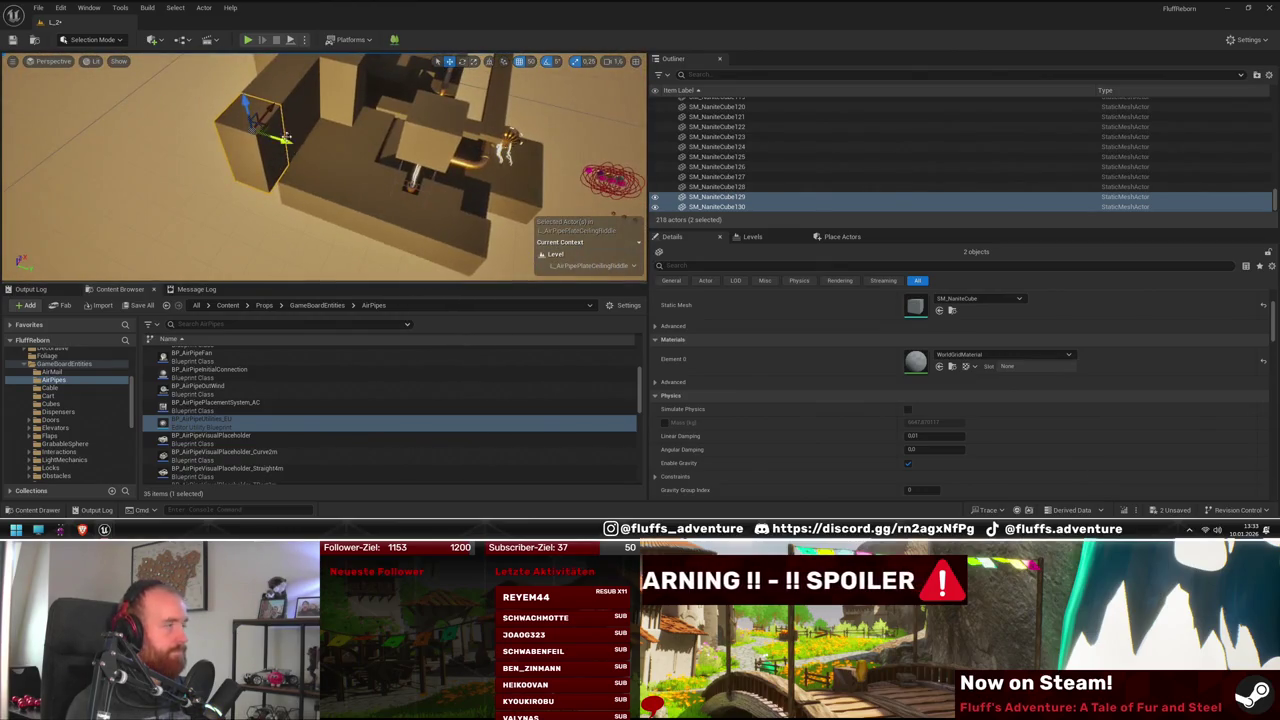
pyautogui.hotkey('ctrl', 'd')
pyautogui.moveTo(271, 101)
pyautogui.mouseDown()
pyautogui.moveTo(245, 150)
pyautogui.moveTo(264, 131)
pyautogui.mouseUp()
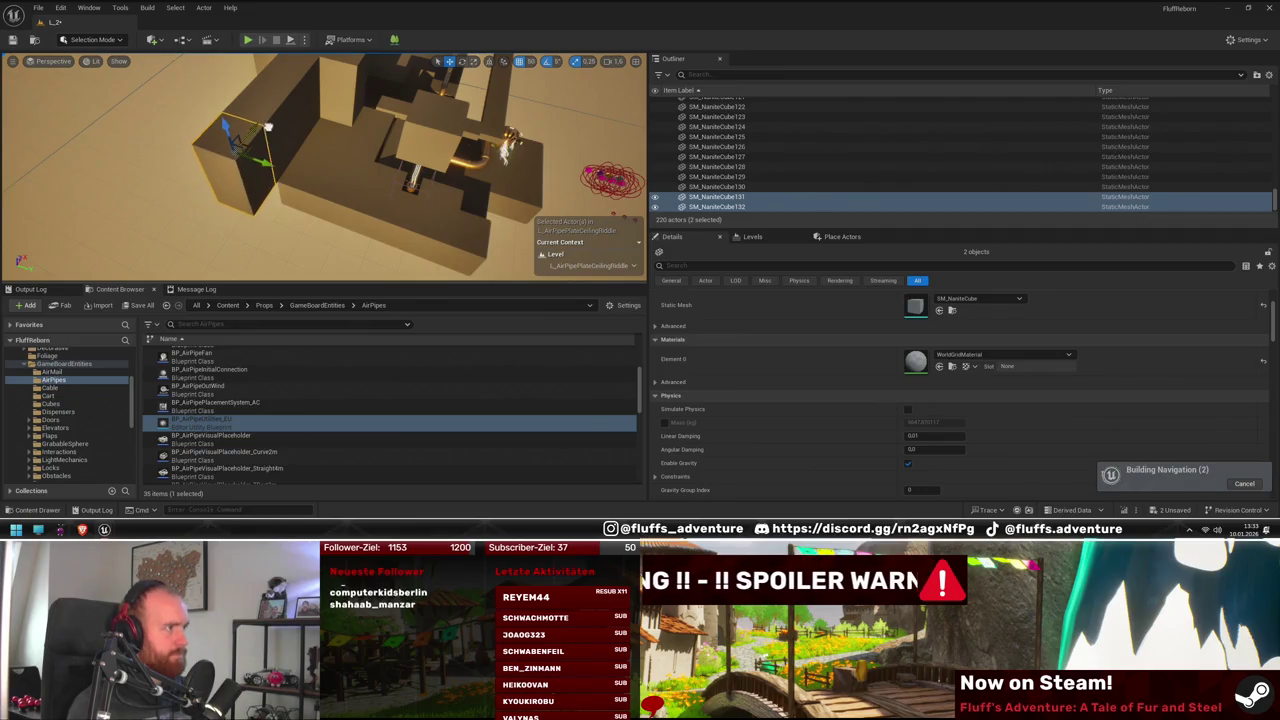
pyautogui.moveTo(269, 158)
pyautogui.mouseDown()
pyautogui.moveTo(319, 193)
pyautogui.moveTo(318, 128)
pyautogui.moveTo(281, 138)
pyautogui.moveTo(288, 205)
pyautogui.moveTo(320, 180)
pyautogui.moveTo(335, 187)
pyautogui.mouseUp()
pyautogui.hotkey('ctrl', 'd')
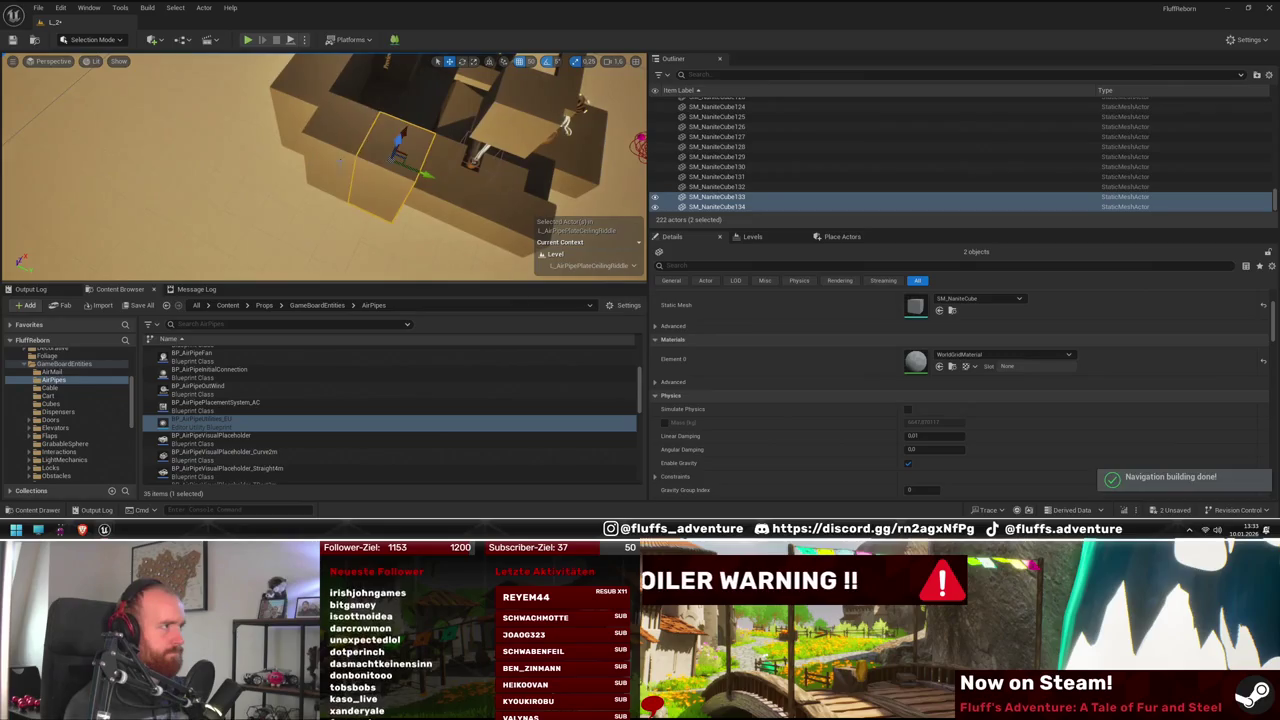
# Select five wall cubes, starting with SM_NaniteCube50, and duplicate them
pyautogui.click(335, 187)
pyautogui.click(305, 100)
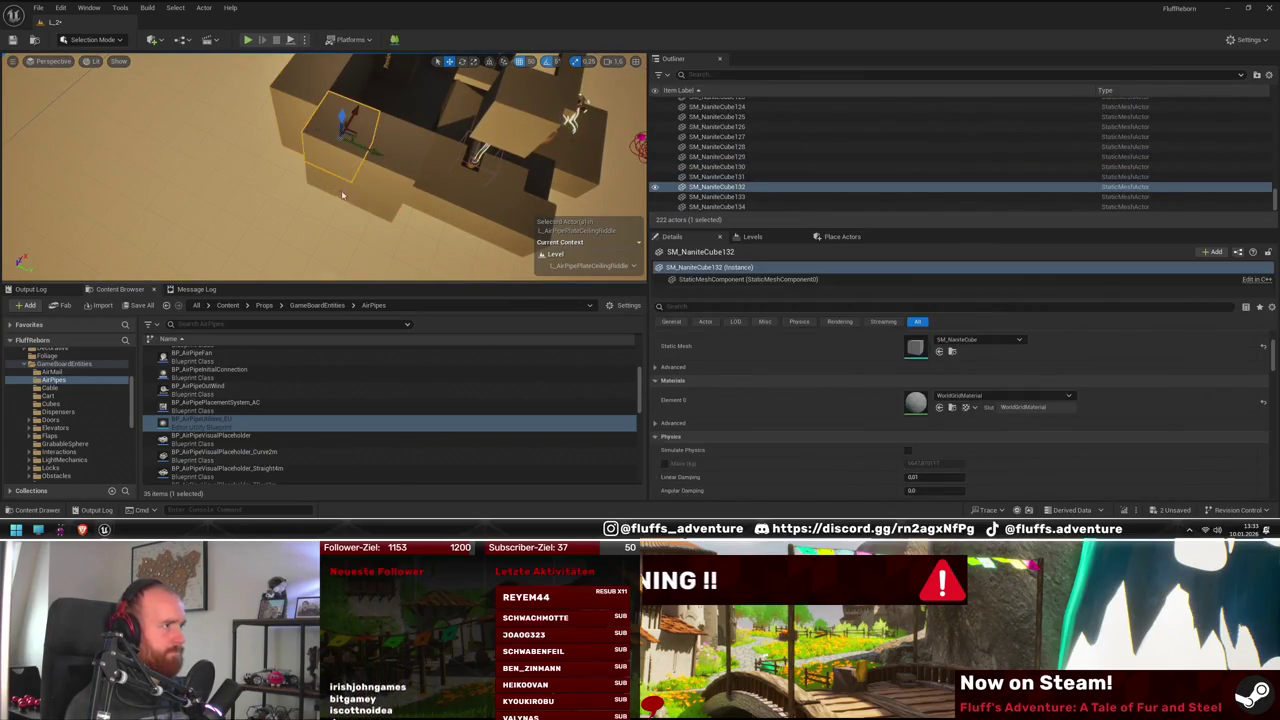
pyautogui.click(428, 145)
pyautogui.moveTo(428, 145)
pyautogui.mouseDown()
pyautogui.moveTo(355, 147)
pyautogui.moveTo(340, 172)
pyautogui.moveTo(298, 180)
pyautogui.moveTo(200, 145)
pyautogui.moveTo(163, 190)
pyautogui.mouseUp()
pyautogui.click(200, 143)
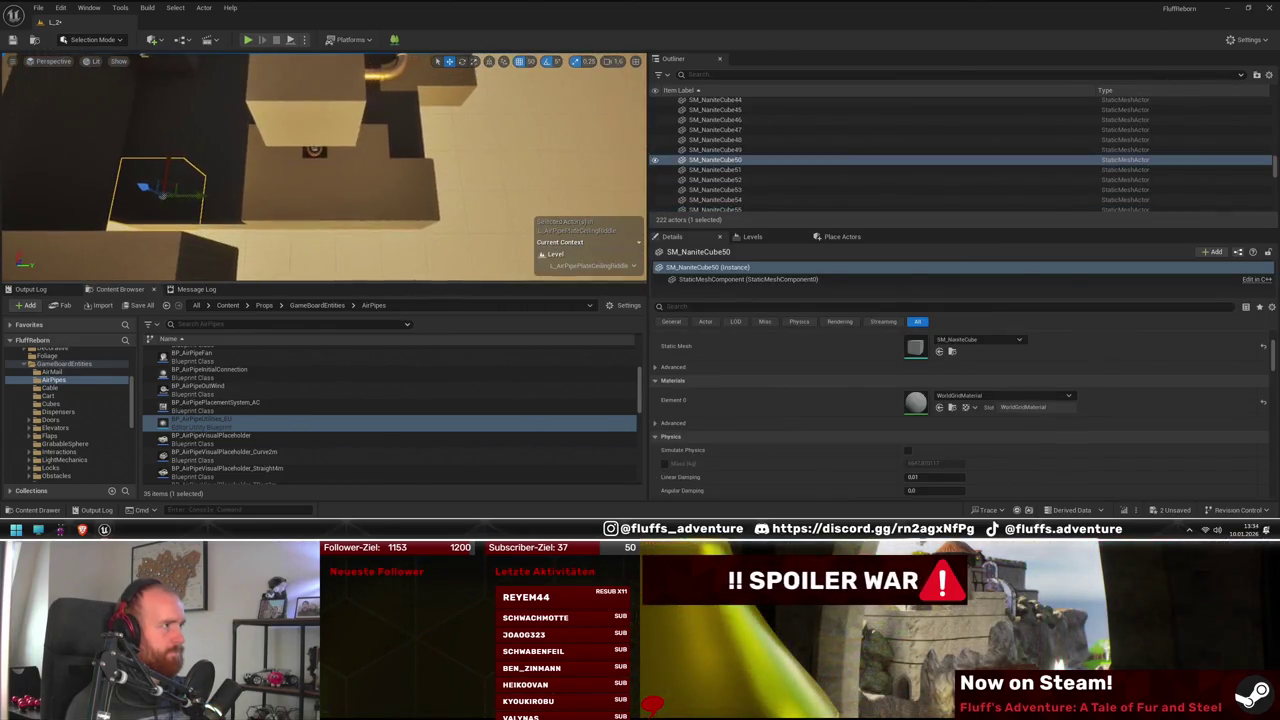
pyautogui.keyDown('ctrl'); pyautogui.click(245, 195); pyautogui.keyUp('ctrl')
pyautogui.keyDown('ctrl'); pyautogui.click(357, 200); pyautogui.keyUp('ctrl')
pyautogui.keyDown('ctrl'); pyautogui.click(290, 195); pyautogui.keyUp('ctrl')
pyautogui.keyDown('ctrl'); pyautogui.click(410, 200); pyautogui.keyUp('ctrl')
pyautogui.moveTo(449, 209); pyautogui.dragTo(437, 210)
pyautogui.hotkey('ctrl', 'd')
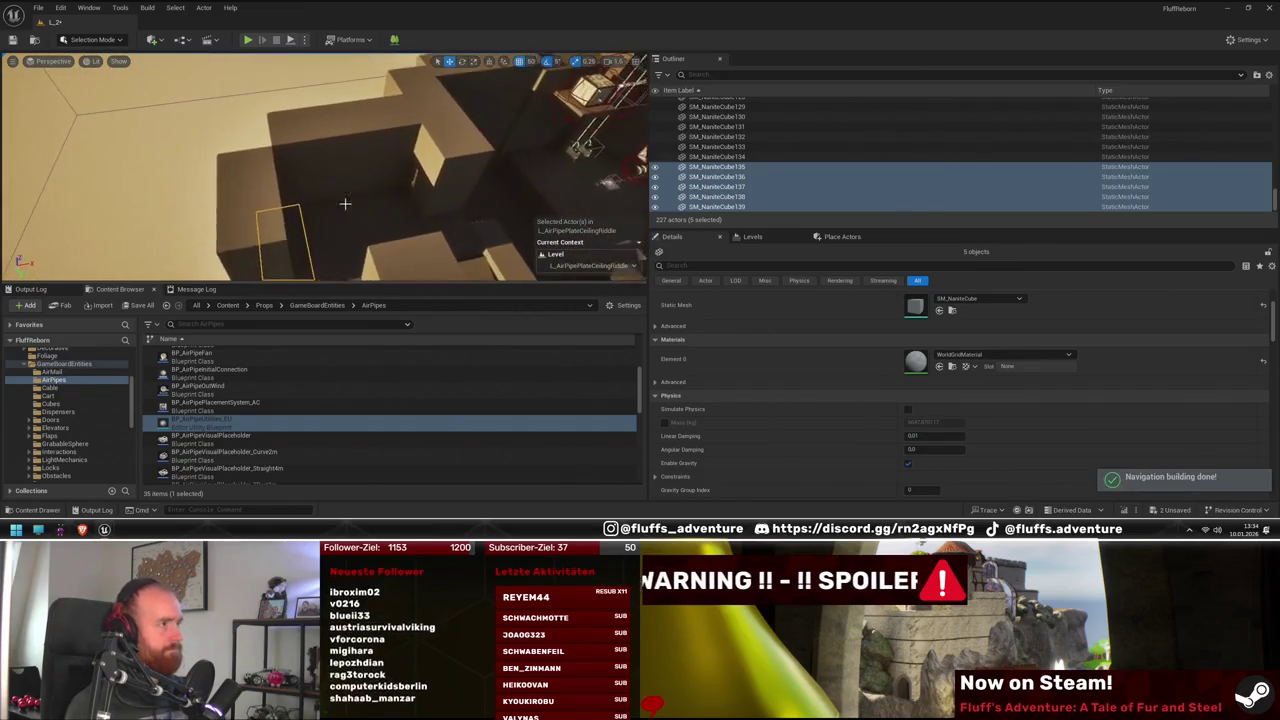
# Delete cube SM_NaniteCube127
pyautogui.click(349, 155)
pyautogui.press('Delete')
pyautogui.moveTo(428, 211)
pyautogui.mouseDown()
pyautogui.moveTo(245, 200)
pyautogui.moveTo(338, 198)
pyautogui.moveTo(358, 162)
pyautogui.moveTo(330, 150)
pyautogui.moveTo(376, 140)
pyautogui.moveTo(475, 164)
pyautogui.moveTo(424, 179)
pyautogui.moveTo(486, 193)
pyautogui.mouseUp()
# Select three wall cubes, including Cube39 and Cube41, and duplicate them leftward twice
pyautogui.click(245, 200)
pyautogui.click(339, 162)
pyautogui.keyDown('ctrl'); pyautogui.click(300, 150); pyautogui.keyUp('ctrl')
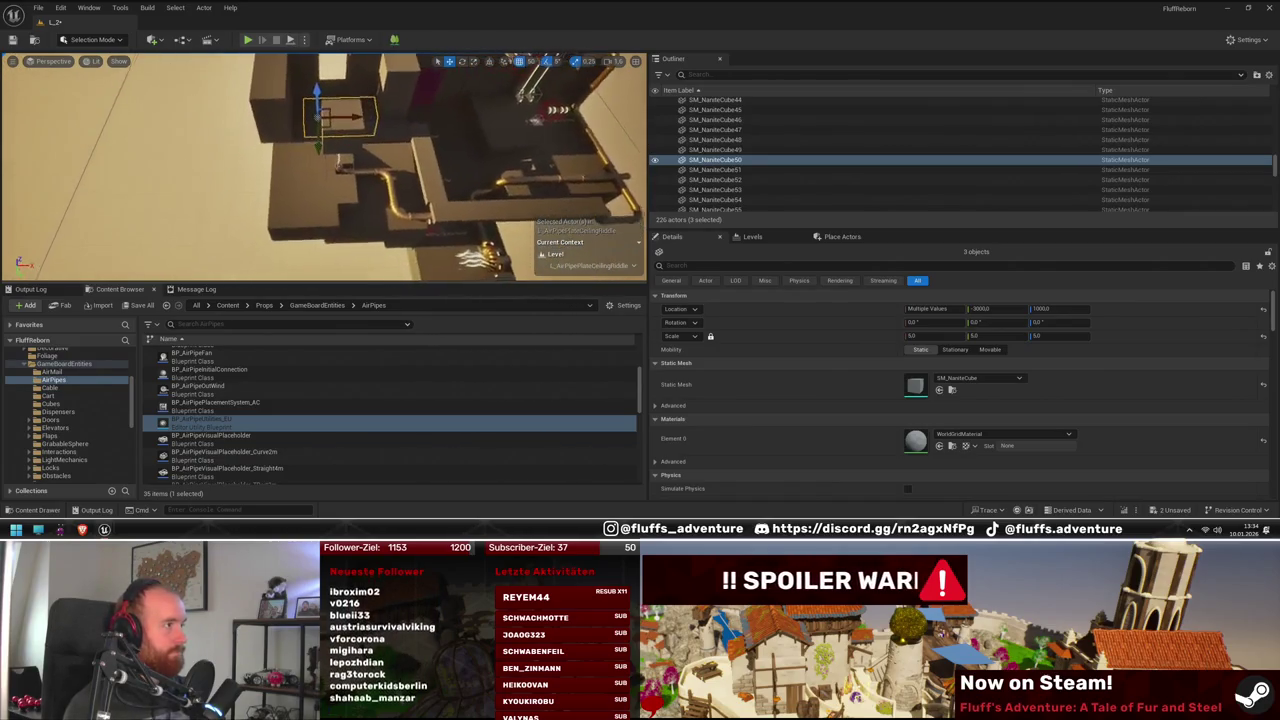
pyautogui.moveTo(432, 228)
pyautogui.mouseDown()
pyautogui.moveTo(425, 219)
pyautogui.moveTo(435, 224)
pyautogui.mouseUp()
pyautogui.keyDown('ctrl'); pyautogui.click(353, 230); pyautogui.keyUp('ctrl')
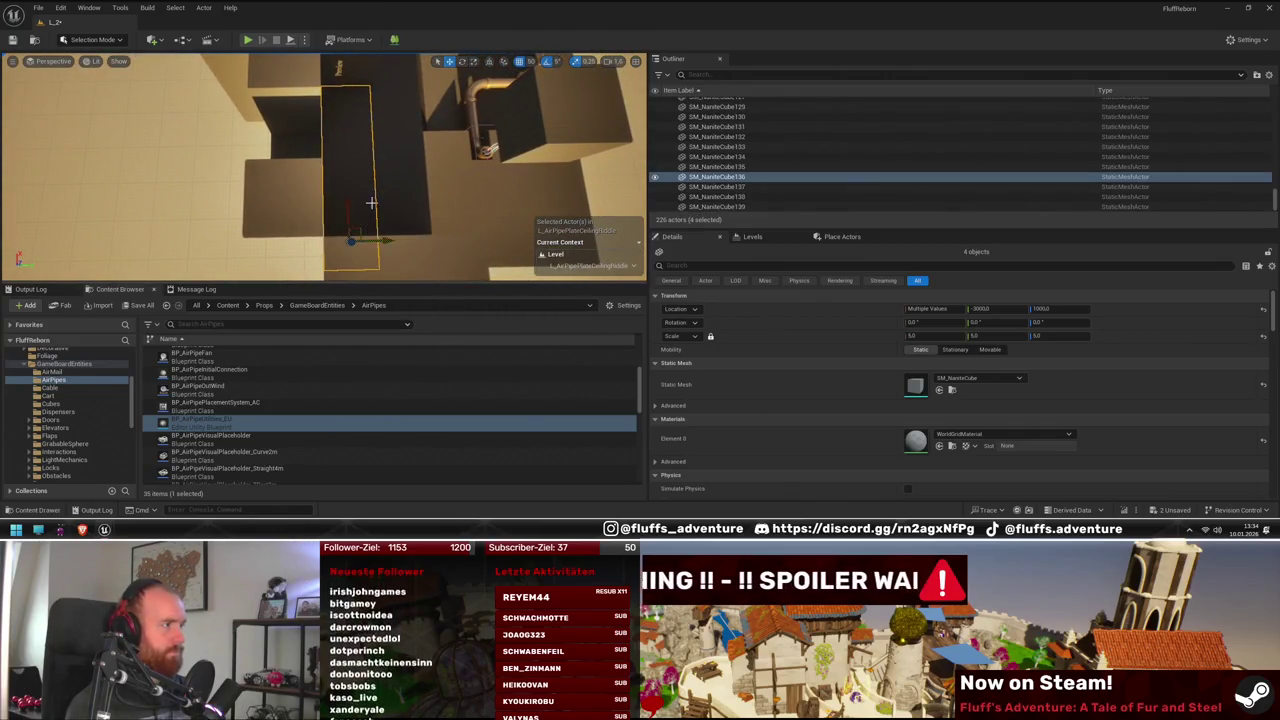
pyautogui.keyDown('ctrl'); pyautogui.click(354, 194); pyautogui.keyUp('ctrl')
pyautogui.moveTo(380, 141); pyautogui.dragTo(276, 122)
pyautogui.press('f')
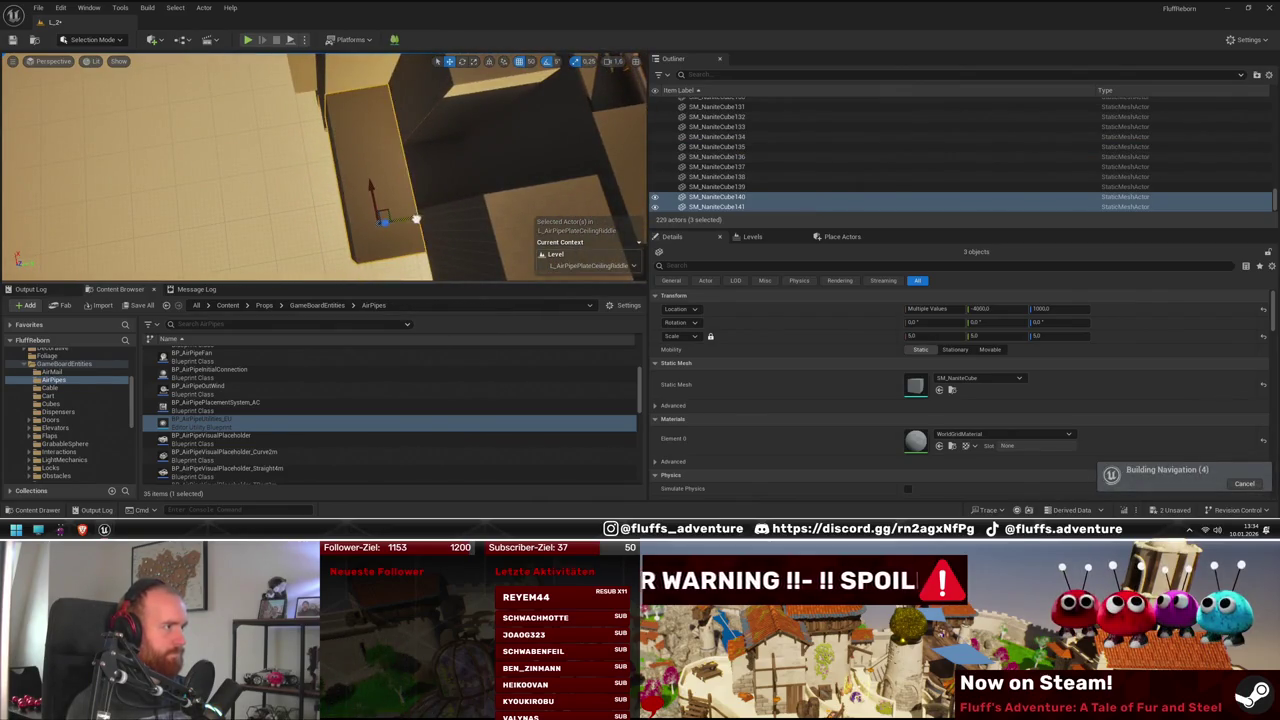
pyautogui.hotkey('ctrl', 'd')
pyautogui.moveTo(353, 222); pyautogui.dragTo(365, 188)
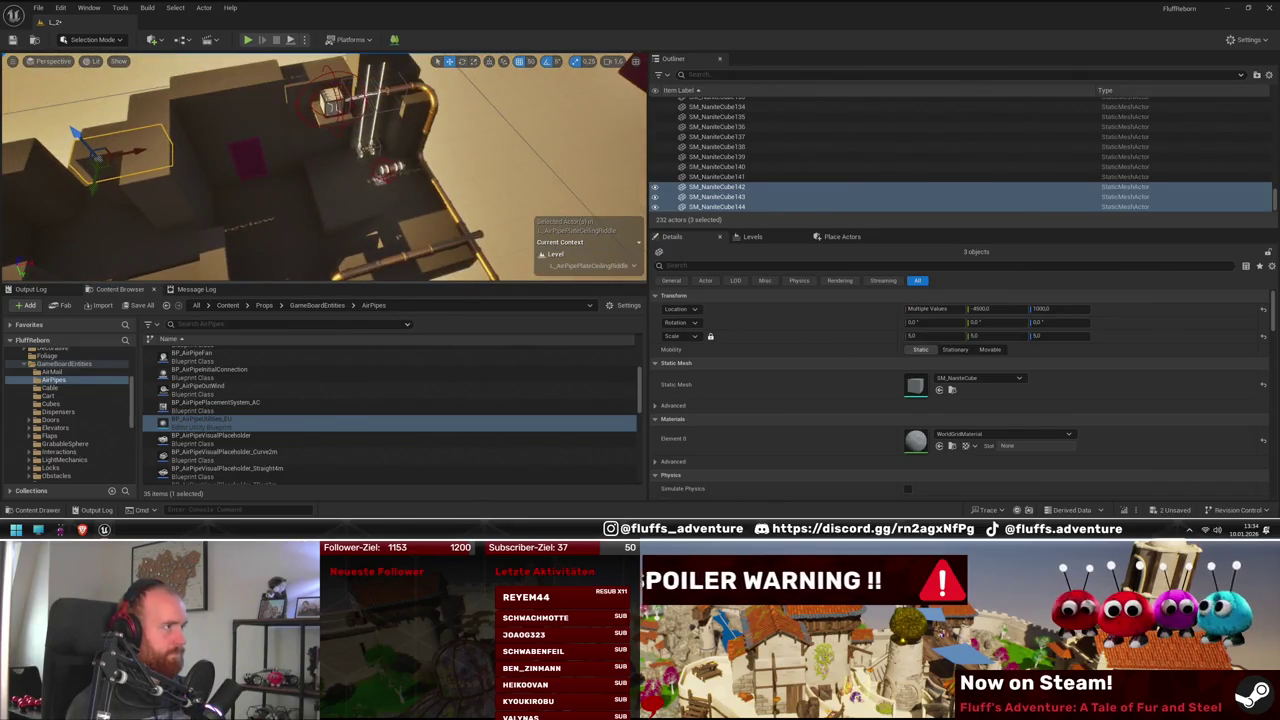
# Nudge BP_AirPipe_Straight4m slightly along X to -2050, -4190, 1390
pyautogui.click(390, 170)
pyautogui.moveTo(124, 231)
pyautogui.mouseDown()
pyautogui.moveTo(172, 231)
pyautogui.moveTo(232, 172)
pyautogui.mouseUp()
pyautogui.moveTo(411, 181)
pyautogui.mouseDown()
pyautogui.moveTo(283, 198)
pyautogui.moveTo(420, 100)
pyautogui.moveTo(365, 120)
pyautogui.moveTo(380, 106)
pyautogui.moveTo(387, 192)
pyautogui.moveTo(383, 155)
pyautogui.moveTo(430, 188)
pyautogui.mouseUp()
# Scroll the Content Browser folder tree and expand the project's level maps
pyautogui.scroll(3, 83, 425)
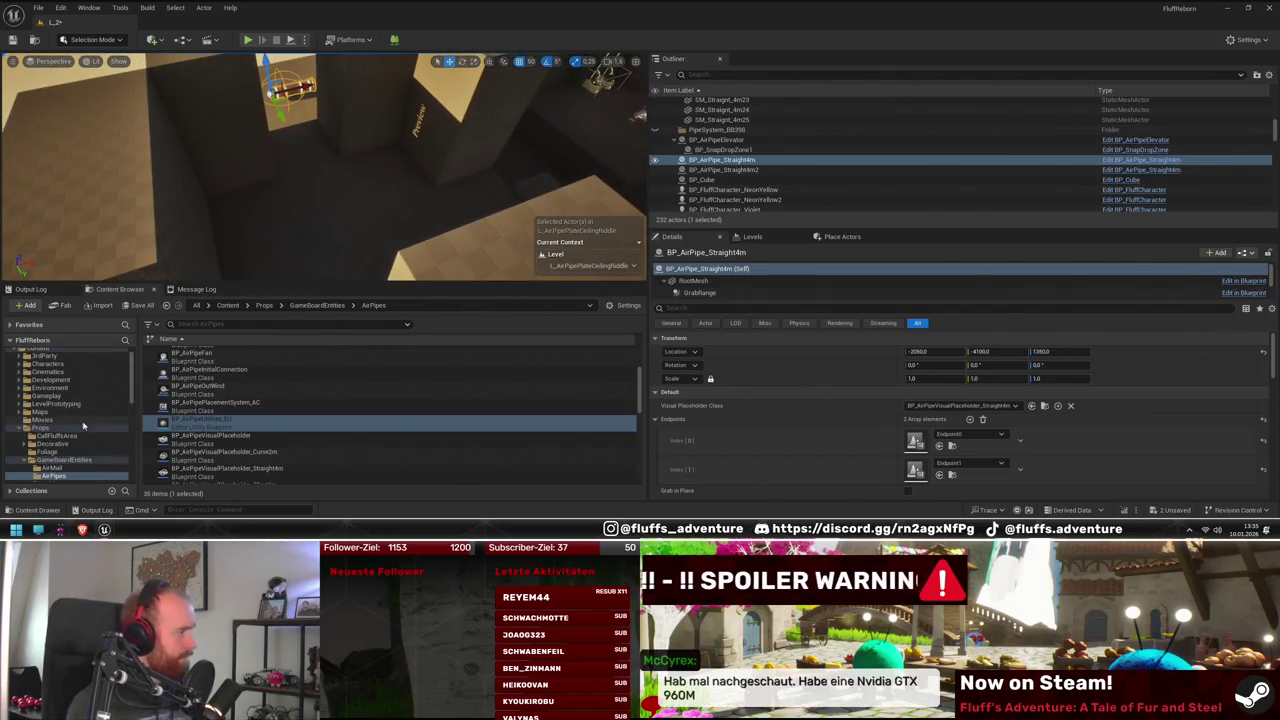
pyautogui.scroll(-3, 62, 408)
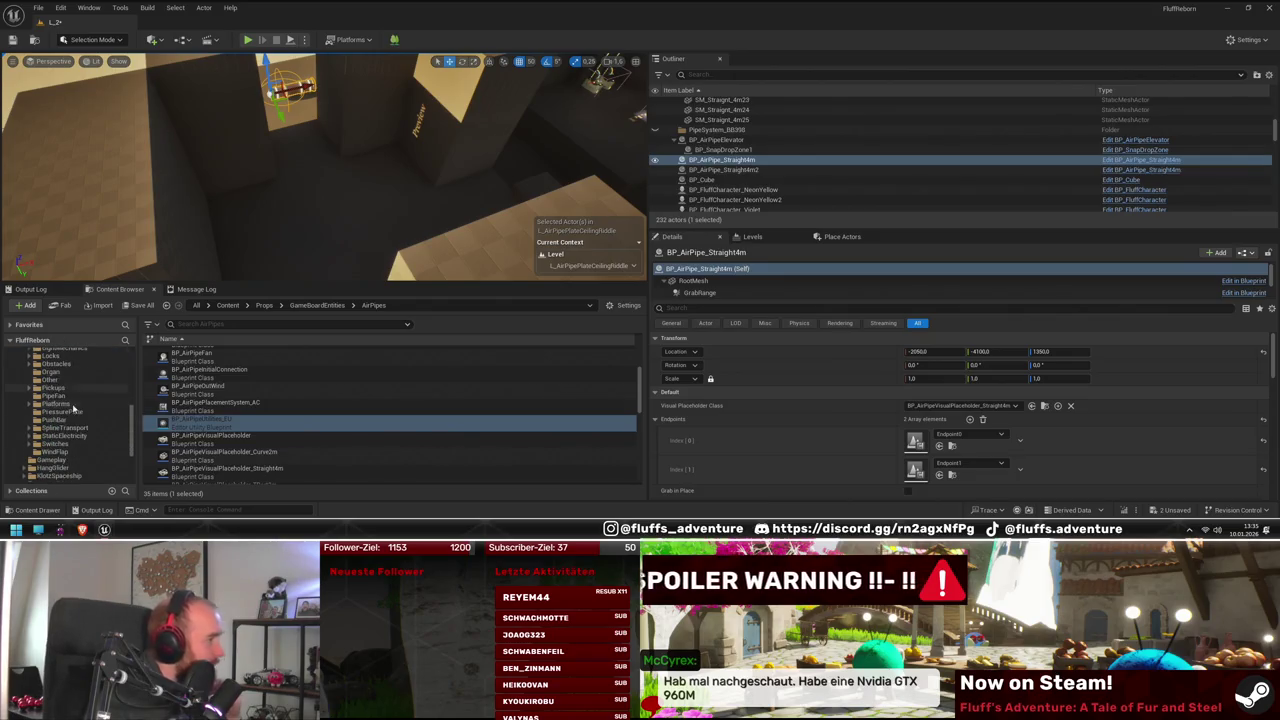
pyautogui.scroll(-3, 80, 425)
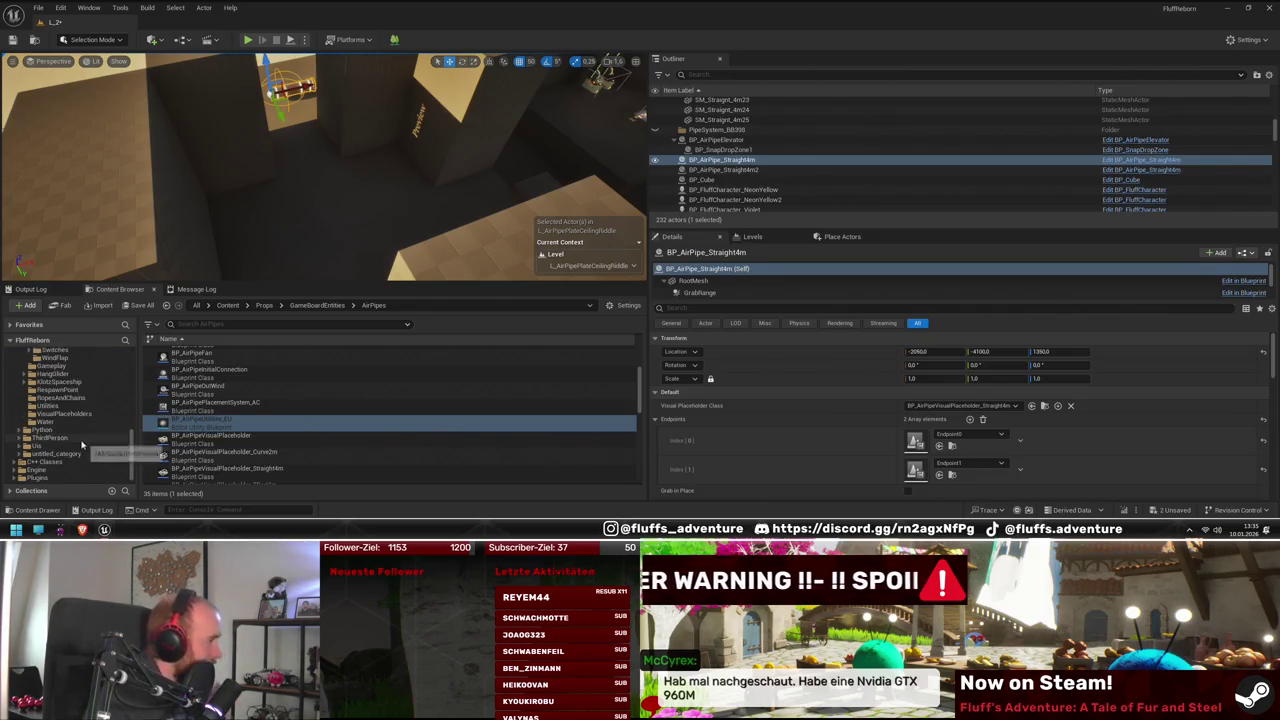
pyautogui.scroll(2, 80, 443)
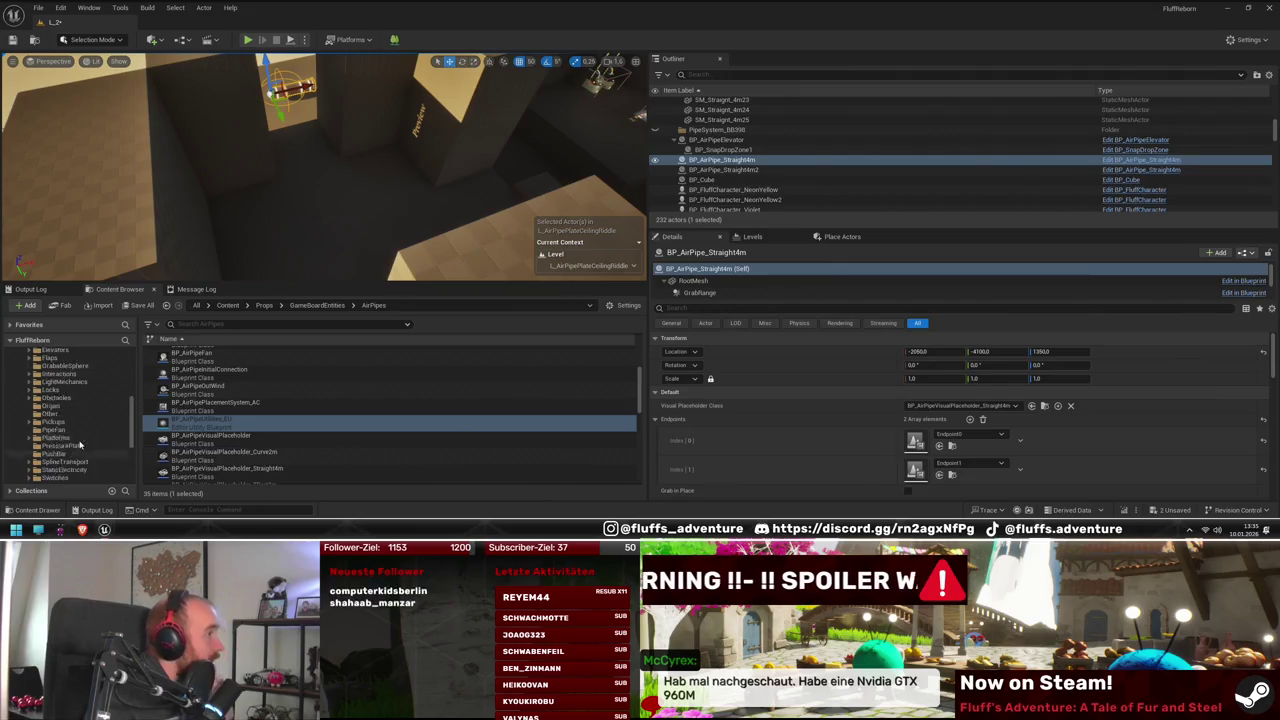
pyautogui.scroll(-2, 80, 430)
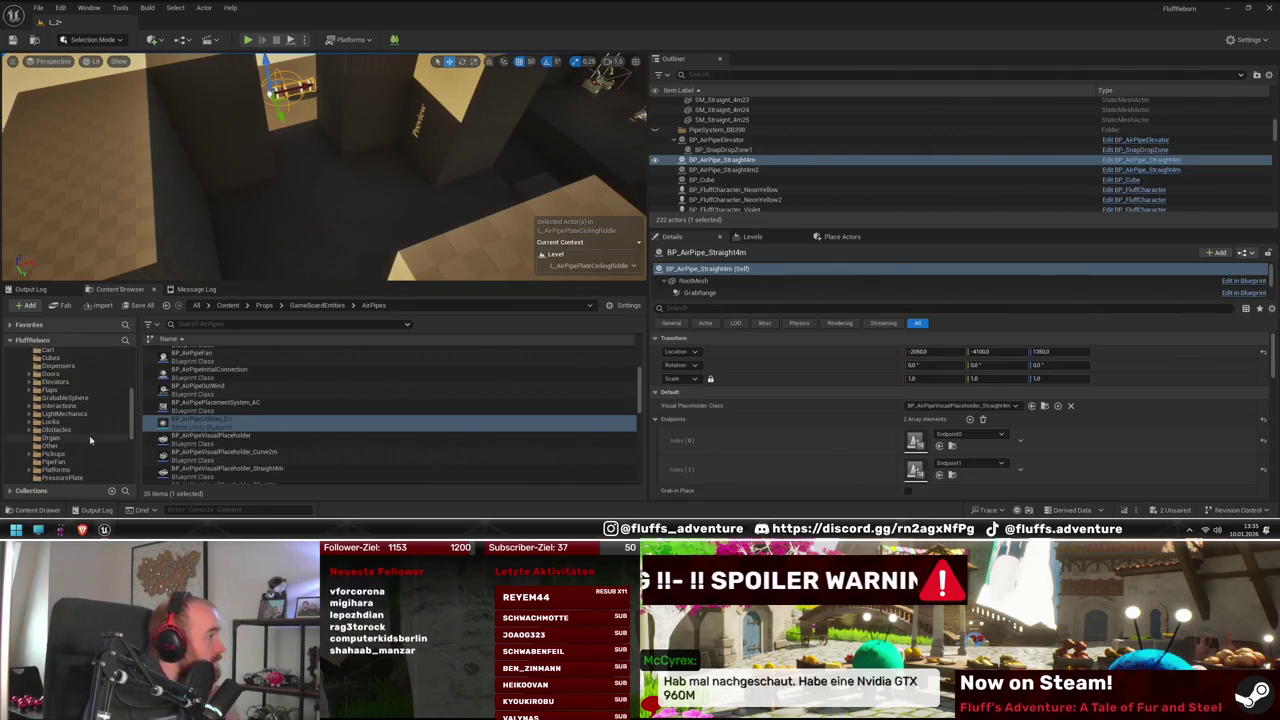
pyautogui.scroll(6, 90, 435)
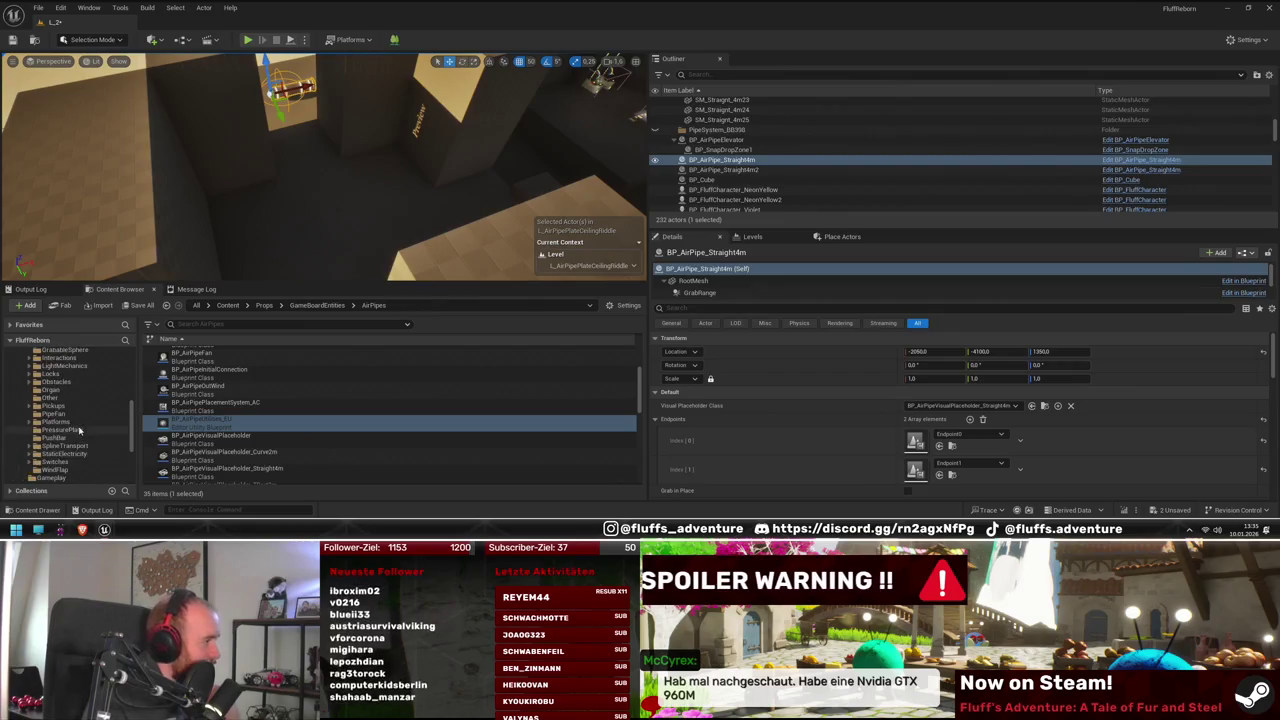
pyautogui.scroll(2, 93, 428)
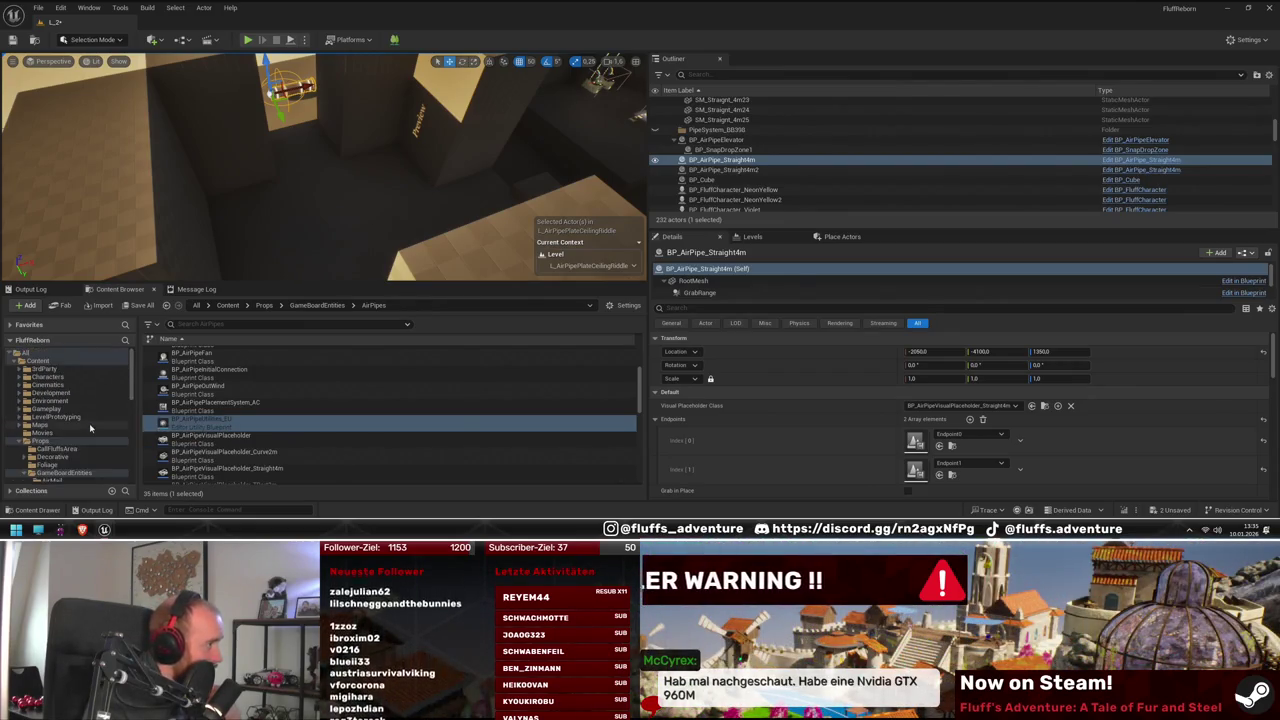
pyautogui.scroll(3, 88, 425)
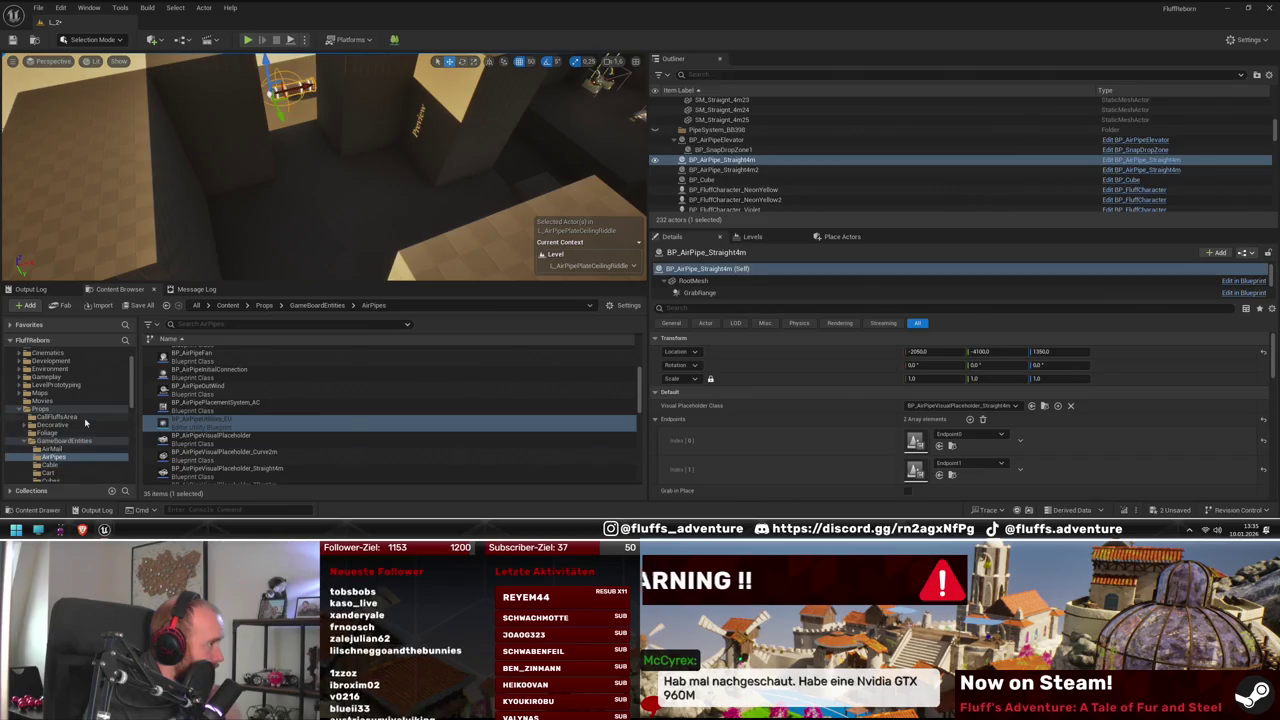
pyautogui.click(78, 393)
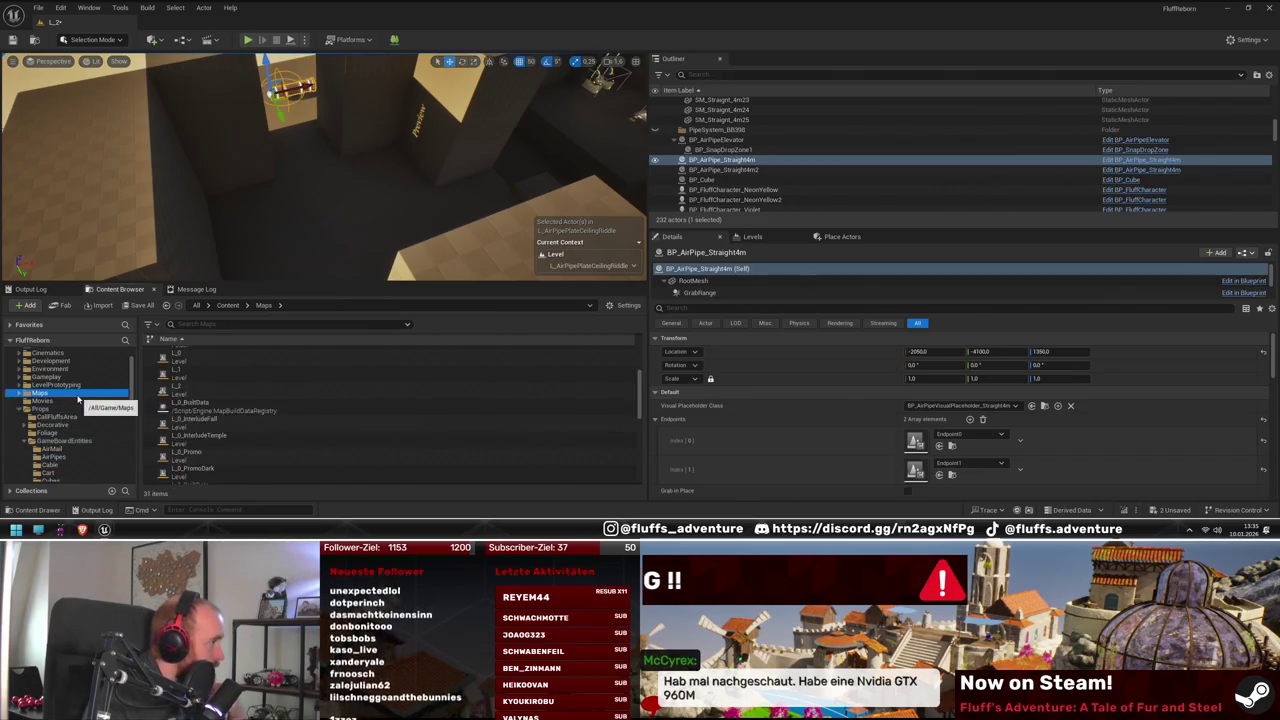
# Open Elevators > ElevatorPillar and place a BP_ElevatorPillar beneath the straight air pipe
pyautogui.scroll(2, 75, 405)
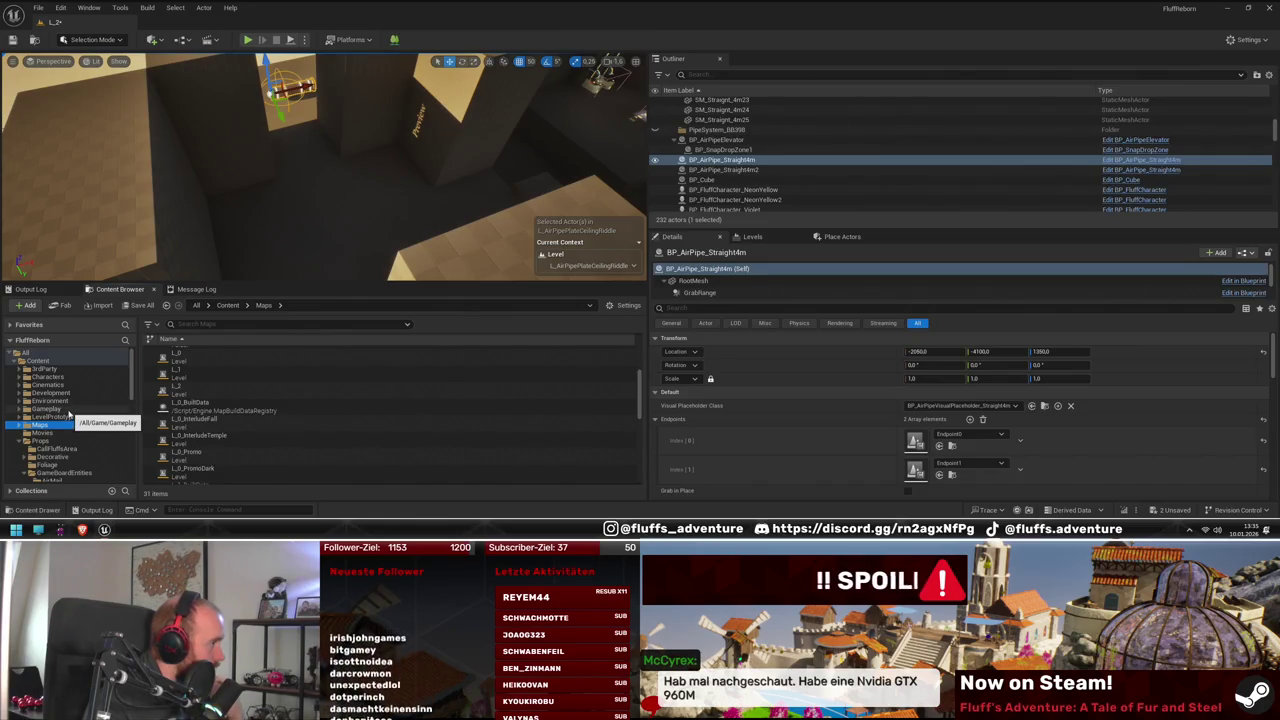
pyautogui.scroll(-4, 75, 443)
pyautogui.scroll(-4, 77, 437)
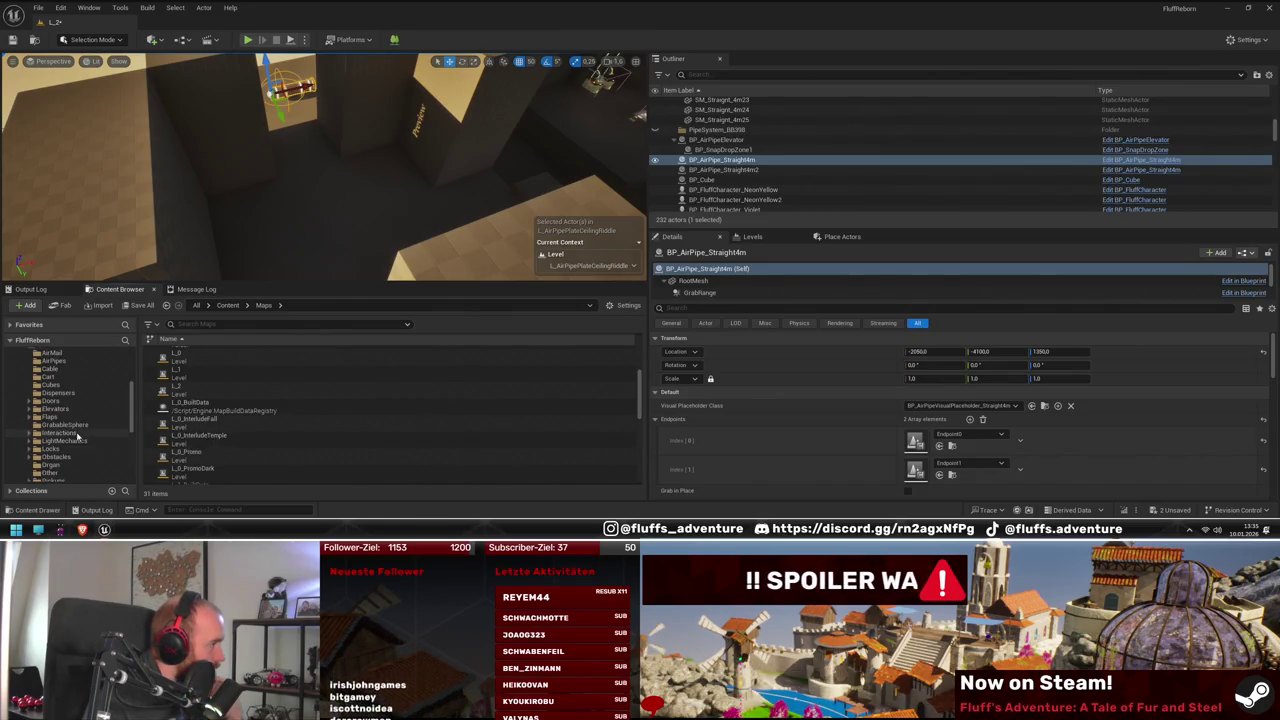
pyautogui.click(69, 426)
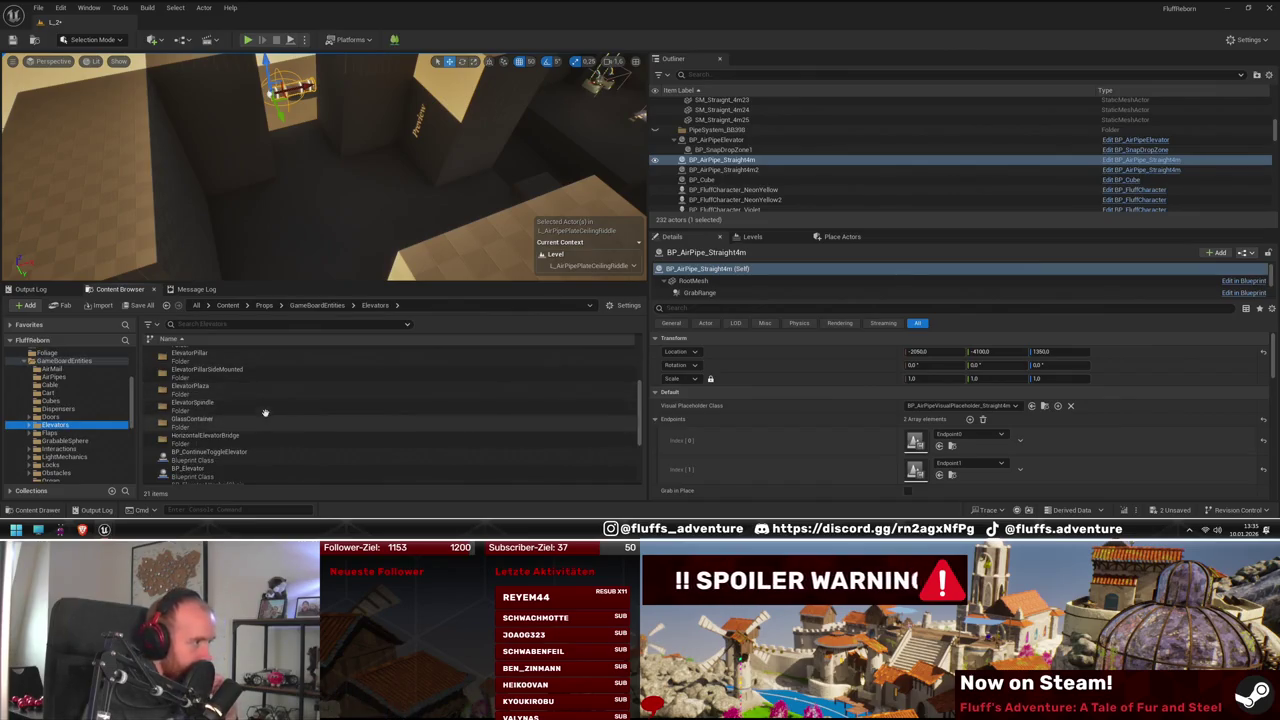
pyautogui.doubleClick(200, 434)
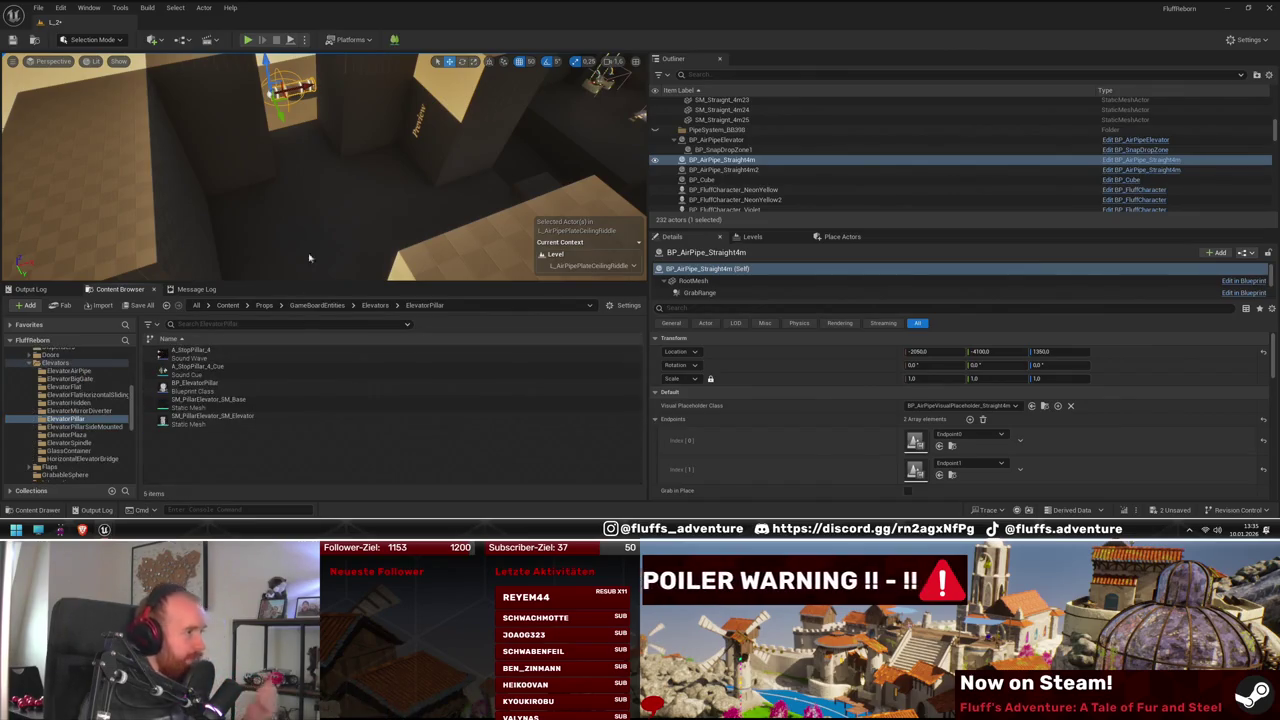
pyautogui.moveTo(195, 383)
pyautogui.mouseDown()
pyautogui.moveTo(426, 249)
pyautogui.moveTo(386, 214)
pyautogui.moveTo(392, 234)
pyautogui.mouseUp()
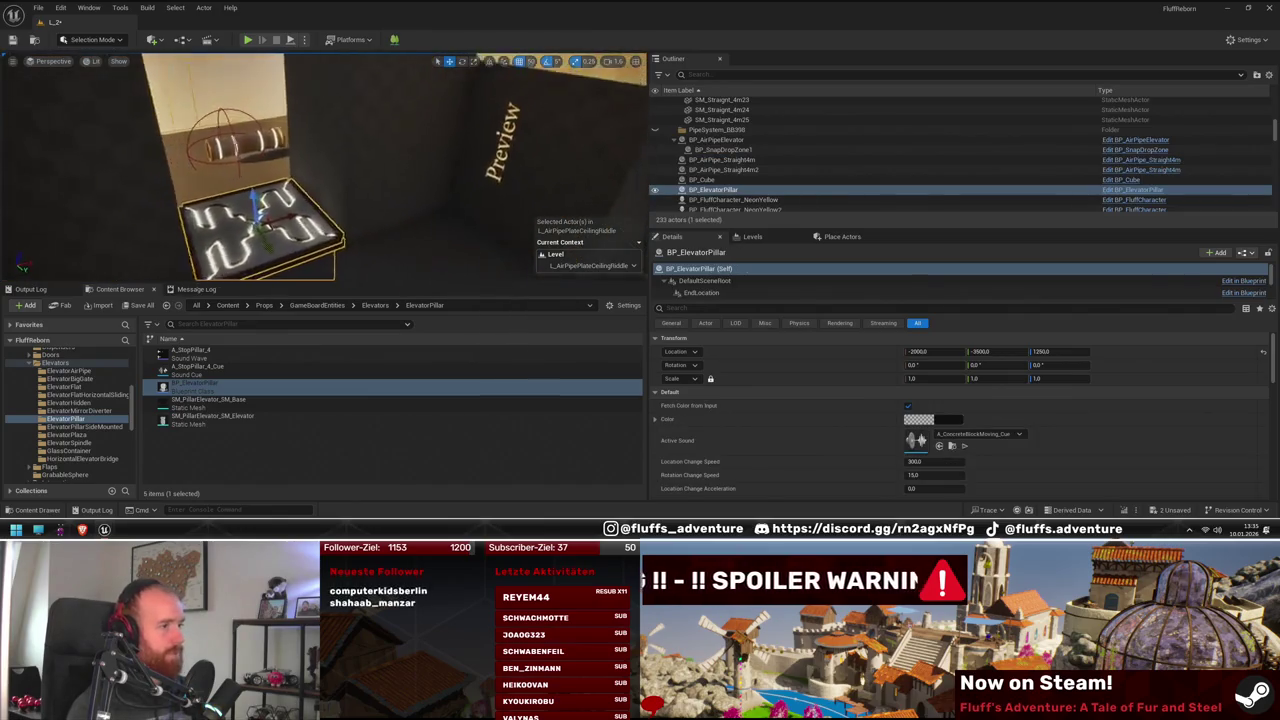
# Inspect BP_ElevatorPillar's EndLocation and StartLocation points, then fly the view around the pillars toward the pipes
pyautogui.click(768, 295)
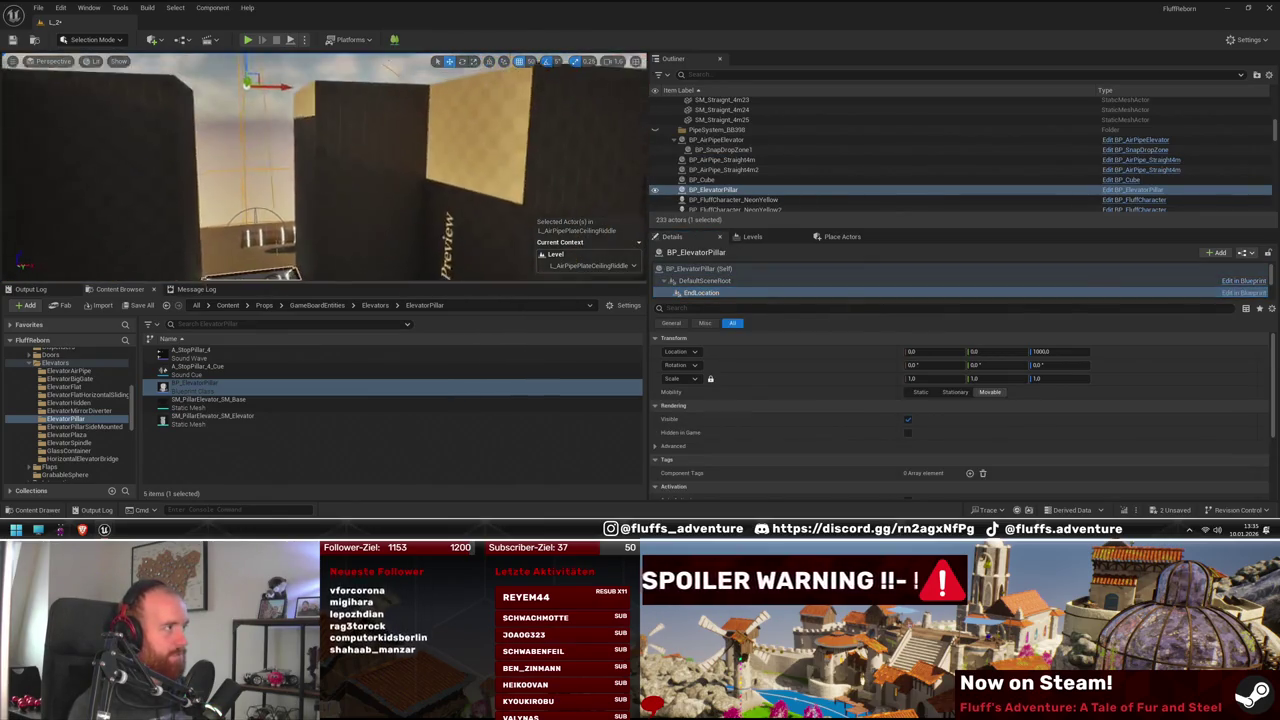
pyautogui.moveTo(425, 198); pyautogui.dragTo(425, 175)
pyautogui.scroll(-1, 740, 285)
pyautogui.moveTo(730, 285)
pyautogui.mouseDown()
pyautogui.moveTo(778, 282)
pyautogui.moveTo(738, 275)
pyautogui.mouseUp()
pyautogui.press('f')
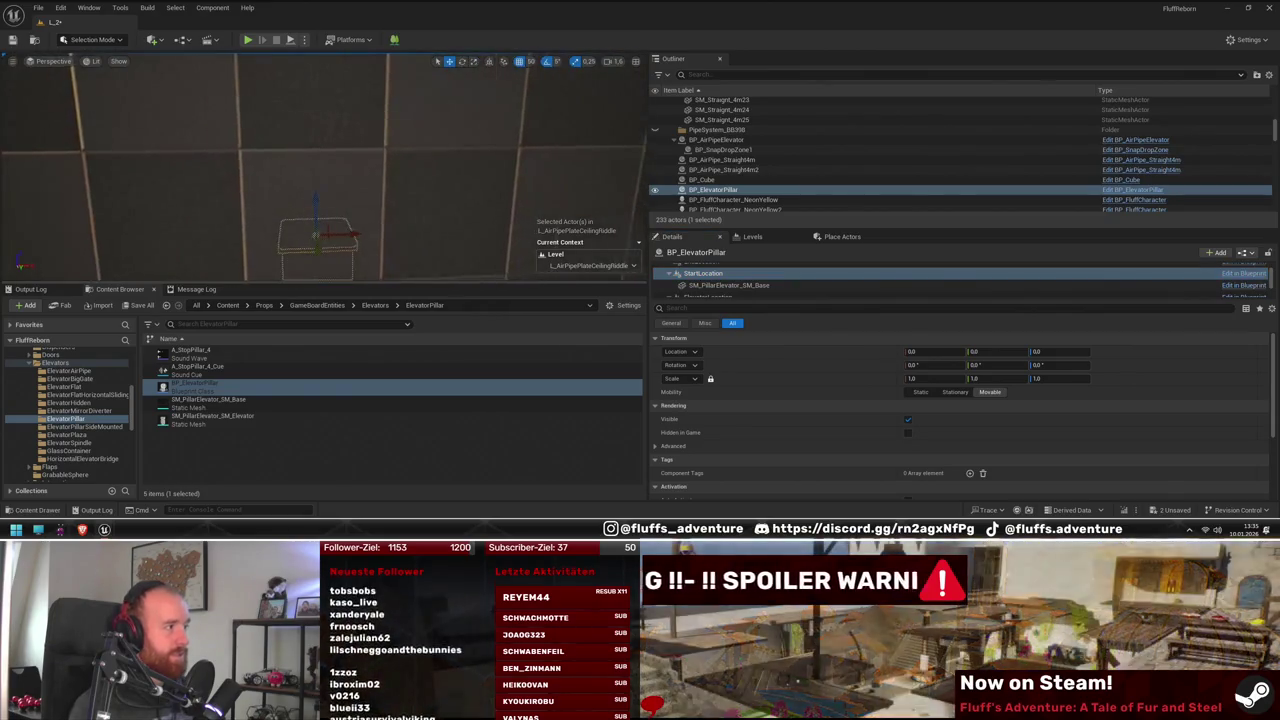
pyautogui.scroll(-5, 315, 200)
pyautogui.moveTo(384, 267)
pyautogui.mouseDown()
pyautogui.moveTo(360, 240)
pyautogui.moveTo(400, 250)
pyautogui.moveTo(384, 267)
pyautogui.moveTo(392, 240)
pyautogui.mouseUp()
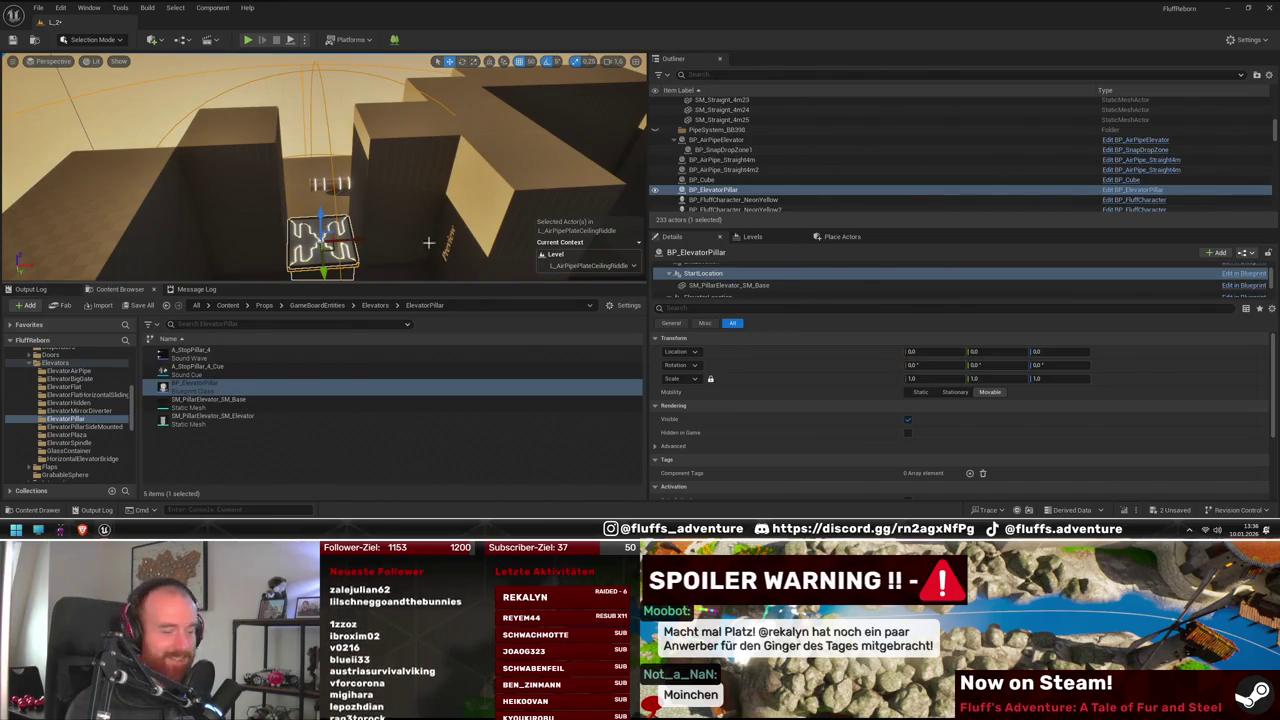
pyautogui.moveTo(362, 238); pyautogui.dragTo(180, 198)
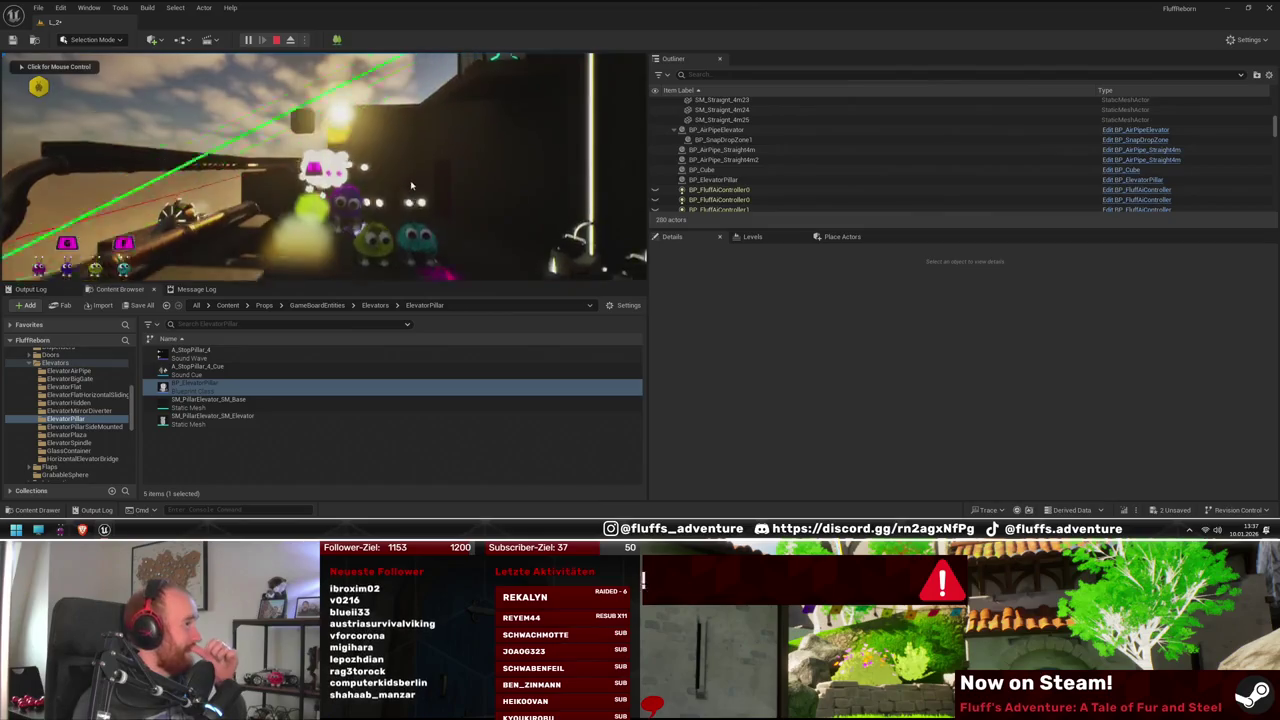
pyautogui.click(410, 185)
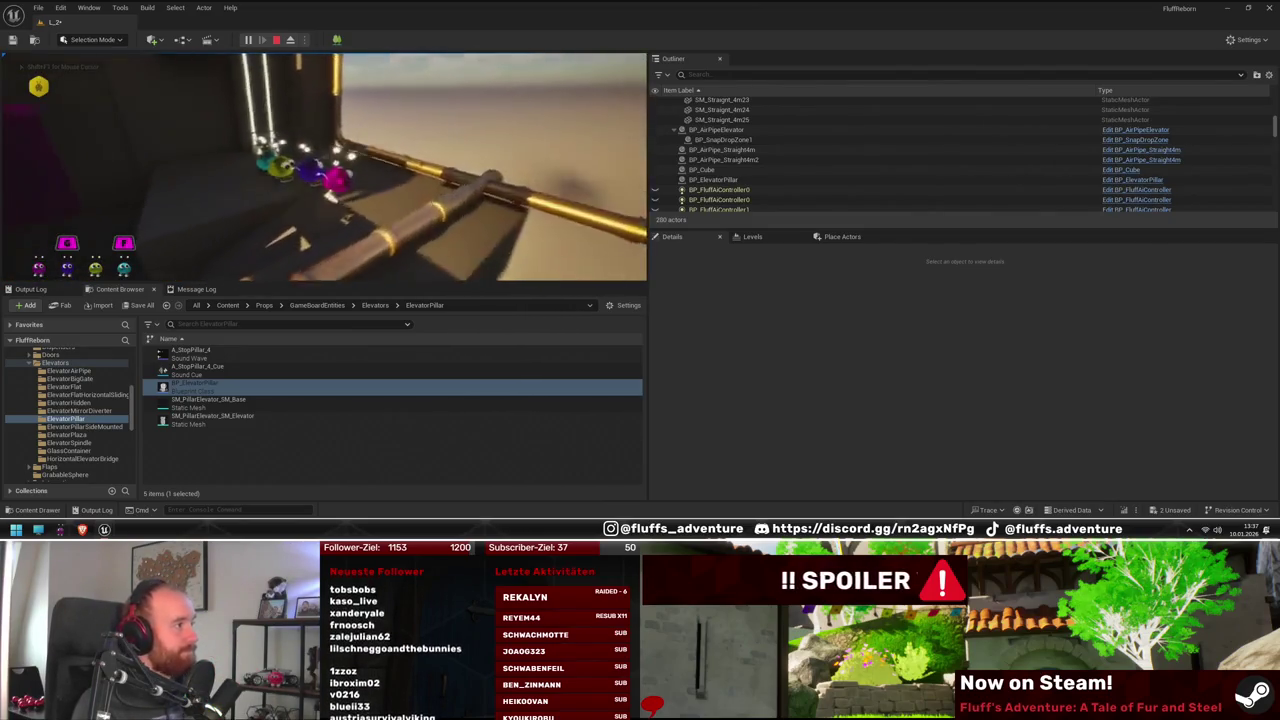
pyautogui.press('Escape')
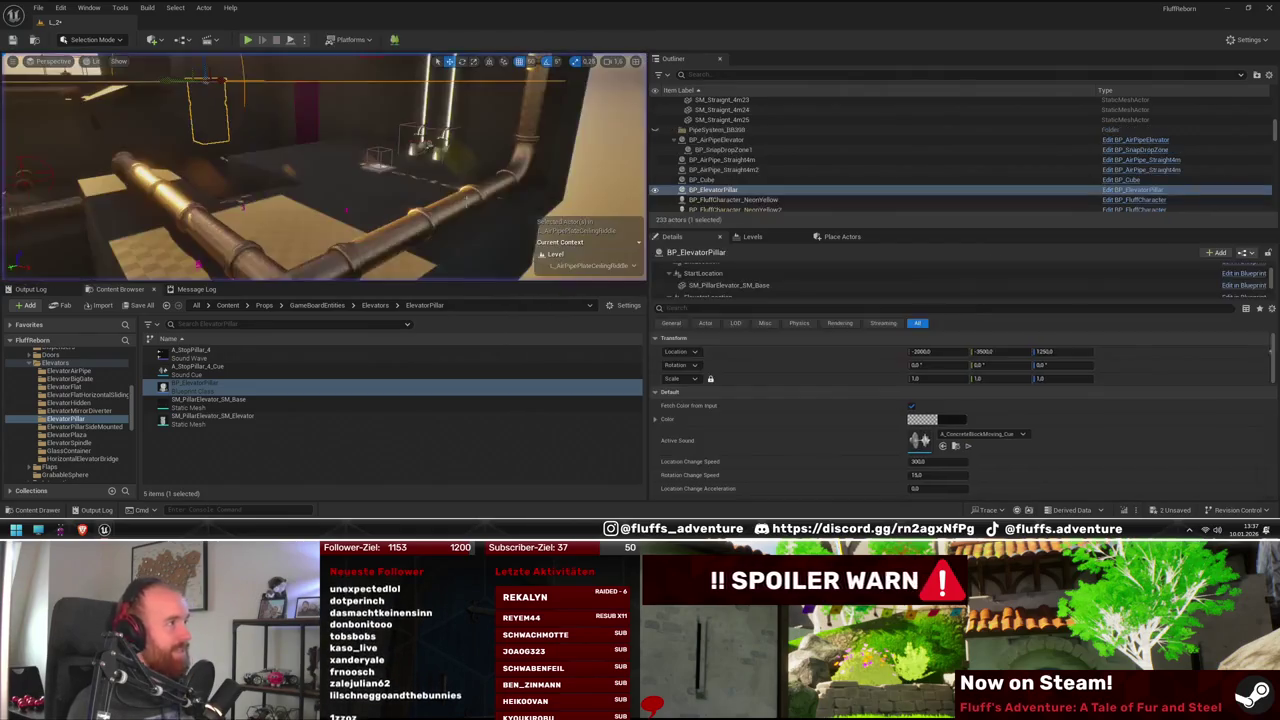
# Frame the elevator pillar and raise its StartLocation point to height 900
pyautogui.press('f')
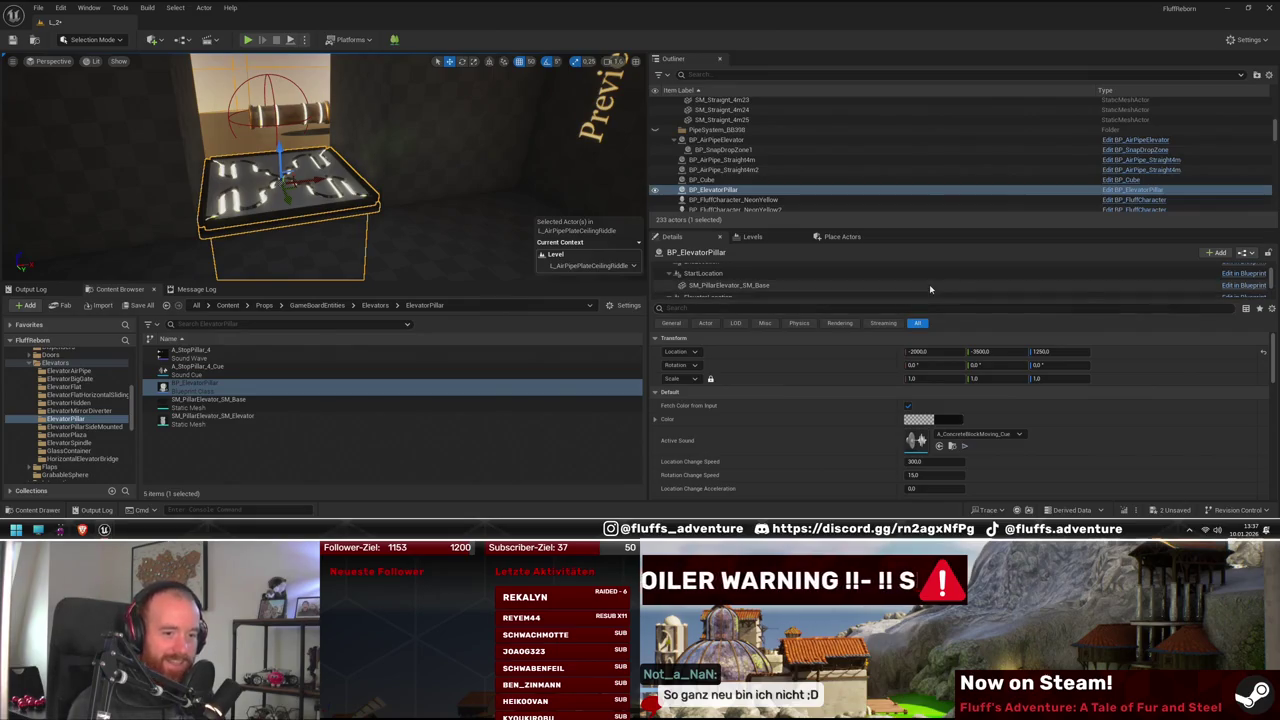
pyautogui.moveTo(397, 189); pyautogui.dragTo(450, 205)
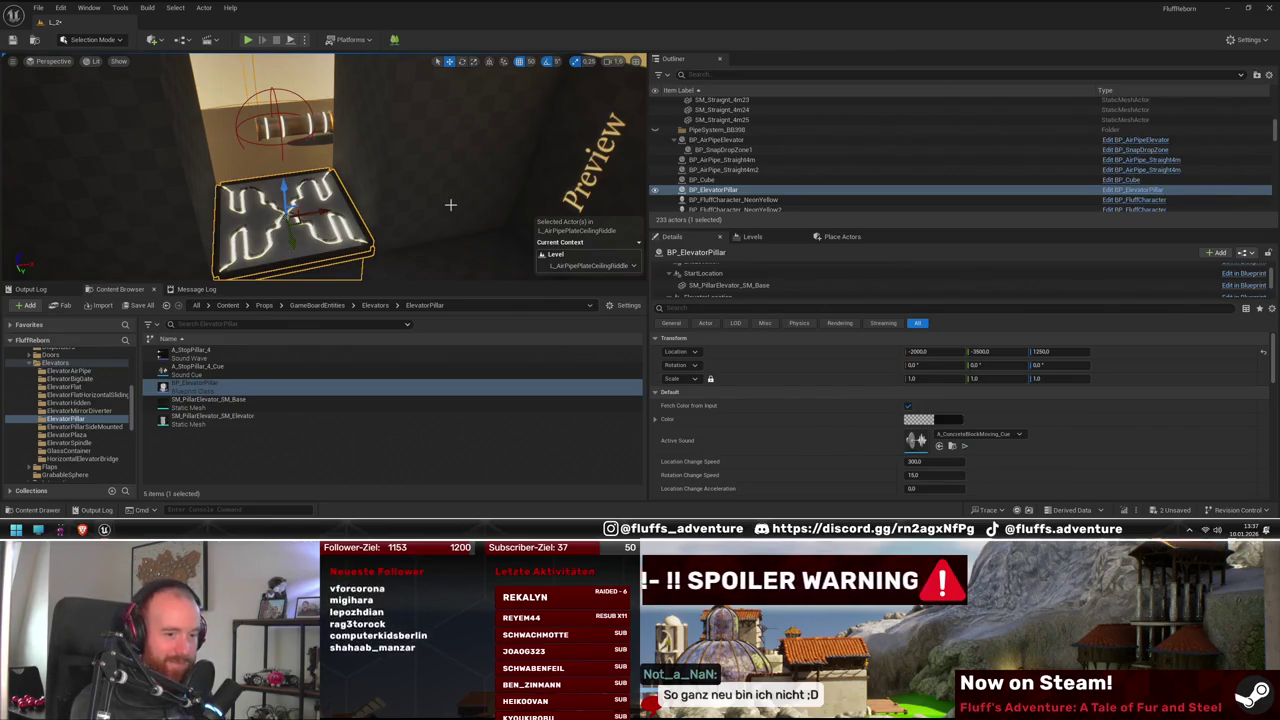
pyautogui.moveTo(432, 203); pyautogui.dragTo(460, 208)
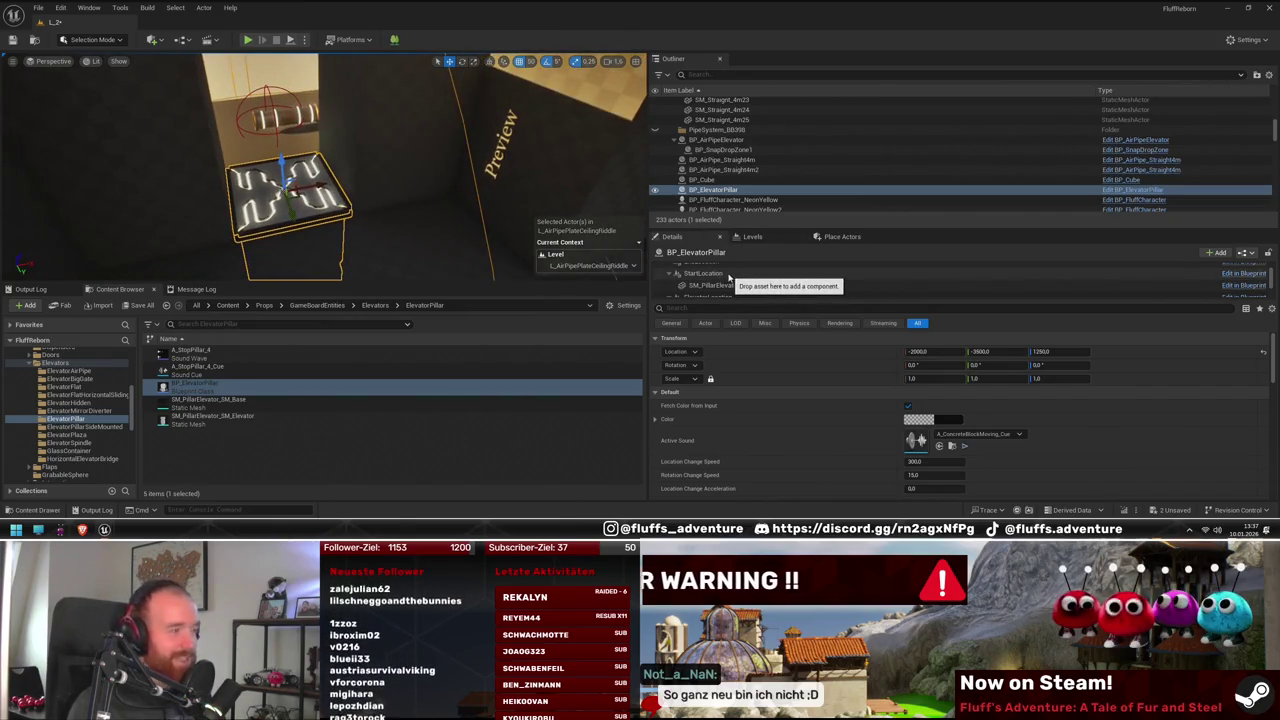
pyautogui.click(703, 273)
pyautogui.moveTo(420, 200)
pyautogui.mouseDown()
pyautogui.moveTo(440, 205)
pyautogui.moveTo(405, 202)
pyautogui.mouseUp()
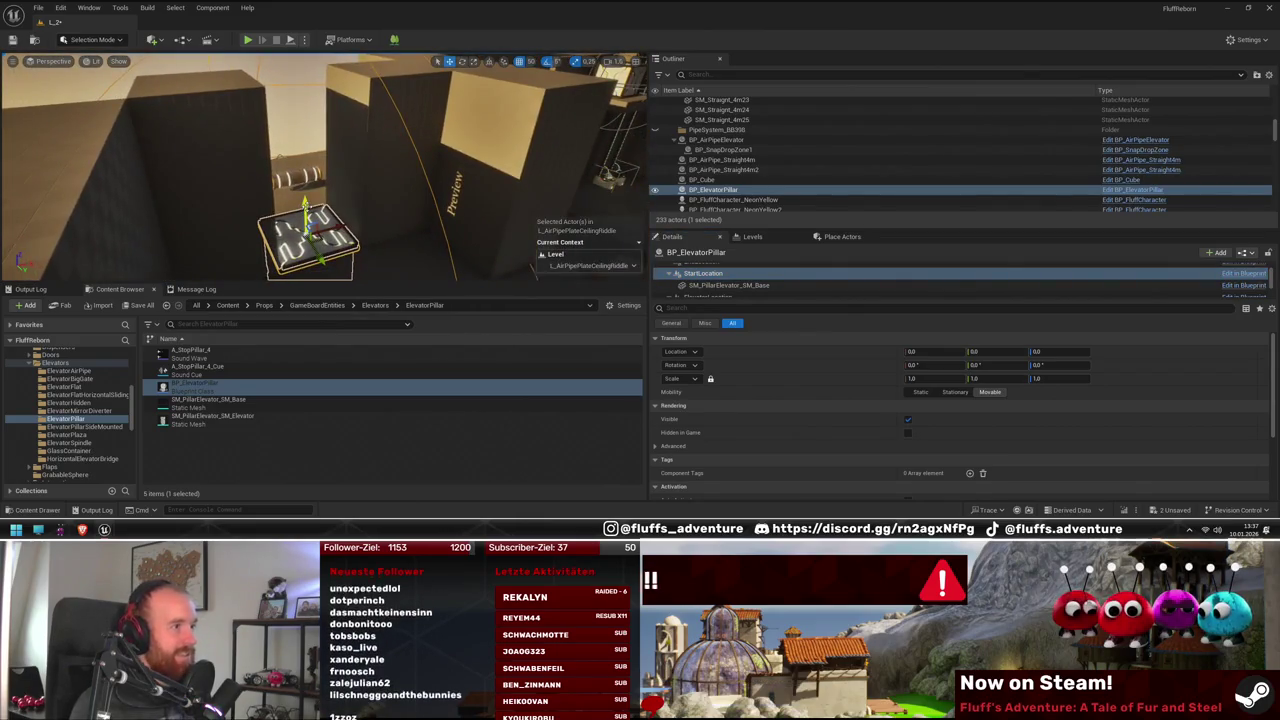
pyautogui.moveTo(305, 205)
pyautogui.mouseDown()
pyautogui.moveTo(330, 110)
pyautogui.moveTo(355, 139)
pyautogui.moveTo(340, 150)
pyautogui.moveTo(321, 112)
pyautogui.mouseUp()
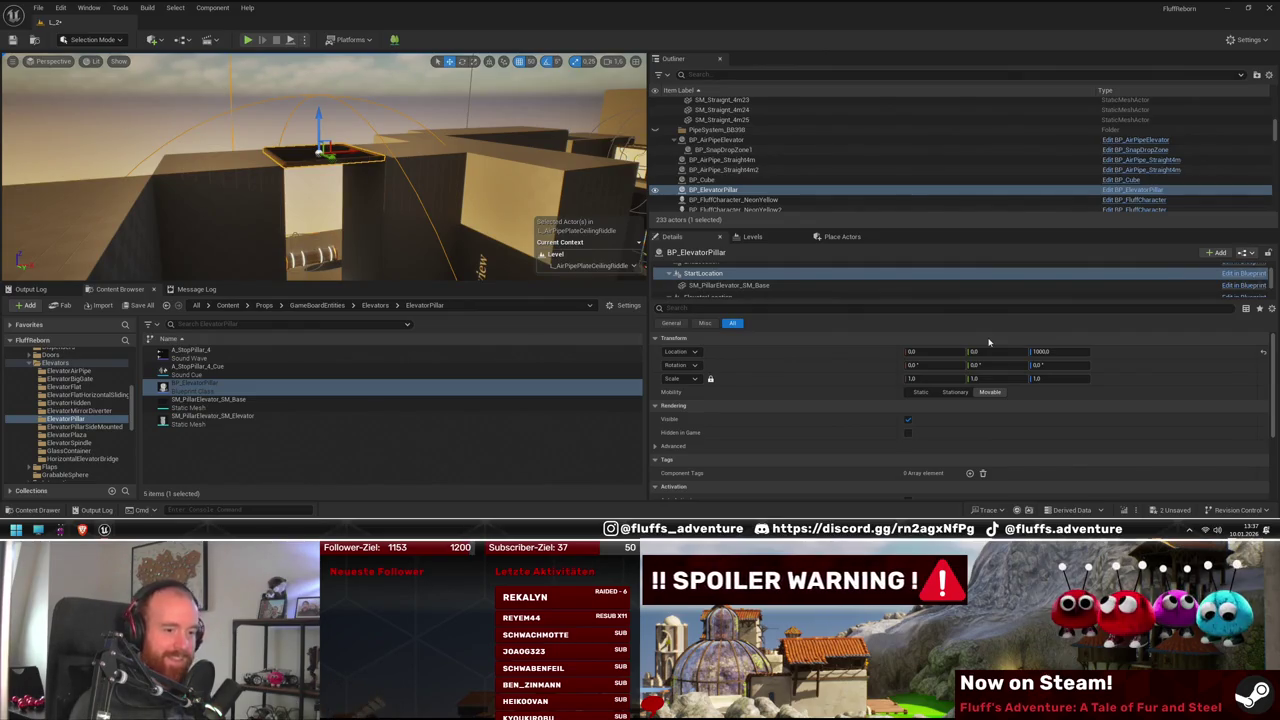
# View the pillar top from above and inspect the ElevatorLocation point and platform mesh
pyautogui.moveTo(350, 200); pyautogui.dragTo(330, 170)
pyautogui.moveTo(486, 202)
pyautogui.mouseDown()
pyautogui.moveTo(470, 190)
pyautogui.moveTo(486, 202)
pyautogui.mouseUp()
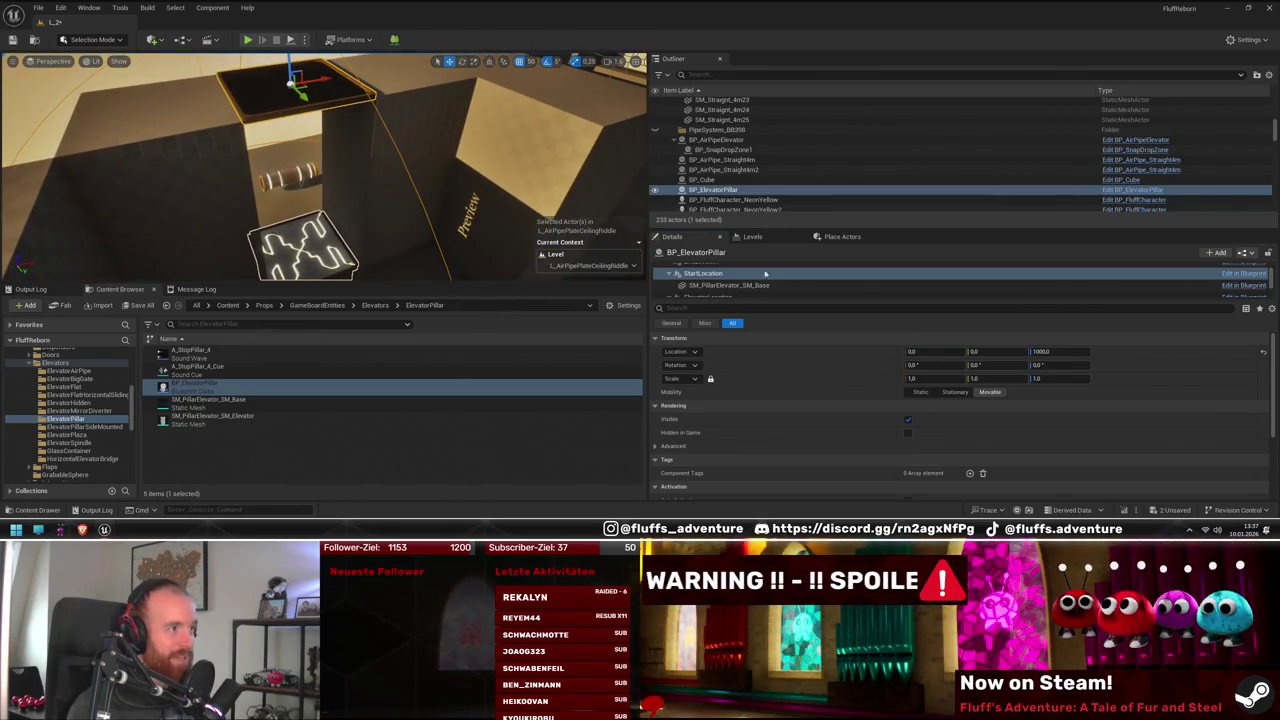
pyautogui.scroll(-1, 750, 293)
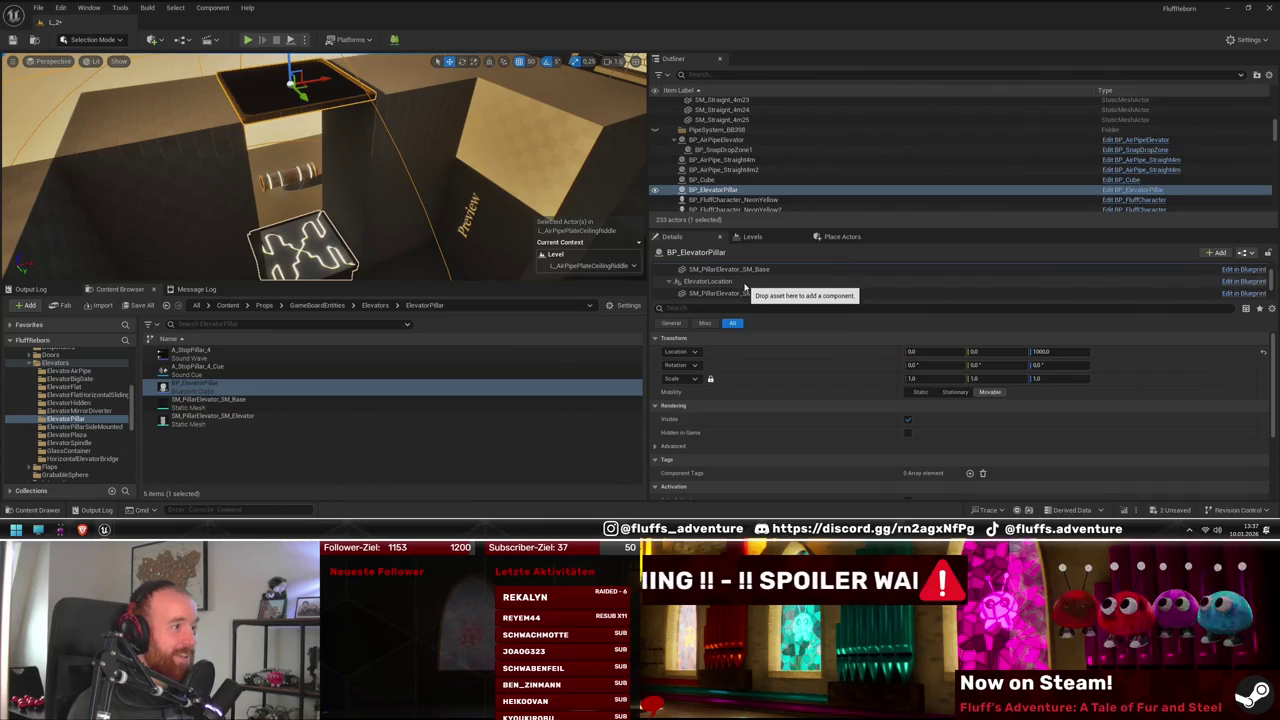
pyautogui.click(748, 281)
pyautogui.moveTo(740, 300); pyautogui.dragTo(740, 348)
pyautogui.click(349, 234)
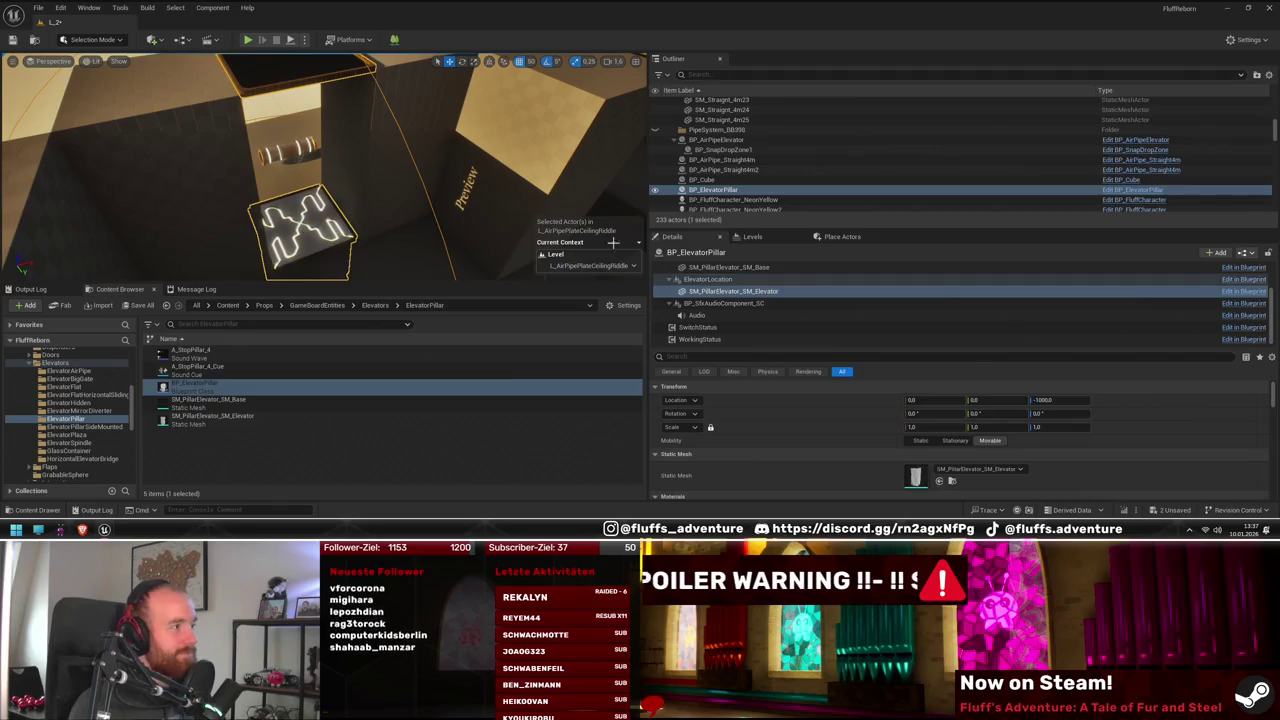
# Check the StartLocation and EndLocation points, opening EndLocation's 1000.0 height for editing
pyautogui.scroll(2, 737, 312)
pyautogui.click(710, 275)
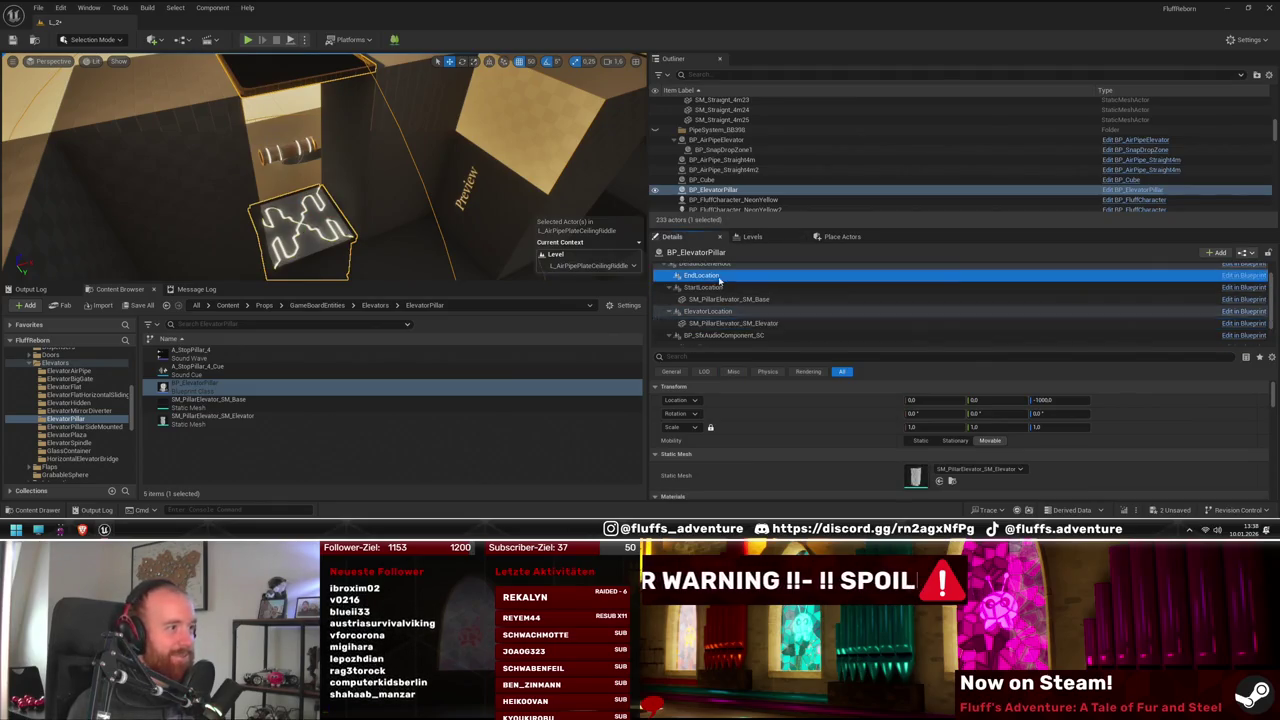
pyautogui.moveTo(352, 180); pyautogui.dragTo(370, 190)
pyautogui.click(719, 288)
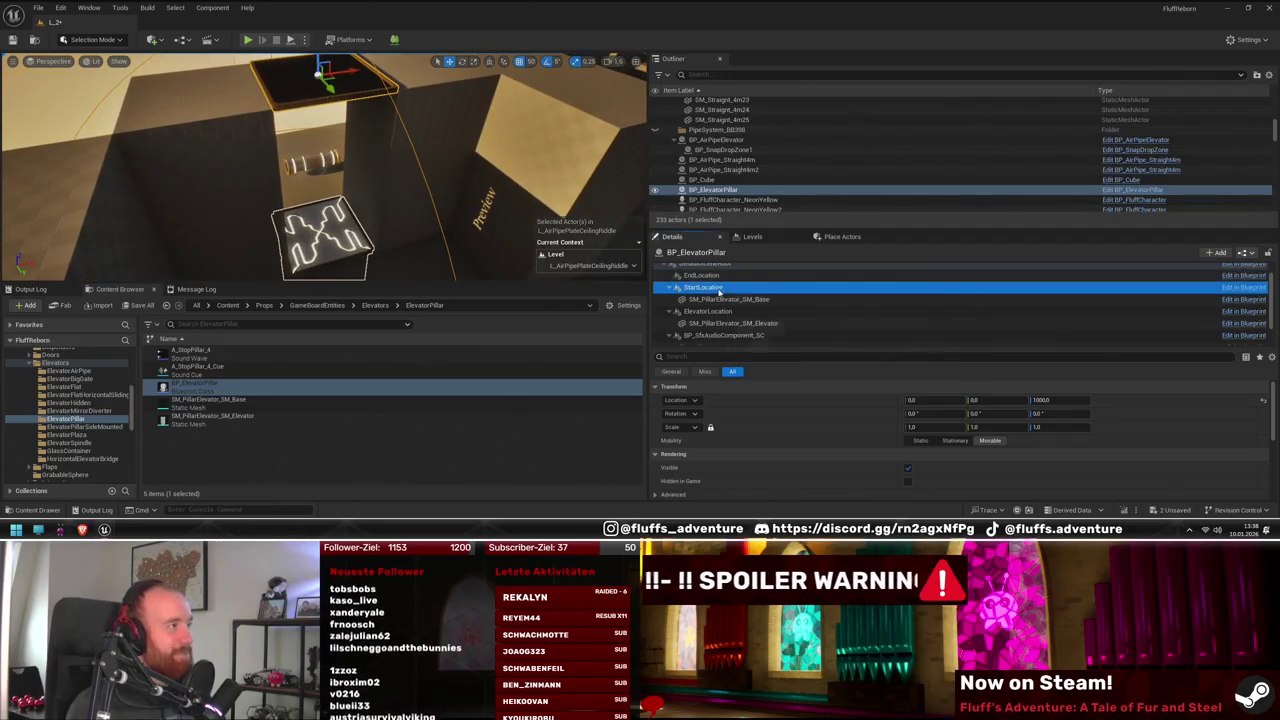
pyautogui.moveTo(481, 190); pyautogui.dragTo(444, 232)
pyautogui.click(701, 275)
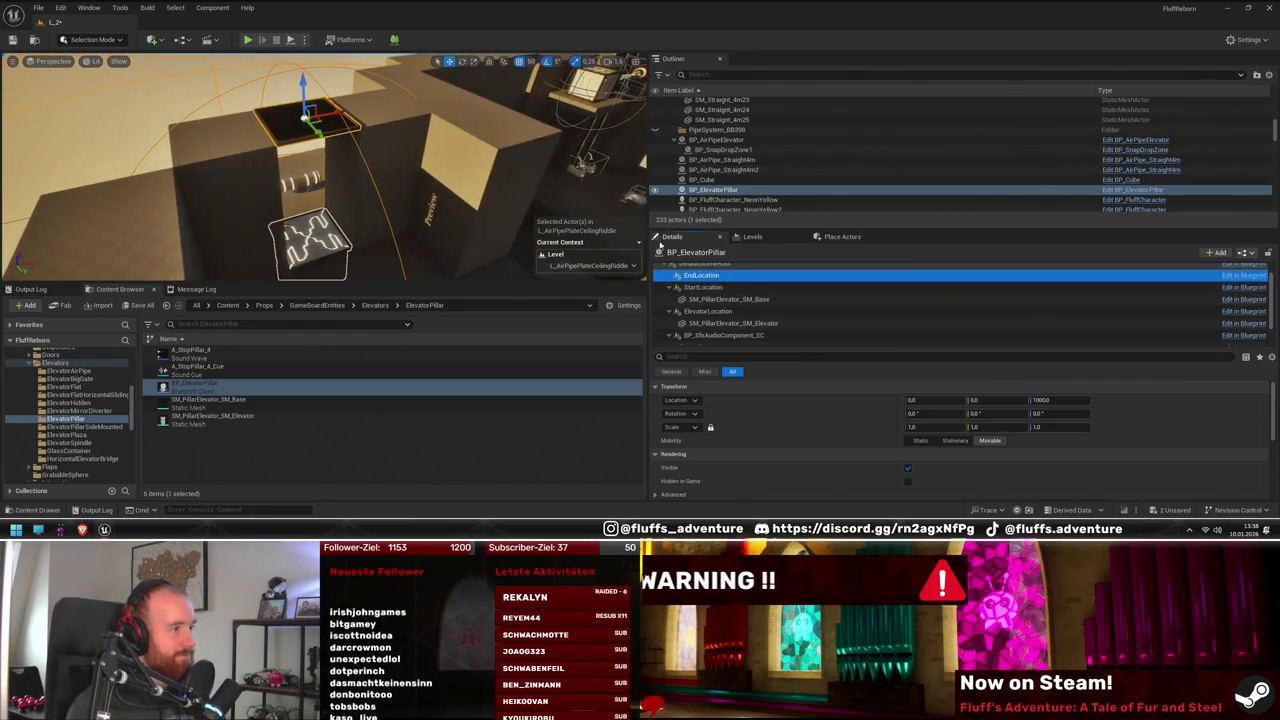
pyautogui.click(1045, 400)
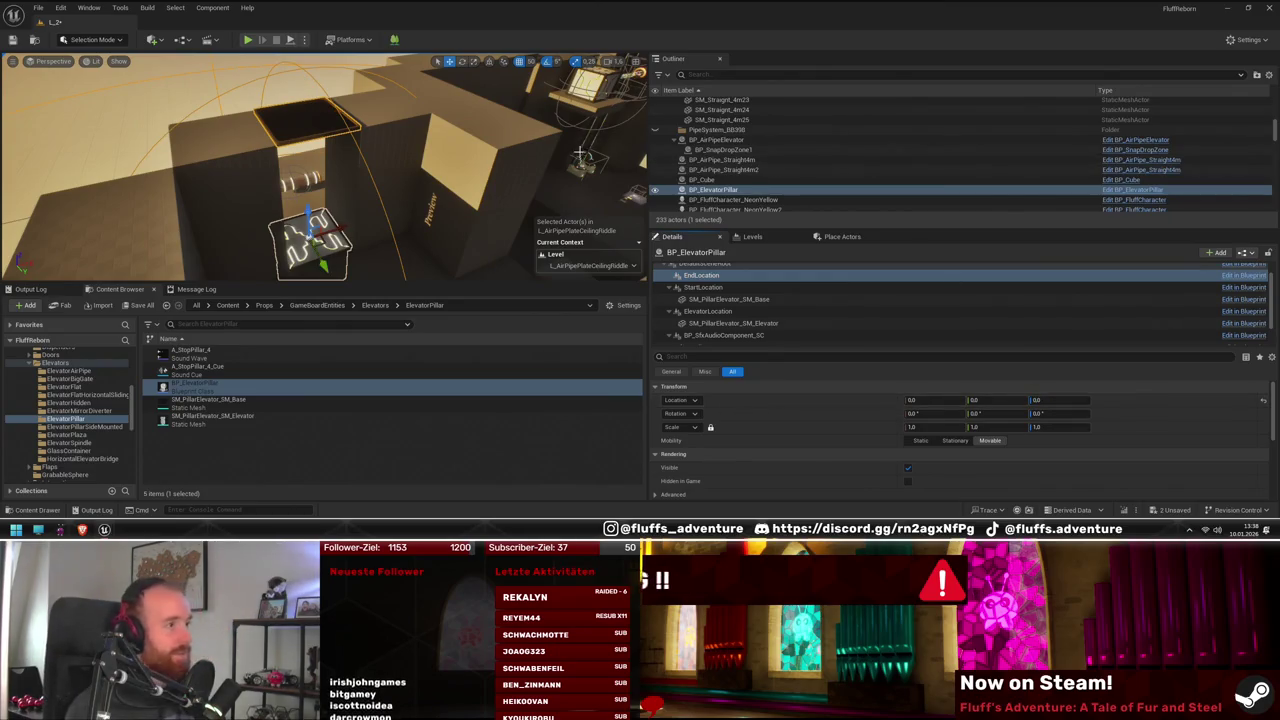
# Lower the pillar base to about -950 and raise the elevator platform to Z 1000
pyautogui.click(730, 299)
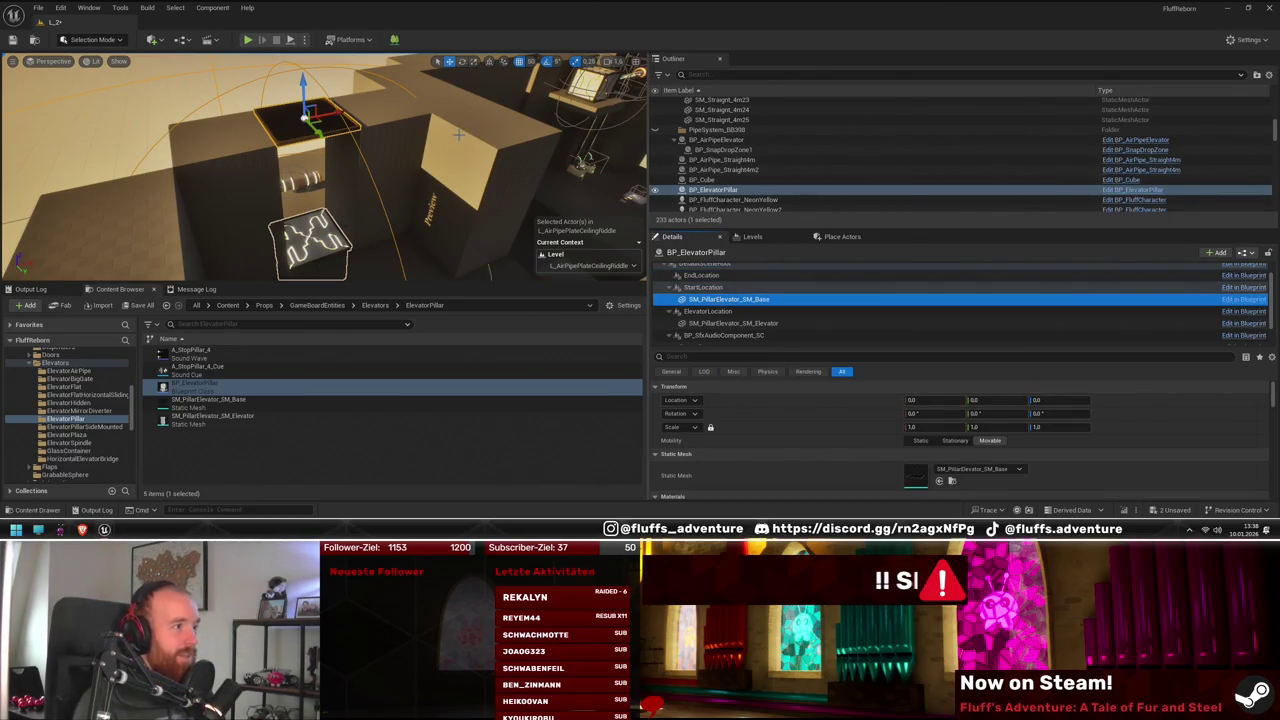
pyautogui.moveTo(305, 82); pyautogui.dragTo(328, 210)
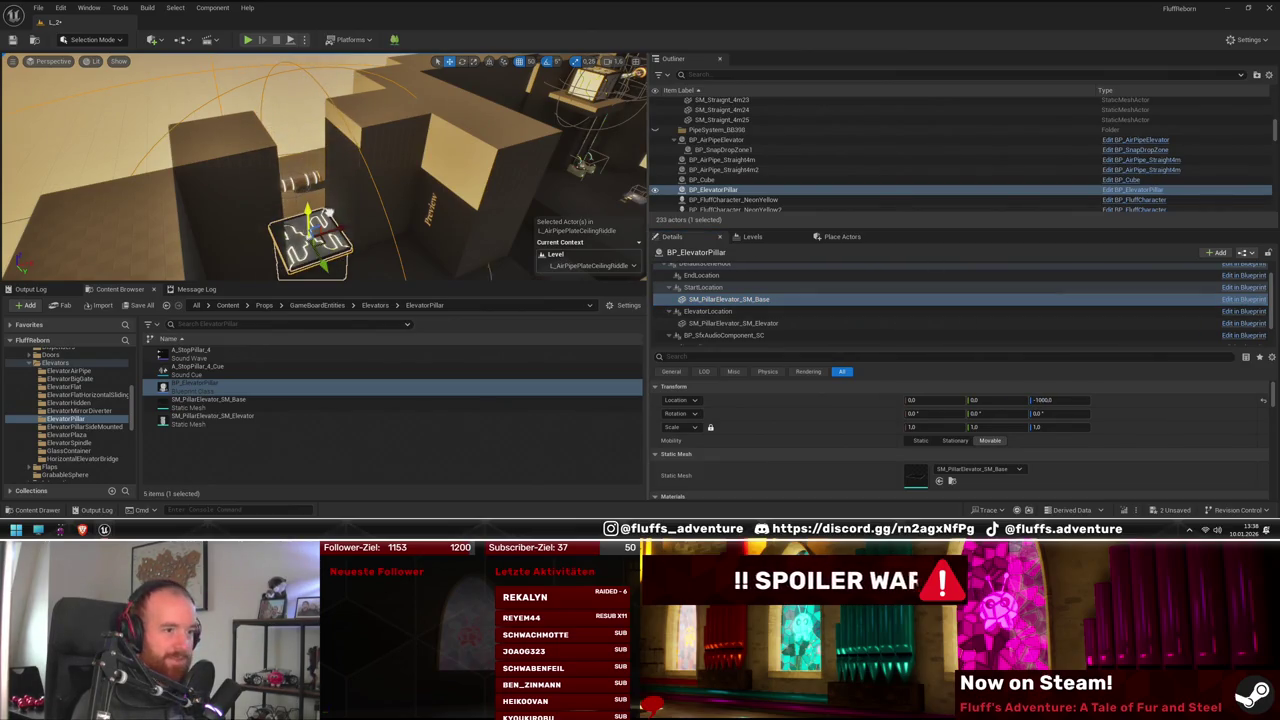
pyautogui.click(759, 313)
pyautogui.moveTo(307, 212); pyautogui.dragTo(330, 78)
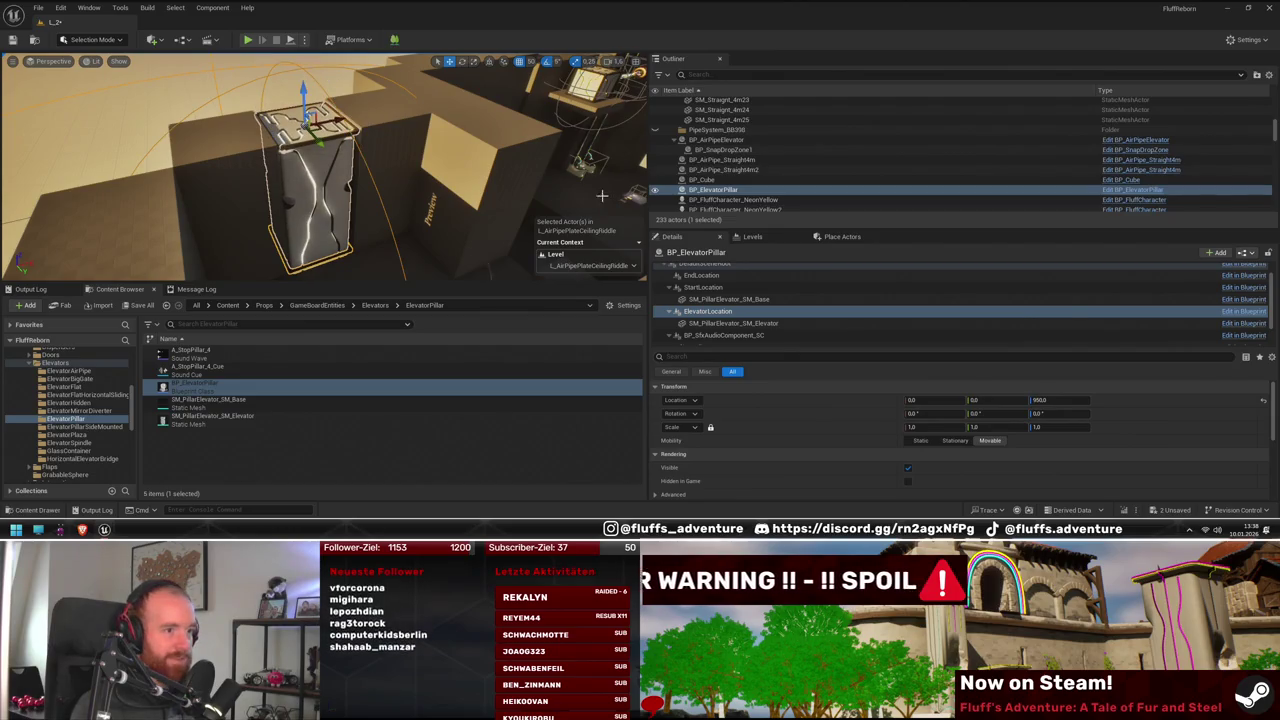
pyautogui.moveTo(308, 215); pyautogui.dragTo(308, 200)
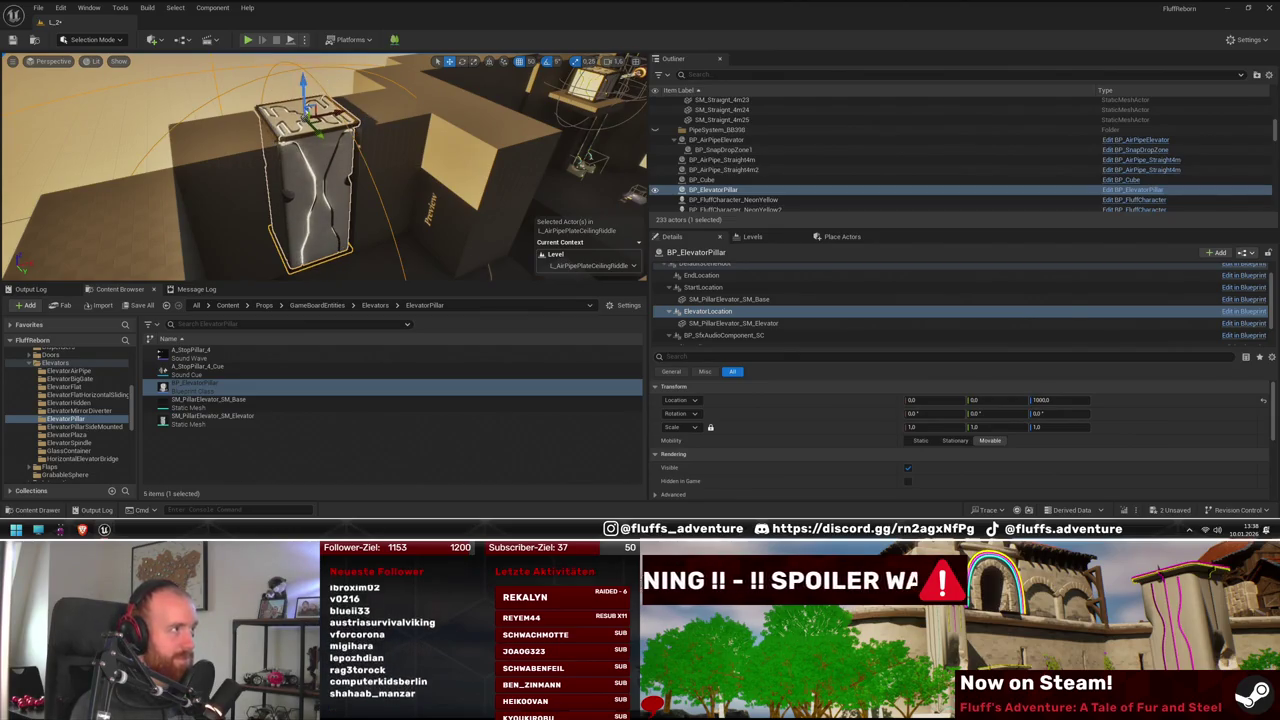
pyautogui.press('f')
pyautogui.hotkey('ctrl', 'b')
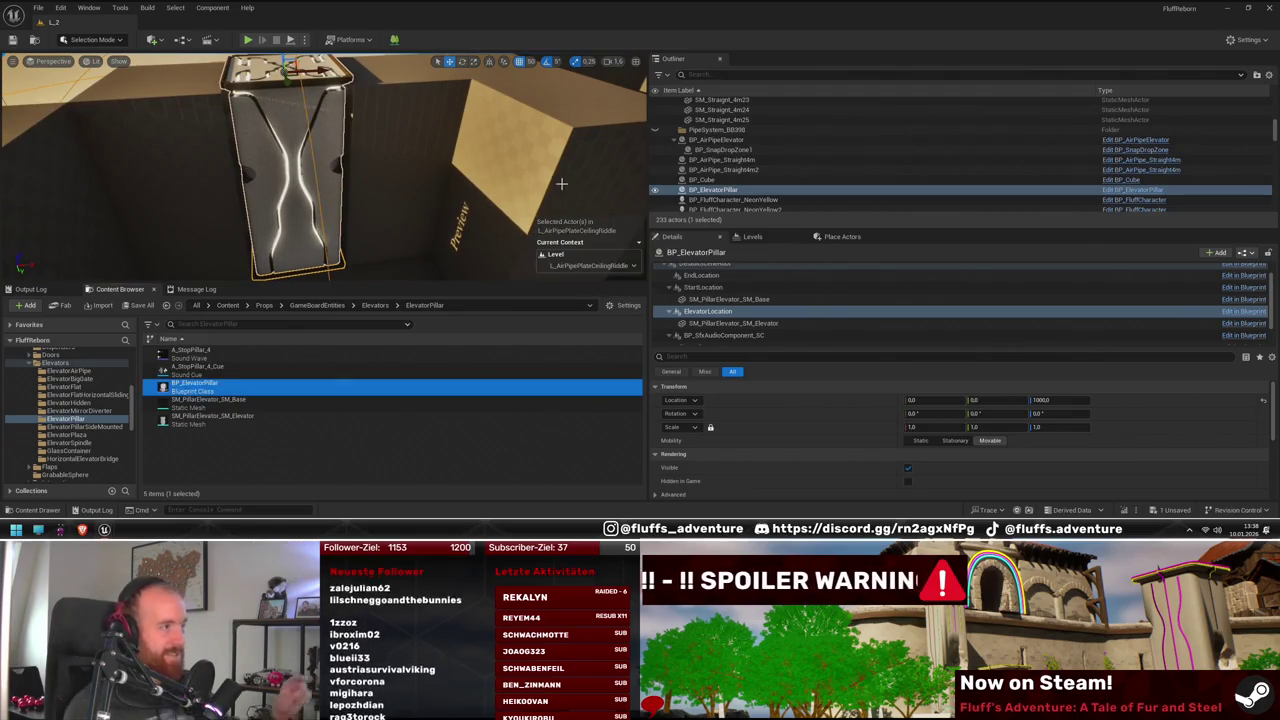
pyautogui.moveTo(561, 183)
pyautogui.mouseDown()
pyautogui.moveTo(470, 200)
pyautogui.moveTo(400, 190)
pyautogui.moveTo(418, 170)
pyautogui.mouseUp()
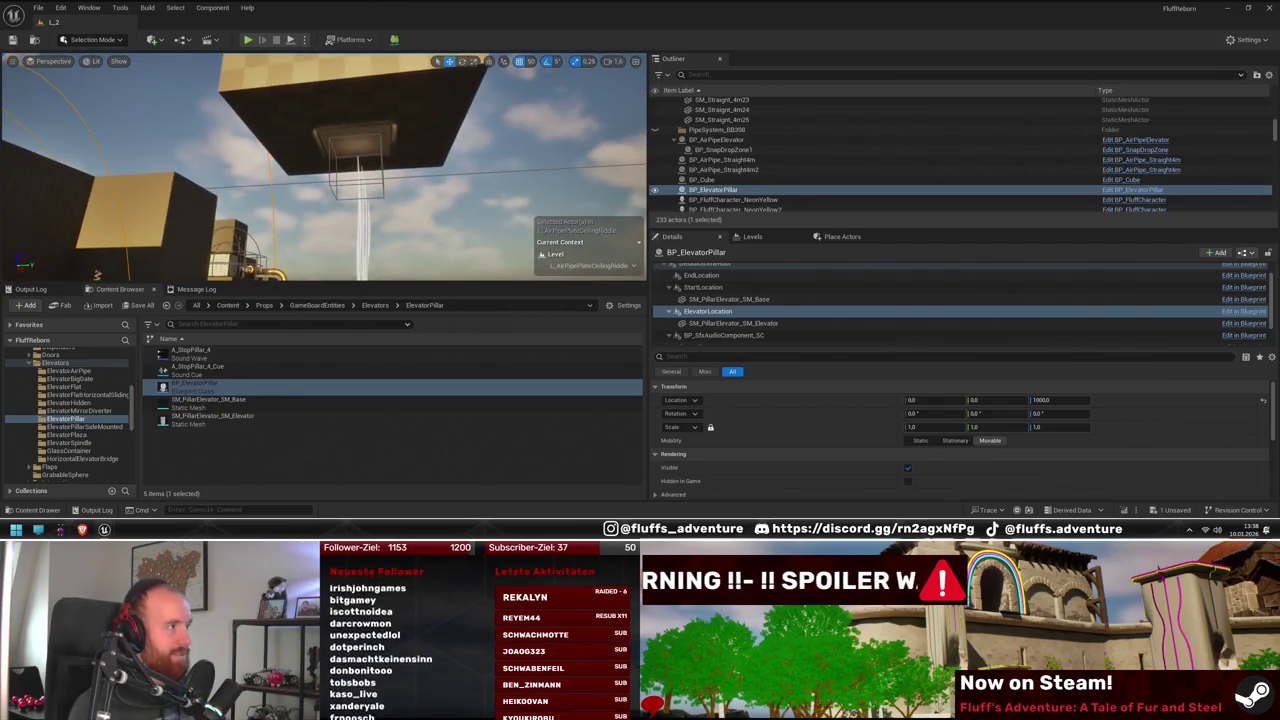
pyautogui.click(355, 140)
pyautogui.moveTo(355, 140); pyautogui.dragTo(378, 124)
pyautogui.click(184, 190)
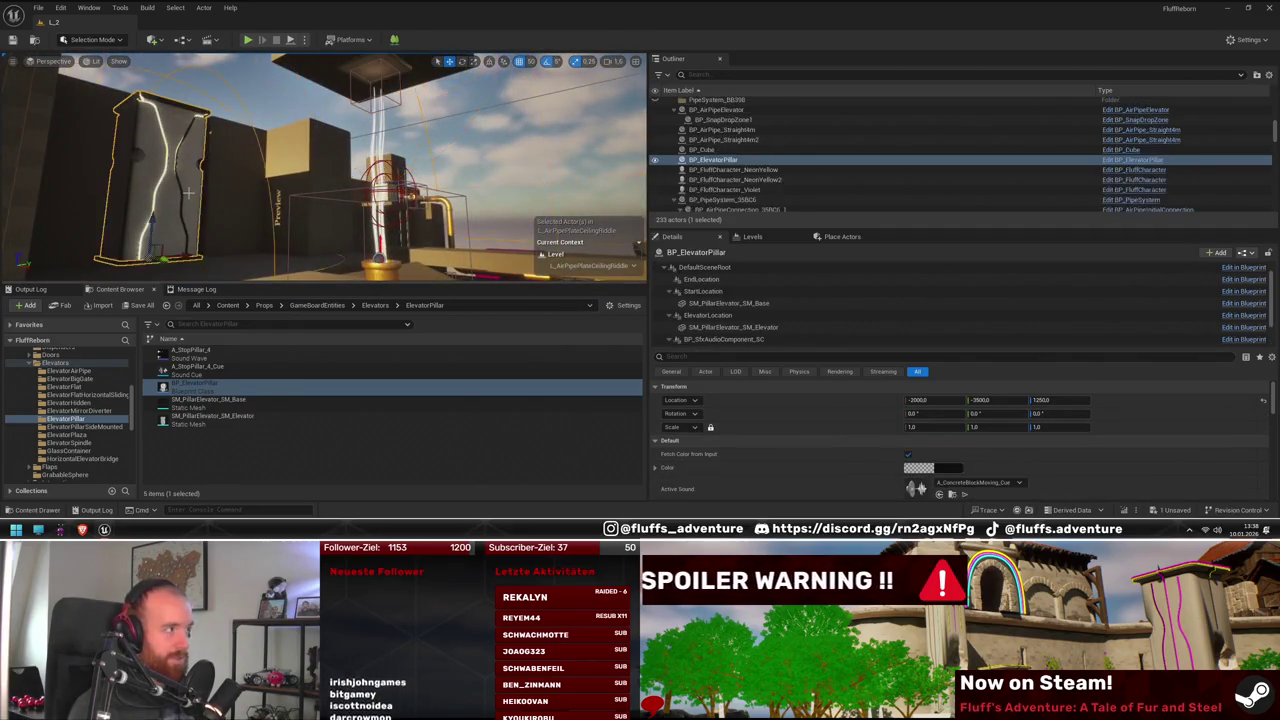
pyautogui.scroll(-1, 992, 462)
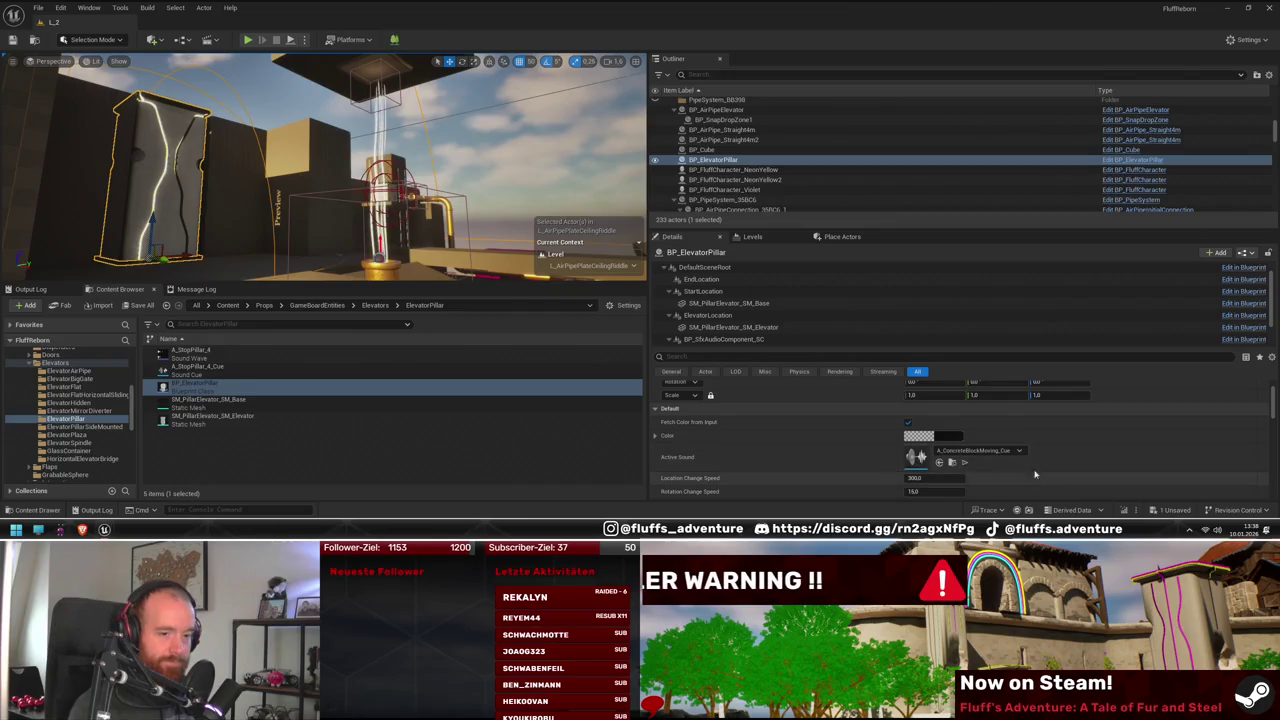
pyautogui.scroll(-1, 1052, 461)
pyautogui.click(330, 150)
pyautogui.press('f')
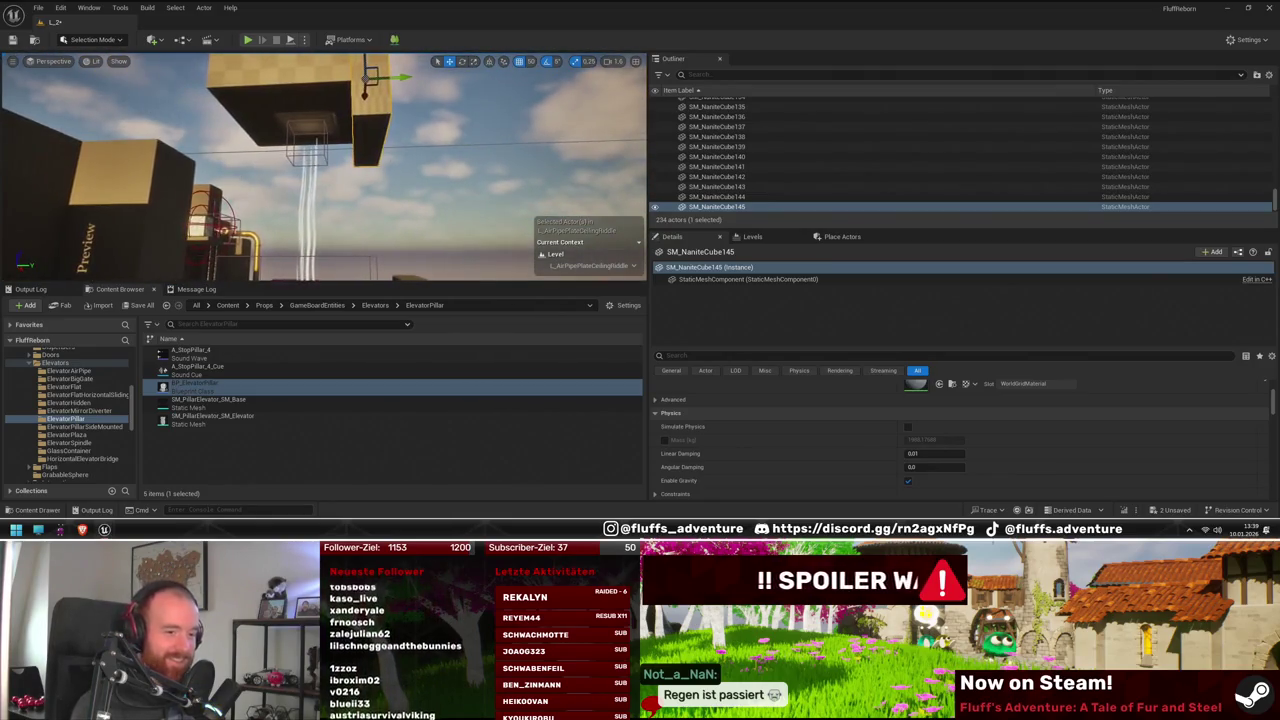
# Duplicate the wall cube, multi-select it with SM_NaniteCube145, and return to the Translate tool
pyautogui.hotkey('ctrl', 'd')
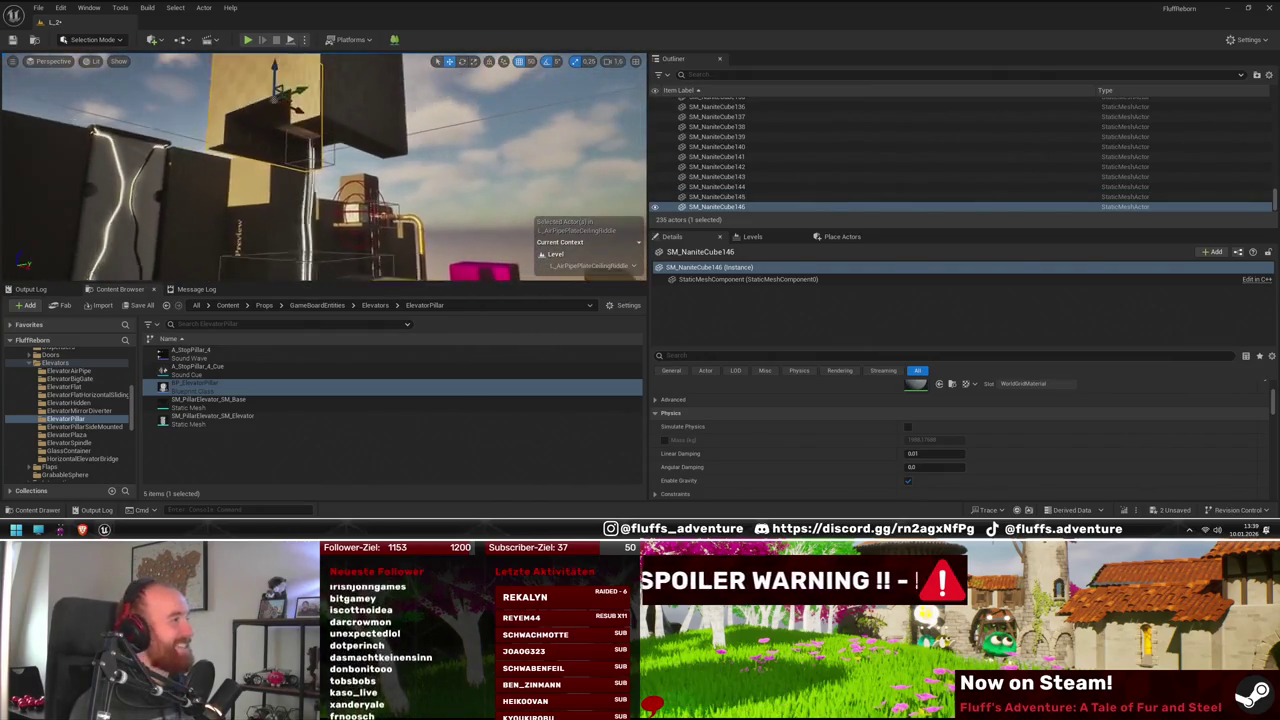
pyautogui.keyDown('ctrl'); pyautogui.click(377, 148); pyautogui.keyUp('ctrl')
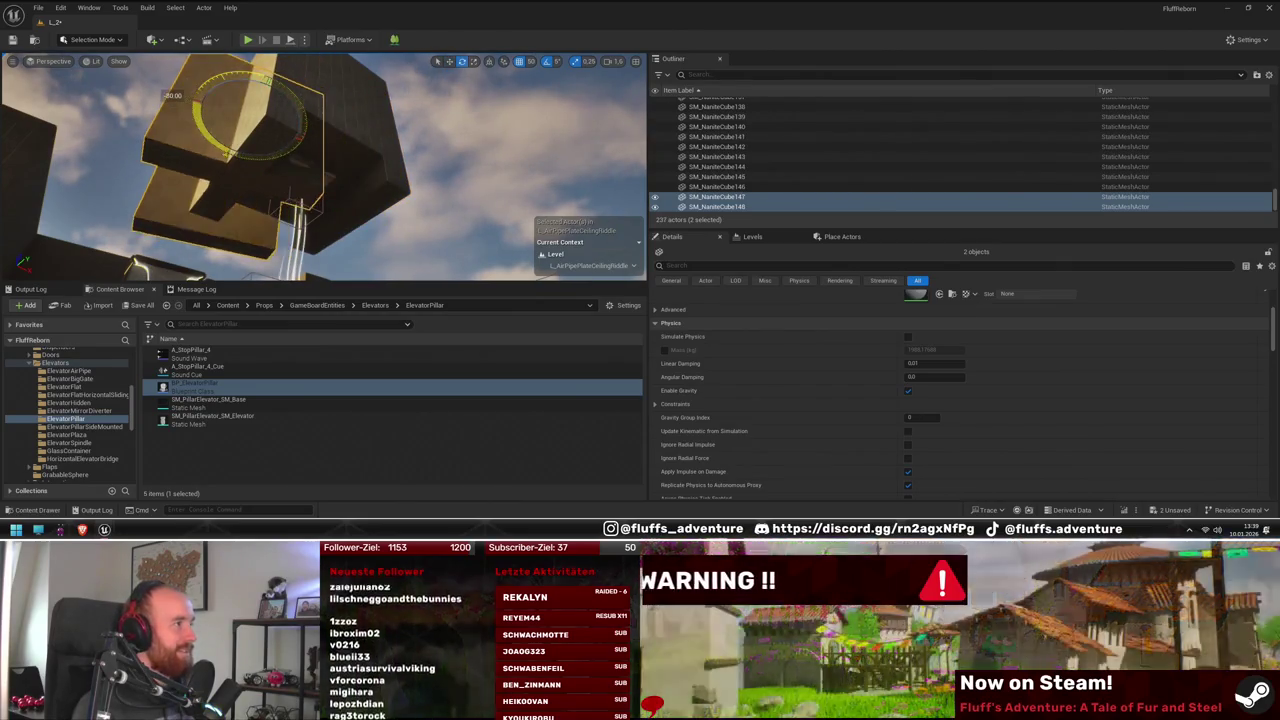
pyautogui.press('w')
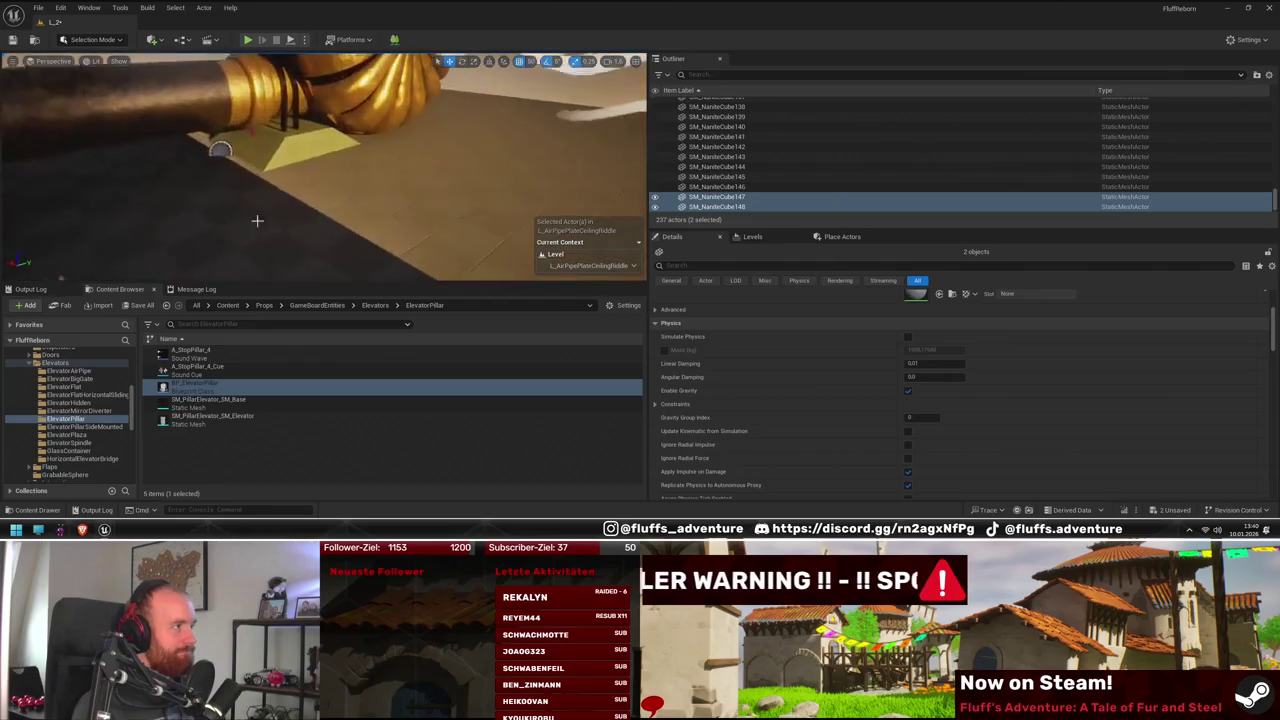
pyautogui.click(211, 222)
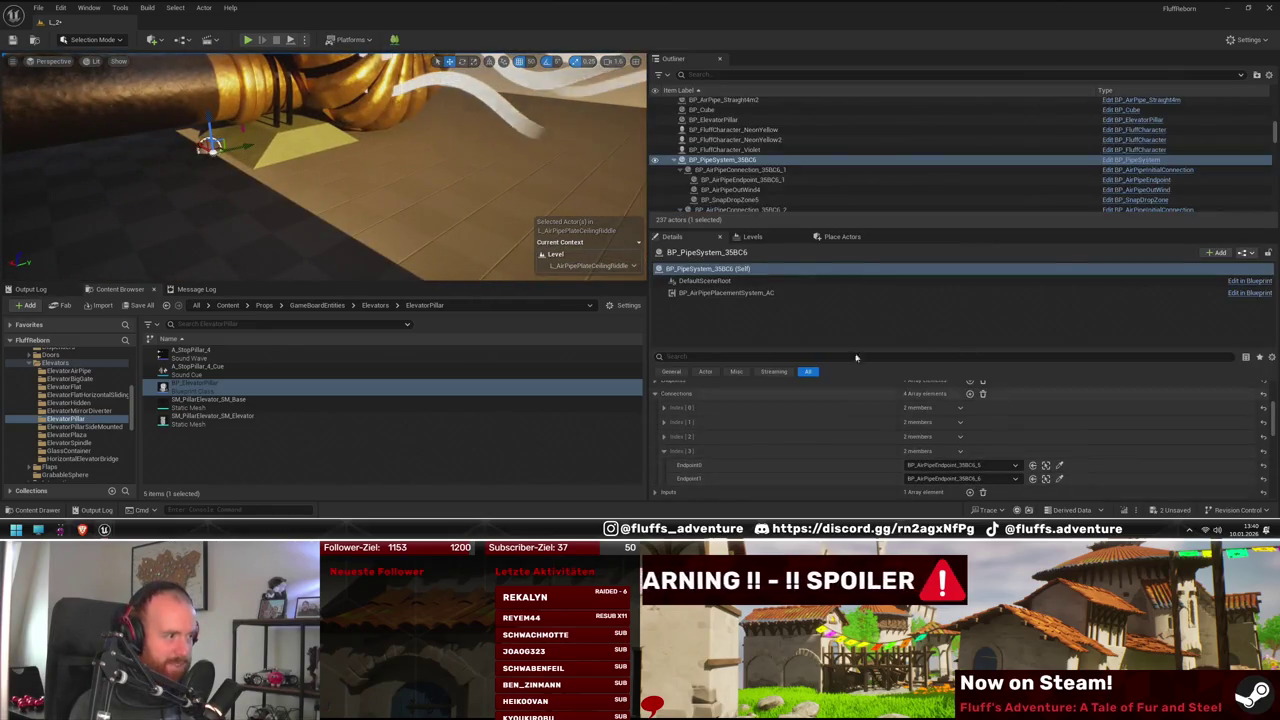
# Review Connections Index [2] and [1], link Index [1] to BP_AirPipeEndpoint_35BC6_5, and play in editor
pyautogui.click(690, 437)
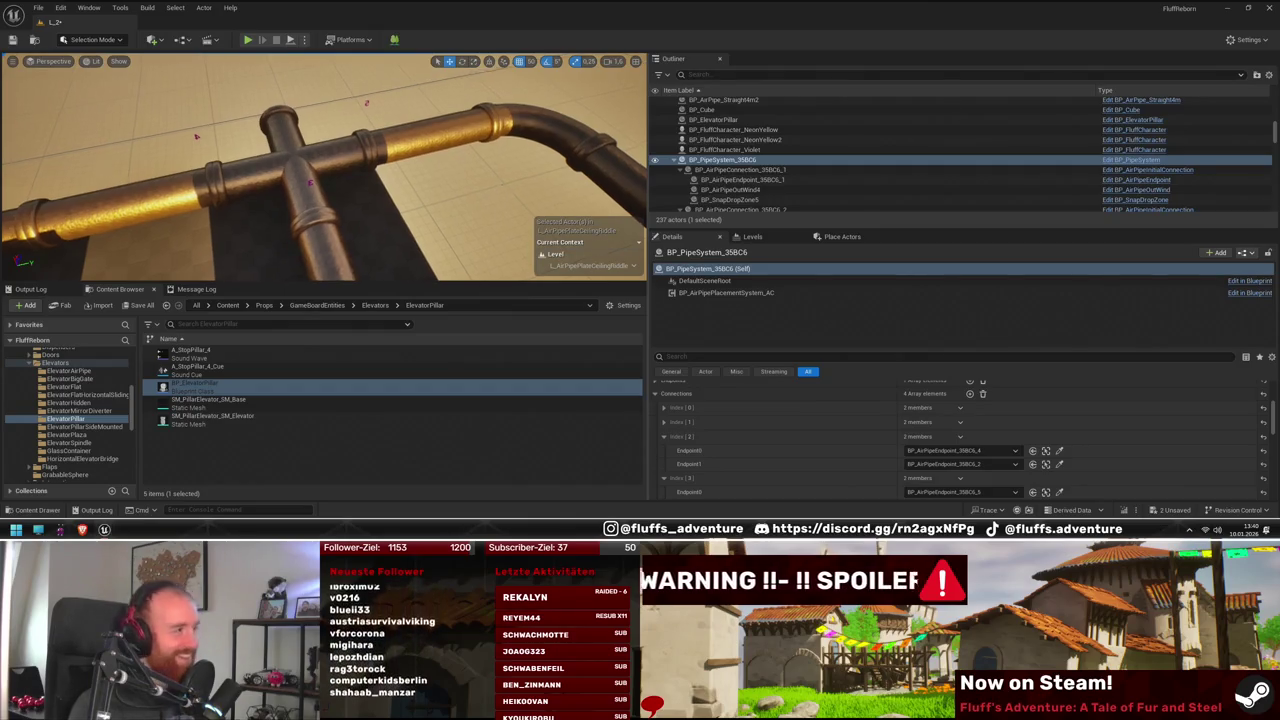
pyautogui.scroll(-2, 874, 483)
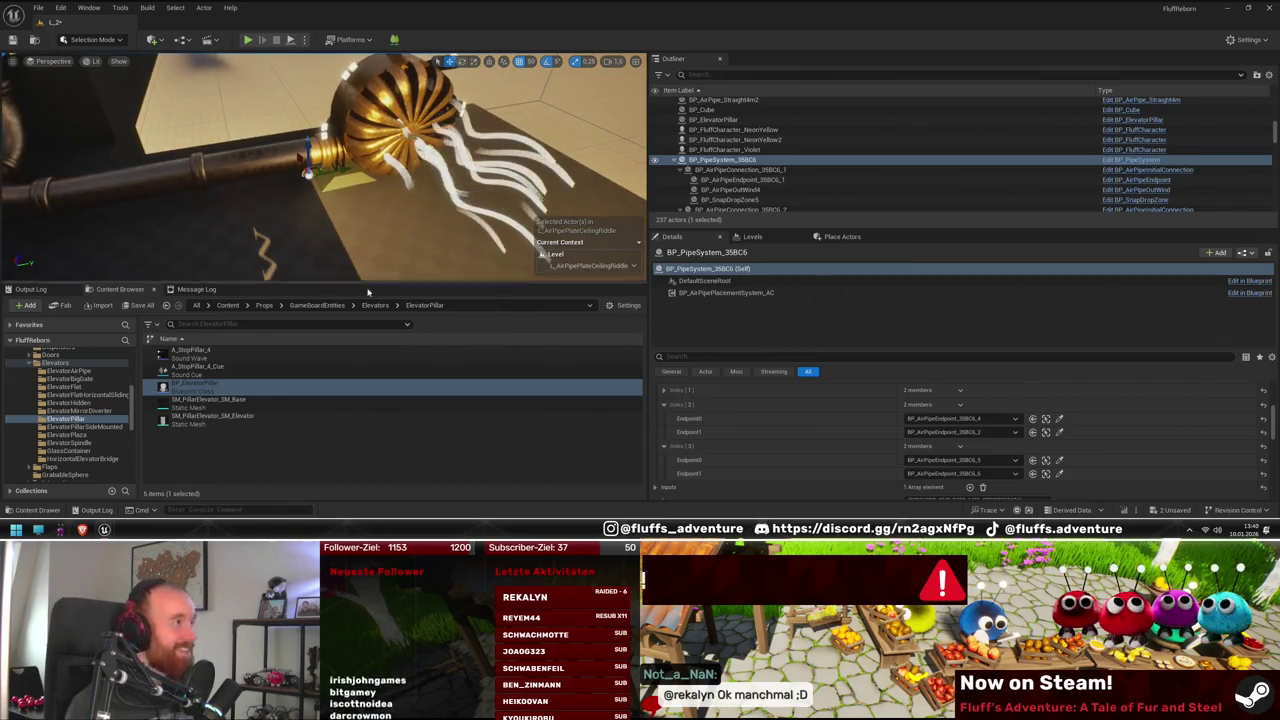
pyautogui.scroll(2, 735, 406)
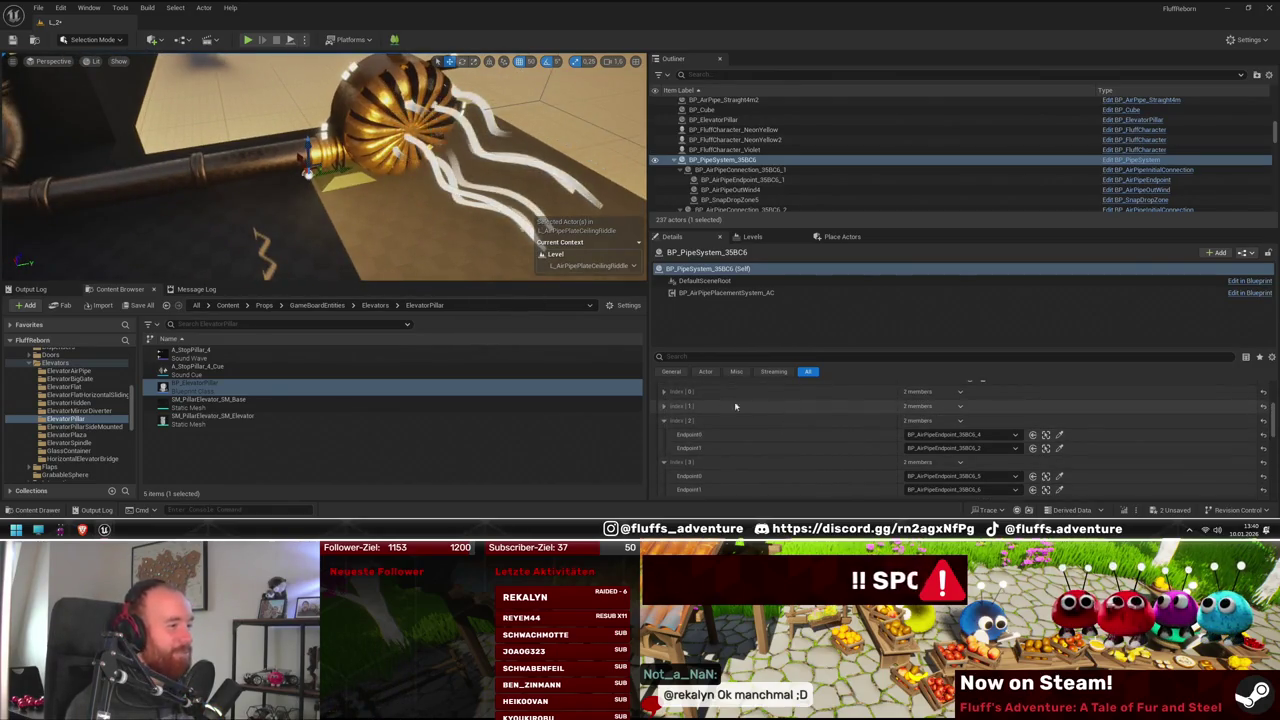
pyautogui.click(664, 406)
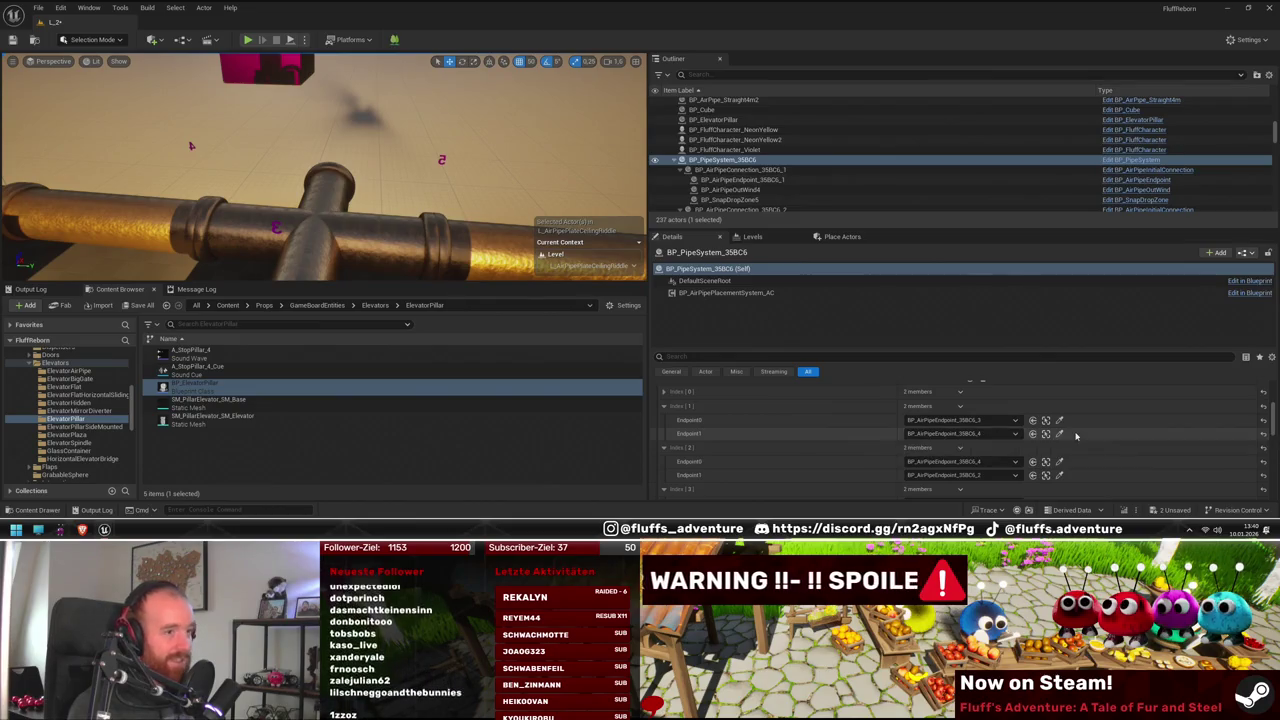
pyautogui.moveTo(990, 437)
pyautogui.mouseDown()
pyautogui.moveTo(427, 153)
pyautogui.moveTo(531, 251)
pyautogui.mouseUp()
pyautogui.hotkey('alt', 'p')
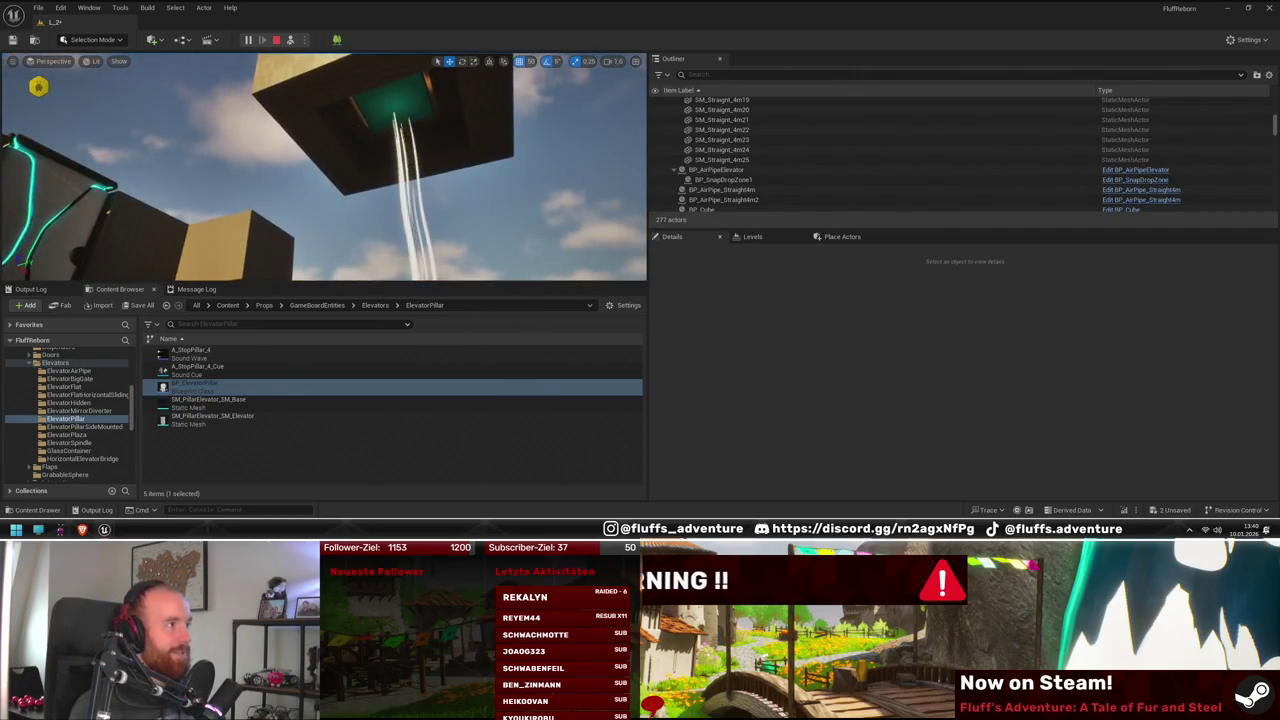
# Stop the playtest and, once the simulation breaks at Place Pipe, right-click that node
pyautogui.click(277, 41)
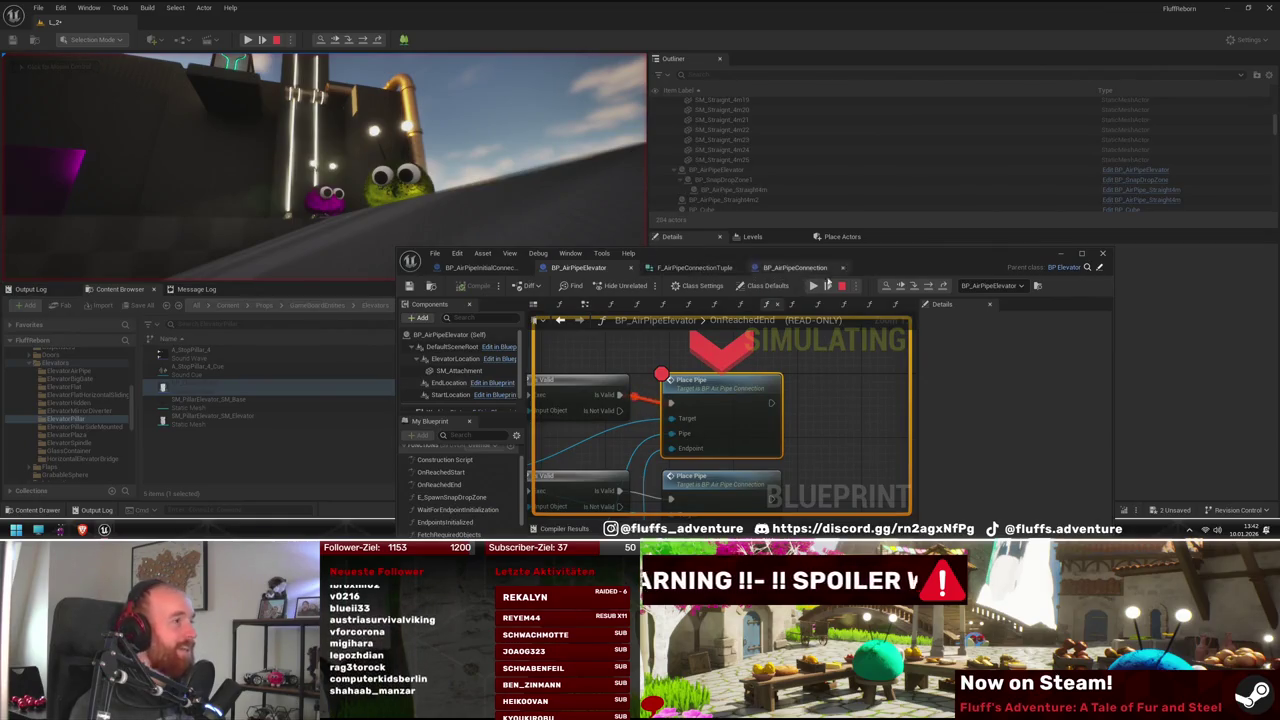
pyautogui.rightClick(732, 400)
# Remove the Place Pipe breakpoint, resume the simulation, and release the mouse with Shift+F1
pyautogui.click(758, 303)
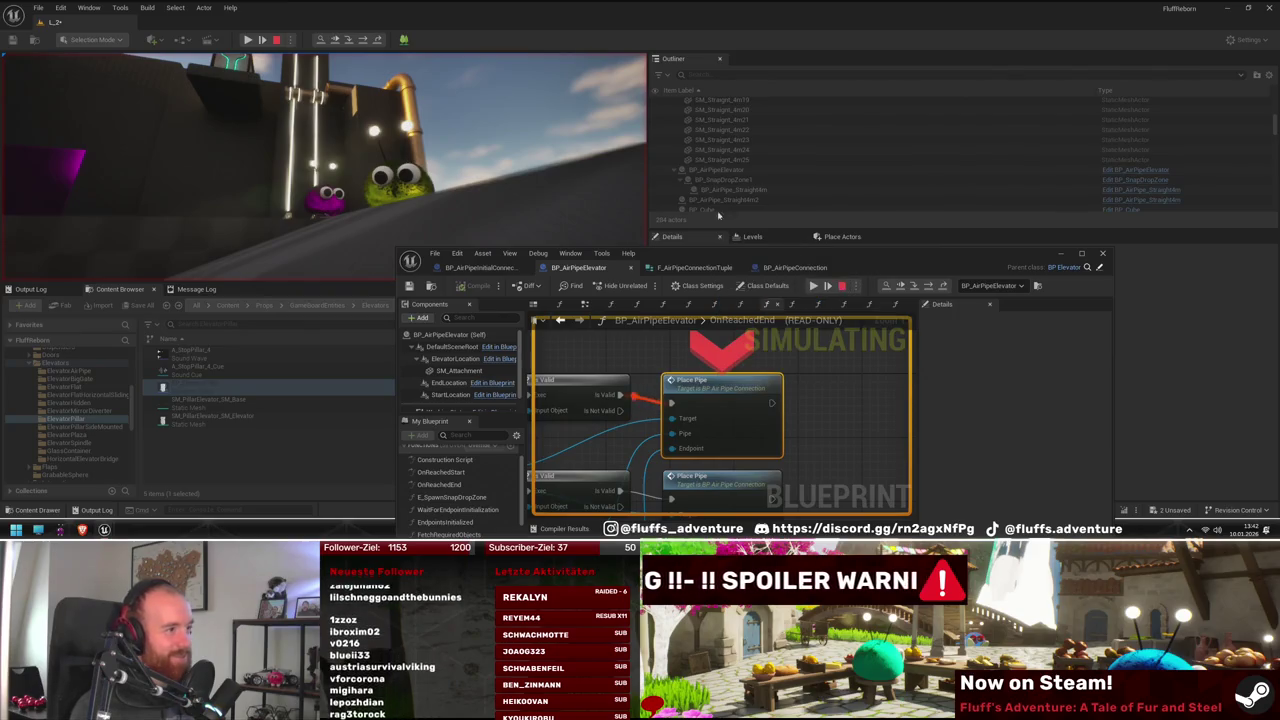
pyautogui.click(805, 285)
pyautogui.click(330, 170)
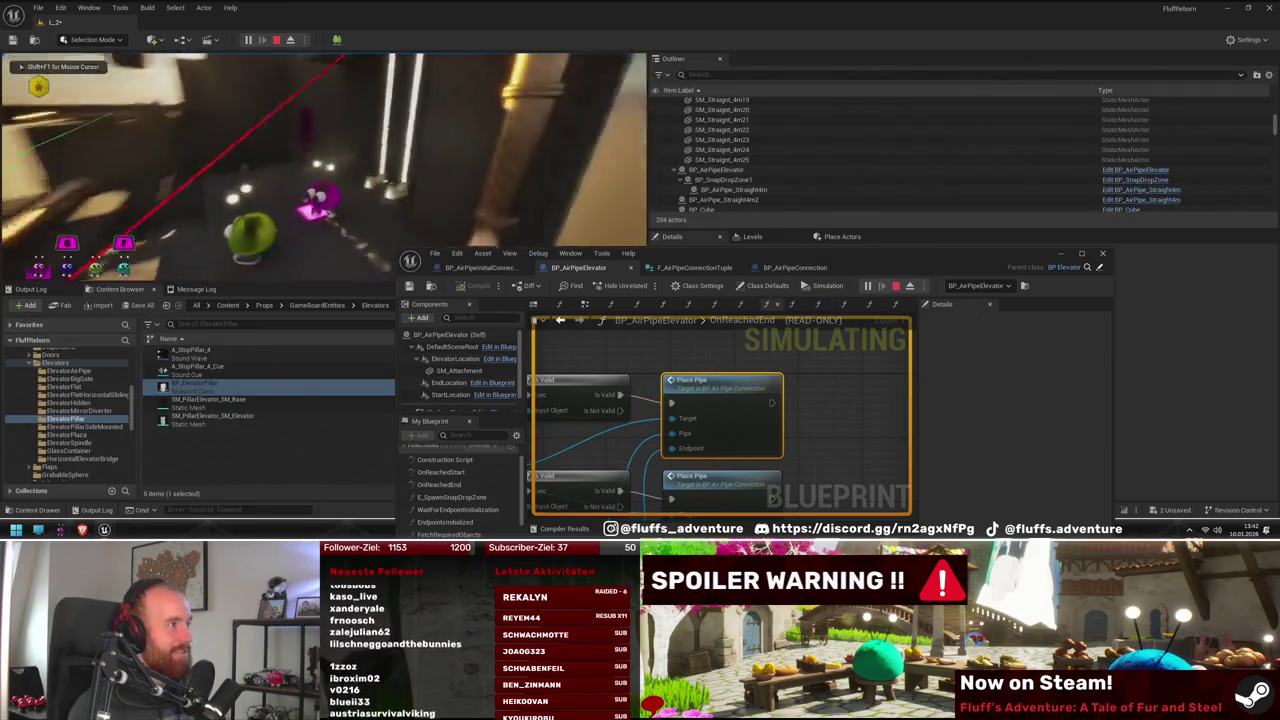
pyautogui.hotkey('shift', 'F1')
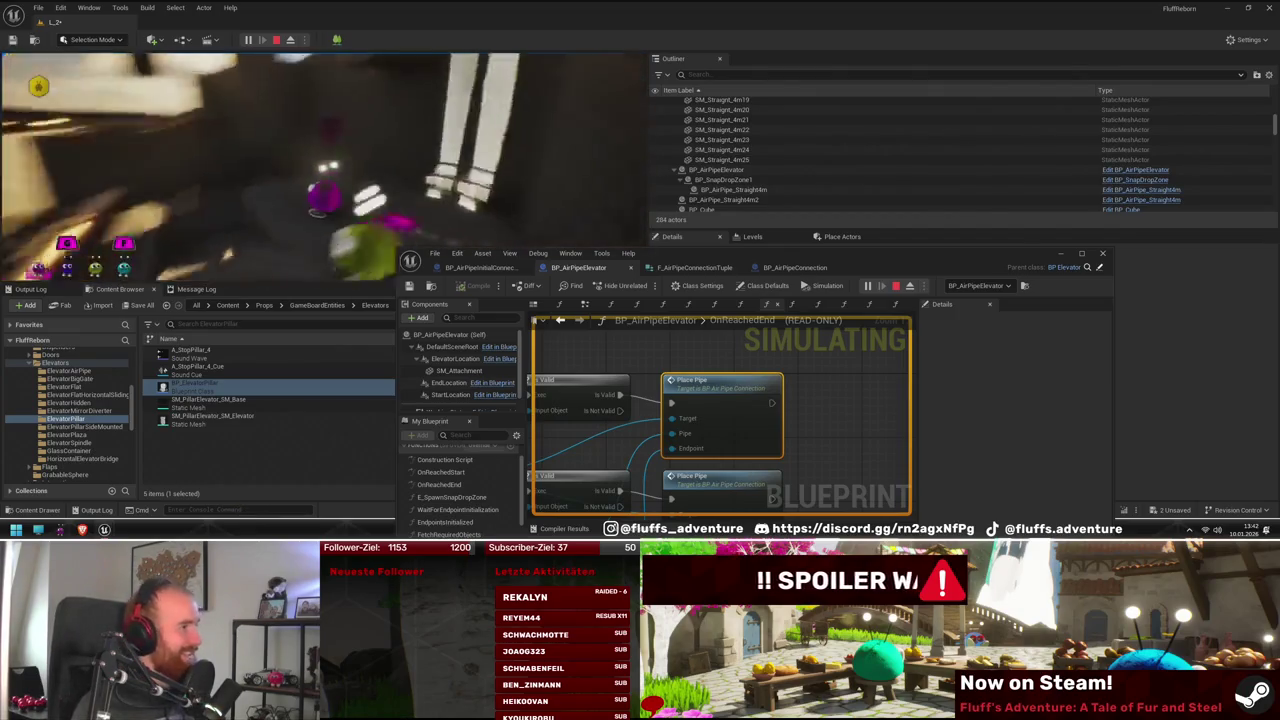
# Dismiss the Start menu, move the Blueprint window aside and back, and stop the simulation
pyautogui.press('super')
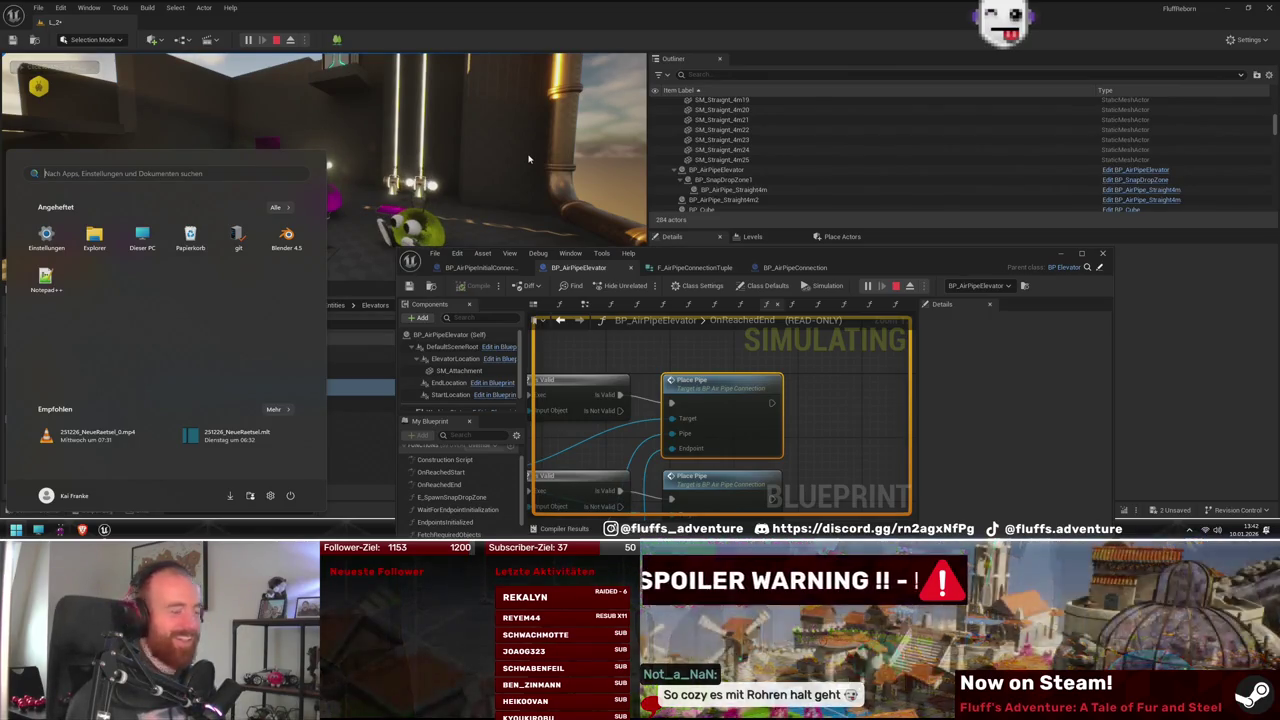
pyautogui.click(1121, 353)
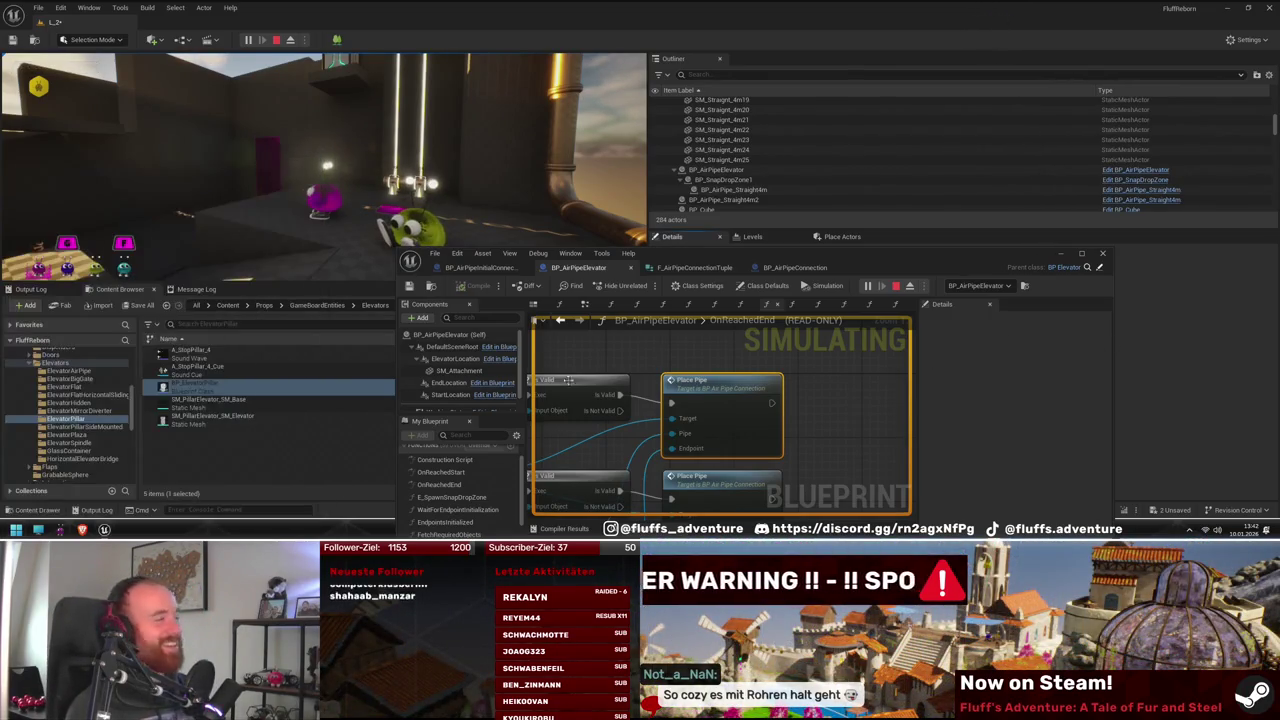
pyautogui.moveTo(722, 255); pyautogui.dragTo(933, 228)
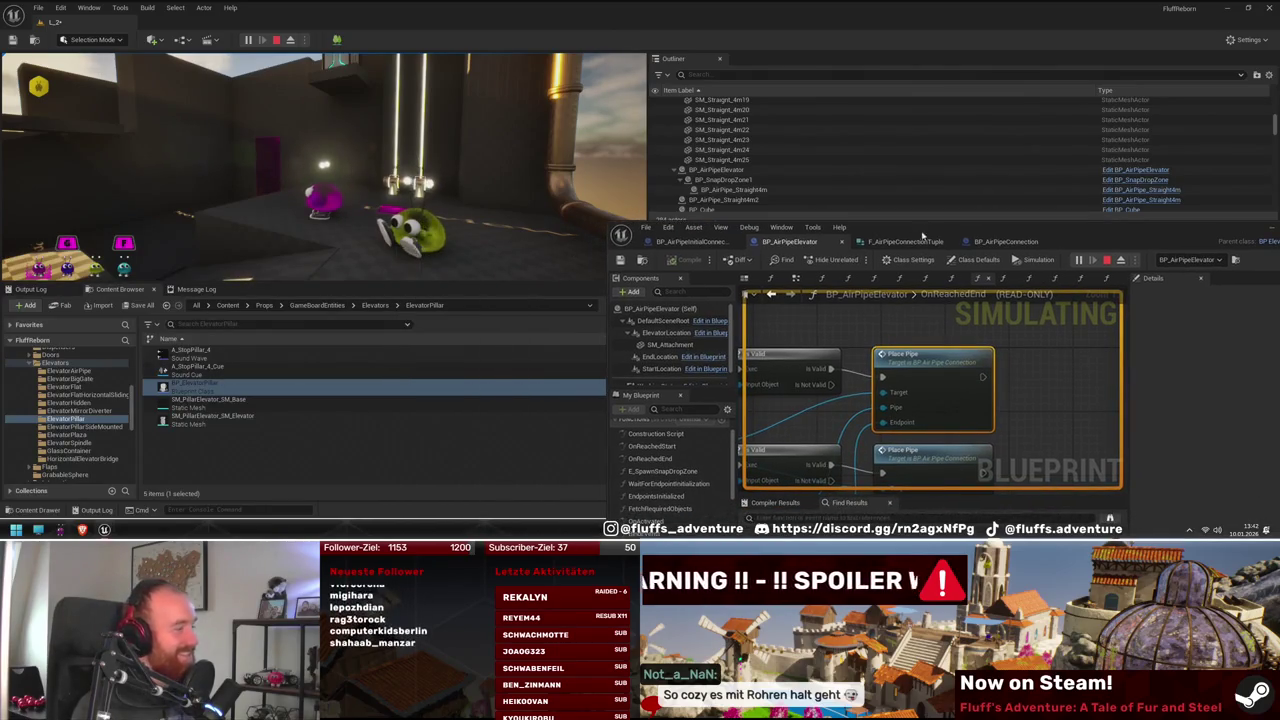
pyautogui.moveTo(1246, 243); pyautogui.dragTo(1005, 268)
pyautogui.click(866, 285)
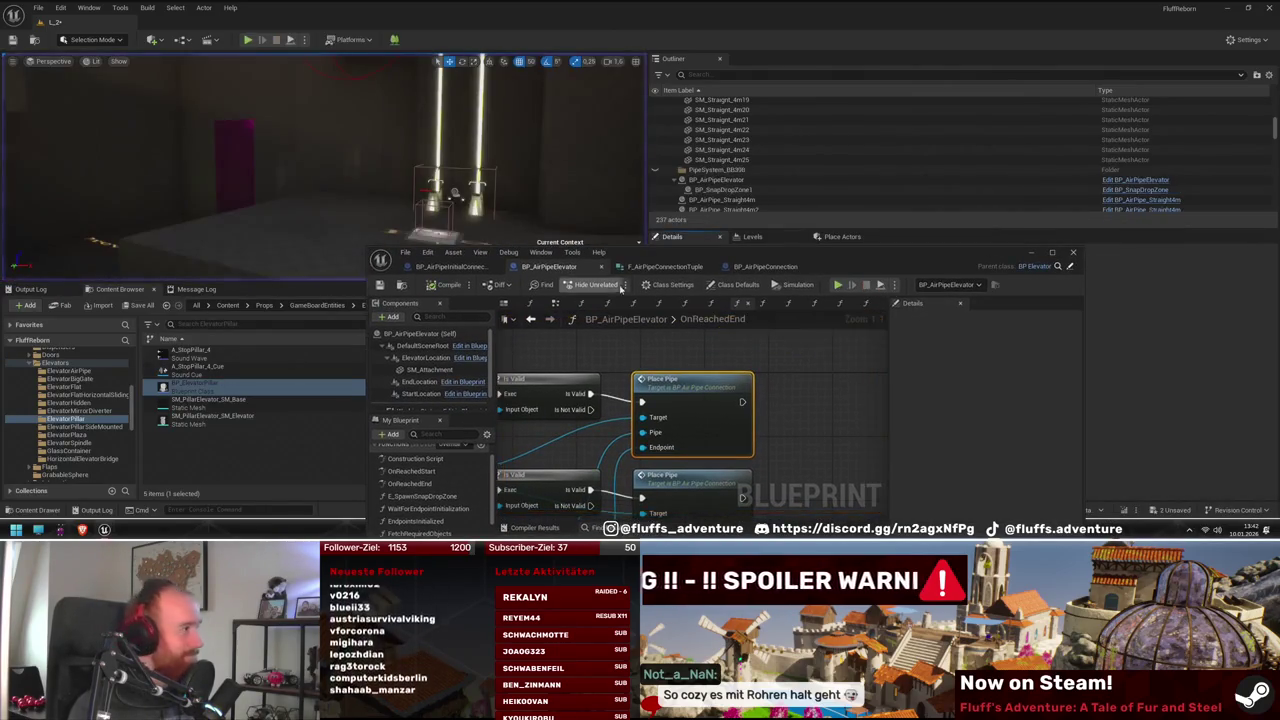
# Close the BP_AirPipeElevator Blueprint window and deselect the elevator pillar asset
pyautogui.click(1074, 252)
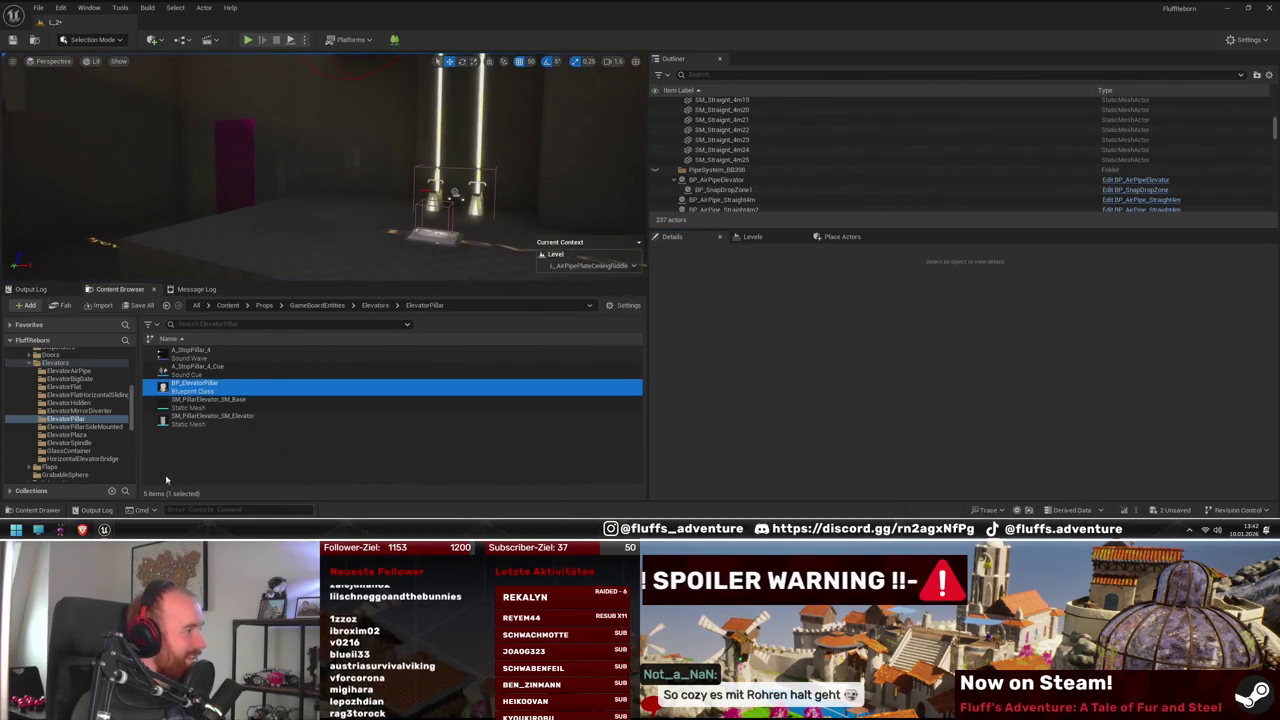
pyautogui.scroll(-2, 88, 445)
pyautogui.scroll(-2, 88, 445)
pyautogui.click(300, 465)
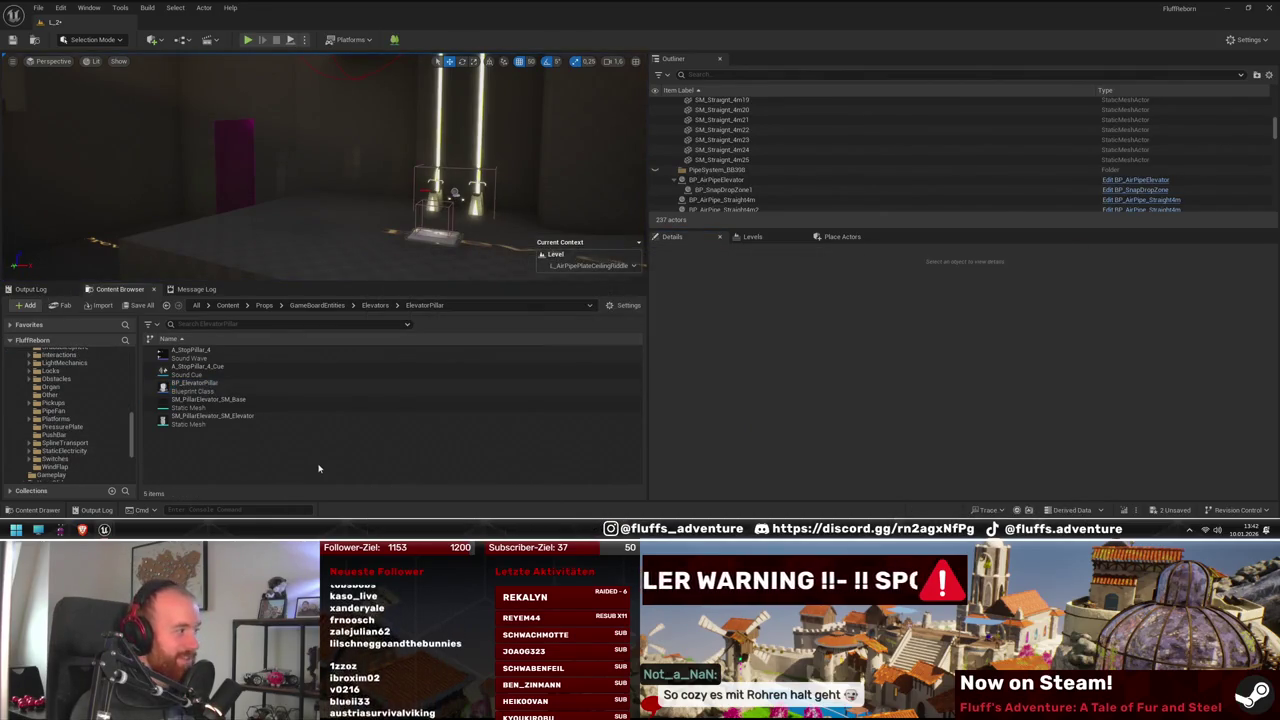
pyautogui.scroll(3, 89, 441)
pyautogui.scroll(5, 89, 441)
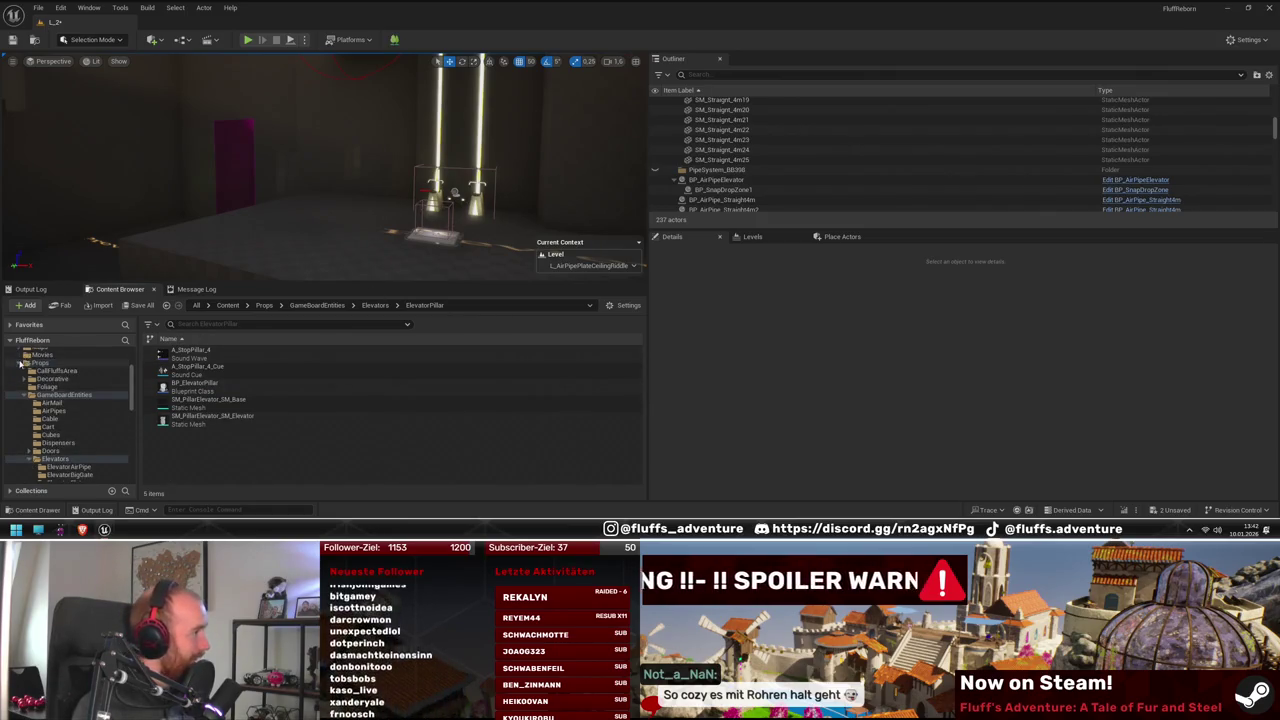
# Open L_0 from Content > Maps, saving L_2 and L_AirPipePlateCeilingRiddle when prompted
pyautogui.click(112, 421)
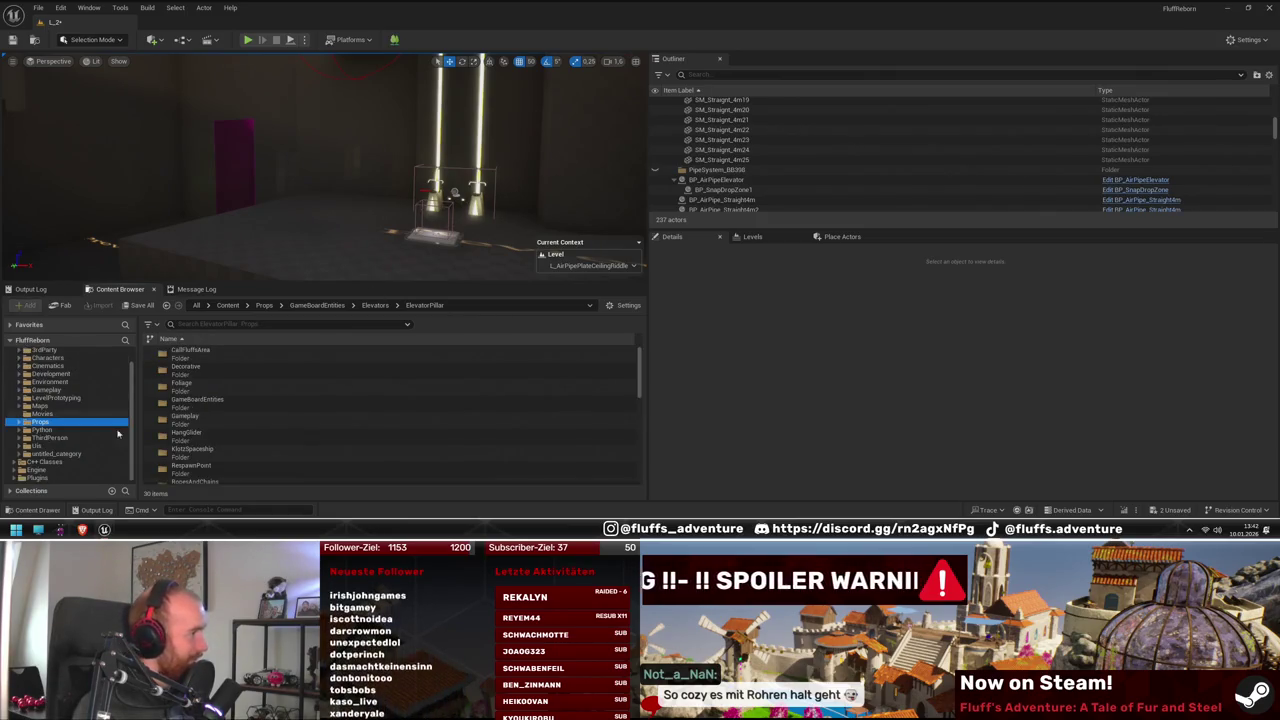
pyautogui.click(45, 406)
pyautogui.doubleClick(378, 452)
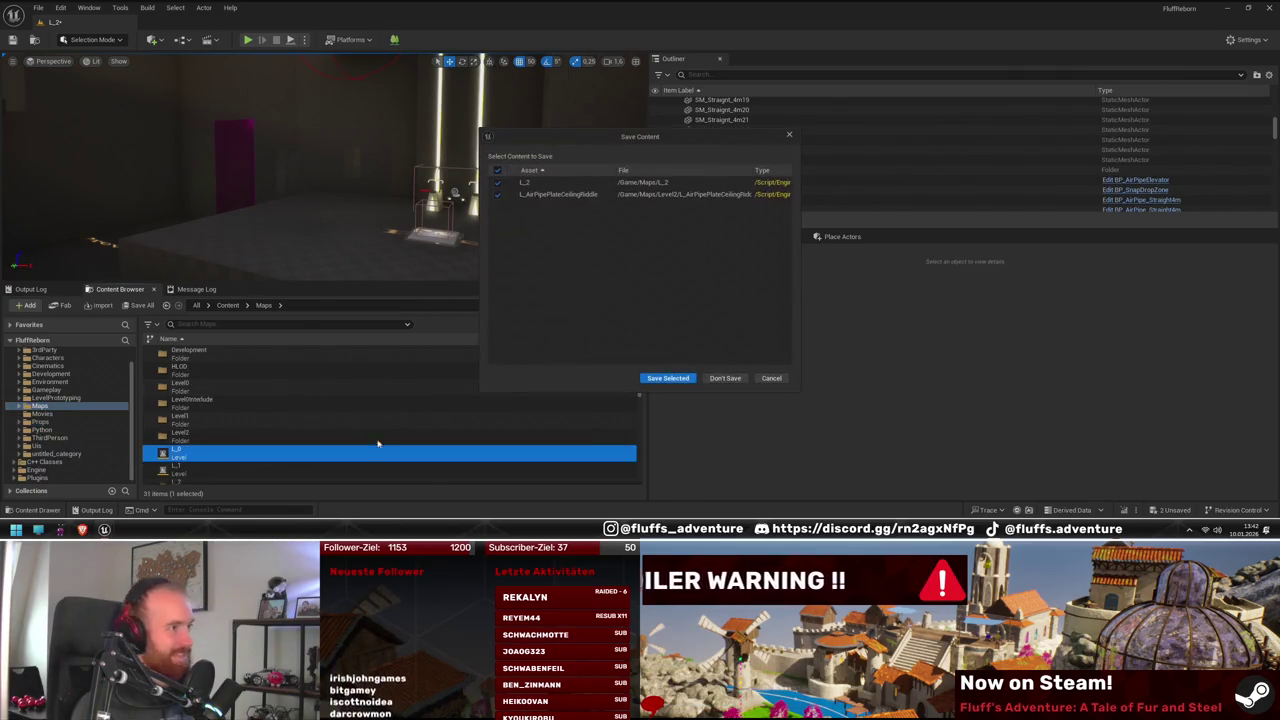
pyautogui.click(681, 377)
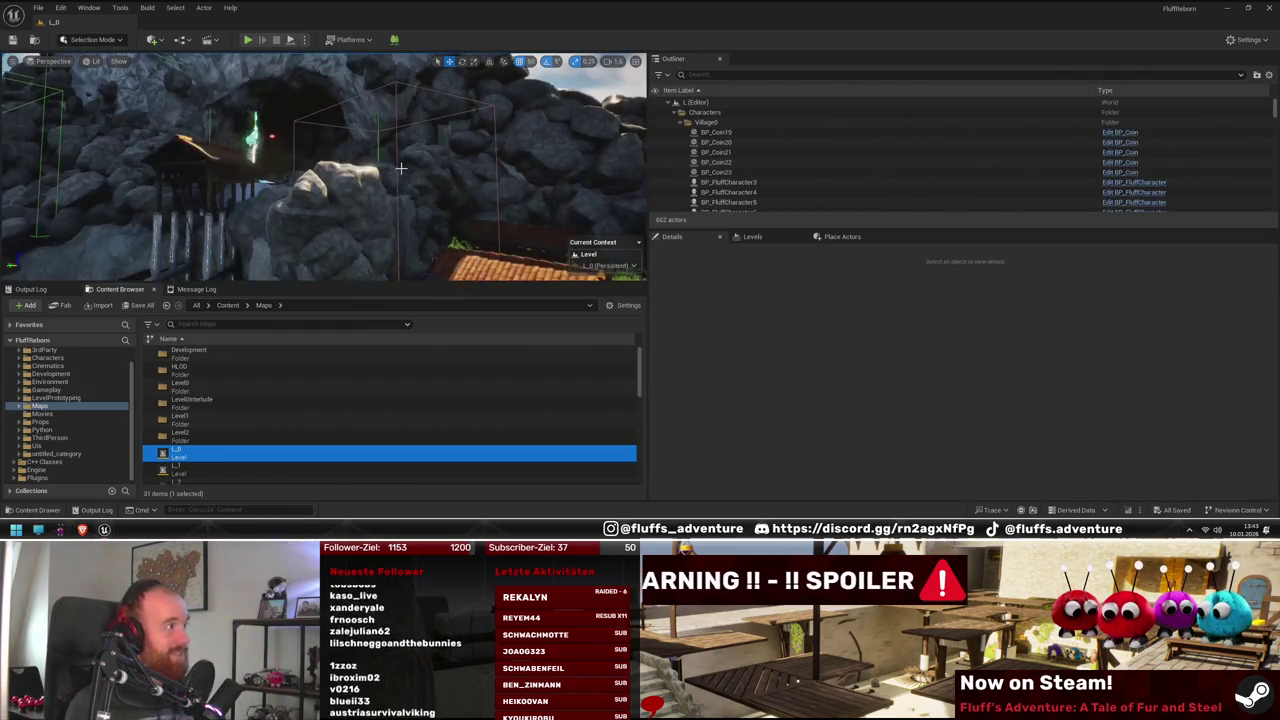
pyautogui.moveTo(400, 168); pyautogui.dragTo(290, 177)
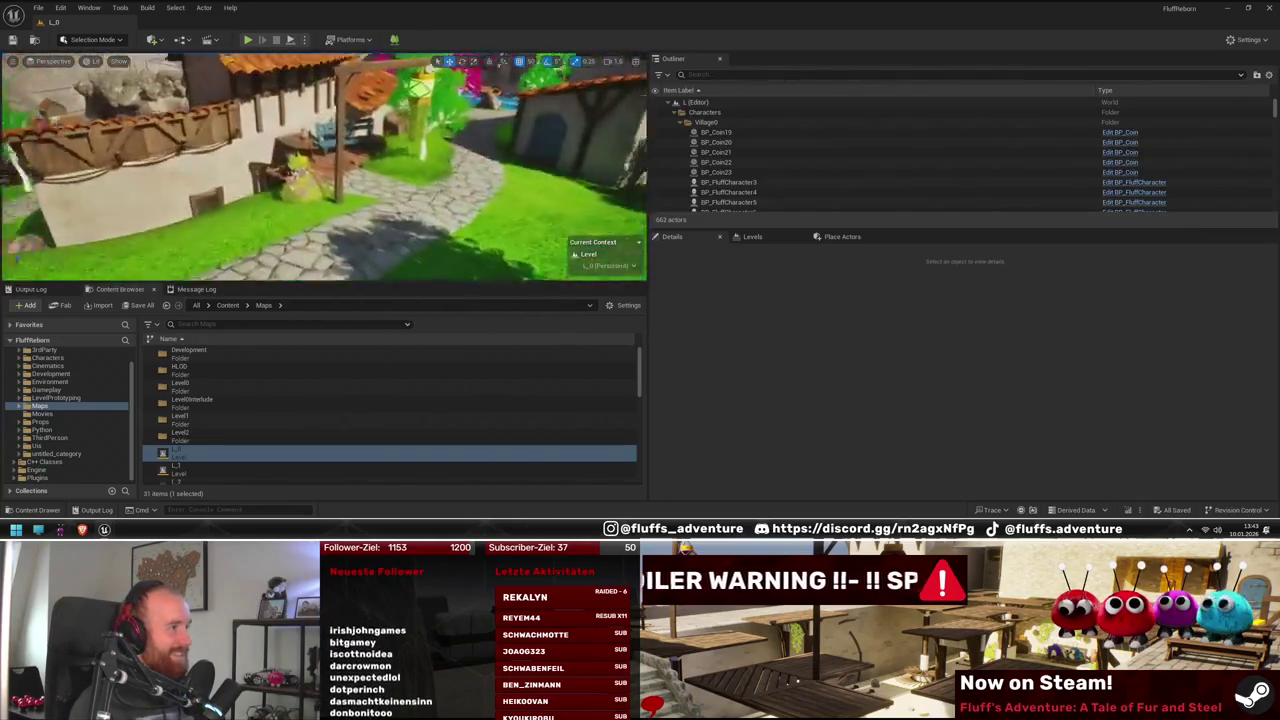